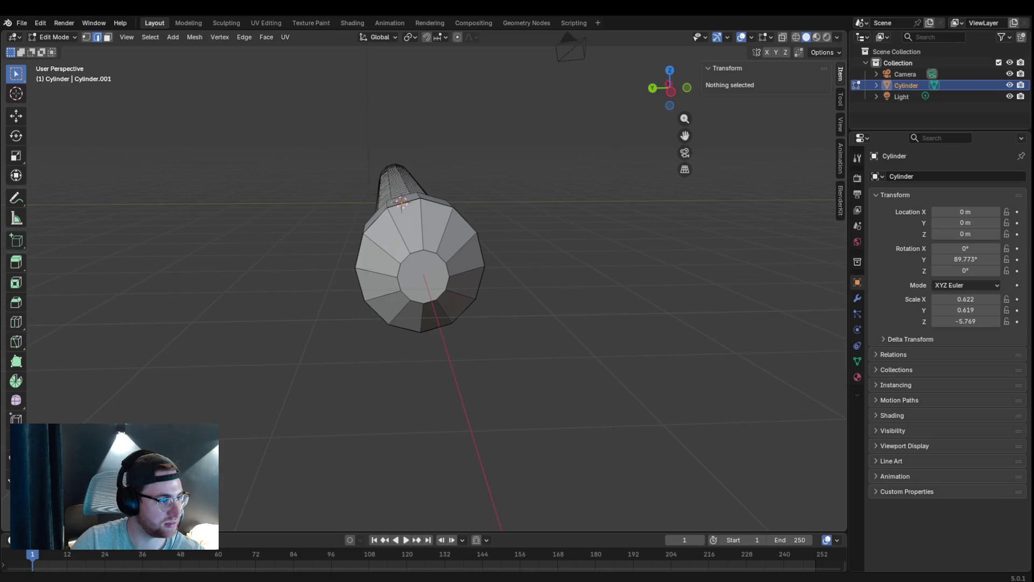
- Leave mesh editing, add the snake head picture as a reference image and start rotating it
right_click(259, 174)
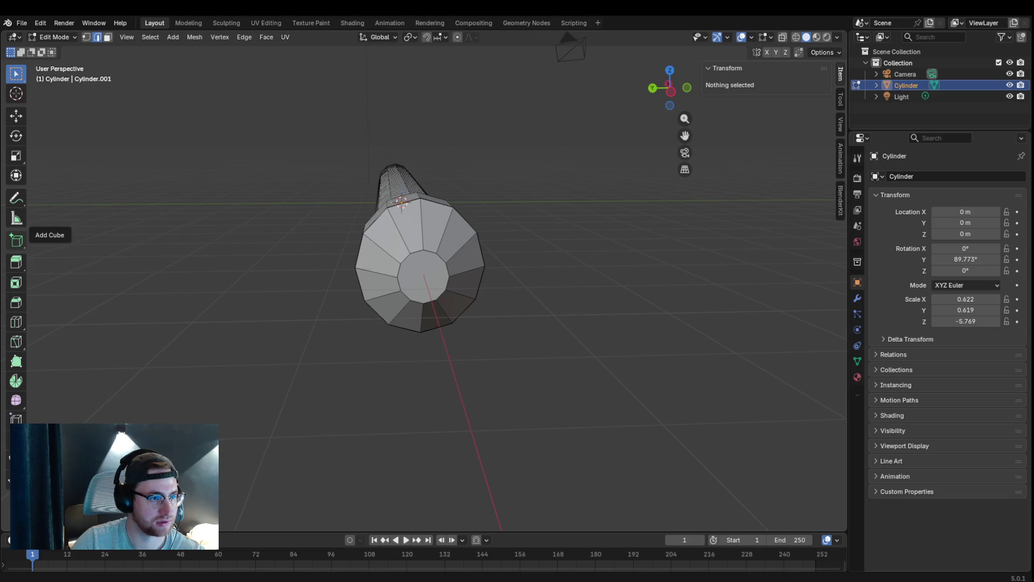
click(55, 36)
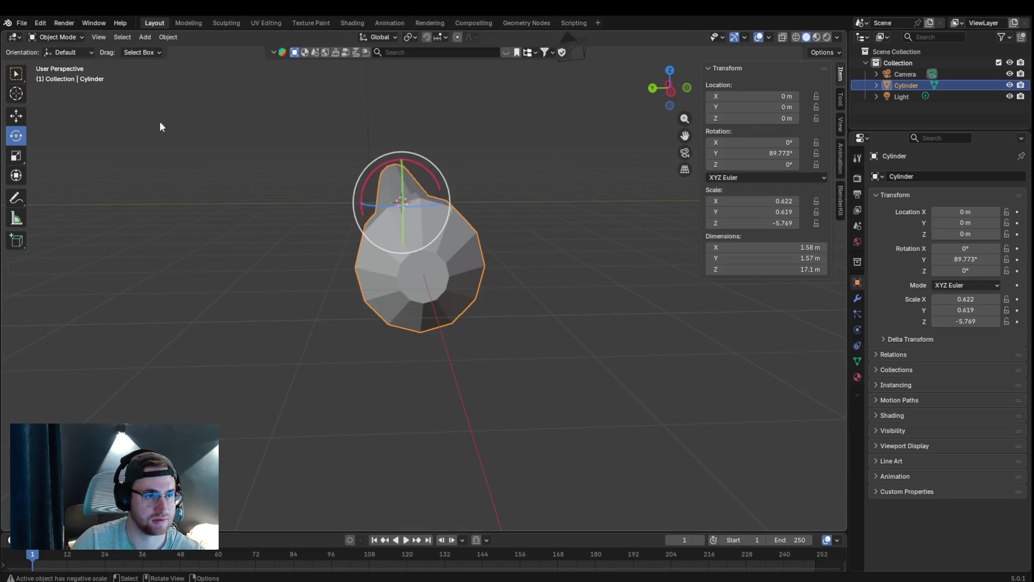
key(alt+a)
key(shift+a)
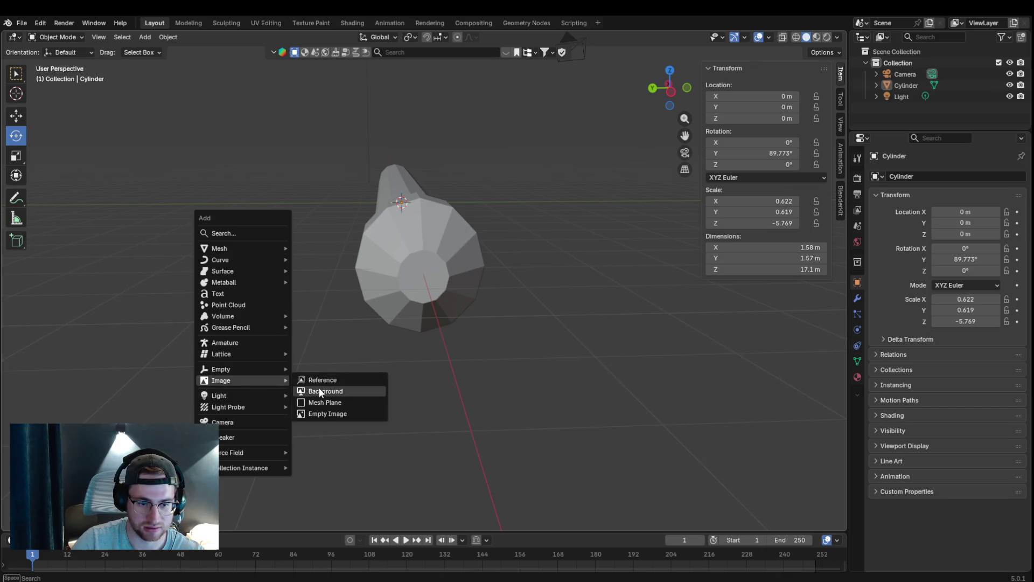
key(Escape)
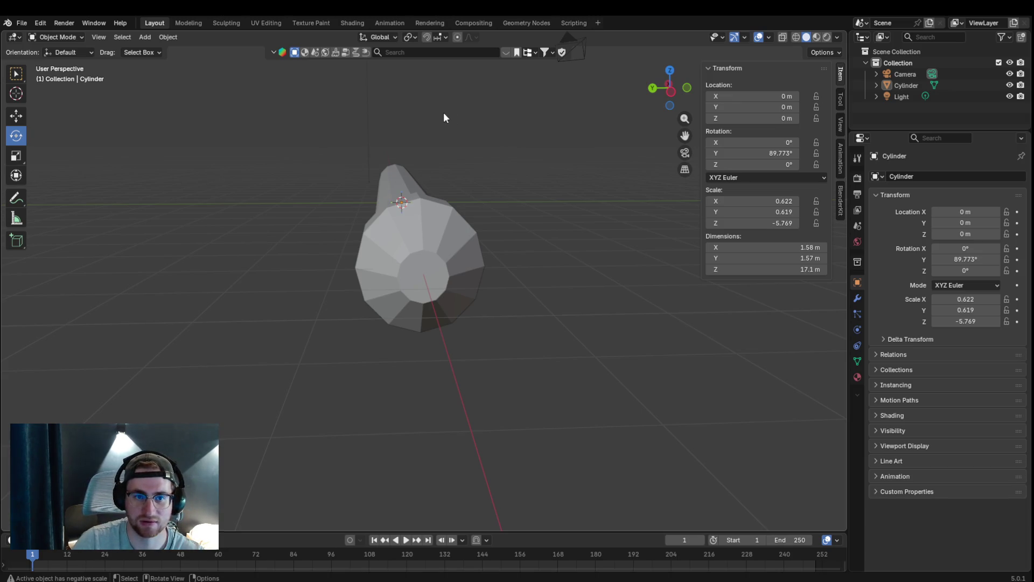
key(r)
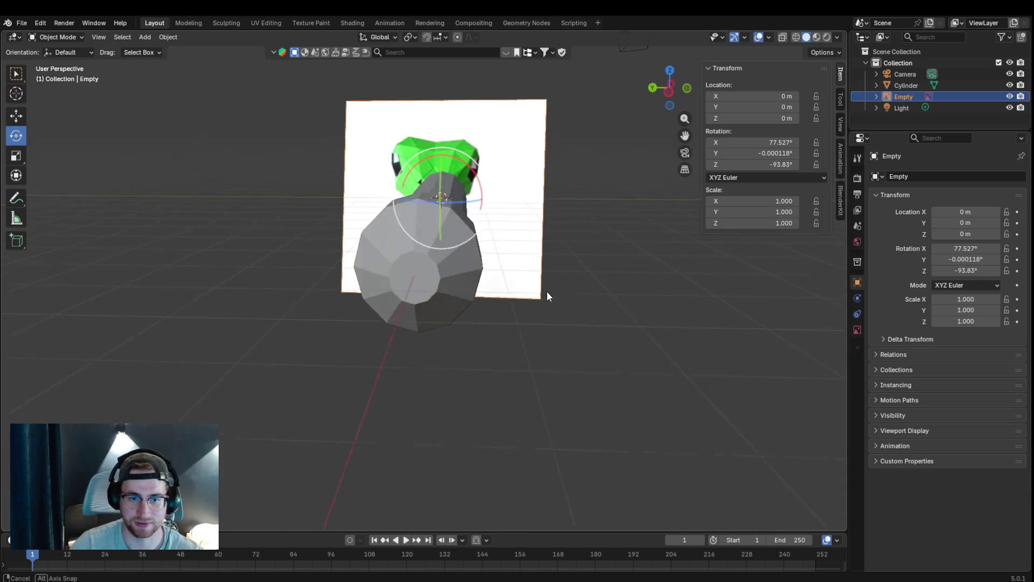
- Confirm the image rotation and view the scene straight down the cylinder at the image
click(542, 286)
key(KP_1)
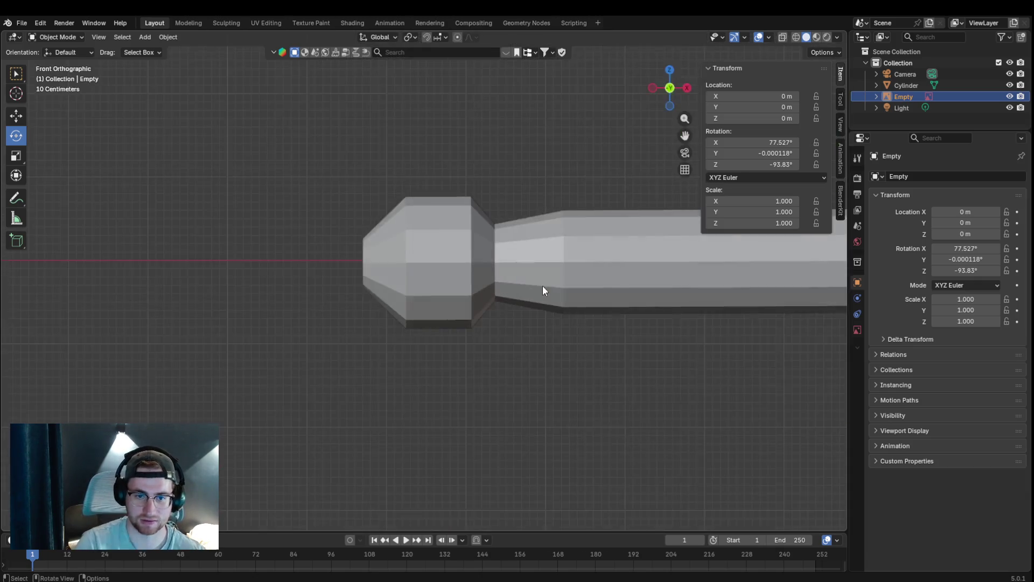
key(KP_4)
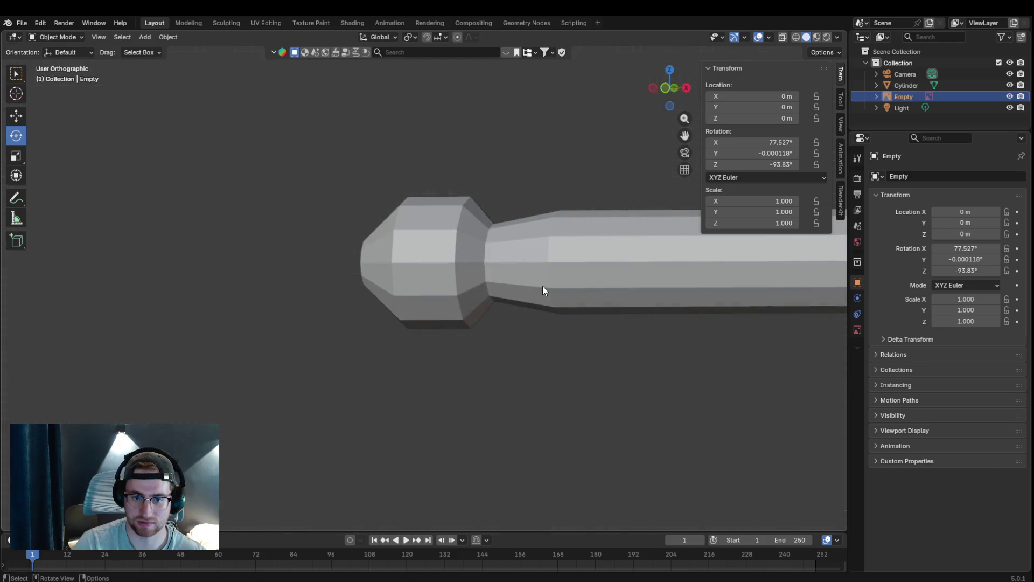
key(KP_8)
key(KP_4)
key(shift+KP_7)
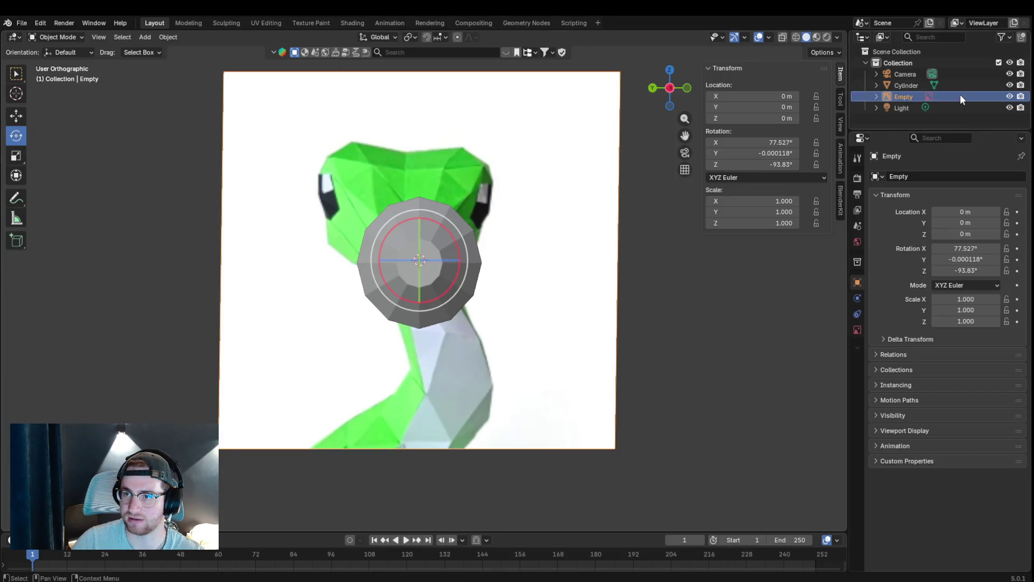
- Lower the reference image behind the cylinder cap, enable see-through shading and select the cylinder
key(shift+space)
key(g)
drag(421, 218, 436, 290)
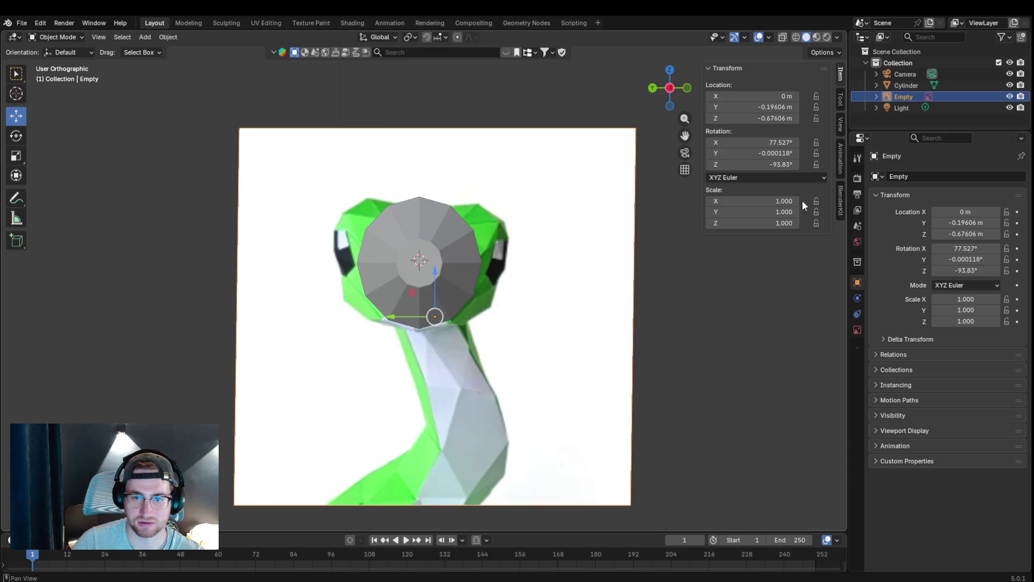
click(781, 38)
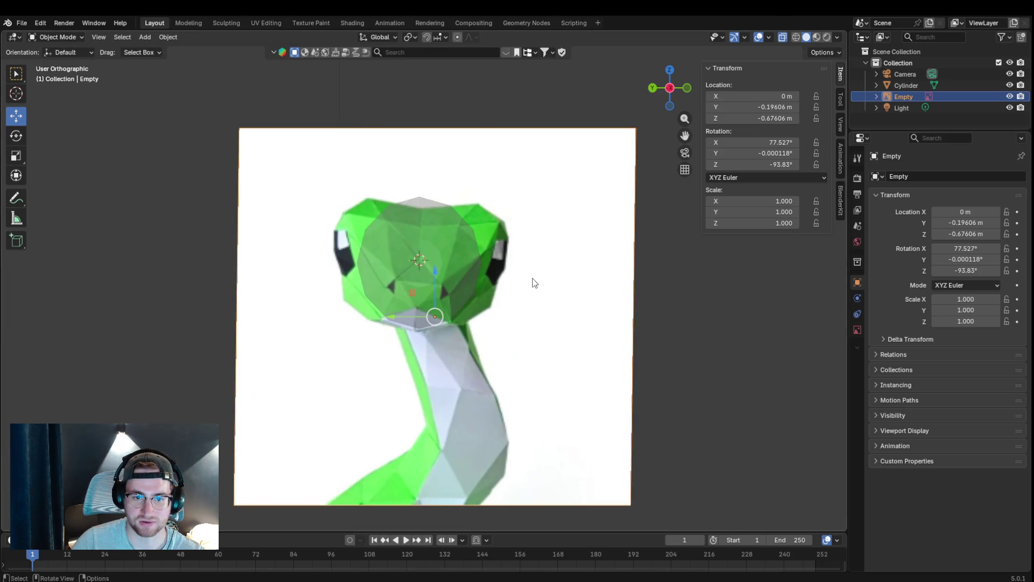
click(59, 37)
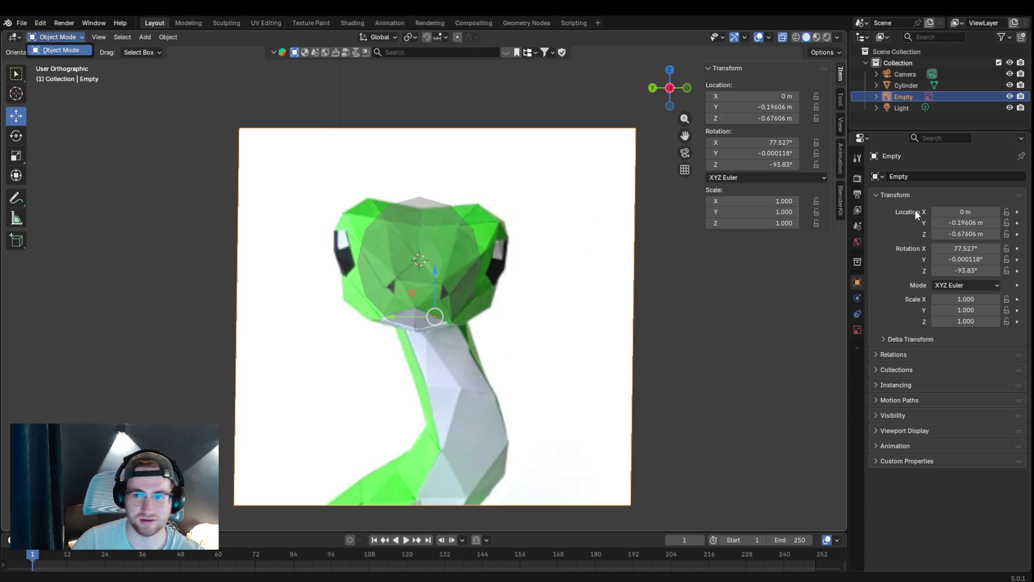
click(919, 87)
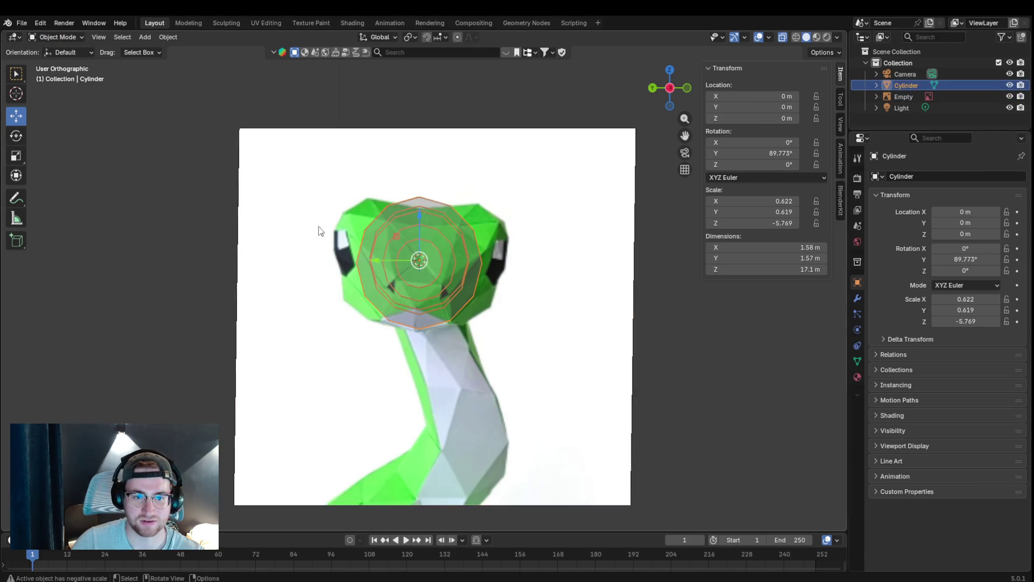
- Enter Edit Mode on the cylinder in vertex select with solid shading restored
click(59, 36)
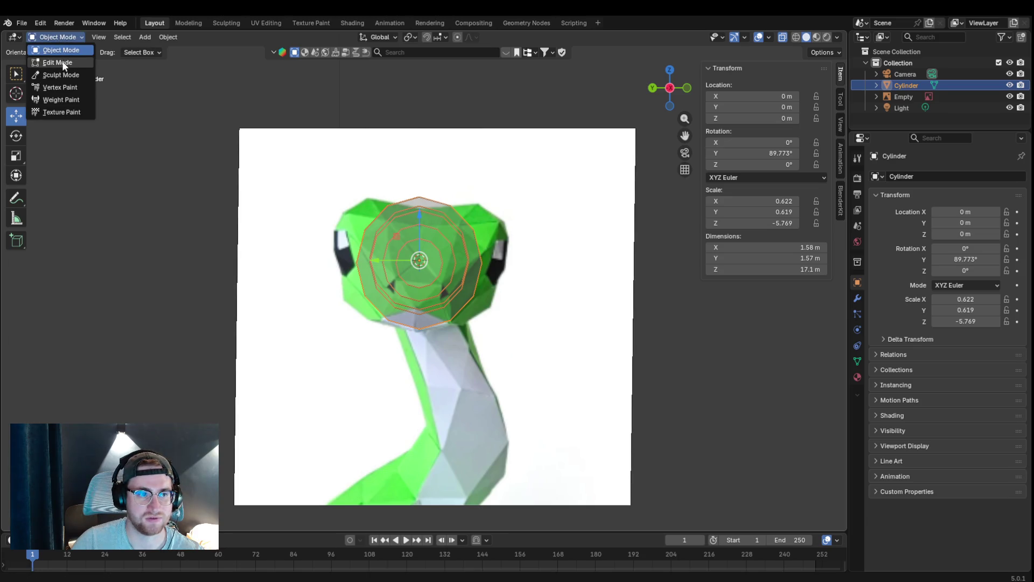
click(62, 60)
click(85, 36)
middle_drag(430, 137, 436, 133)
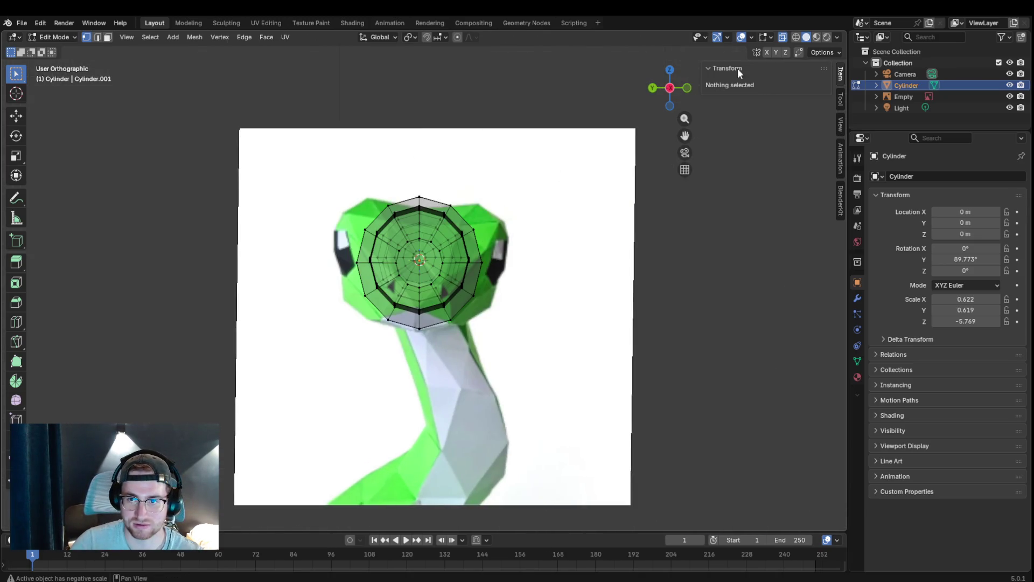
click(784, 37)
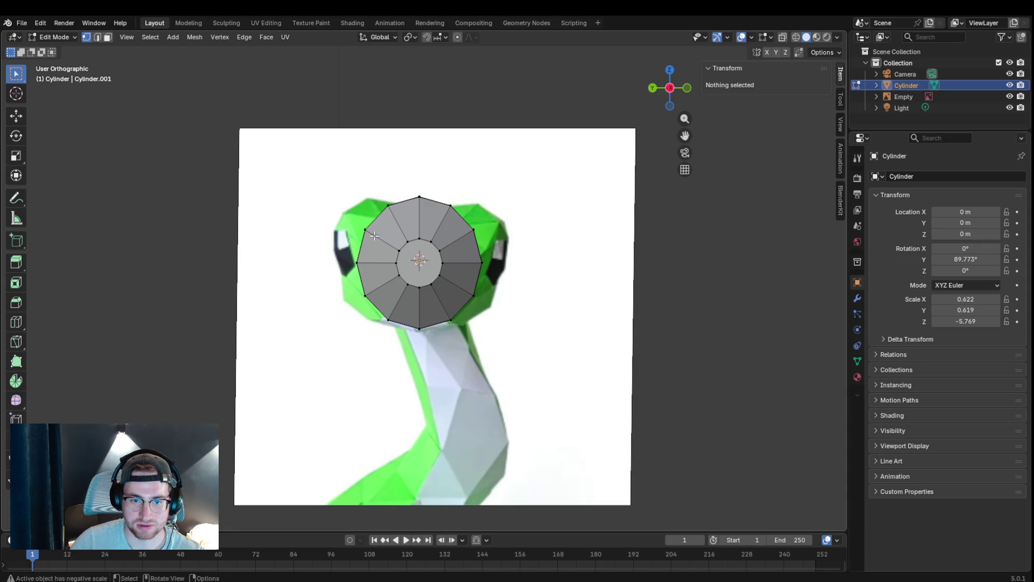
- Select two vertices on the cylinder cap while checking it against the reference from several sides
middle_drag(373, 235, 373, 234)
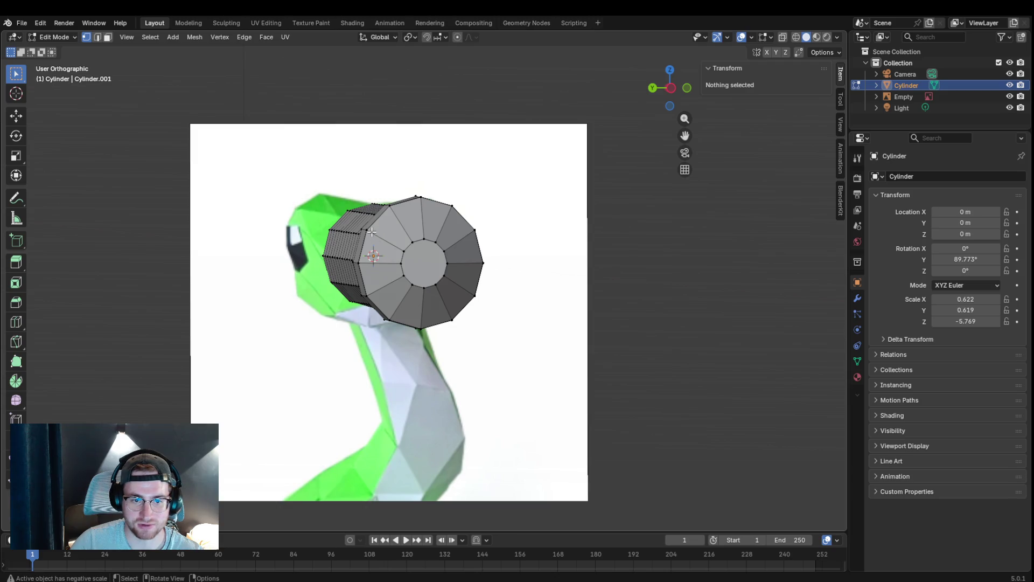
click(367, 232)
shift+click(362, 231)
middle_drag(363, 231, 382, 230)
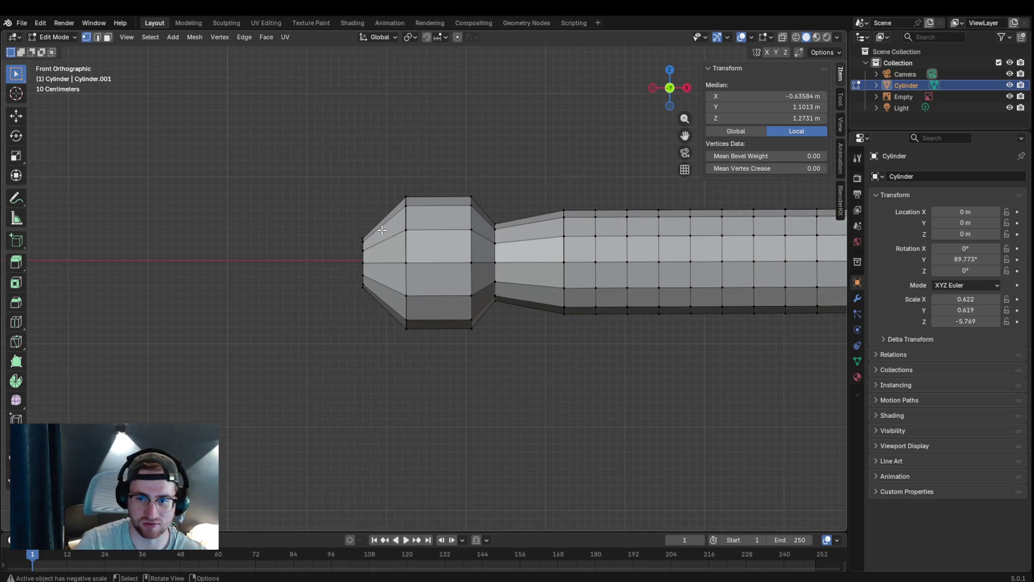
mouse_move(382, 230)
middle_down()
mouse_move(560, 192)
mouse_move(646, 189)
mouse_move(620, 201)
mouse_move(637, 222)
middle_up()
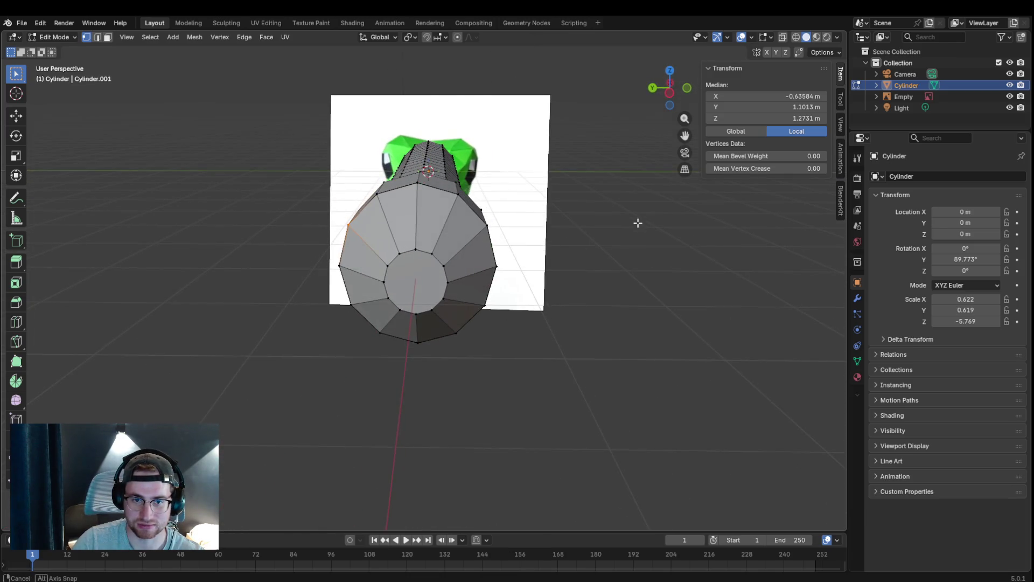
- Knife-cut a new edge running down the cap from its inner-ring vertex
click(416, 249)
key(k)
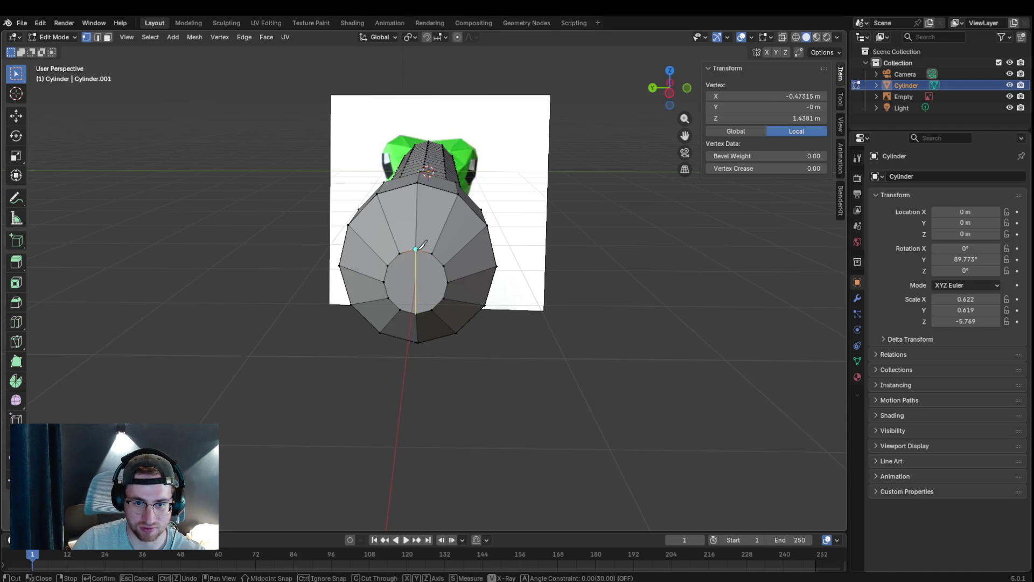
click(415, 249)
key(Return)
middle_drag(447, 283, 222, 268)
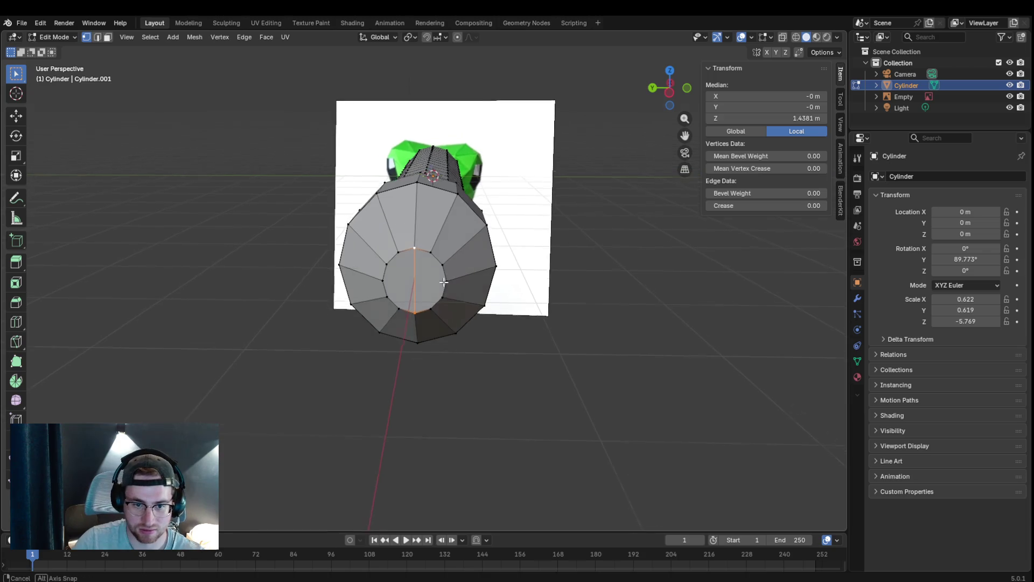
scroll(222, 269, down, 5)
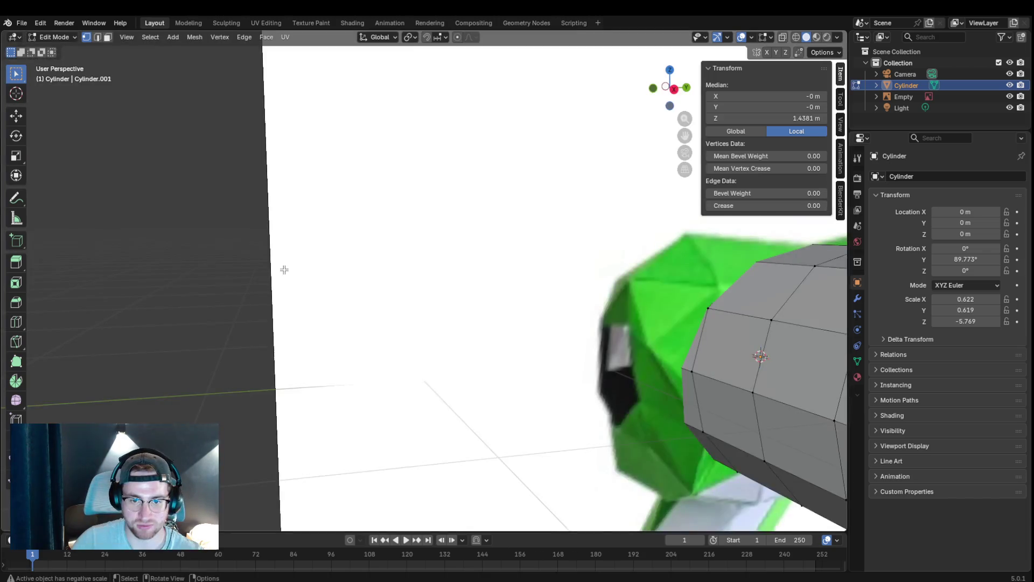
scroll(222, 268, down, 4)
scroll(243, 270, down, 3)
scroll(266, 273, up, 5)
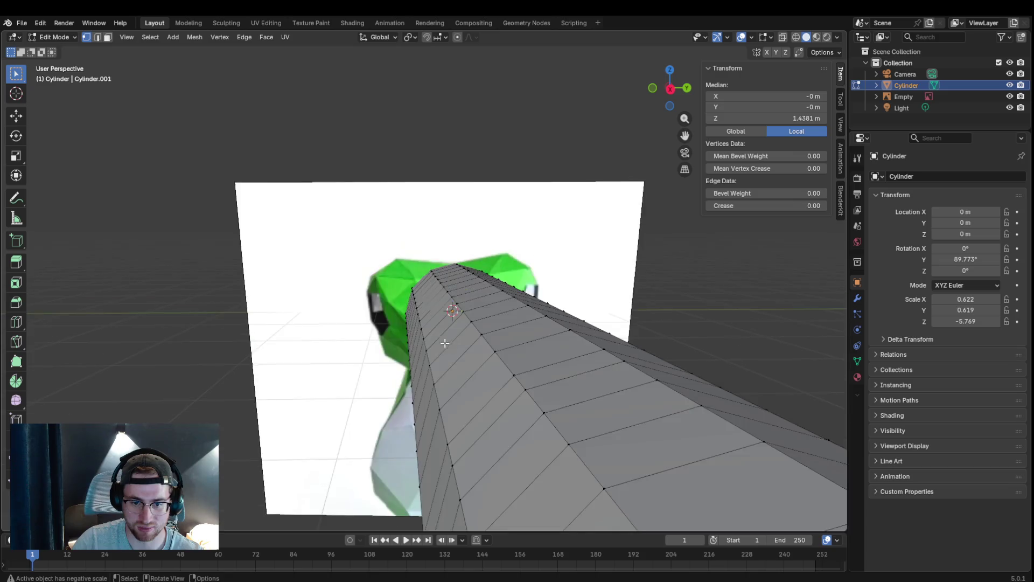
scroll(266, 273, down, 2)
middle_drag(684, 134, 461, 266)
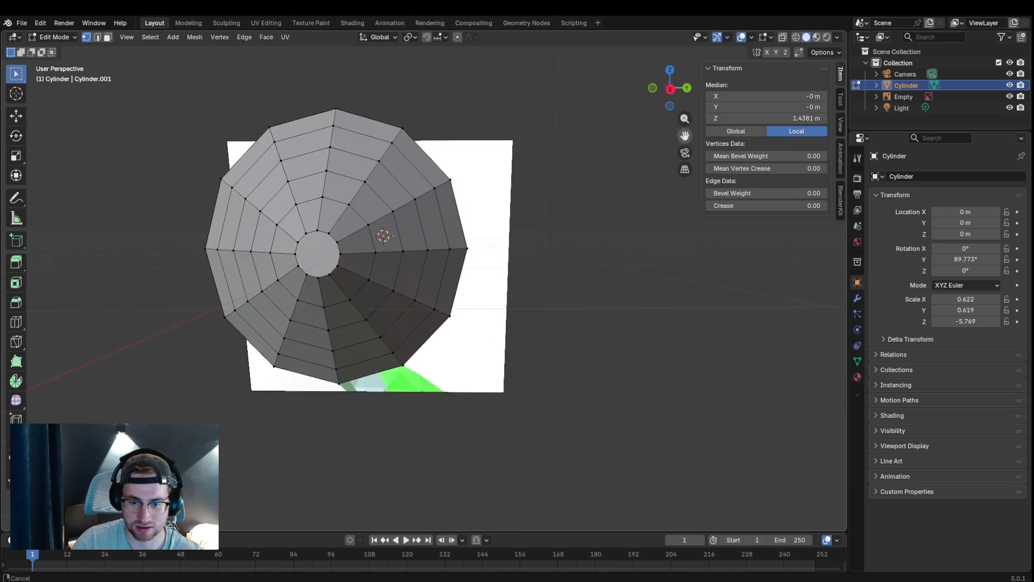
- Knife-cut a second edge through the cap's centre and view the cylinder from above
key(k)
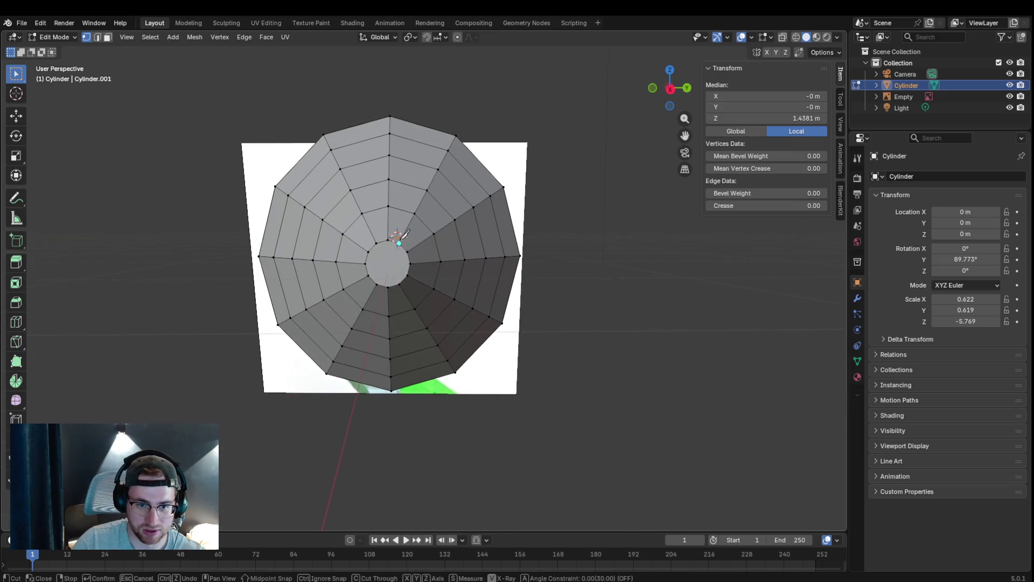
click(396, 278)
key(Return)
mouse_move(531, 323)
middle_down()
mouse_move(773, 361)
mouse_move(596, 166)
mouse_move(579, 208)
middle_up()
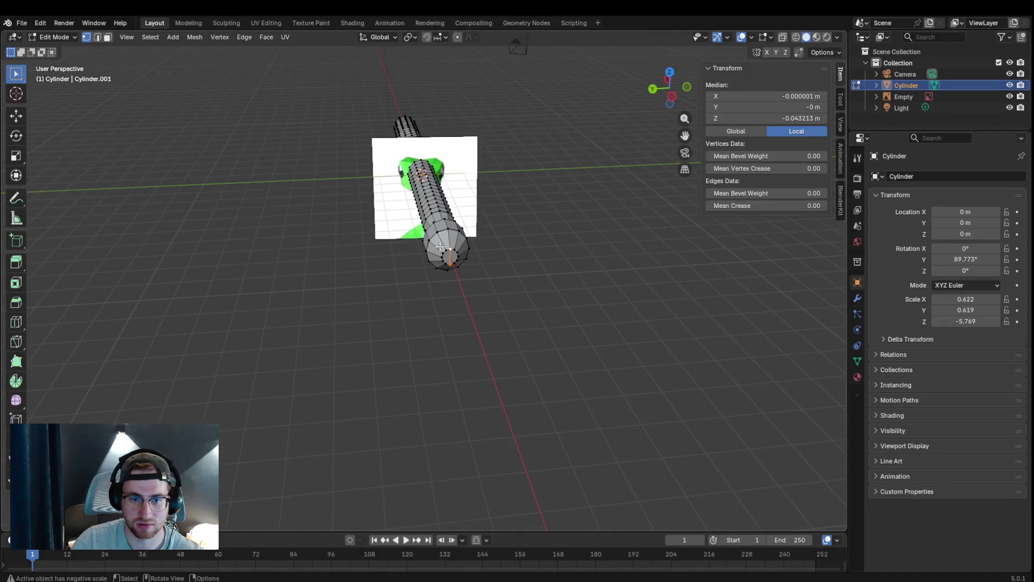
middle_drag(440, 246, 261, 46)
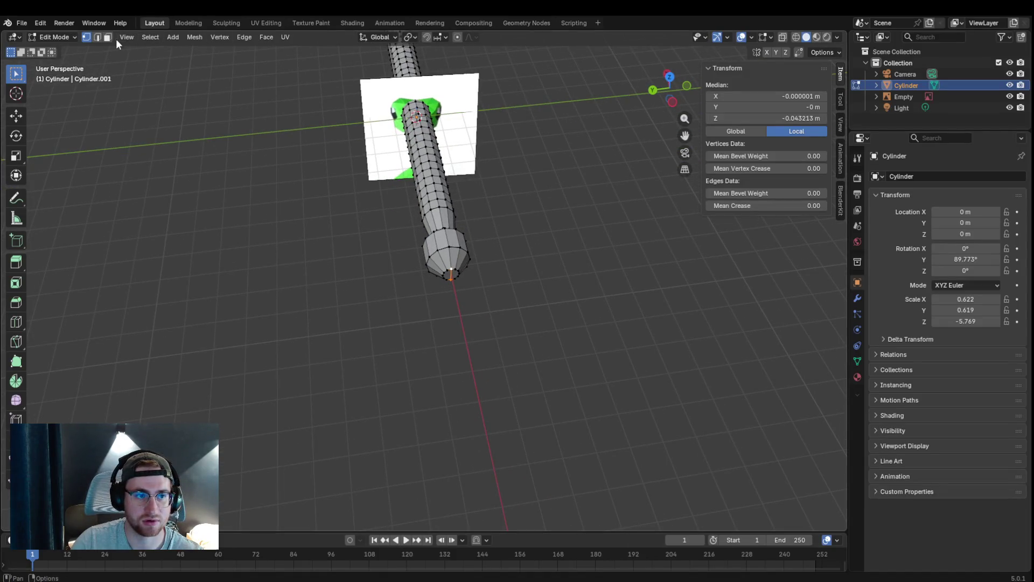
- In face select, box-select the upper and left-side cap faces and bring up delete options
key(3)
middle_drag(463, 212, 490, 236)
scroll(490, 234, down, 3)
middle_drag(489, 275, 459, 272)
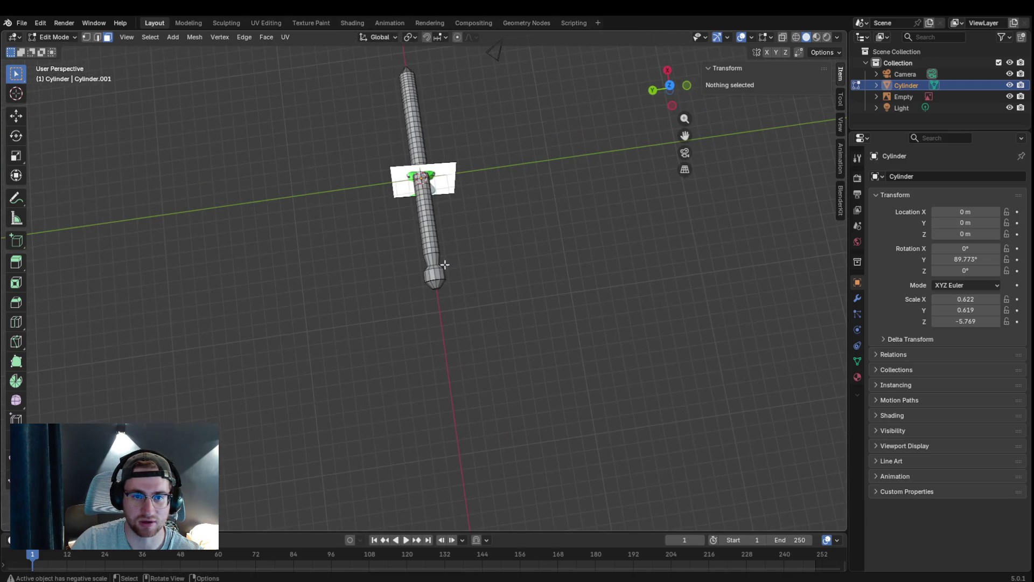
drag(376, 63, 408, 271)
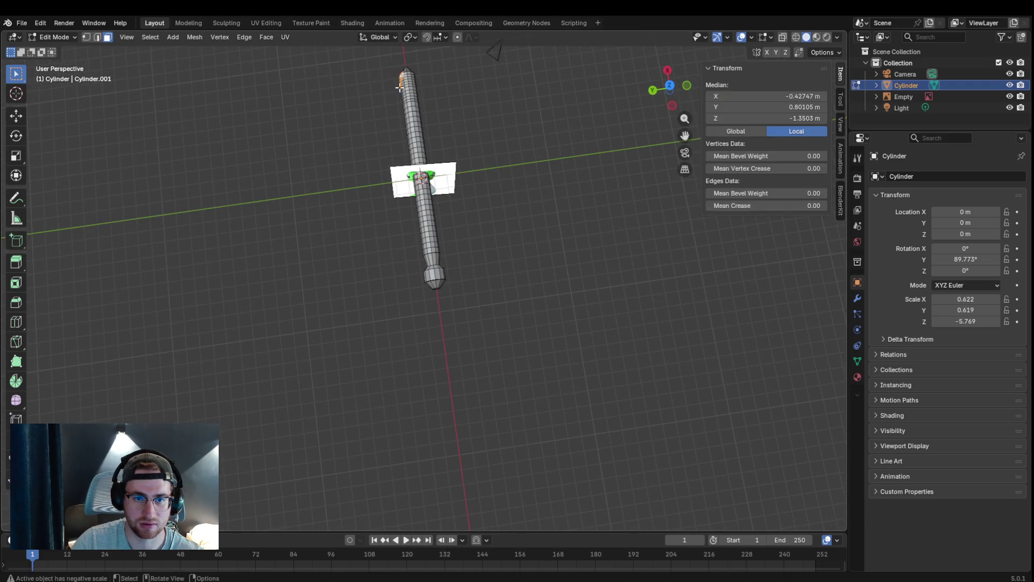
scroll(392, 303, up, 5)
scroll(436, 261, down, 2)
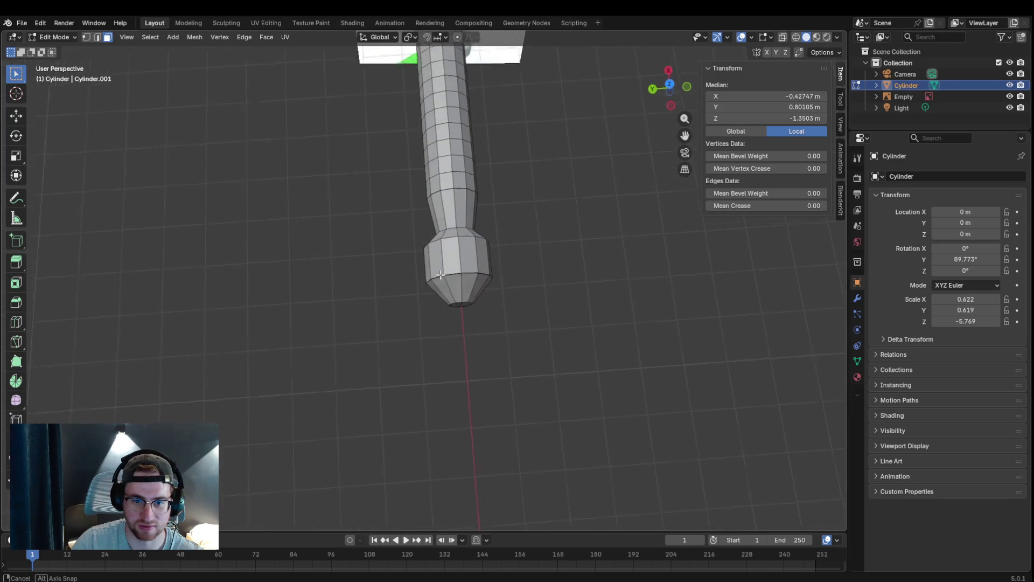
middle_drag(437, 262, 429, 175)
drag(381, 181, 450, 285)
key(x)
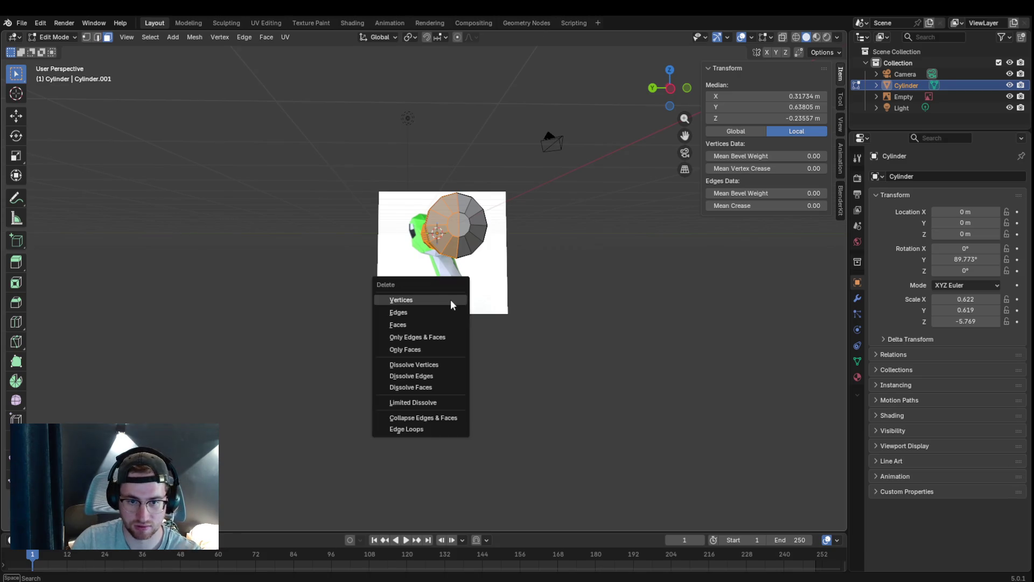
- Delete the selected faces, then box-select the right half of the cap and delete its vertices
click(446, 297)
mouse_move(449, 298)
middle_down()
mouse_move(475, 325)
mouse_move(434, 218)
mouse_move(438, 247)
mouse_move(512, 264)
mouse_move(498, 316)
mouse_move(376, 239)
mouse_move(404, 237)
mouse_move(471, 181)
mouse_move(470, 207)
mouse_move(303, 231)
mouse_move(305, 177)
mouse_move(344, 173)
mouse_move(348, 203)
mouse_move(404, 191)
mouse_move(494, 143)
middle_up()
middle_drag(456, 296, 450, 281)
drag(427, 161, 470, 296)
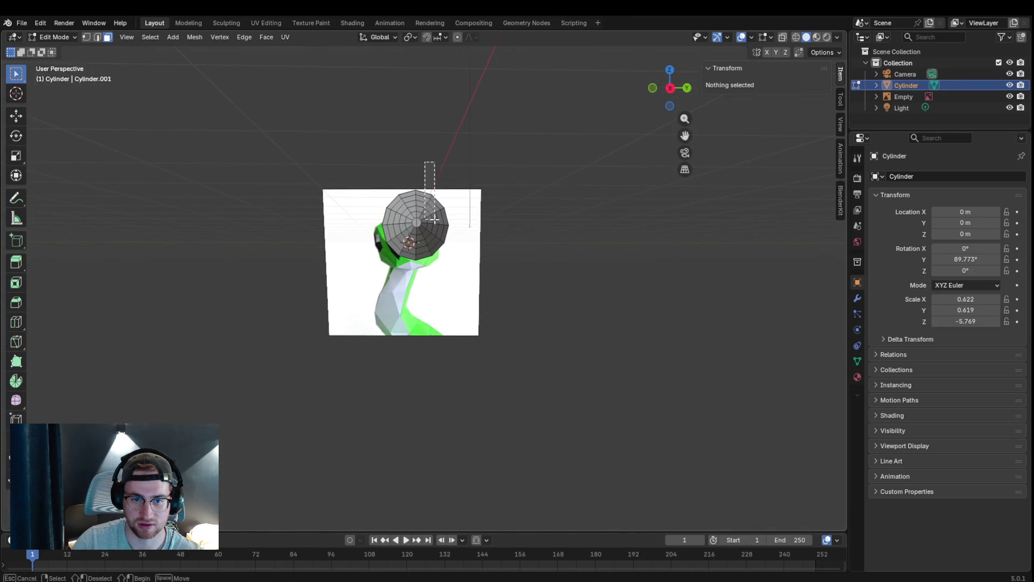
key(x)
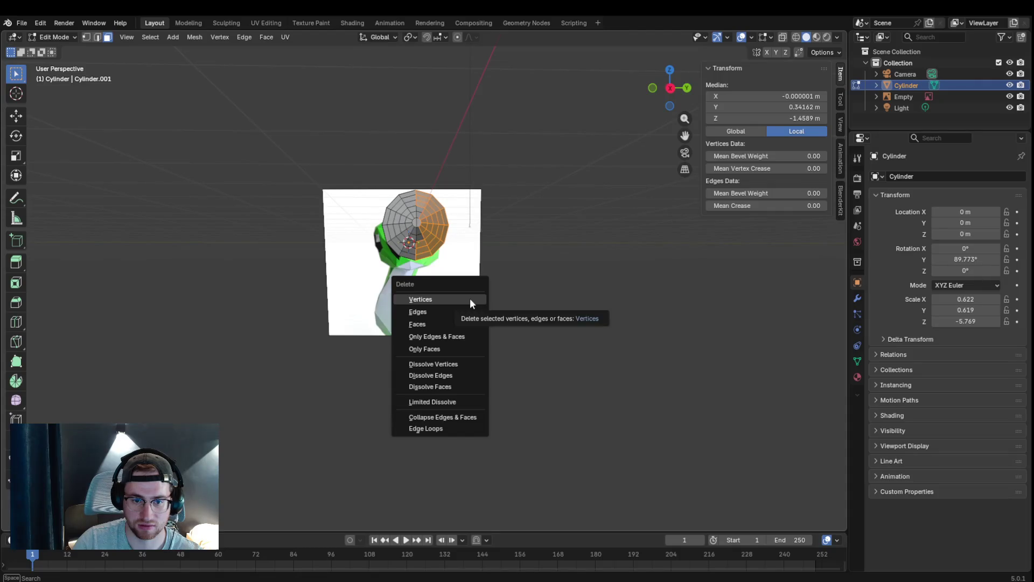
click(469, 298)
- Delete a group of cap faces, undo it and clear the selection from the front view
mouse_move(445, 217)
middle_down()
mouse_move(453, 234)
mouse_move(421, 285)
middle_up()
drag(347, 339, 420, 284)
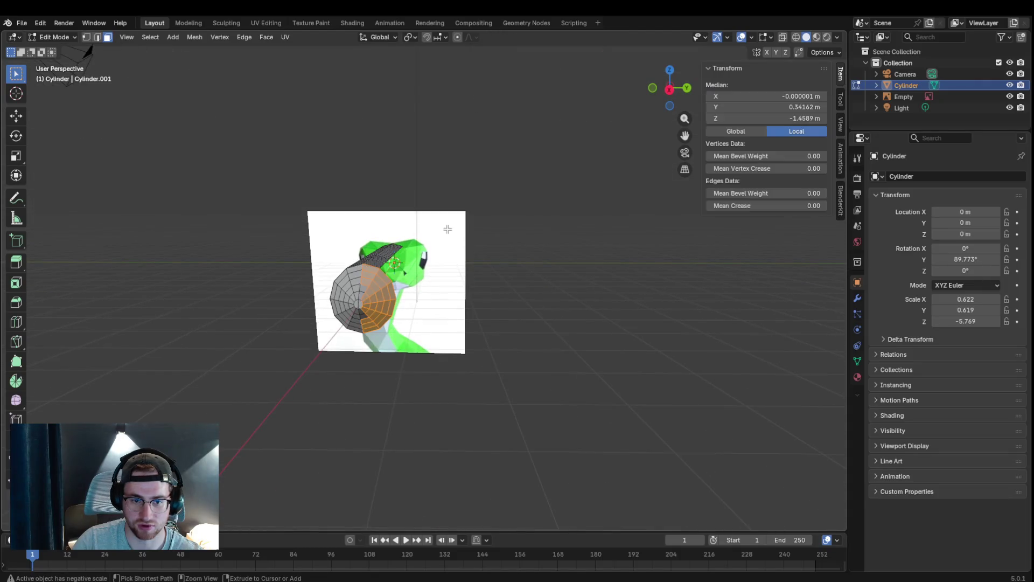
key(x)
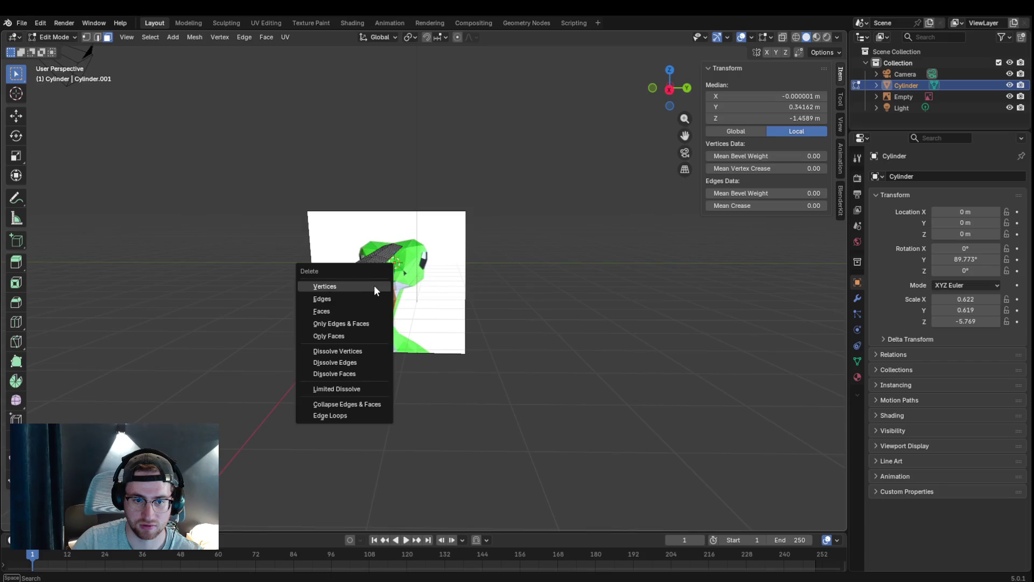
click(372, 310)
key(ctrl+z)
mouse_move(490, 321)
middle_down()
mouse_move(332, 339)
mouse_move(240, 326)
middle_up()
click(404, 198)
- Box-select half of the cap faces end-on and delete them
middle_drag(412, 206, 428, 193)
scroll(429, 194, up, 2)
drag(408, 147, 428, 184)
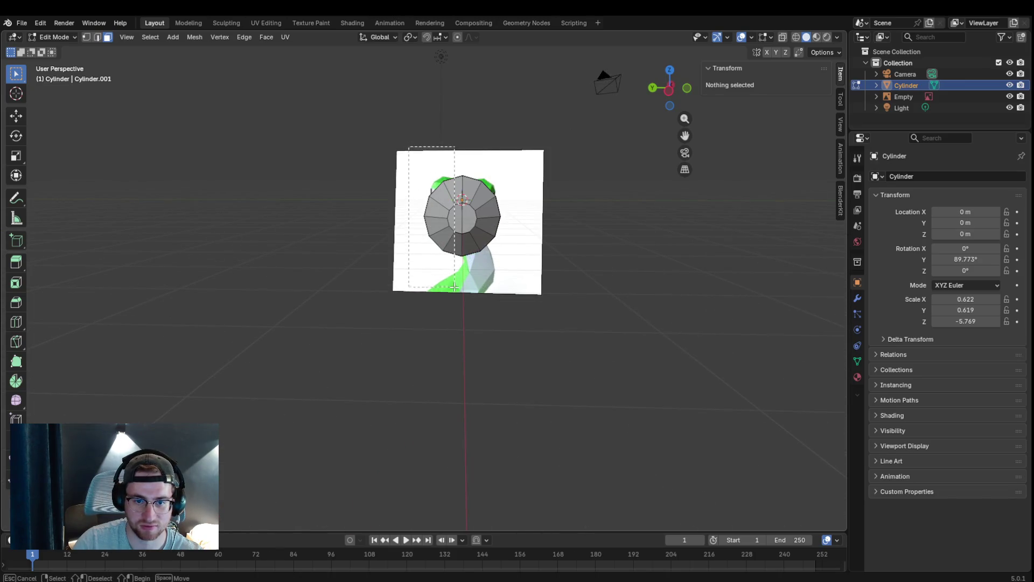
drag(455, 286, 454, 288)
key(x)
click(445, 313)
middle_drag(446, 313, 445, 314)
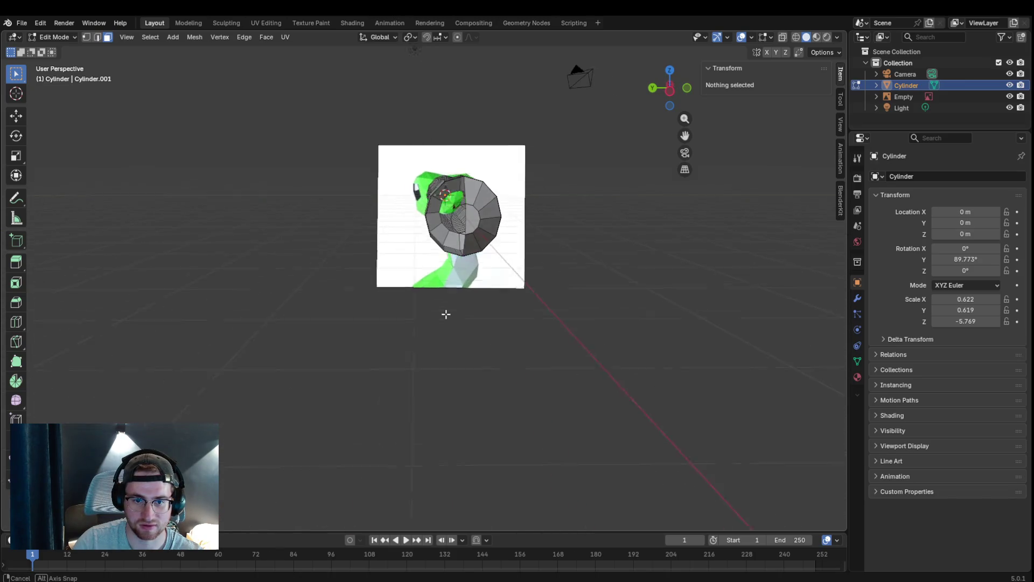
- Box-select the remaining left-half cylinder faces and delete them
drag(421, 165, 455, 277)
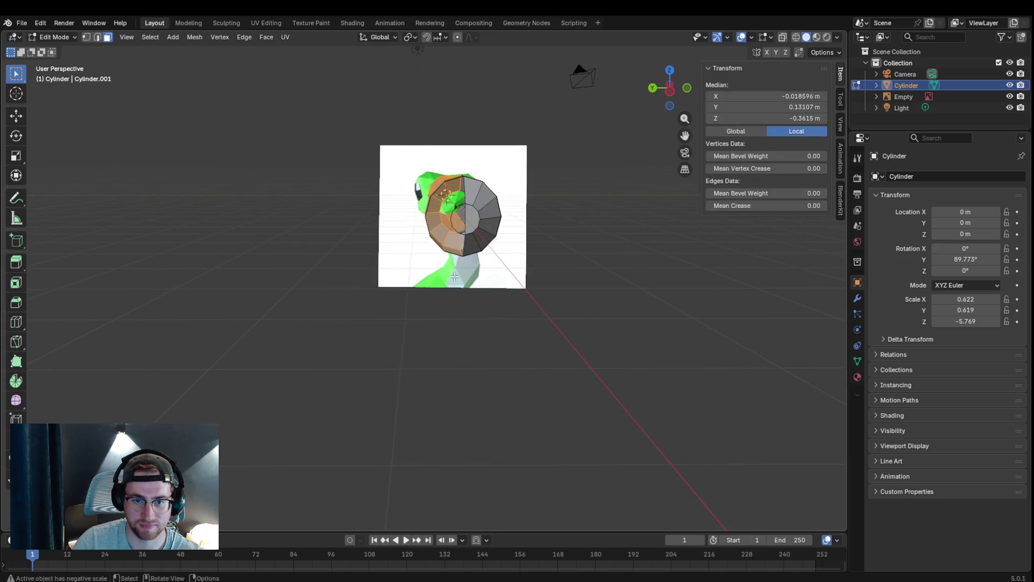
key(x)
click(450, 282)
middle_drag(449, 283, 444, 291)
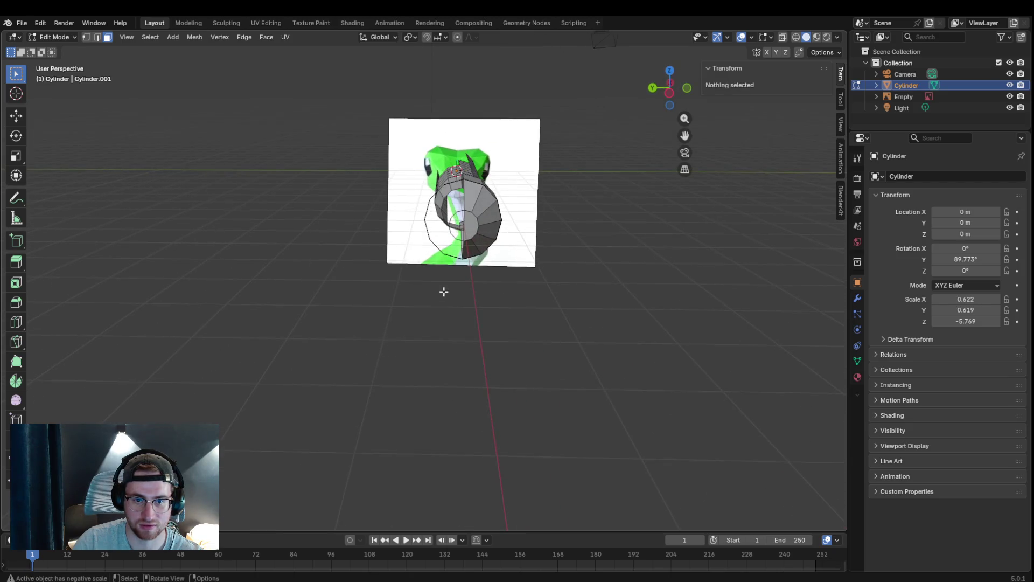
middle_drag(426, 150, 578, 208)
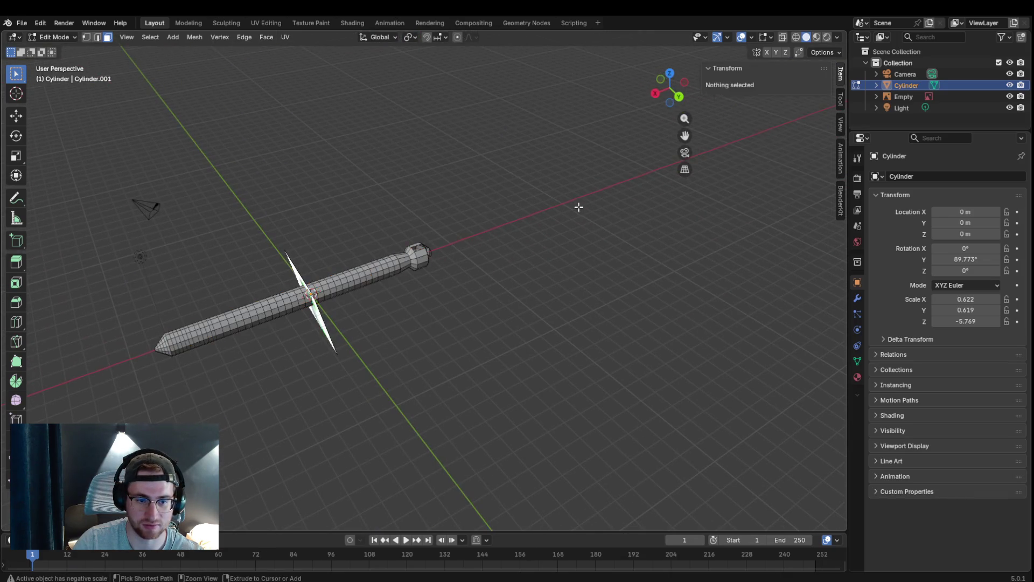
scroll(450, 263, up, 2)
scroll(449, 263, up, 4)
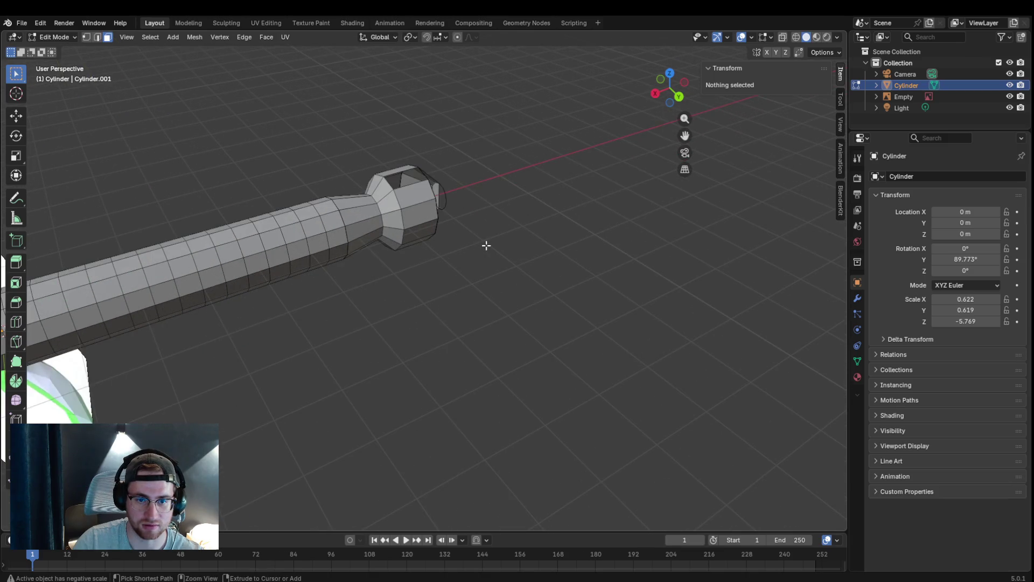
- Shift-select the end edge loop and the cap faces running down its left side
alt+click(493, 244)
mouse_move(509, 240)
middle_down()
mouse_move(341, 187)
mouse_move(387, 215)
mouse_move(566, 401)
middle_up()
shift+click(431, 240)
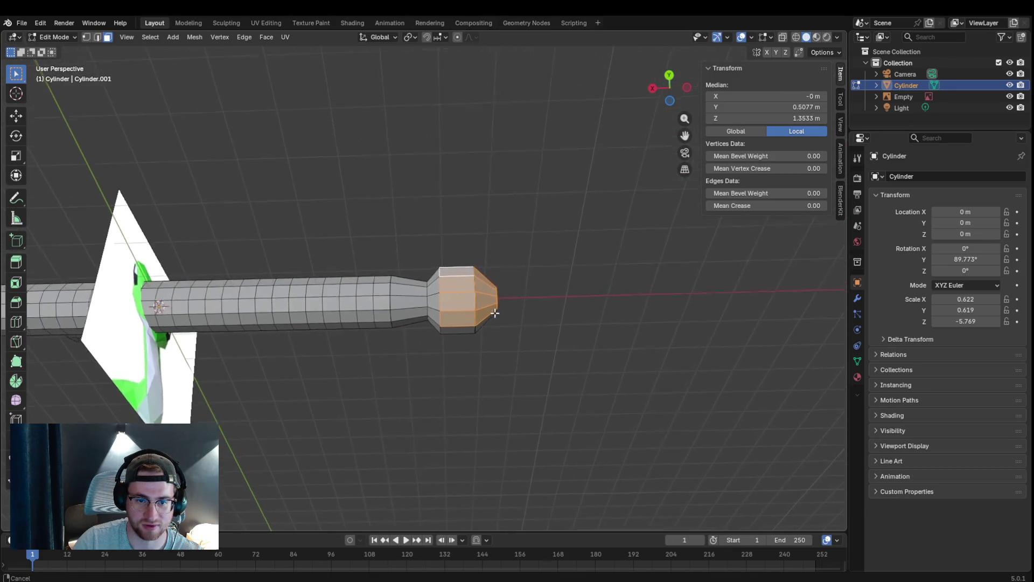
shift+click(403, 214)
shift+click(404, 224)
shift+click(410, 256)
shift+click(400, 268)
mouse_move(397, 274)
middle_down()
mouse_move(480, 213)
mouse_move(448, 279)
mouse_move(459, 304)
mouse_move(334, 243)
middle_up()
shift+click(395, 226)
shift+click(399, 255)
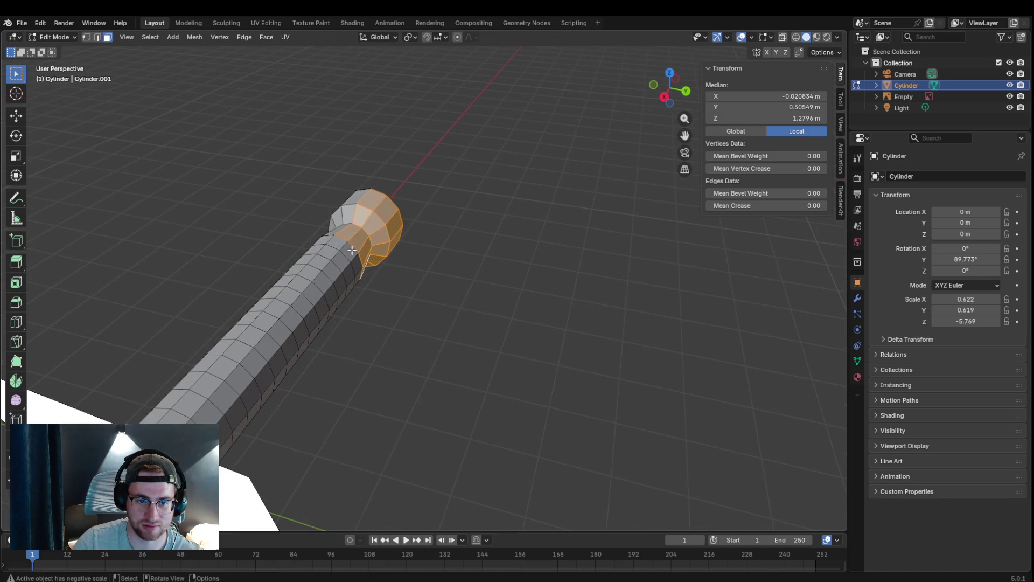
scroll(365, 255, down, 3)
- Add a strip of faces from cap to tip and expand the selection along the cylinder
click(383, 265)
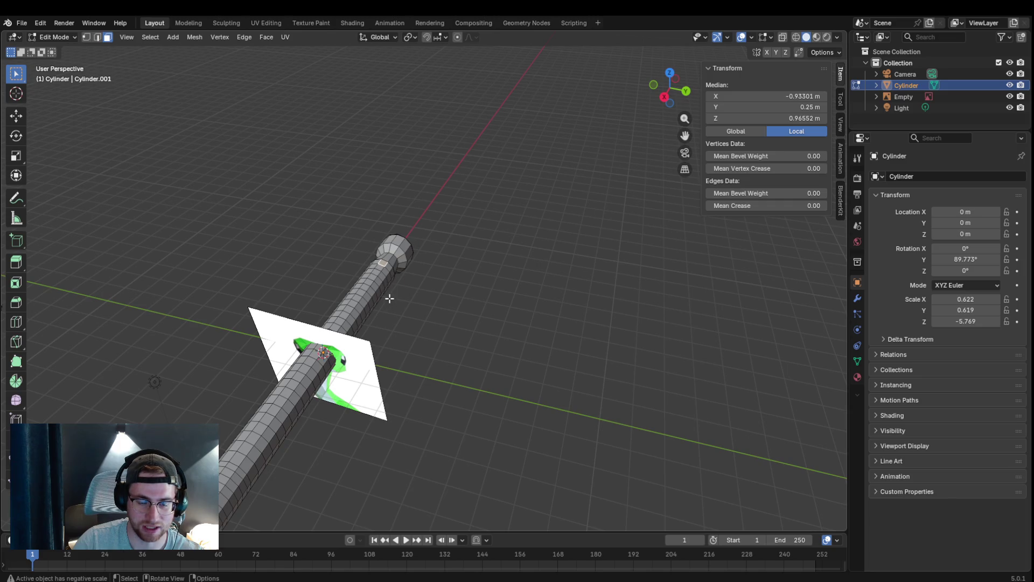
alt+shift+click(383, 267)
middle_drag(383, 266, 249, 452)
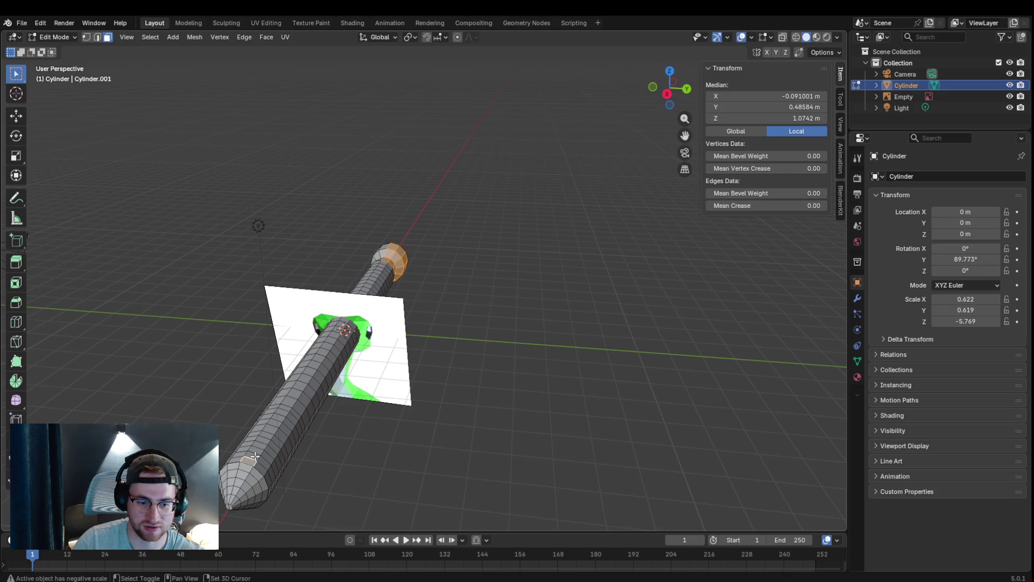
ctrl+click(385, 264)
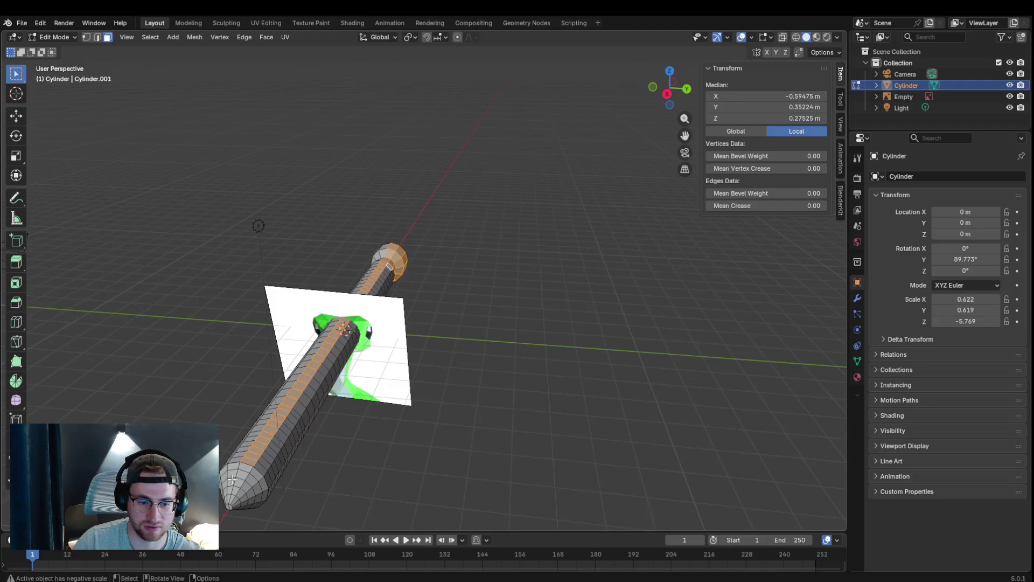
mouse_move(295, 450)
middle_down()
mouse_move(278, 423)
mouse_move(360, 314)
middle_up()
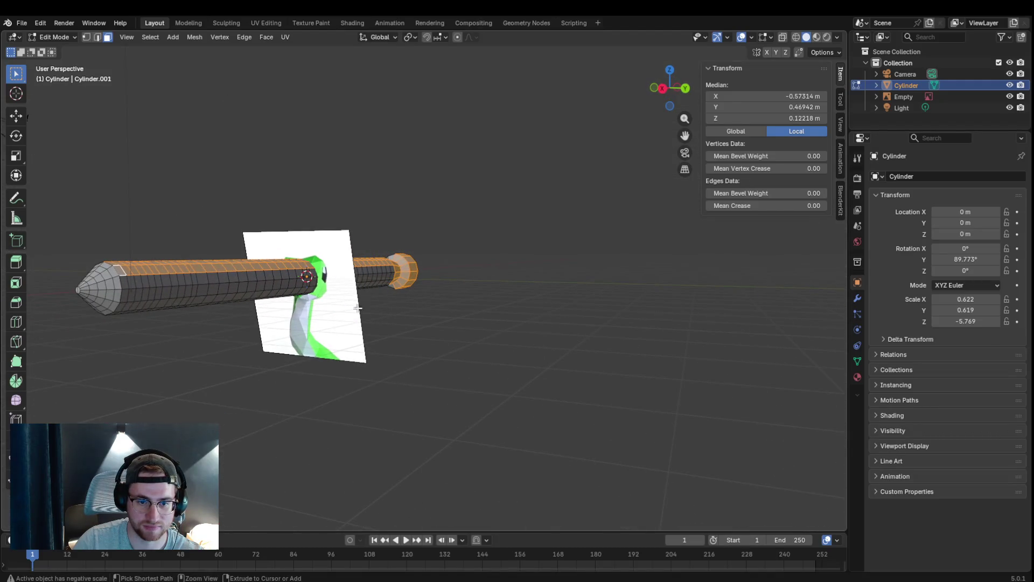
key(ctrl+KP_Add)
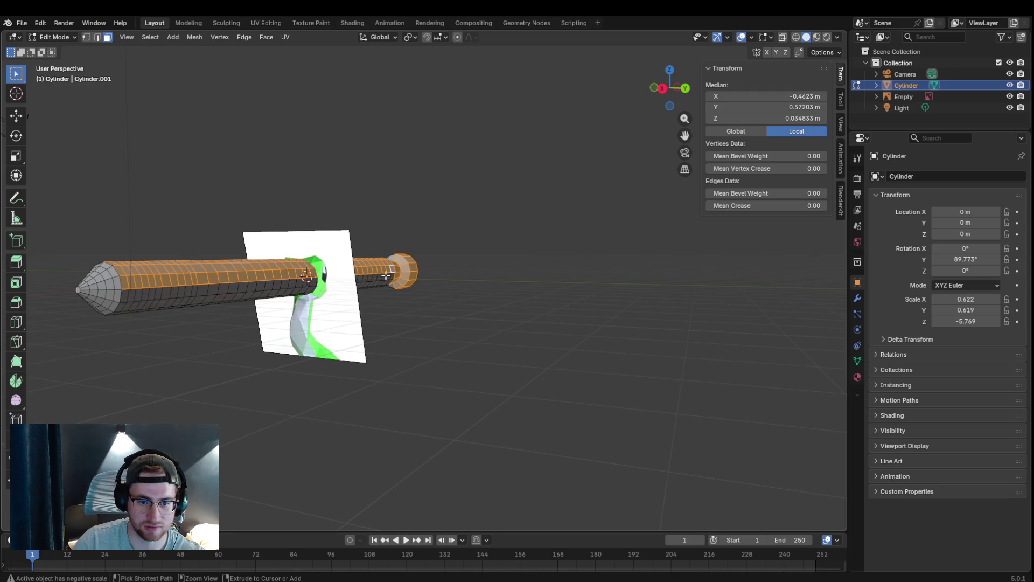
alt+shift+click(127, 297)
- Add the adjacent face loops along the cylinder and delete the whole selected band of faces
middle_drag(401, 285, 420, 196)
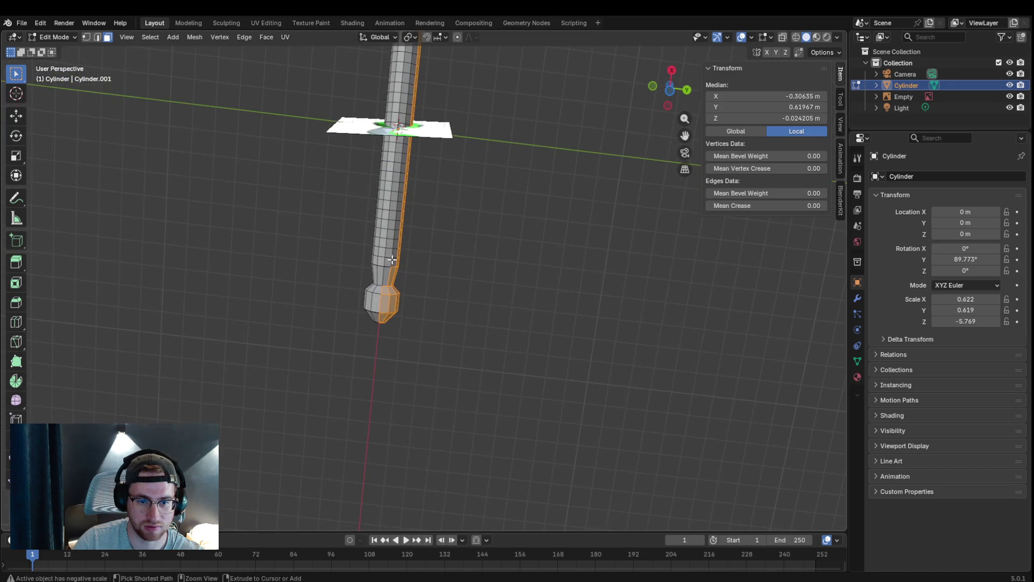
alt+shift+click(395, 261)
alt+shift+click(388, 271)
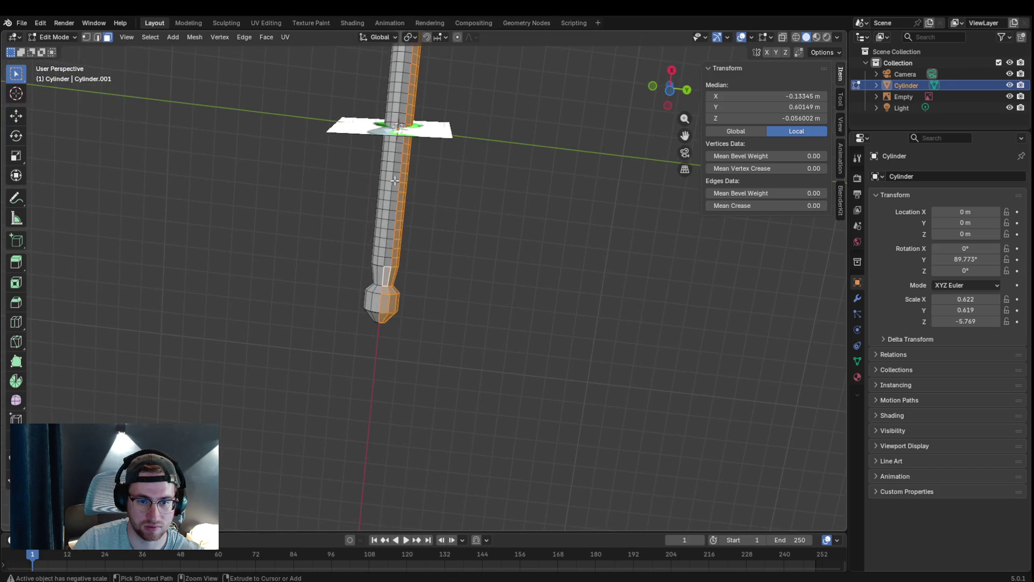
middle_drag(395, 181, 281, 202)
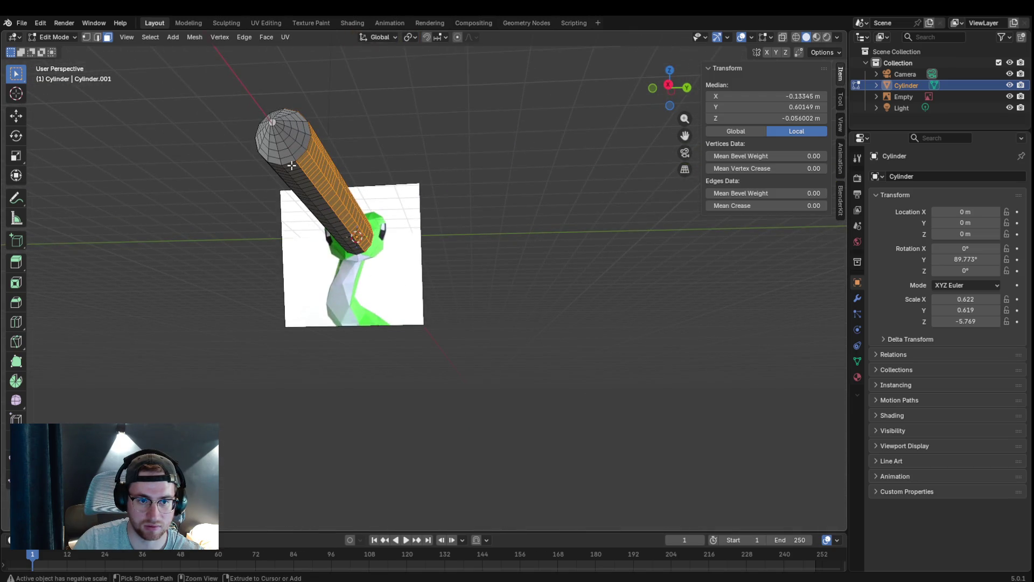
key(x)
click(302, 181)
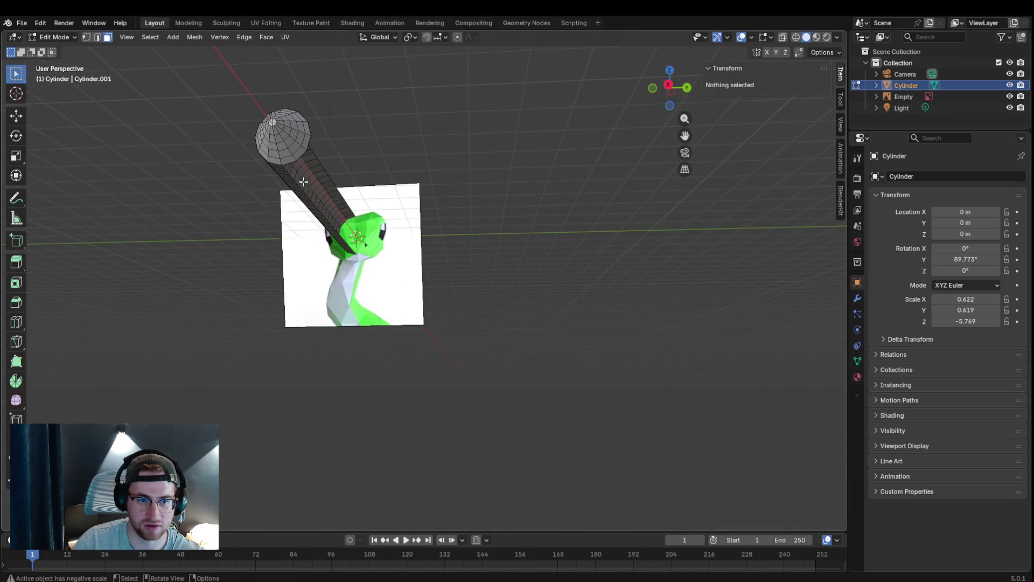
- Shift-select the right-side cap faces toward the centre and delete them
middle_drag(303, 180, 393, 246)
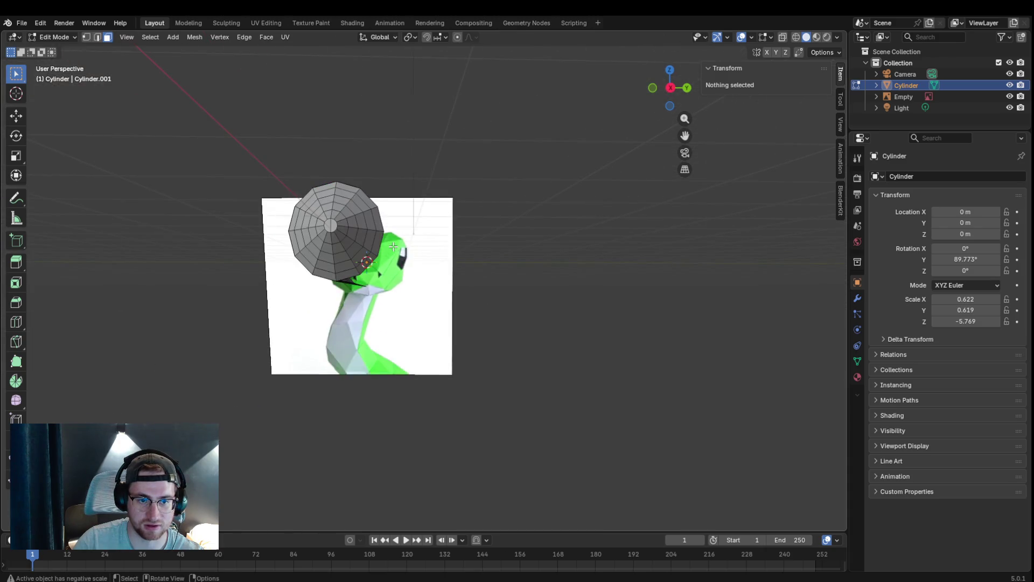
click(346, 190)
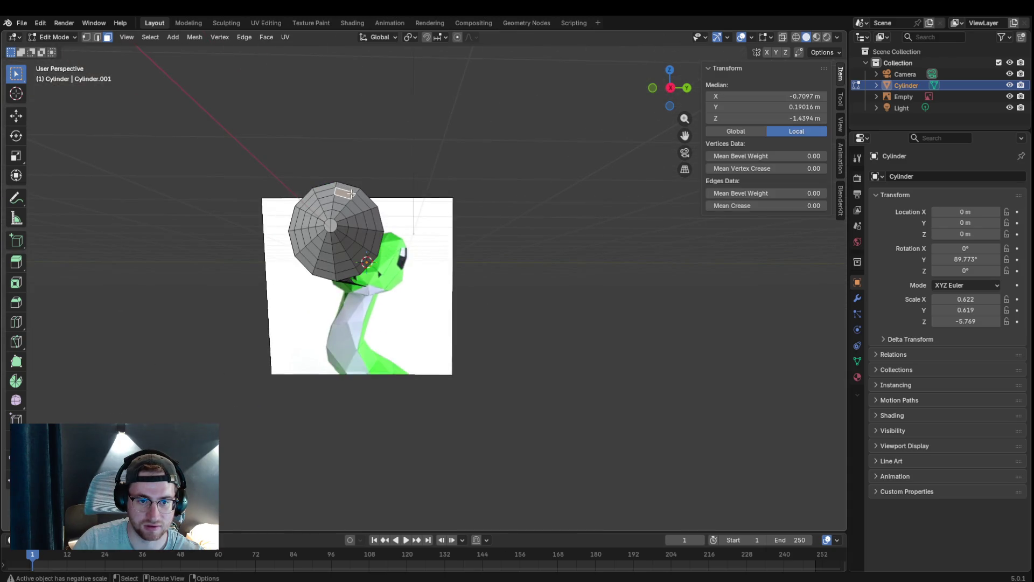
ctrl+click(345, 272)
ctrl+click(366, 201)
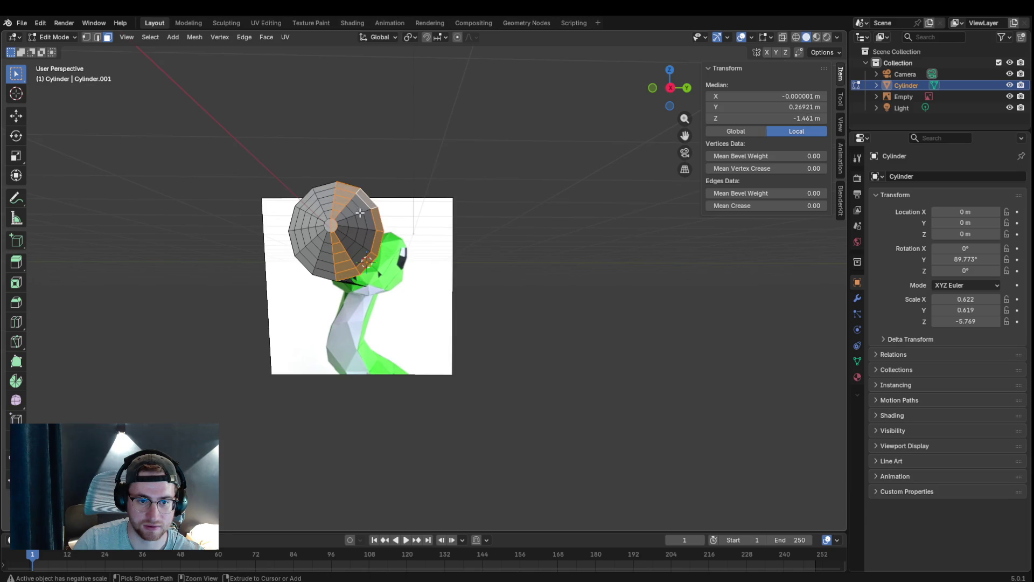
ctrl+click(368, 246)
ctrl+click(343, 237)
ctrl+click(343, 220)
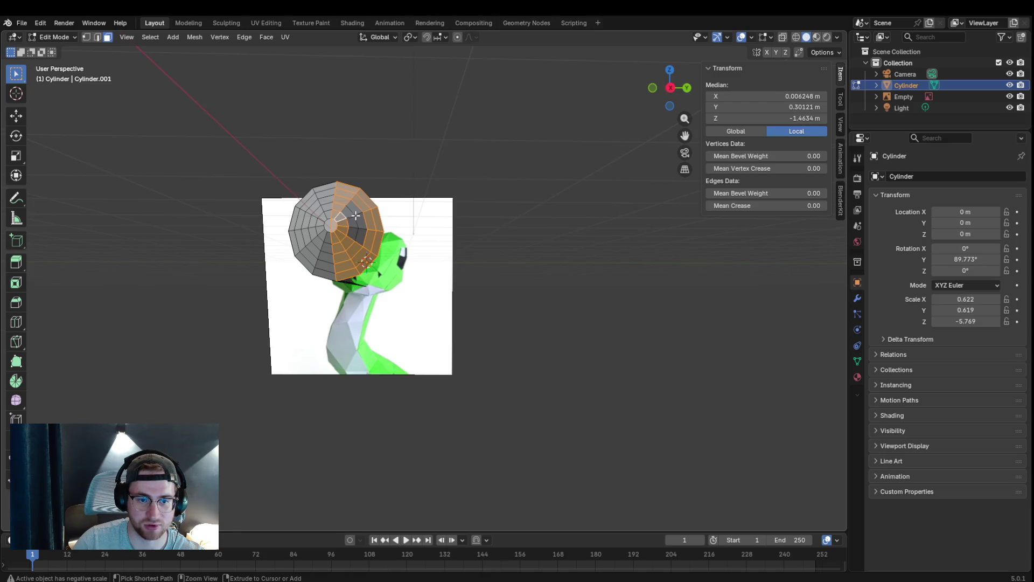
ctrl+click(352, 222)
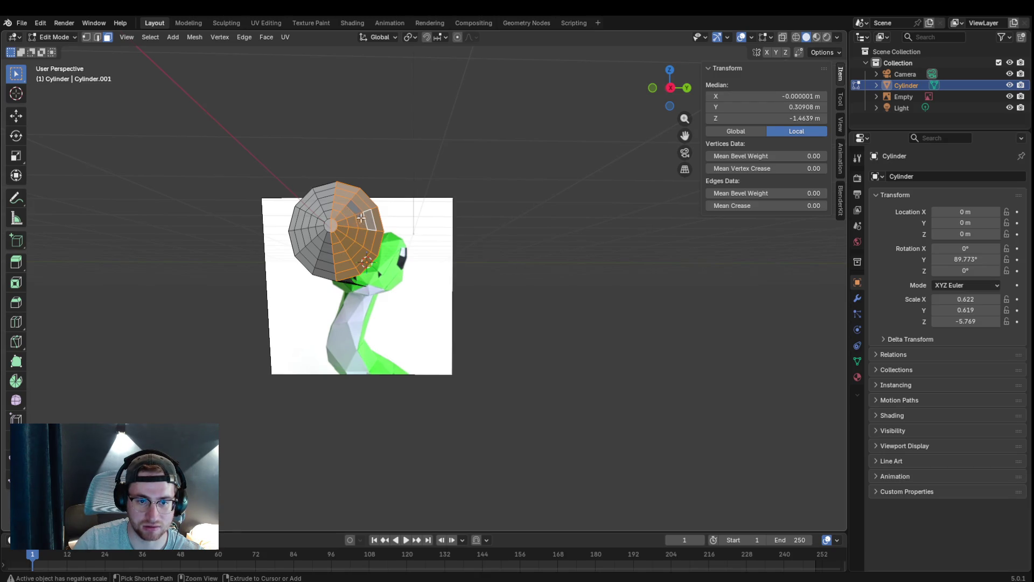
key(x)
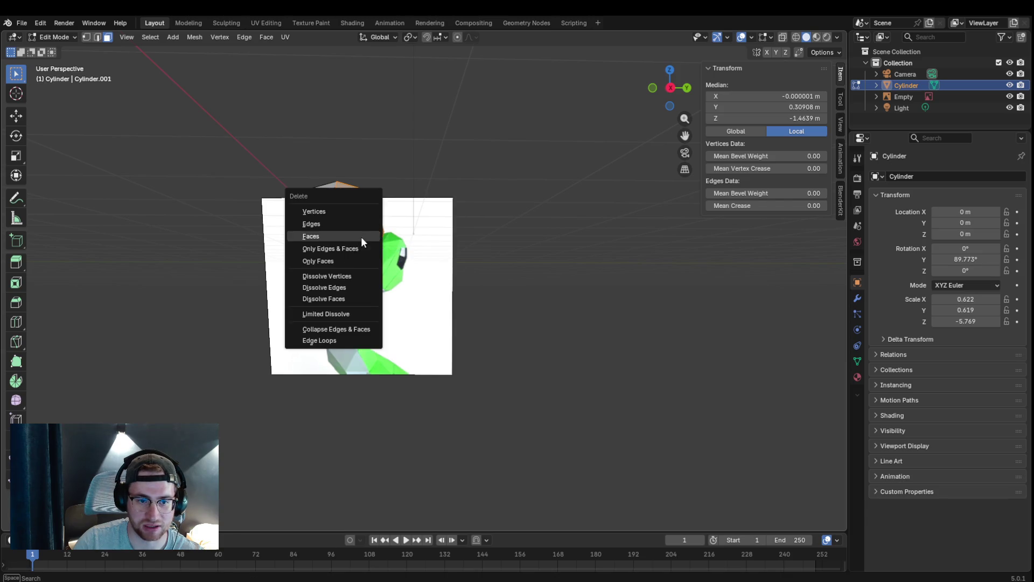
click(361, 237)
- Orbit to a lower angle and select a vertex at the cylinder's bottom end
middle_drag(362, 237, 356, 373)
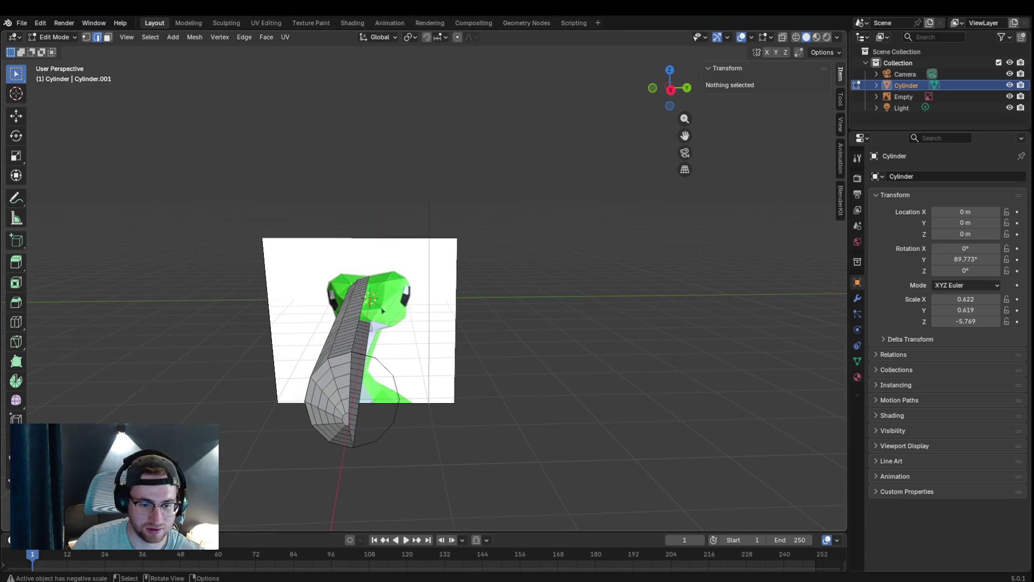
click(363, 356)
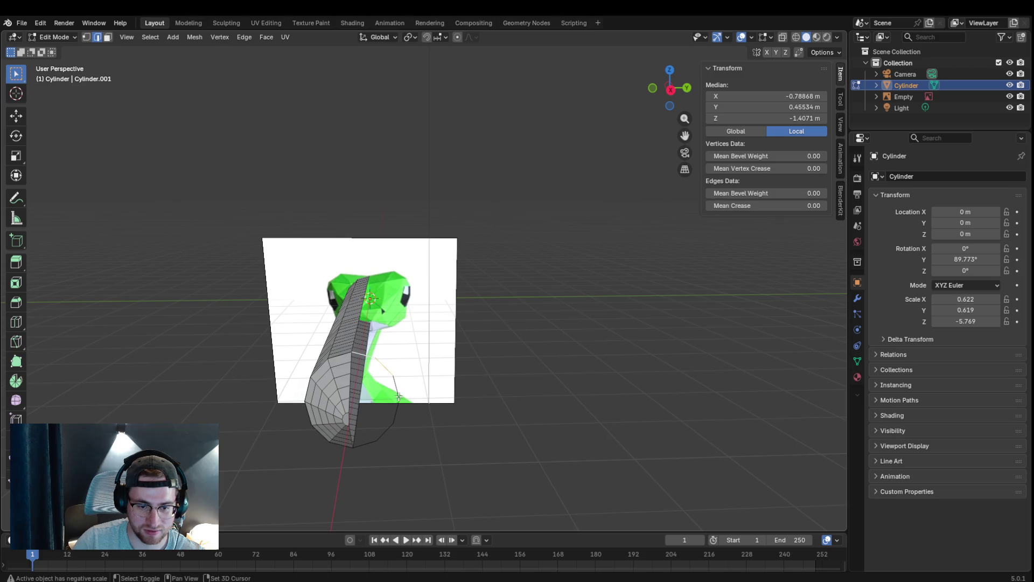
- Extend the selection at the bottom end and delete those faces
shift+click(369, 444)
key(x)
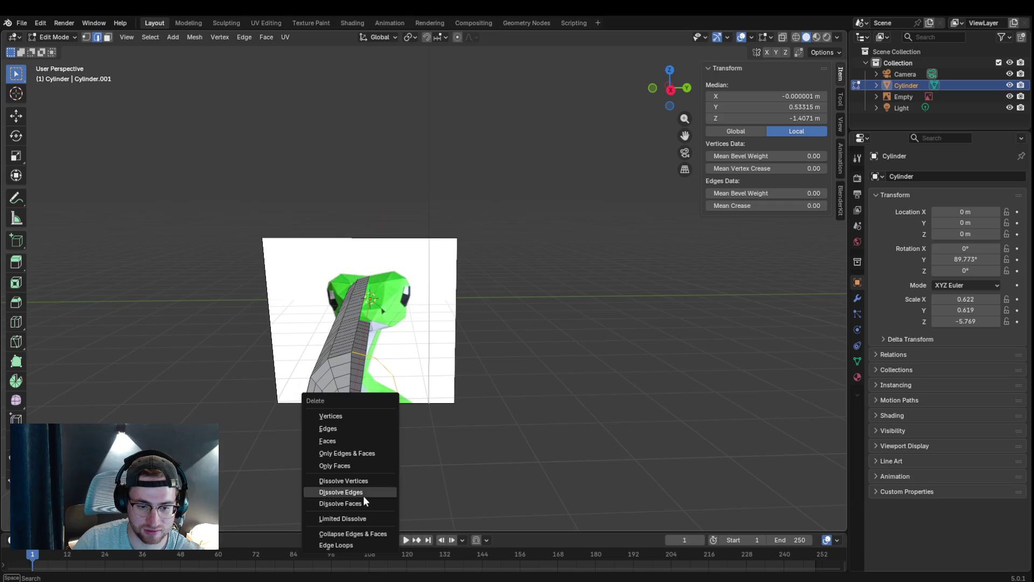
key(x)
click(415, 363)
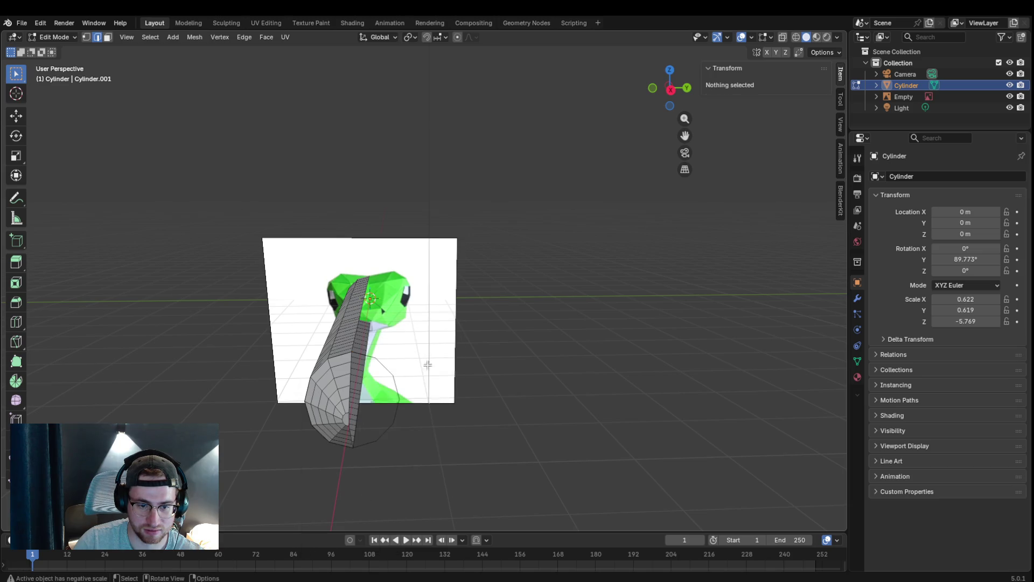
- Select the two stray edges from the old cap ring and delete them
shift+click(376, 357)
shift+click(399, 381)
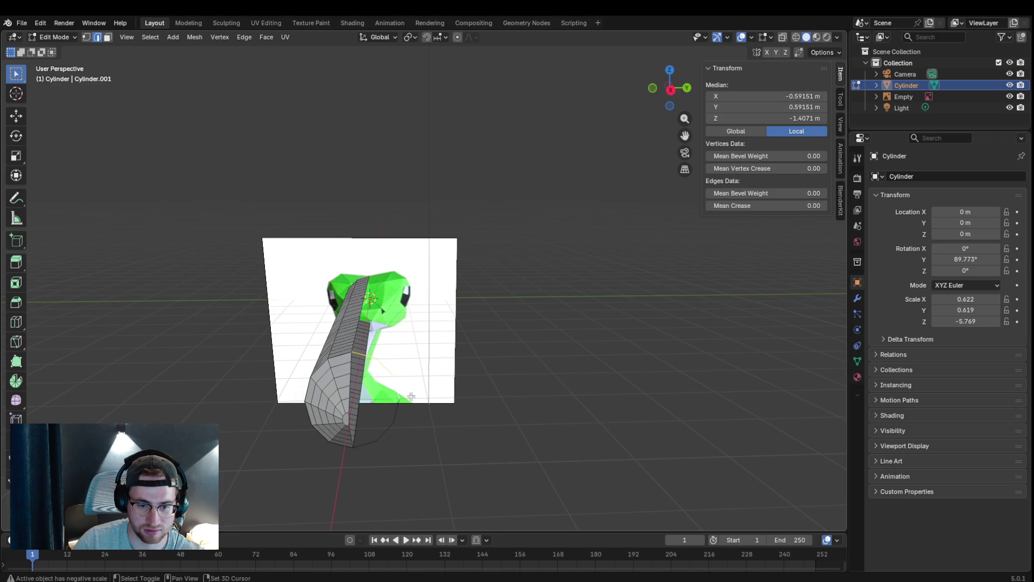
key(x)
click(381, 428)
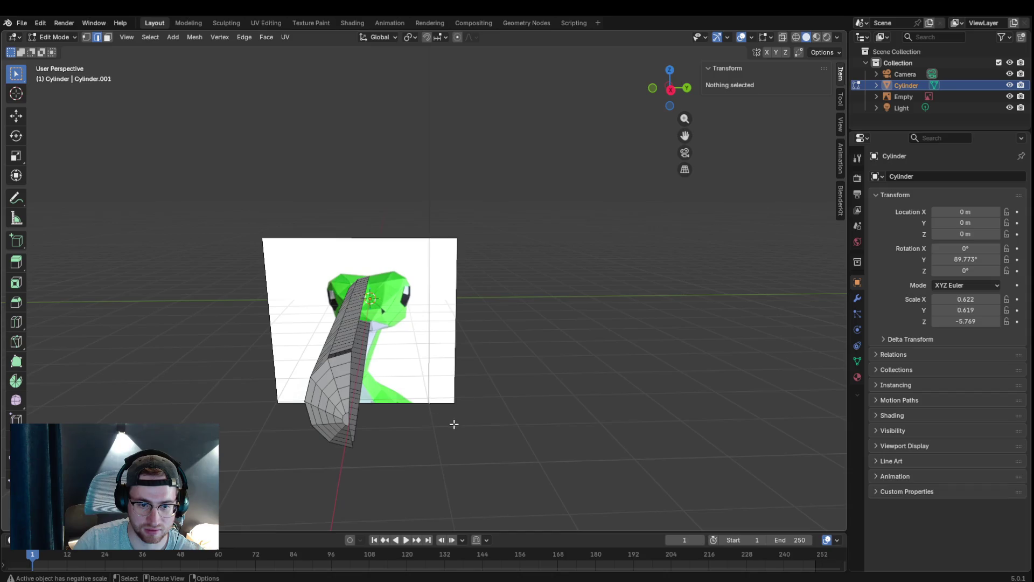
middle_drag(453, 424, 455, 345)
scroll(455, 344, up, 2)
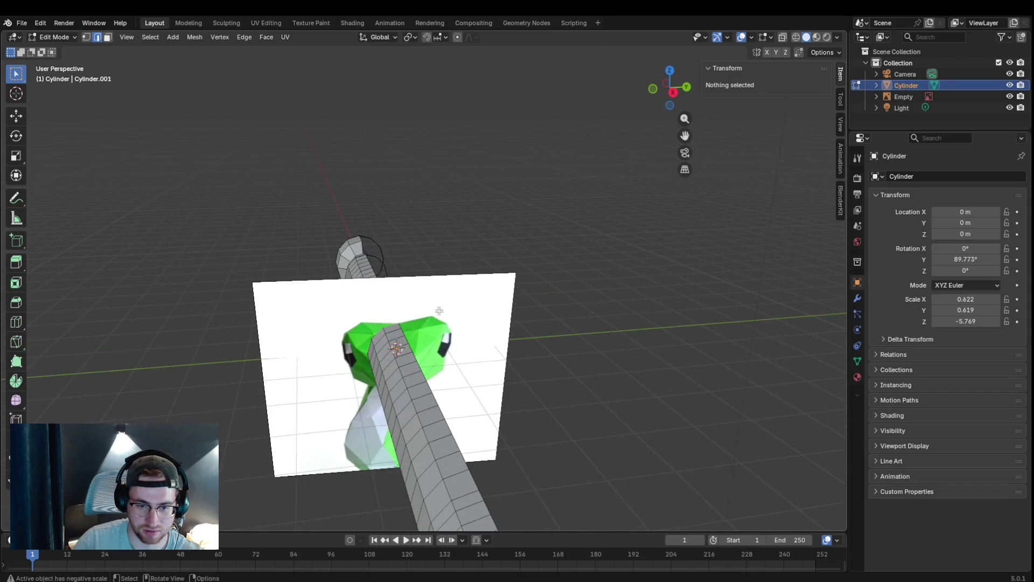
- Dissolve and delete the short loose edges at the cylinder's far end
mouse_move(432, 250)
middle_down()
mouse_move(404, 265)
mouse_move(355, 245)
middle_up()
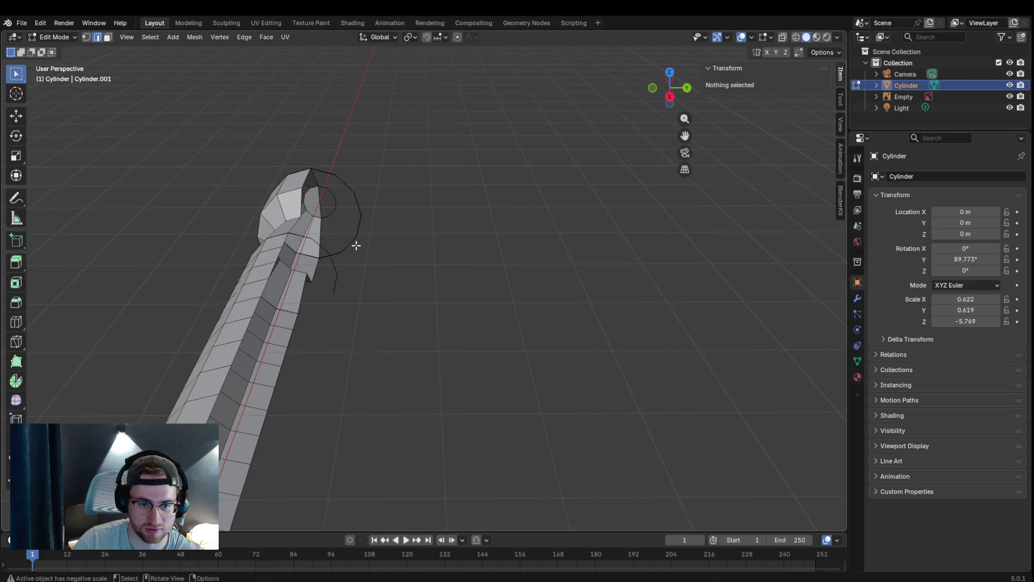
click(321, 244)
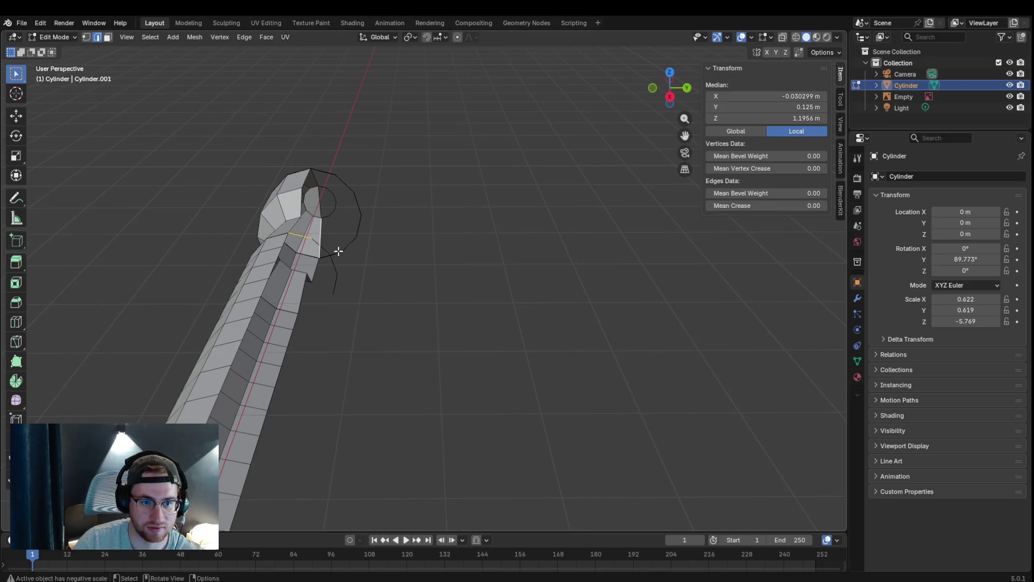
click(333, 269)
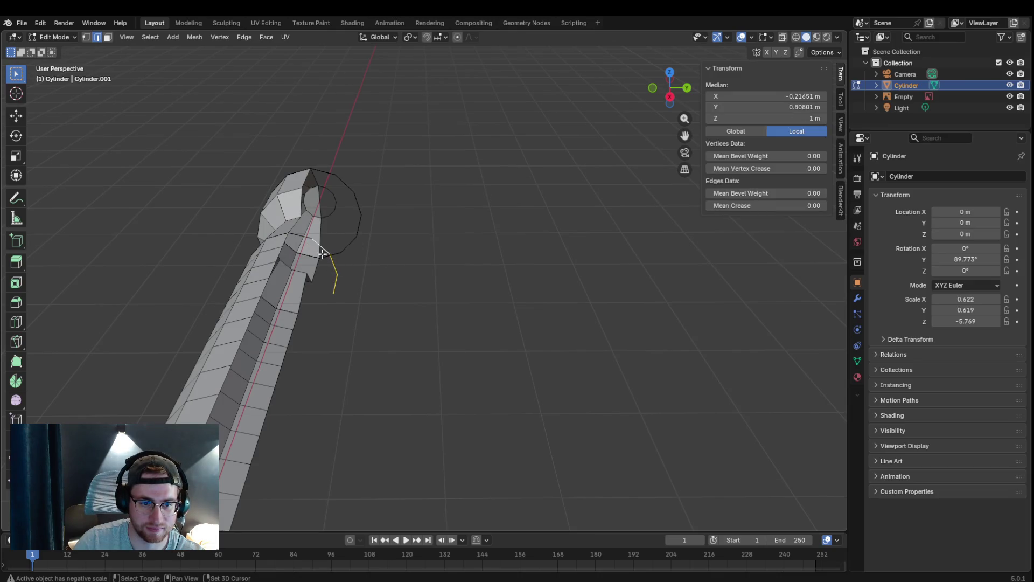
key(x)
click(302, 323)
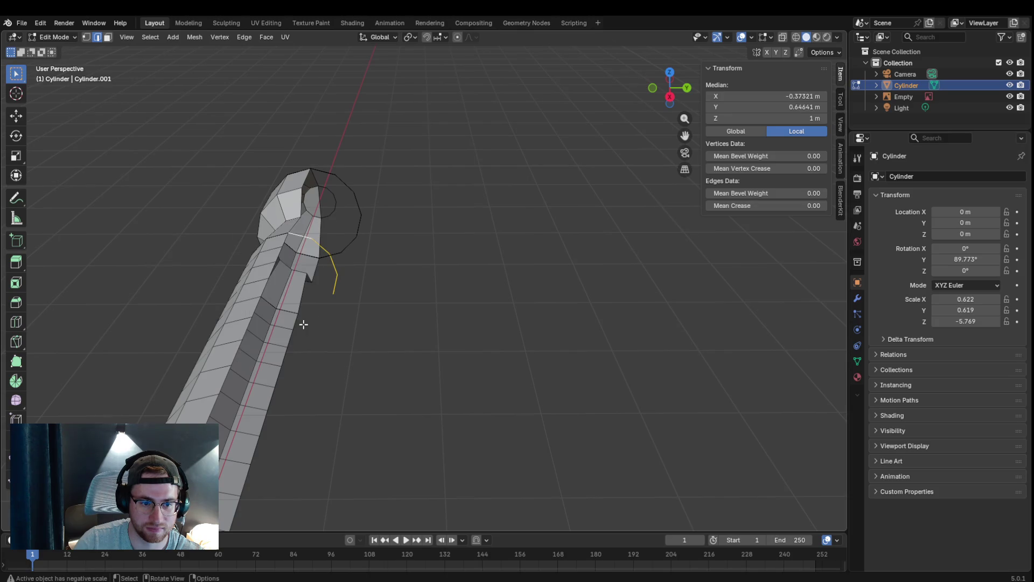
key(x)
click(308, 230)
key(x)
click(310, 234)
key(x)
click(303, 224)
key(x)
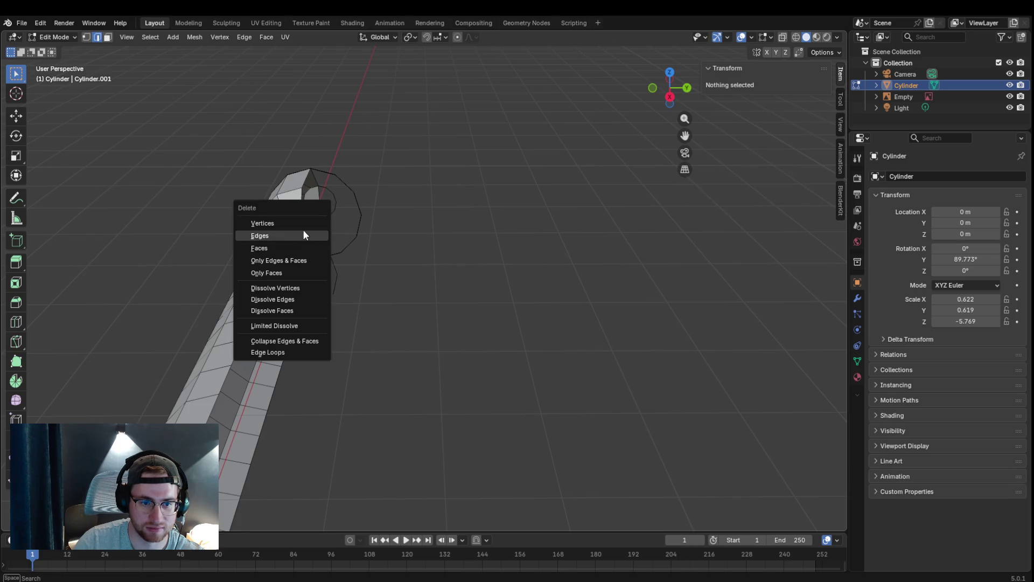
- Delete the loose edge loop sitting beside the mesh at the narrow end
click(335, 283)
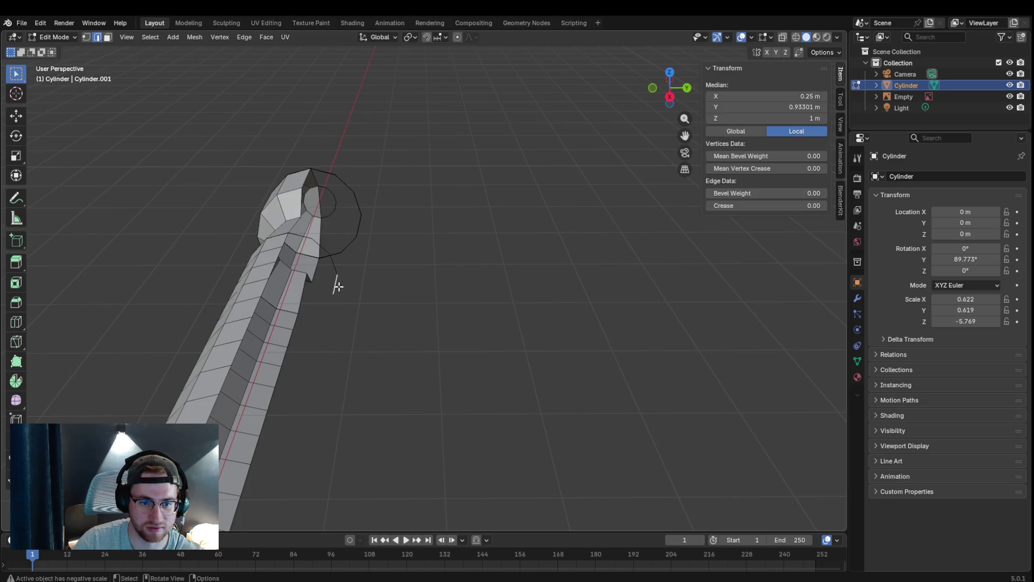
key(x)
click(313, 246)
click(306, 234)
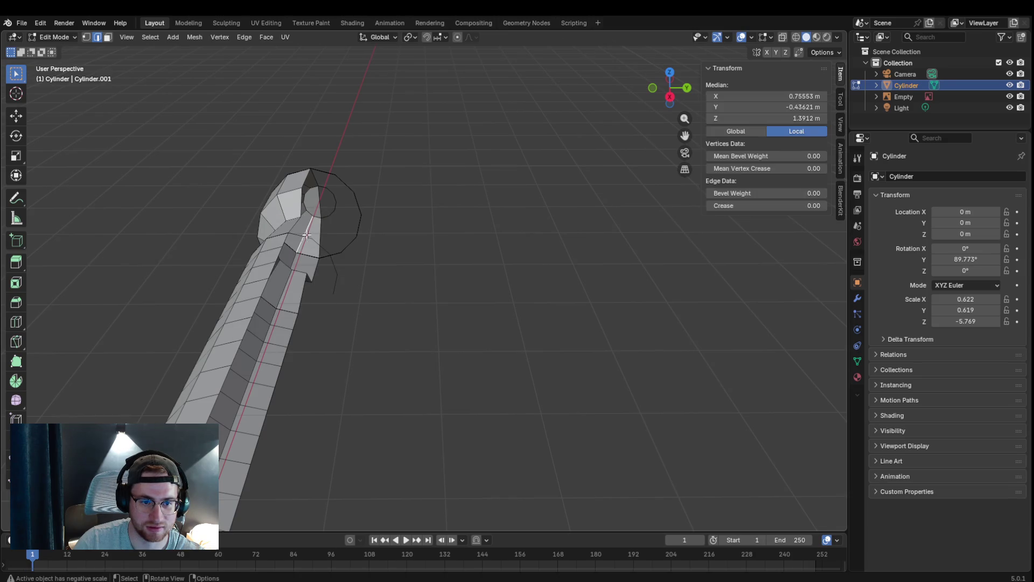
shift+click(322, 247)
shift+click(333, 265)
shift+click(337, 284)
key(x)
click(339, 286)
- Remove the stray top-loop edges via the Edge menu, then review the whole cylinder
mouse_move(367, 266)
middle_down()
mouse_move(332, 315)
mouse_move(346, 224)
middle_up()
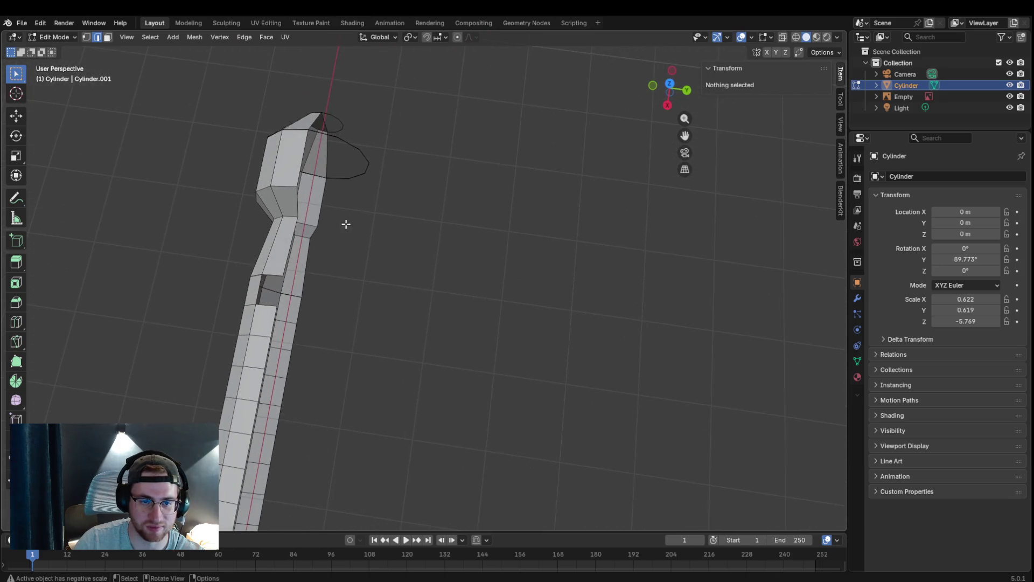
click(338, 150)
shift+click(369, 169)
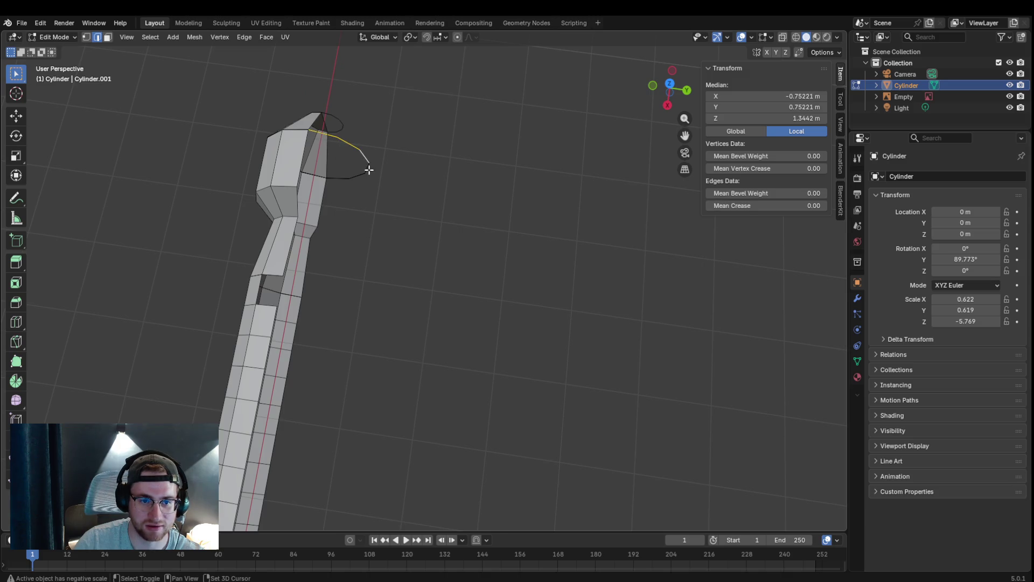
key(ctrl+e)
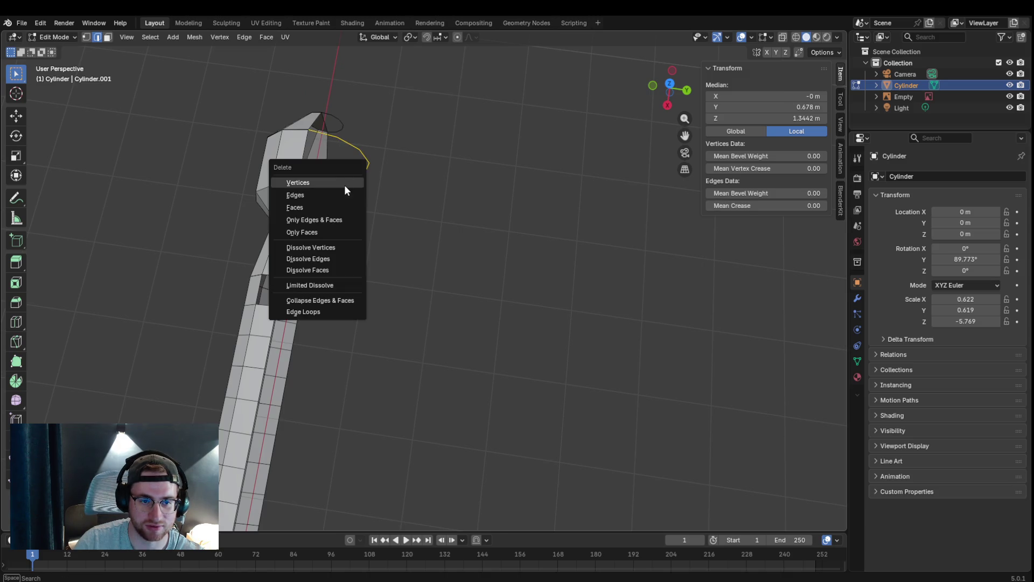
click(346, 185)
key(ctrl+z)
key(ctrl+e)
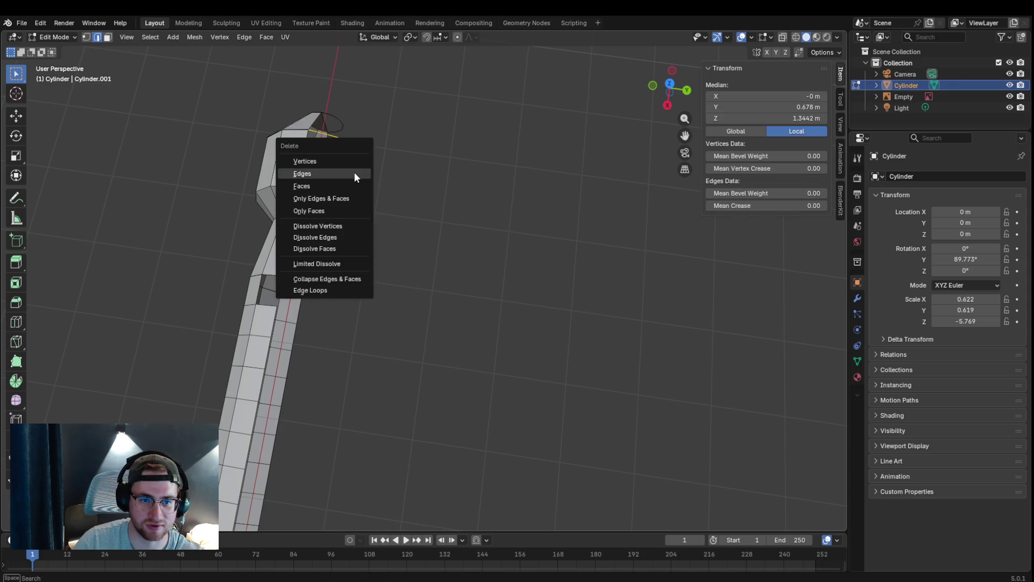
click(355, 171)
click(332, 141)
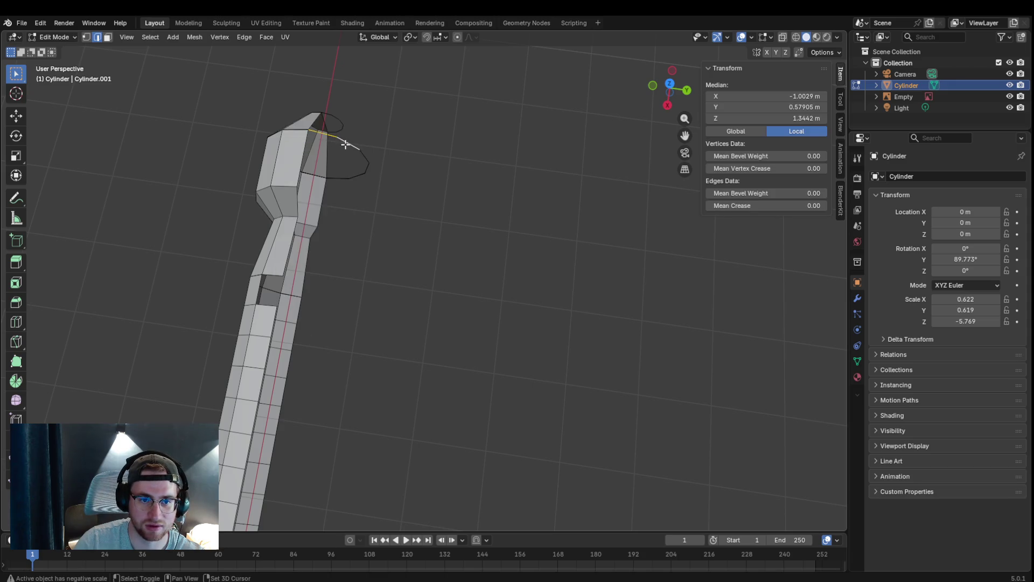
shift+click(366, 159)
key(ctrl+e)
click(346, 179)
click(344, 140)
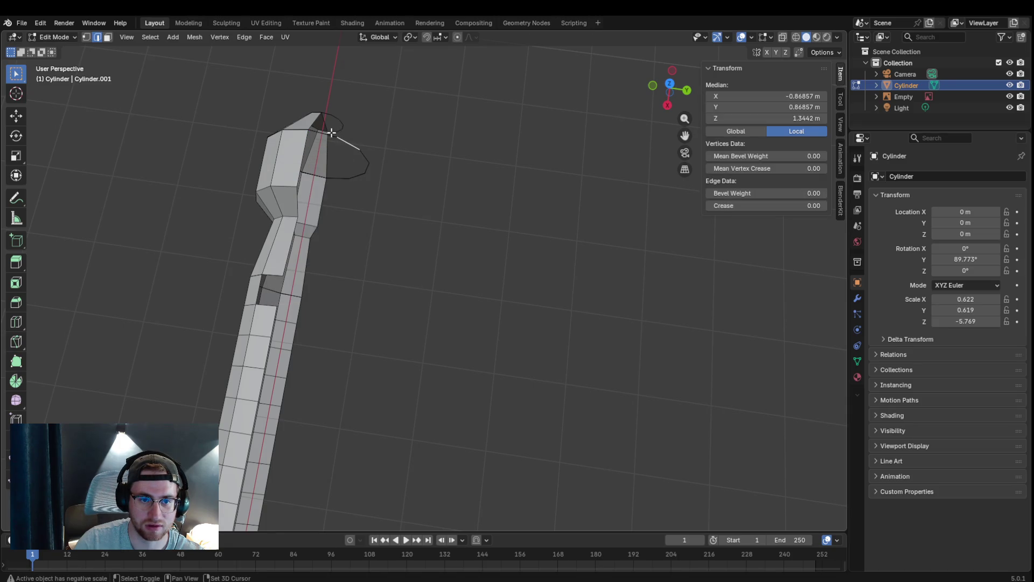
click(340, 162)
mouse_move(339, 161)
middle_down()
mouse_move(150, 172)
mouse_move(363, 178)
middle_up()
scroll(393, 219, up, 4)
middle_drag(376, 235, 415, 250)
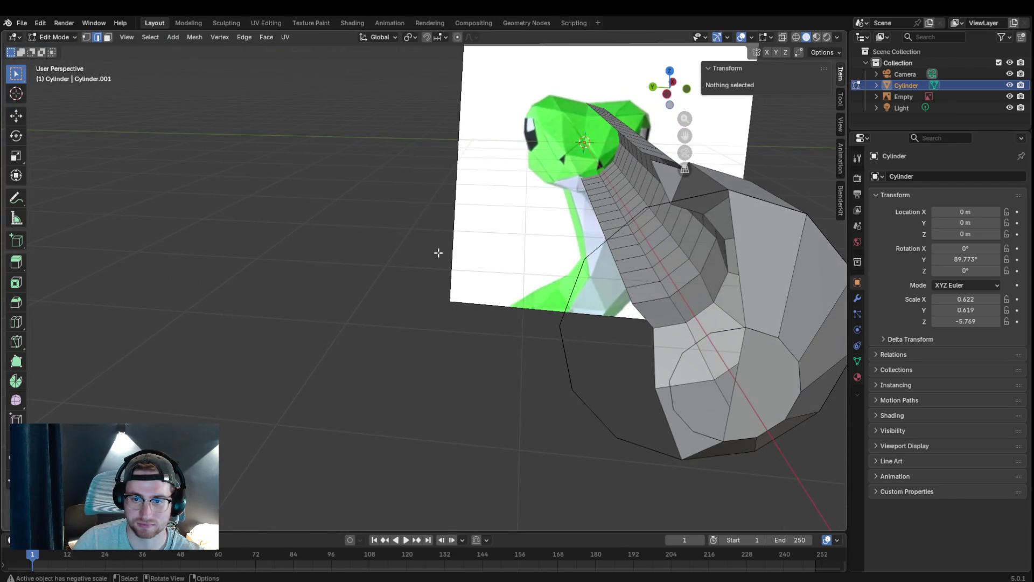
- Delete the first stray edges on the cylinder, undoing a wrong deletion along the way
click(620, 228)
key(x)
click(598, 258)
key(ctrl+z)
key(x)
click(595, 256)
key(x)
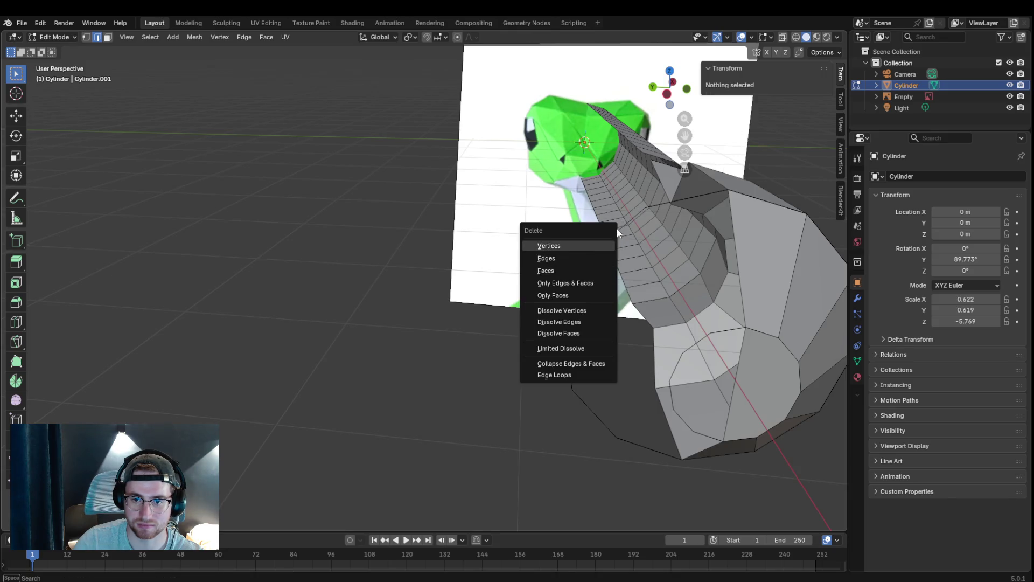
key(Escape)
click(626, 232)
key(x)
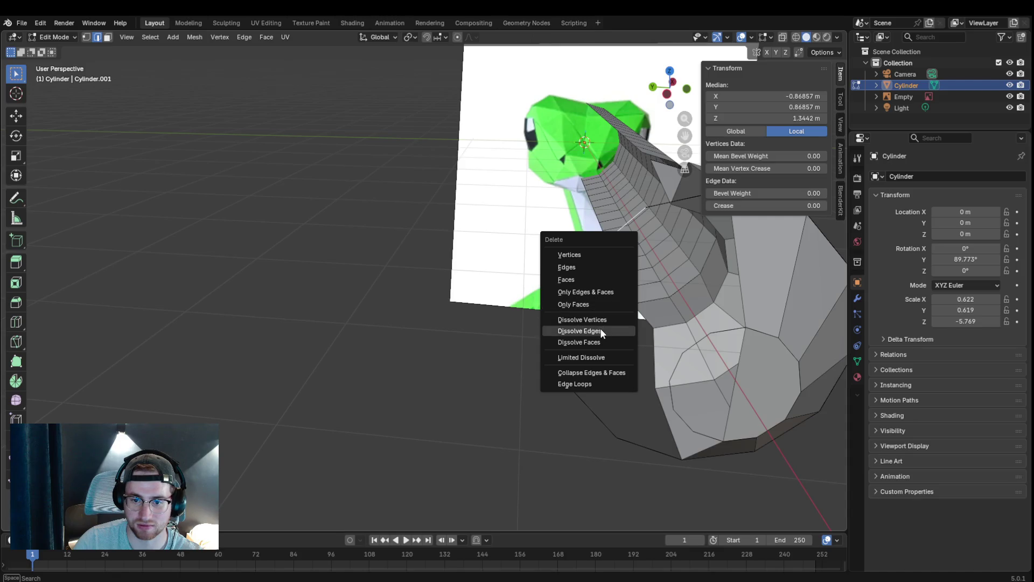
key(Escape)
key(x)
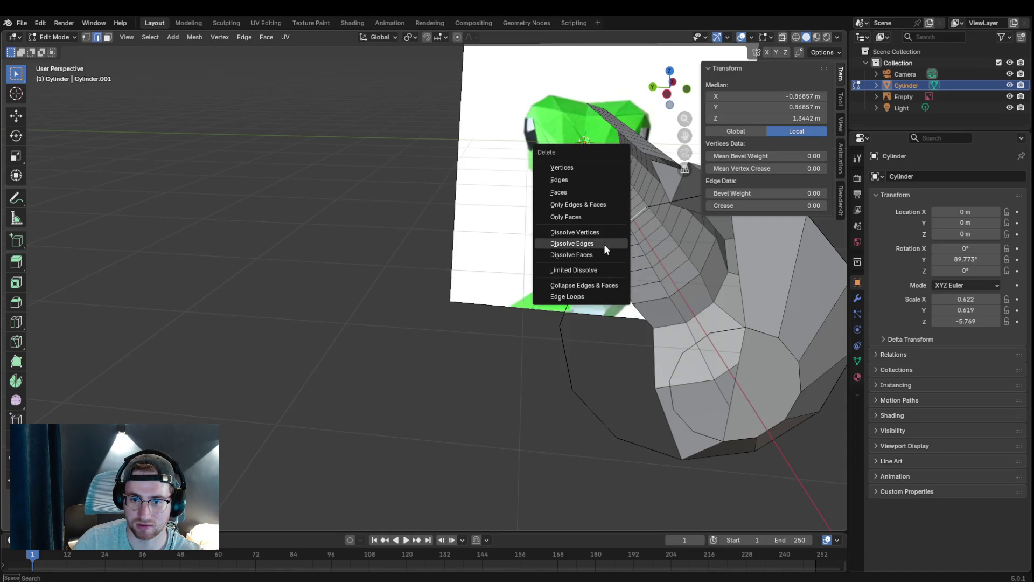
key(Escape)
key(x)
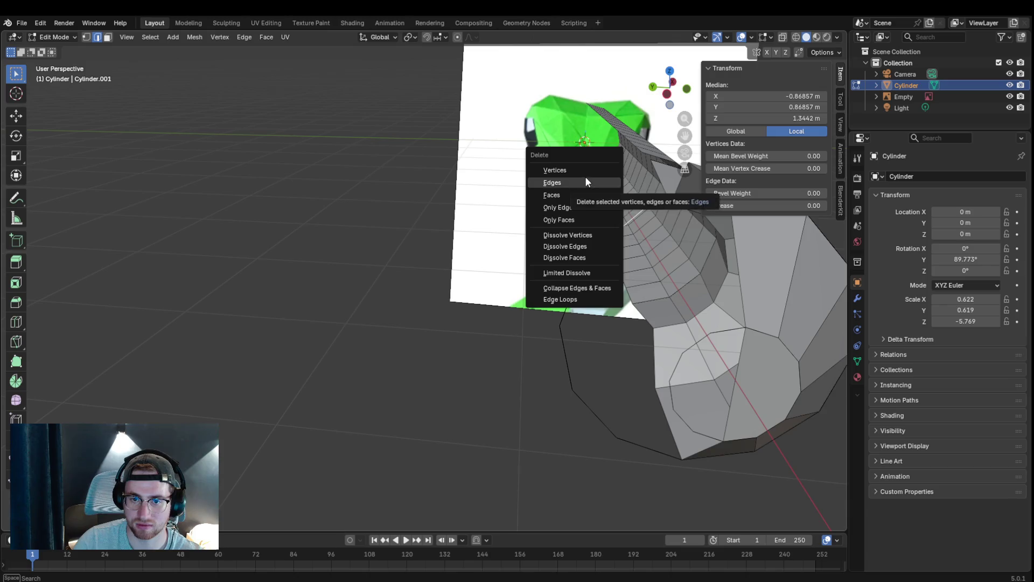
click(585, 176)
- Delete the run of stray vertices and edges one by one down the cylinder's side
click(596, 251)
key(x)
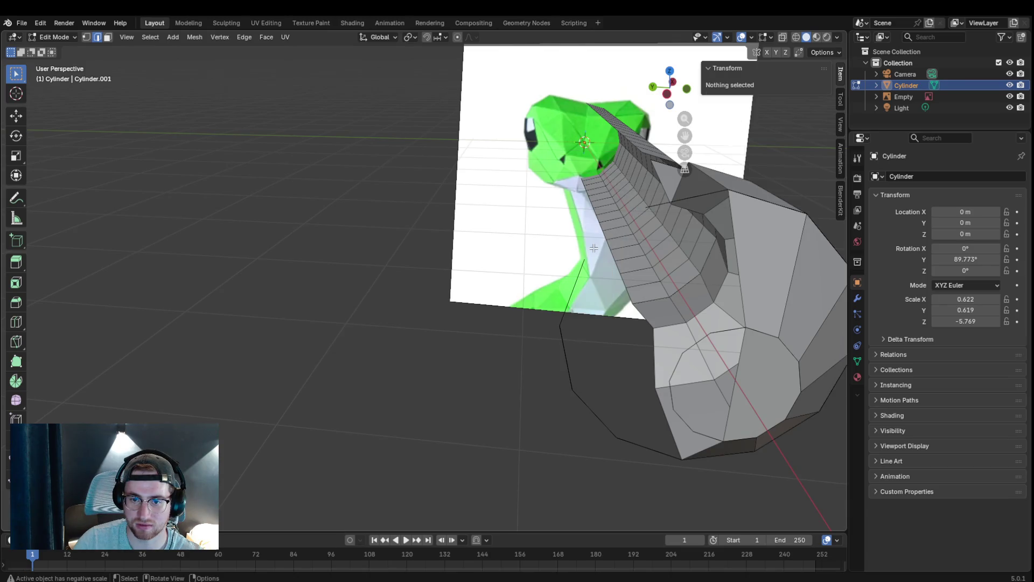
click(593, 246)
key(x)
click(584, 273)
key(x)
click(579, 280)
click(561, 339)
key(x)
click(565, 340)
key(x)
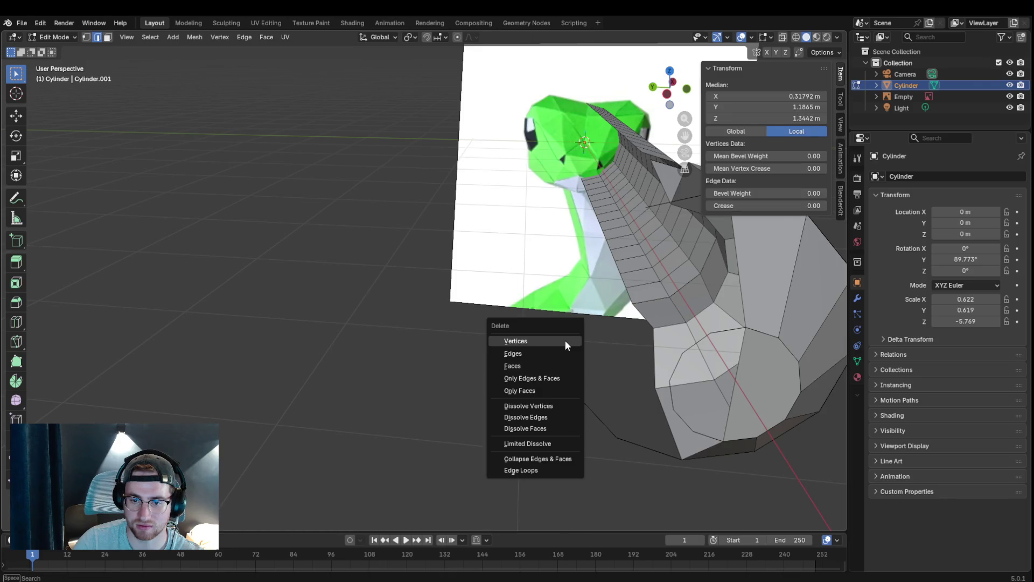
click(577, 410)
key(x)
click(582, 400)
click(598, 426)
key(x)
click(593, 432)
click(640, 443)
key(x)
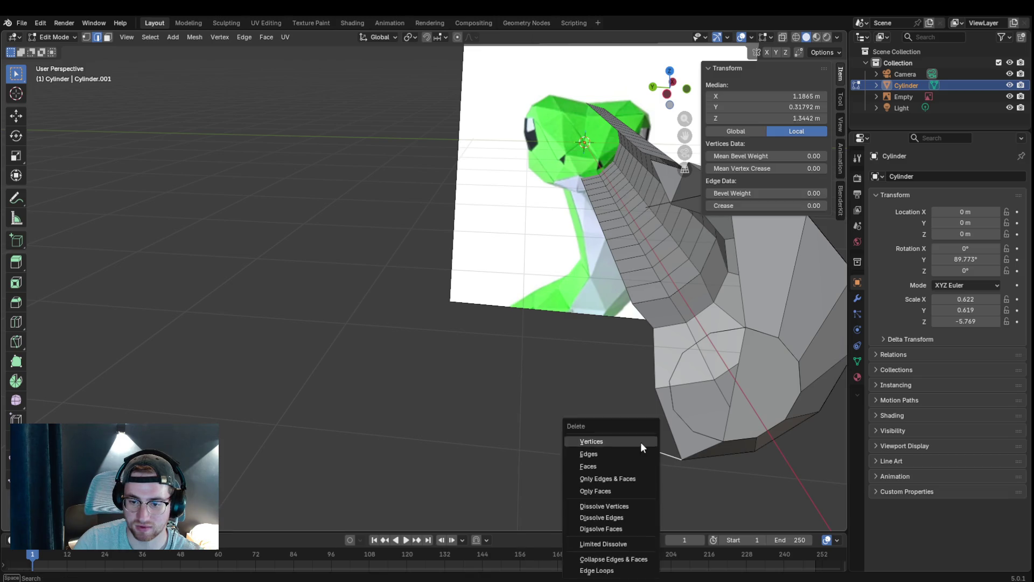
click(640, 443)
key(x)
- Delete selected vertices at the flared end, opening a hole, with the sidebar hidden
mouse_move(629, 341)
middle_down()
mouse_move(624, 333)
mouse_move(678, 267)
middle_up()
click(638, 214)
click(677, 239)
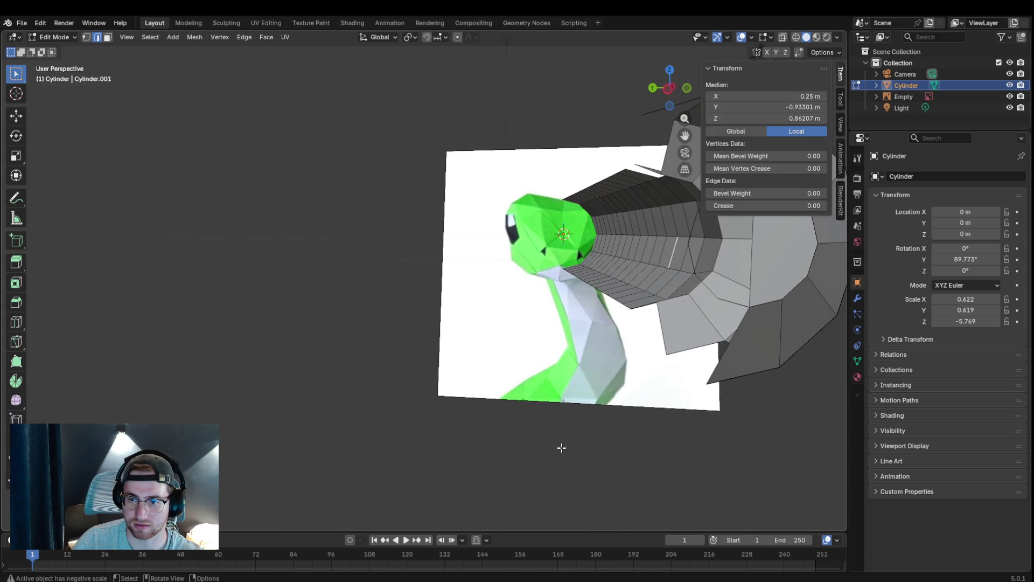
click(685, 280)
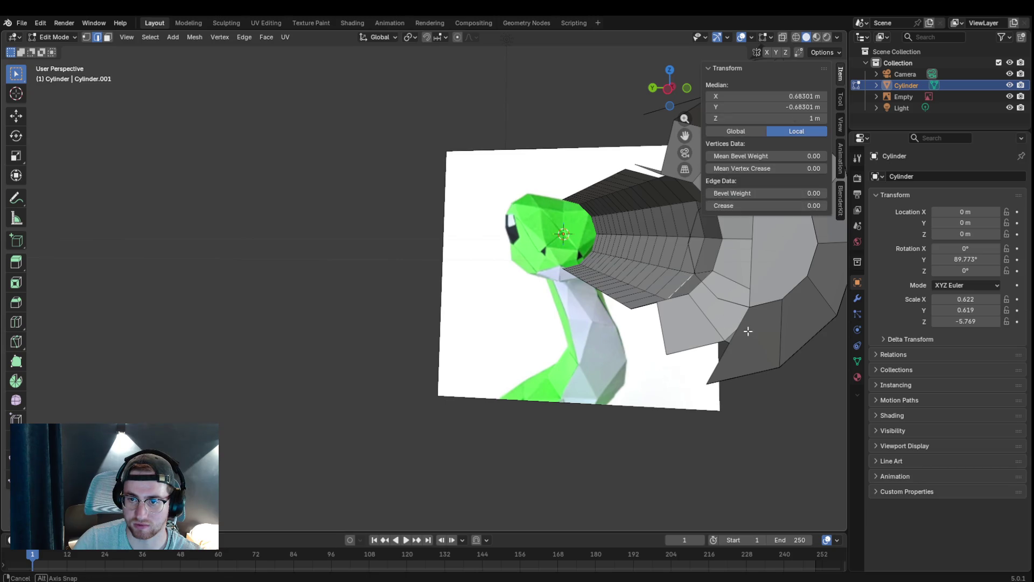
middle_drag(748, 330, 821, 93)
key(n)
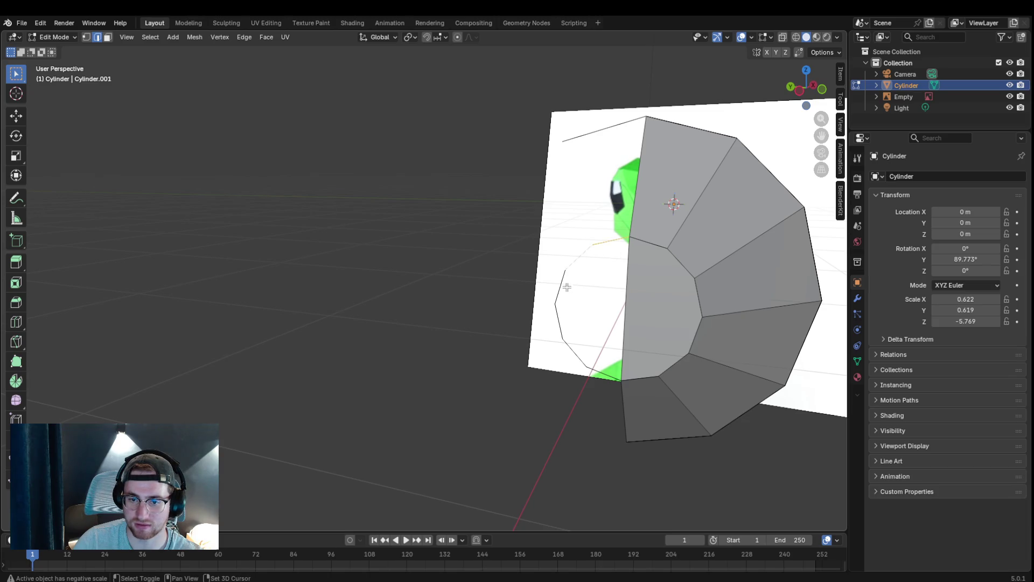
key(x)
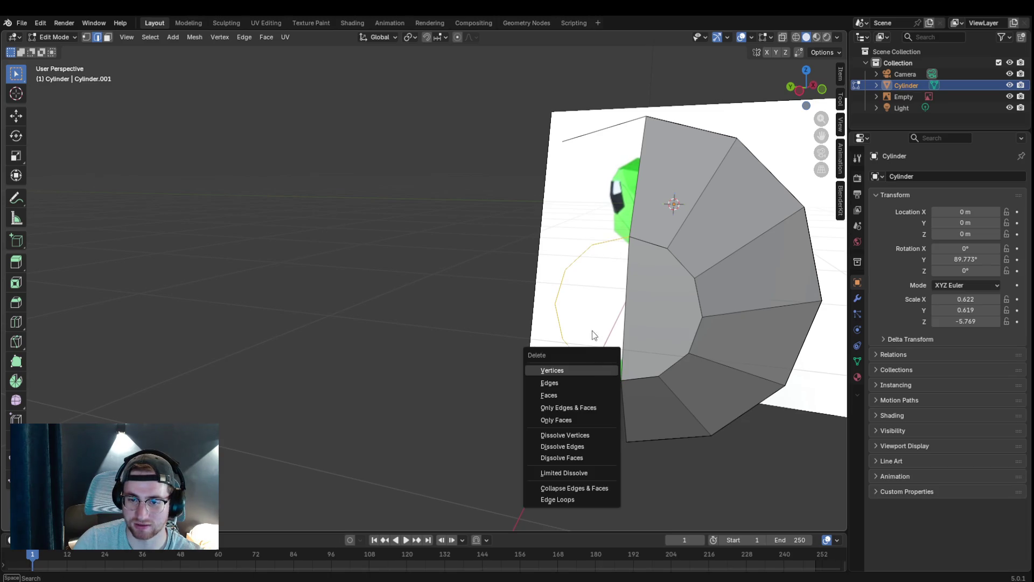
click(570, 370)
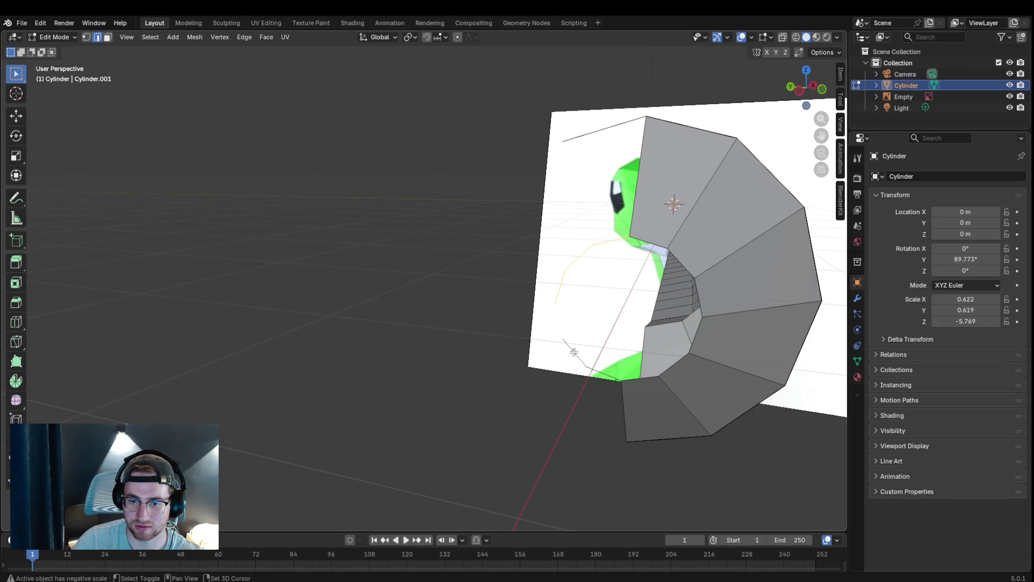
key(x)
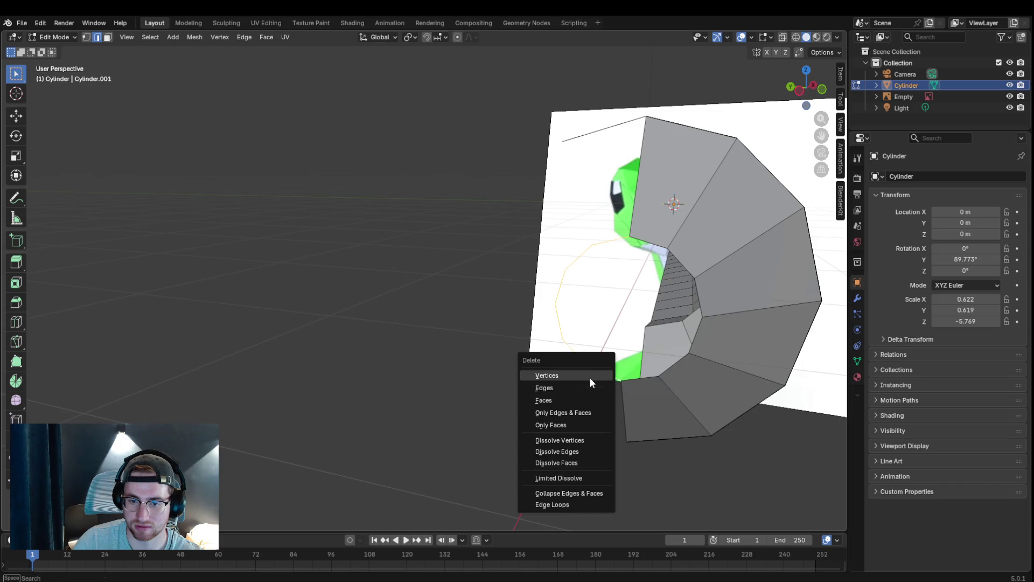
click(589, 373)
- Dissolve the unwanted inner edge loop and clear the selection
mouse_move(589, 377)
middle_down()
mouse_move(615, 345)
mouse_move(617, 355)
mouse_move(610, 324)
mouse_move(620, 328)
middle_up()
key(x)
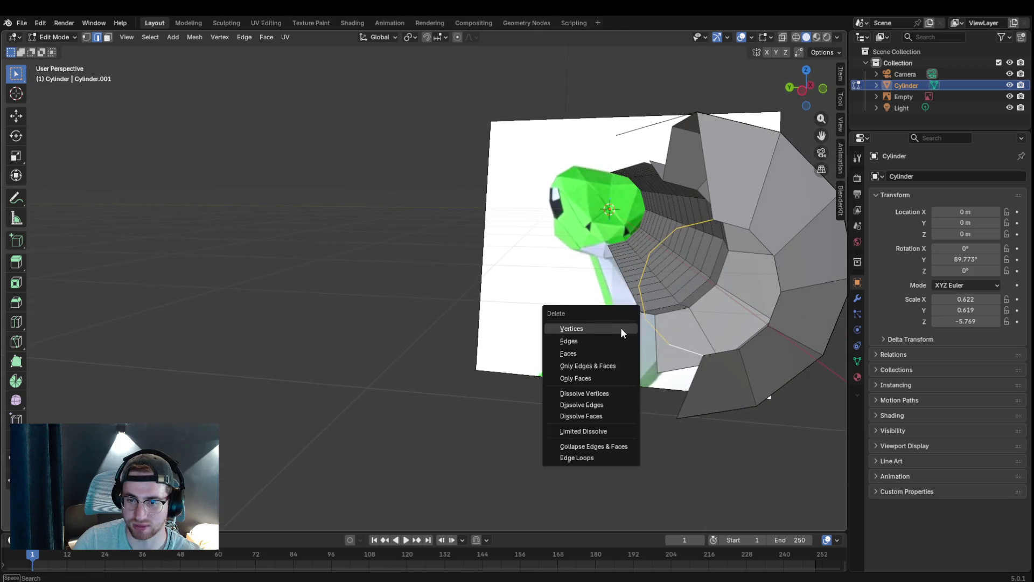
click(605, 406)
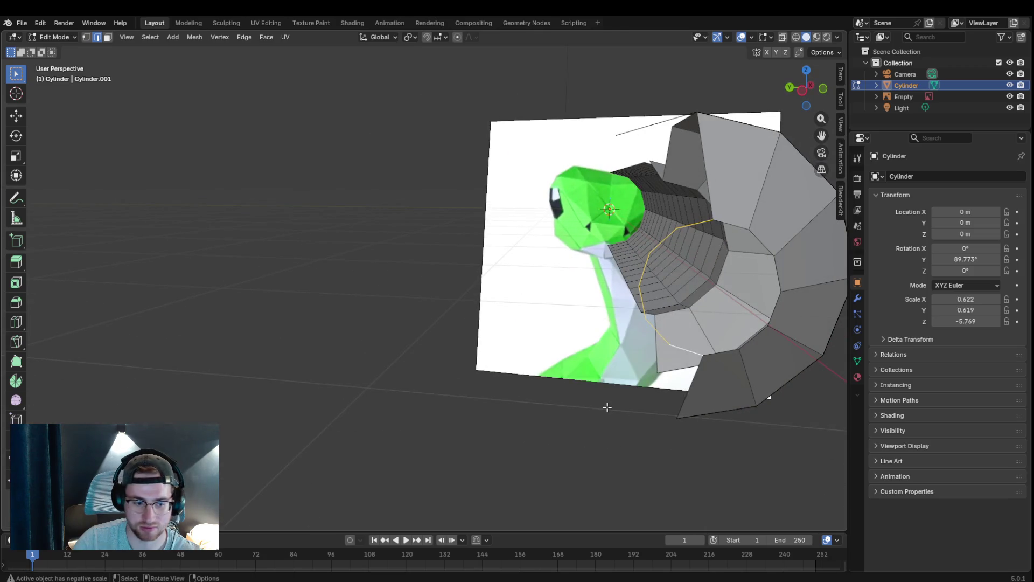
click(605, 342)
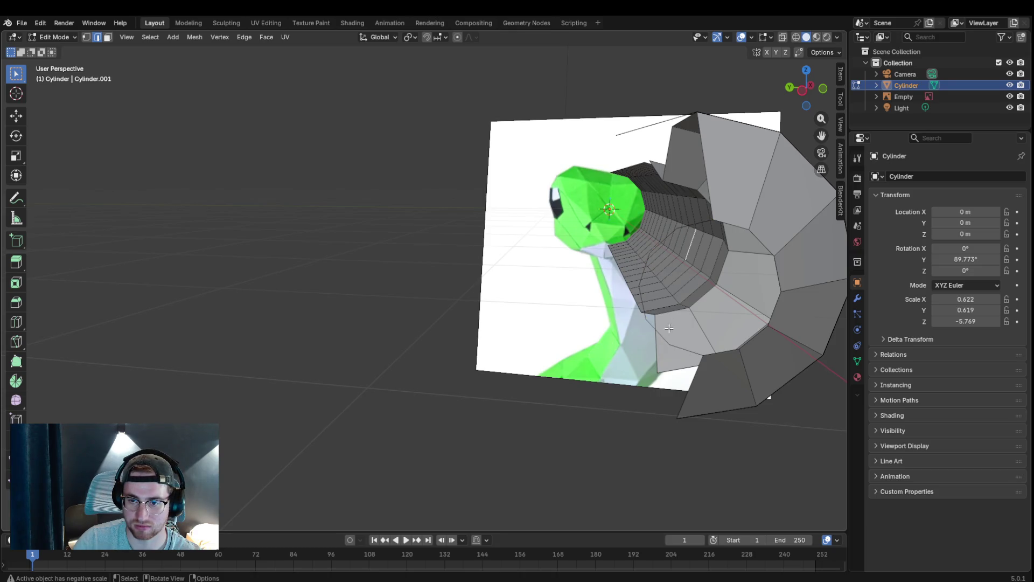
mouse_move(557, 342)
middle_down()
mouse_move(768, 346)
mouse_move(565, 138)
middle_up()
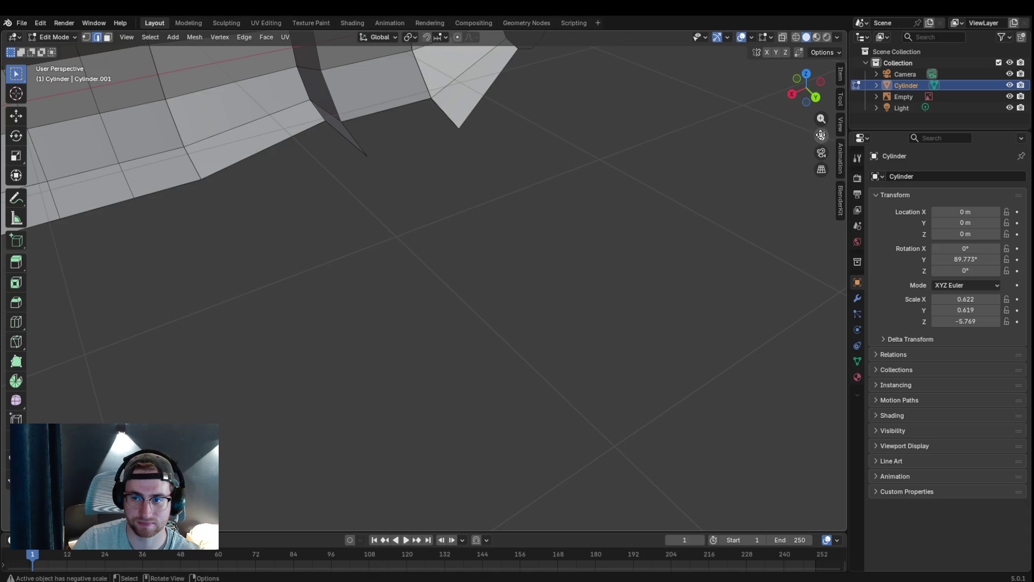
- Fill the two gaps at the cylinder's end with new faces (F)
middle_drag(813, 141, 454, 117)
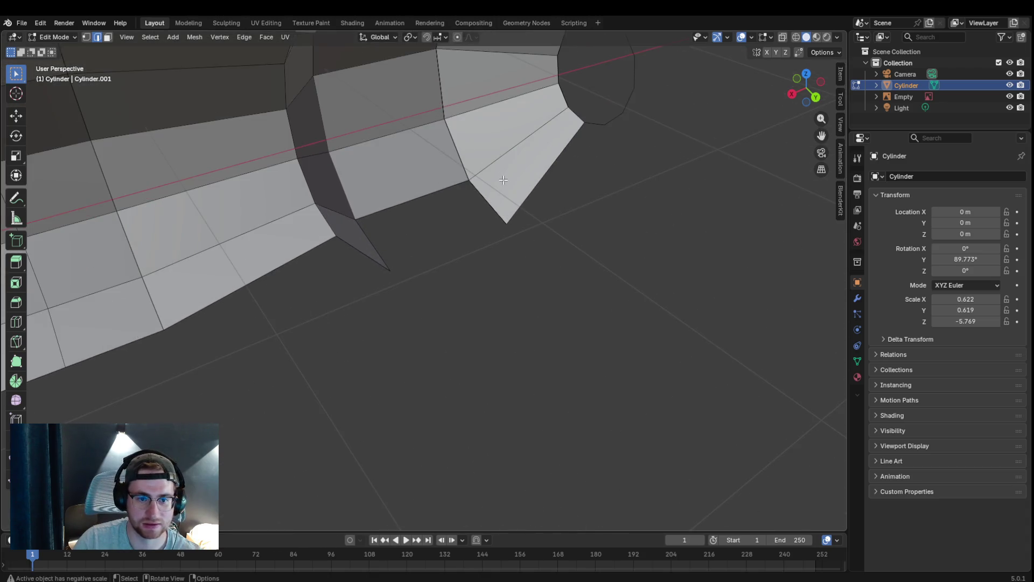
middle_drag(503, 179, 482, 194)
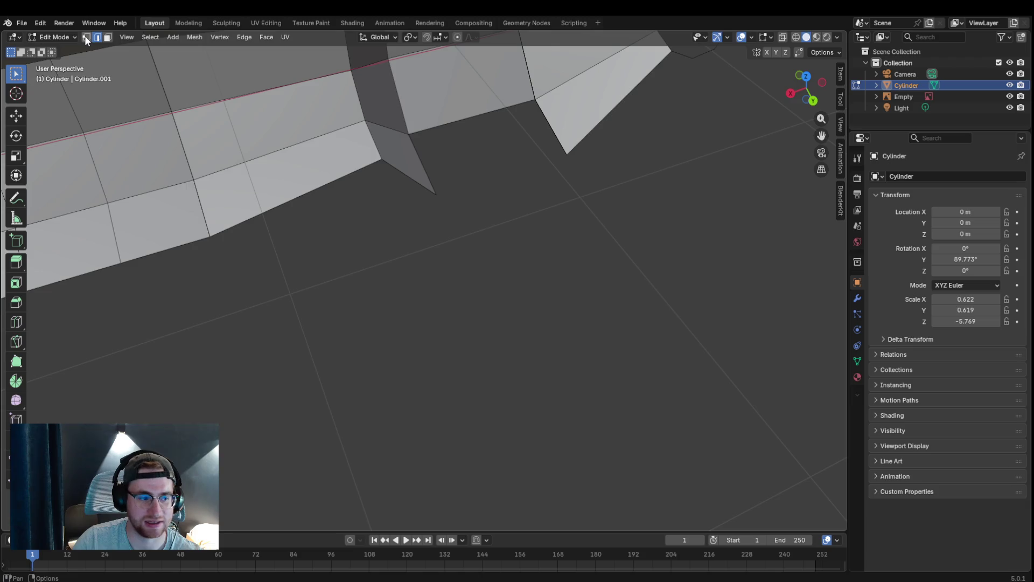
click(411, 134)
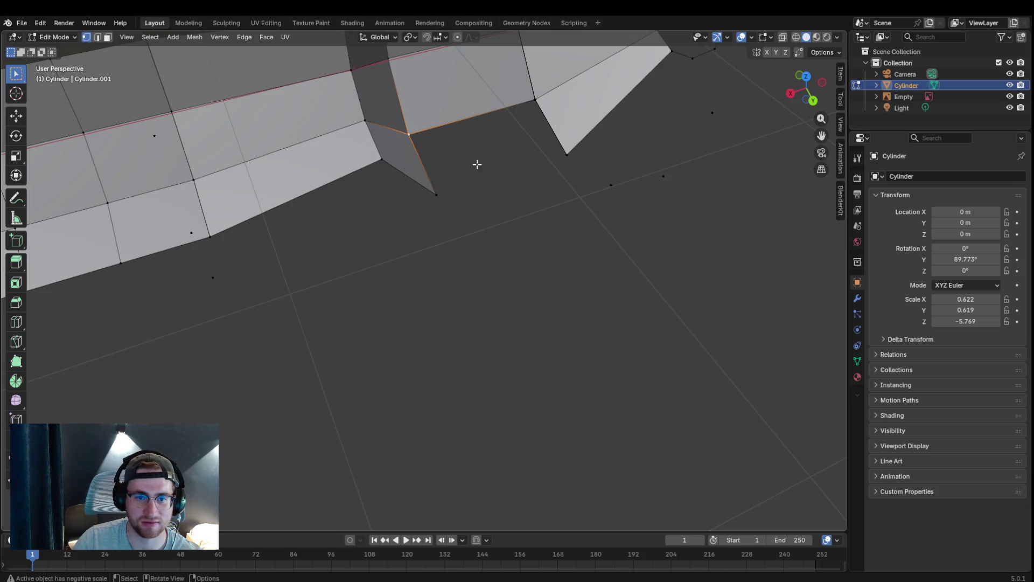
shift+click(531, 118)
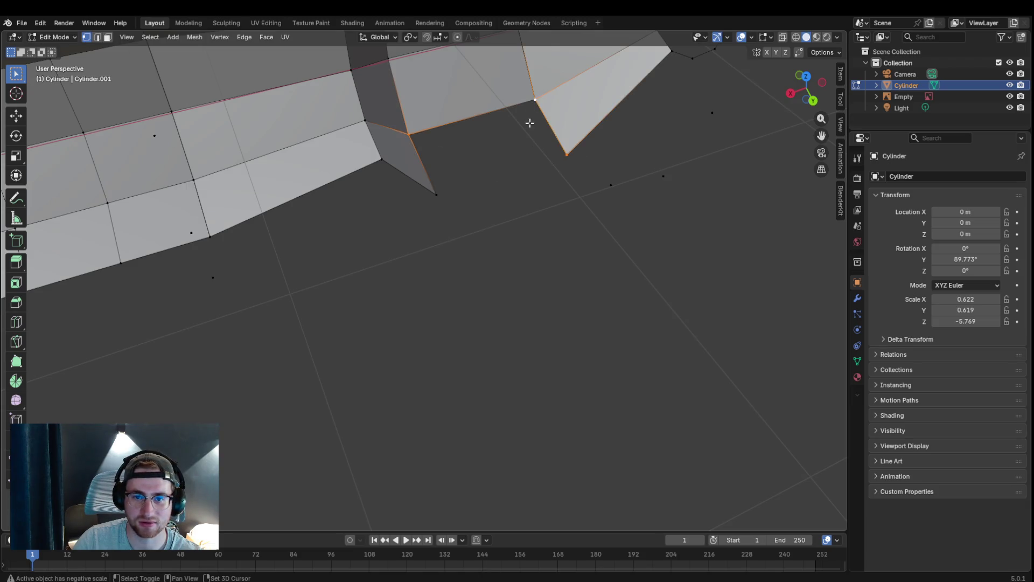
key(f)
click(595, 222)
mouse_move(596, 221)
middle_down()
mouse_move(545, 229)
mouse_move(302, 206)
middle_up()
click(311, 194)
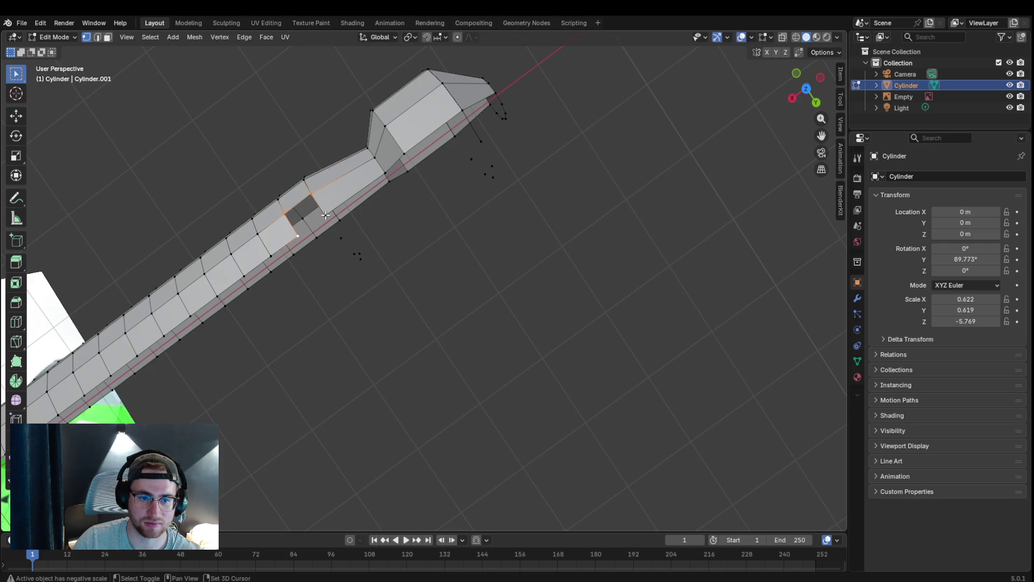
key(f)
click(339, 241)
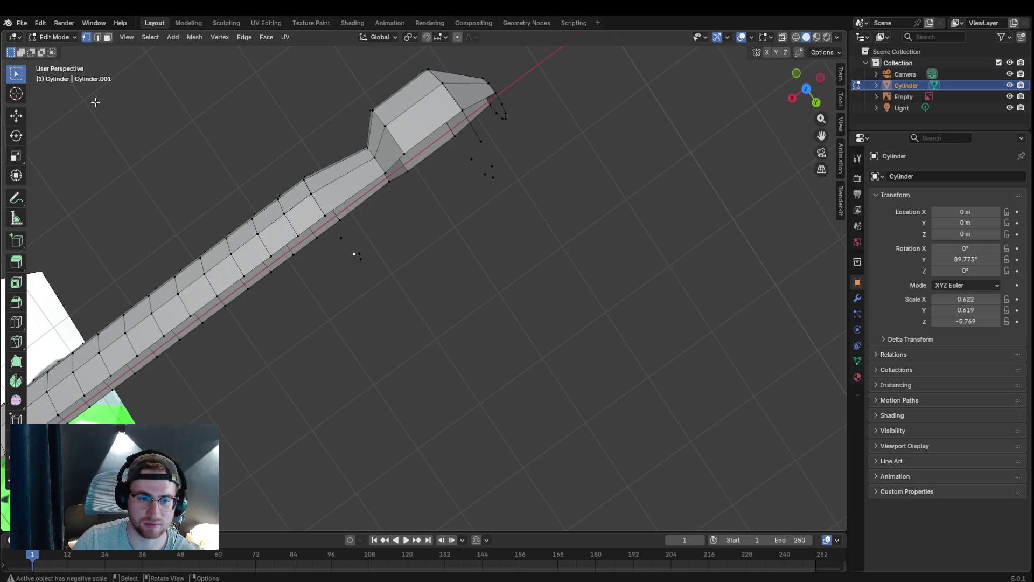
- Box-select and delete the stray vertices floating beside the mesh
drag(333, 230, 369, 266)
key(x)
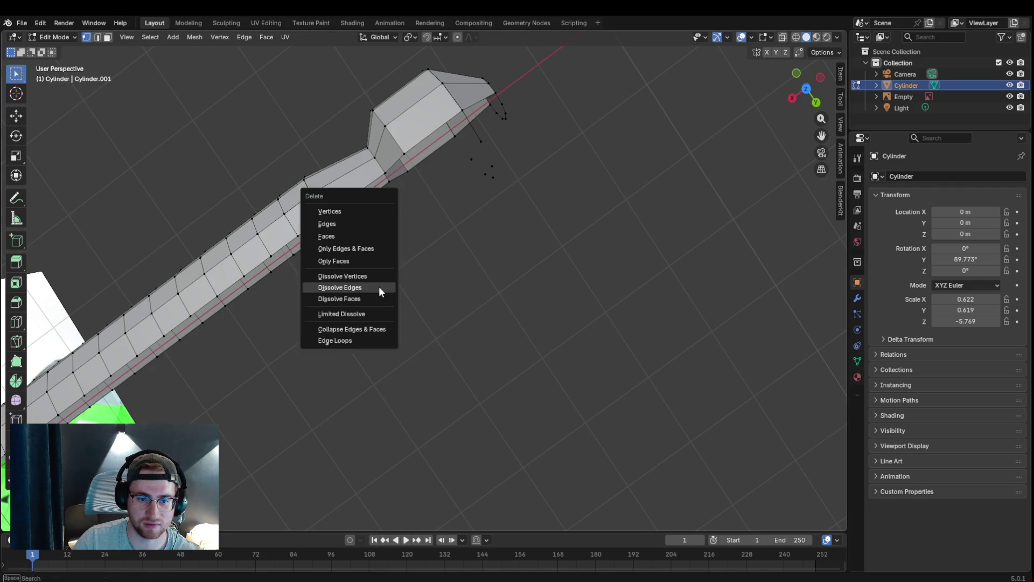
click(351, 210)
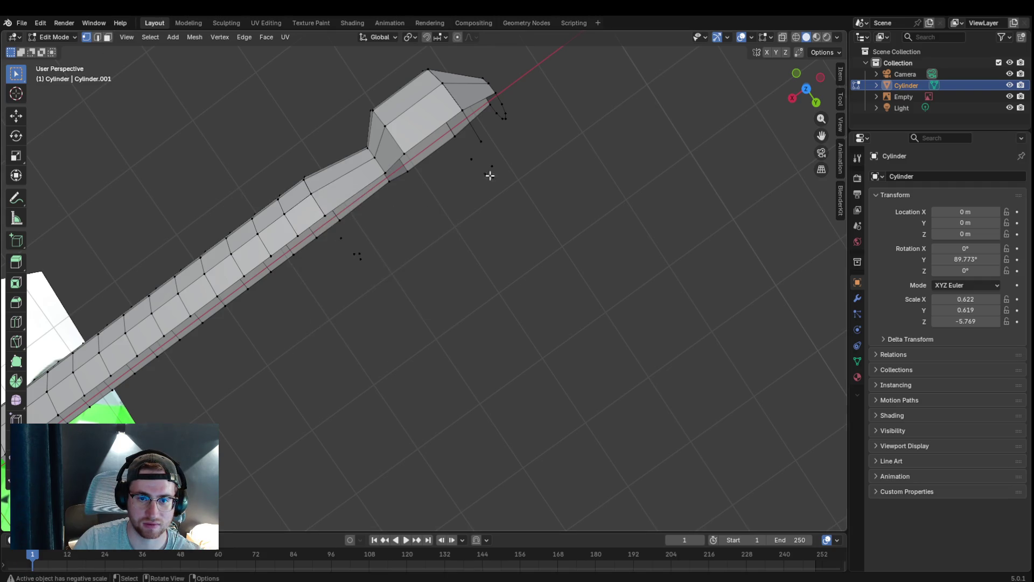
drag(331, 231, 365, 263)
key(x)
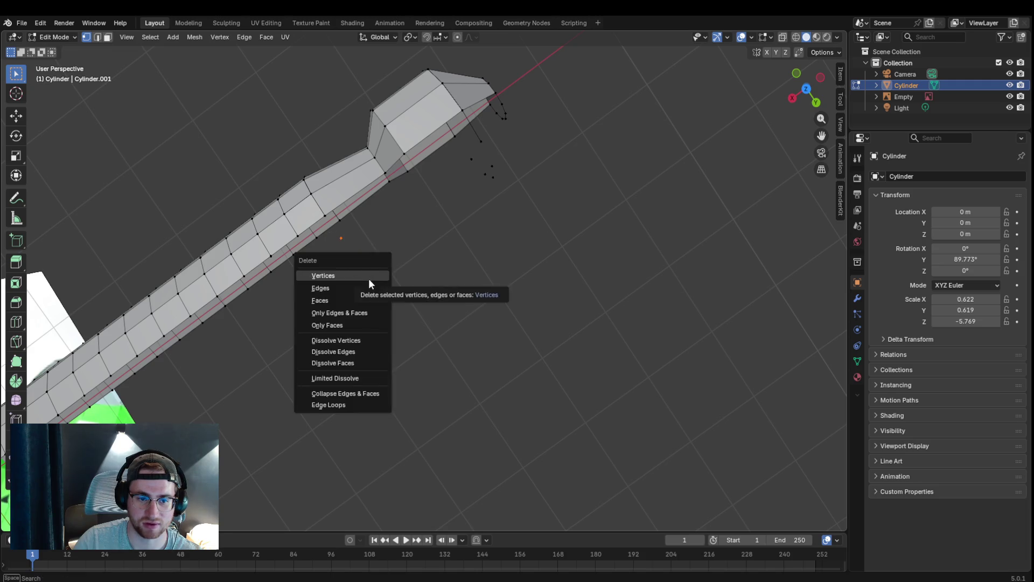
click(369, 279)
drag(474, 135, 516, 199)
key(x)
drag(461, 140, 508, 204)
key(x)
click(508, 218)
- Delete the last remaining stray vertex near the mesh
drag(472, 137, 497, 186)
key(x)
click(496, 185)
key(x)
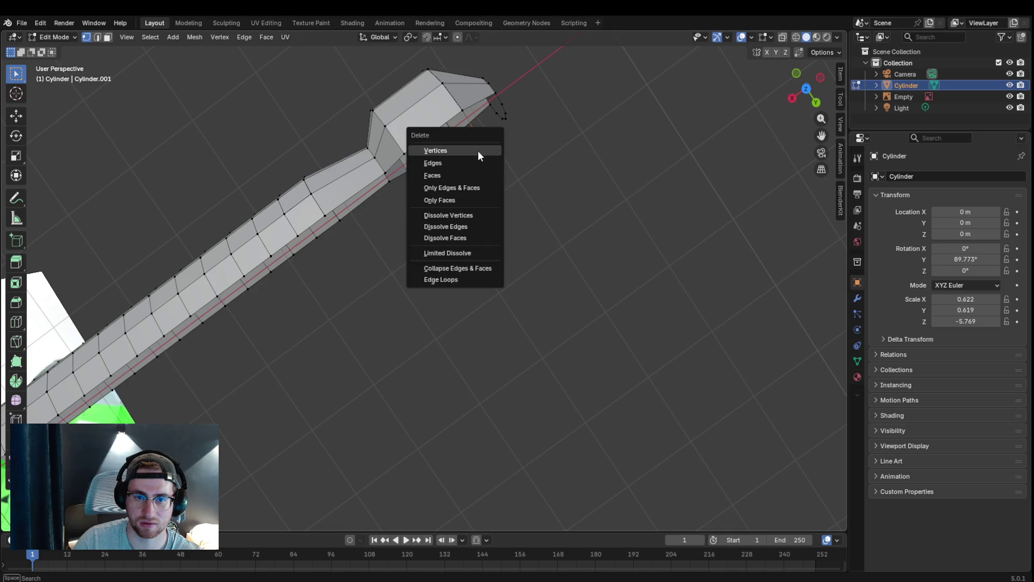
key(Escape)
middle_drag(496, 155, 454, 128)
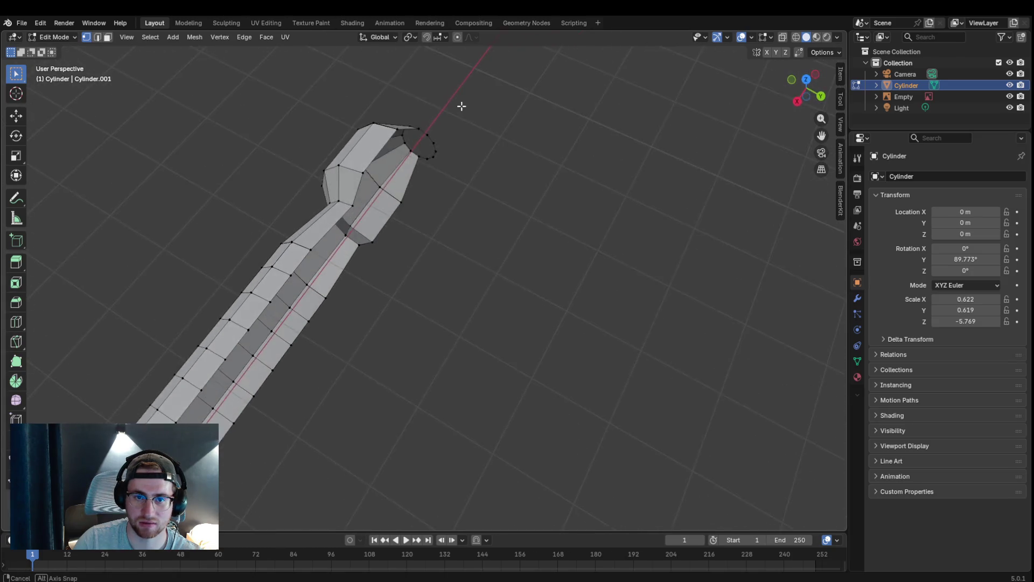
- Delete the leftover selected vertex near the cylinder tip
key(x)
key(Escape)
key(x)
click(462, 149)
key(x)
key(Escape)
key(x)
key(Escape)
key(x)
- Fill the gap on the mesh's inner side with a face
mouse_move(464, 135)
middle_down()
mouse_move(416, 154)
mouse_move(381, 150)
middle_up()
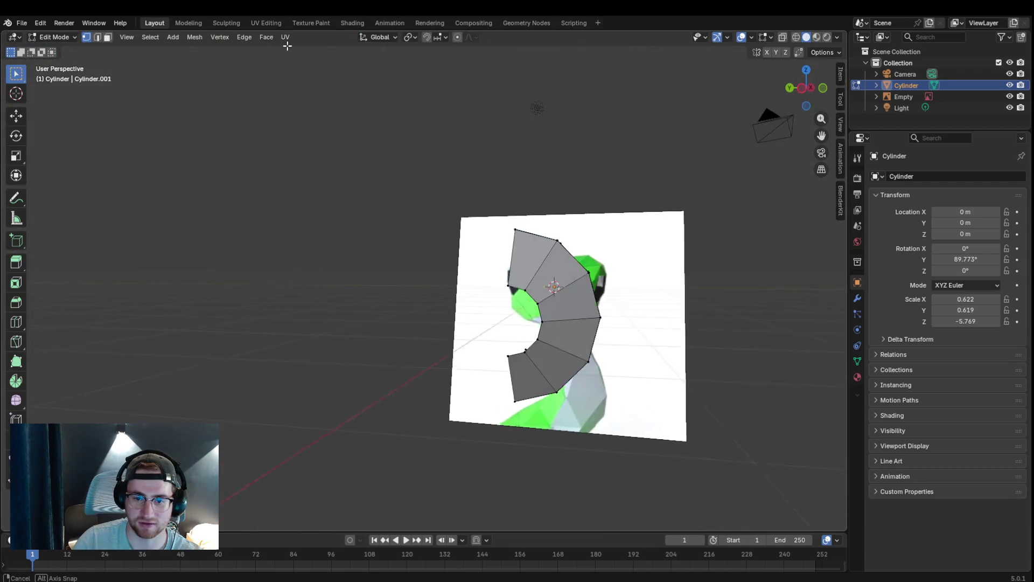
key(shift)
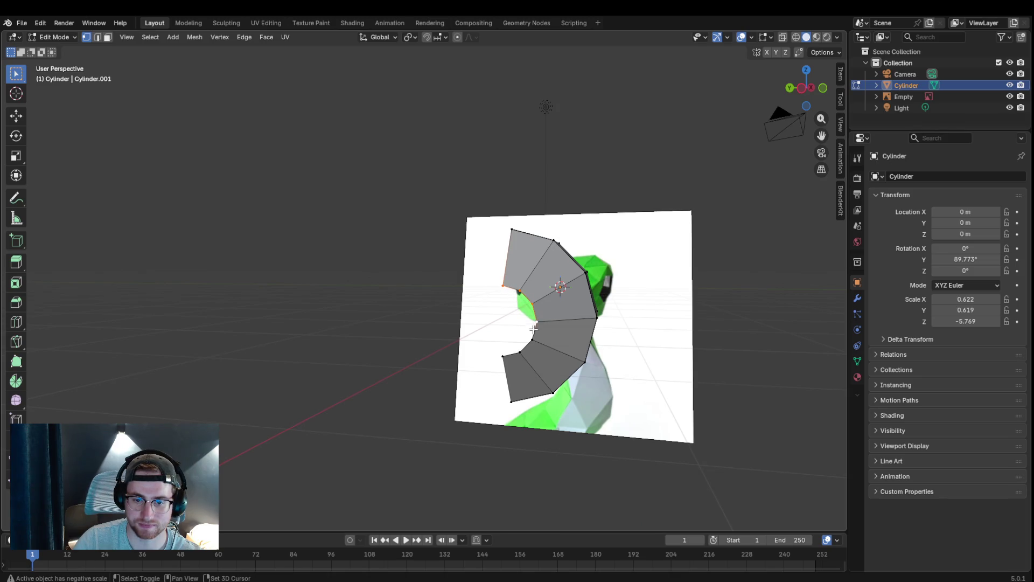
key(f)
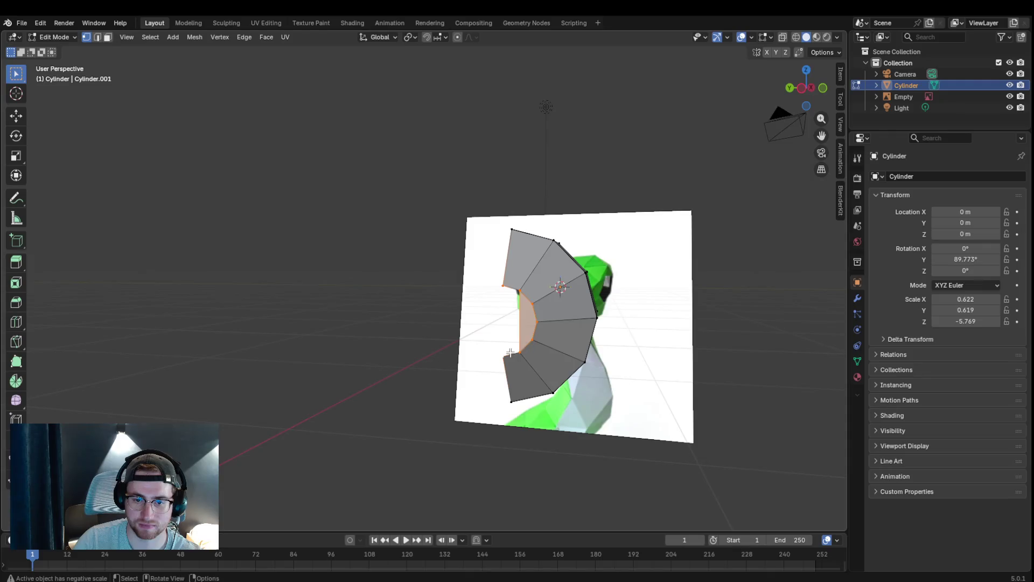
middle_drag(509, 353, 556, 345)
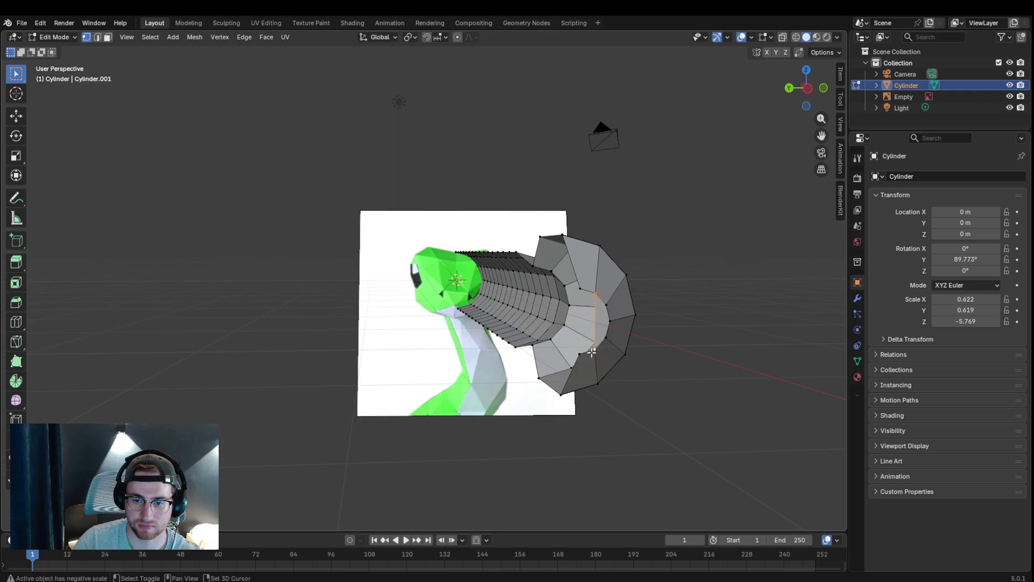
shift+click(581, 289)
mouse_move(680, 378)
middle_down()
mouse_move(651, 384)
mouse_move(681, 396)
mouse_move(395, 369)
mouse_move(416, 363)
mouse_move(459, 377)
mouse_move(412, 415)
middle_up()
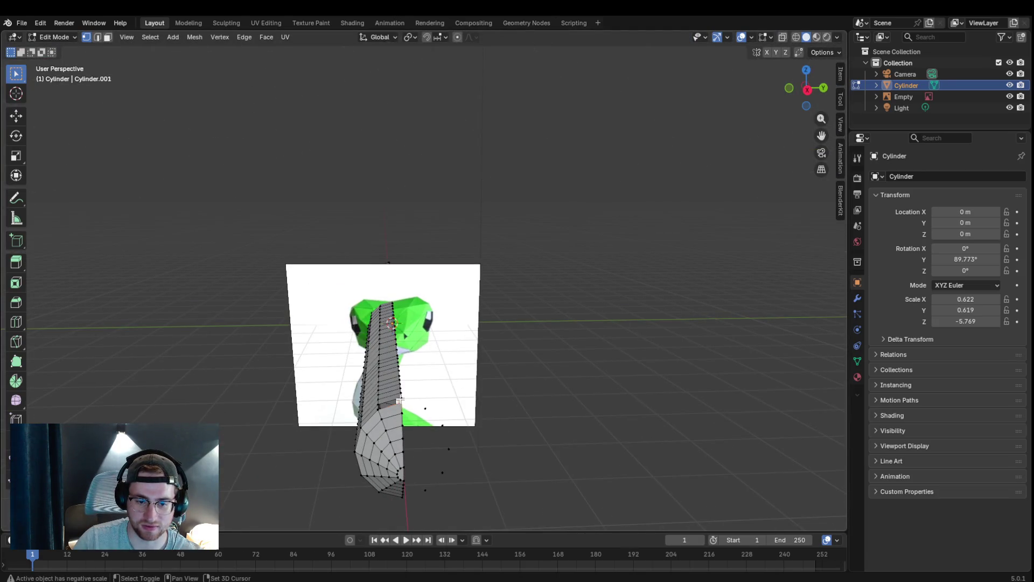
- Delete the floating vertices beside the cylinder tip and settle on the front orthographic view
middle_drag(550, 438, 559, 442)
alt+click(558, 439)
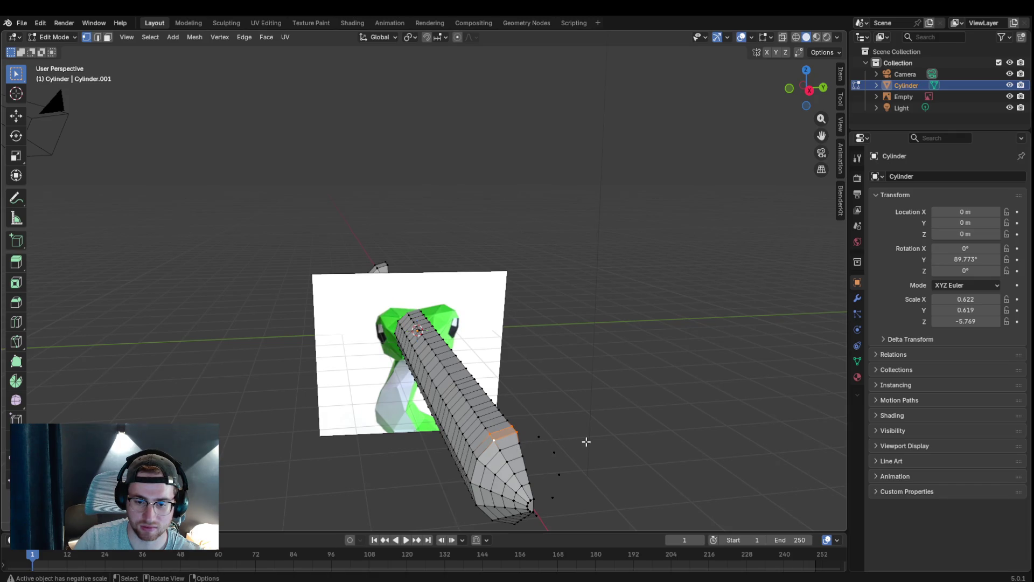
shift+drag(527, 429, 580, 525)
mouse_move(587, 503)
middle_down()
mouse_move(570, 455)
mouse_move(586, 456)
mouse_move(462, 162)
middle_up()
drag(395, 95, 458, 192)
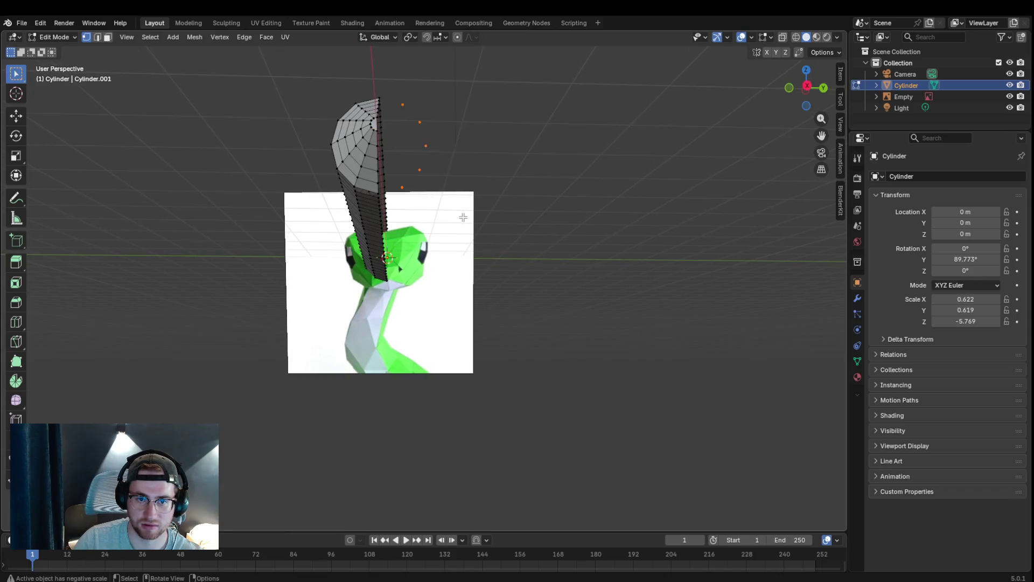
key(x)
click(462, 212)
mouse_move(538, 229)
middle_down()
mouse_move(529, 326)
mouse_move(323, 315)
middle_up()
scroll(400, 247, up, 3)
scroll(477, 271, up, 3)
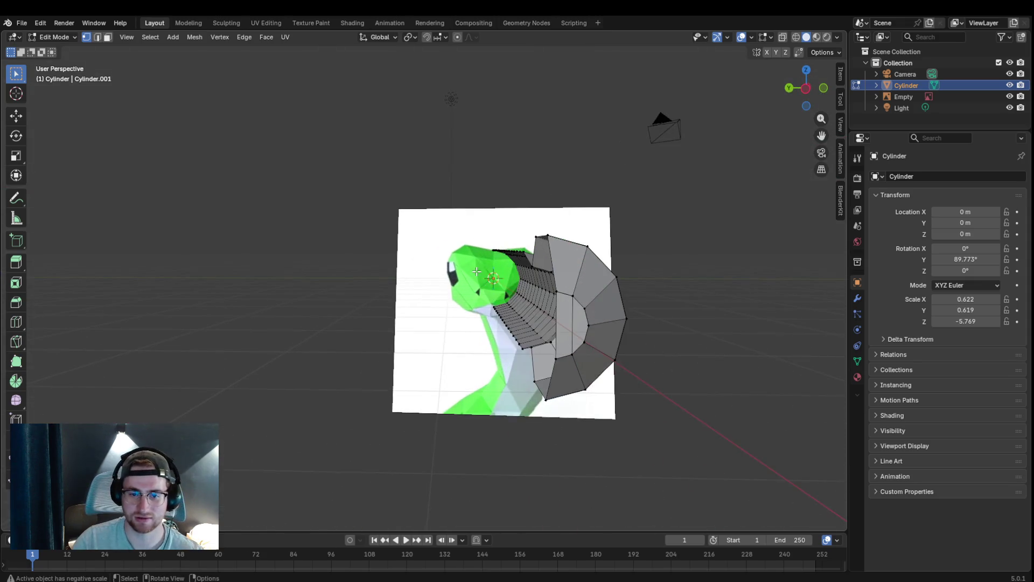
key(KP_4)
key(KP_1)
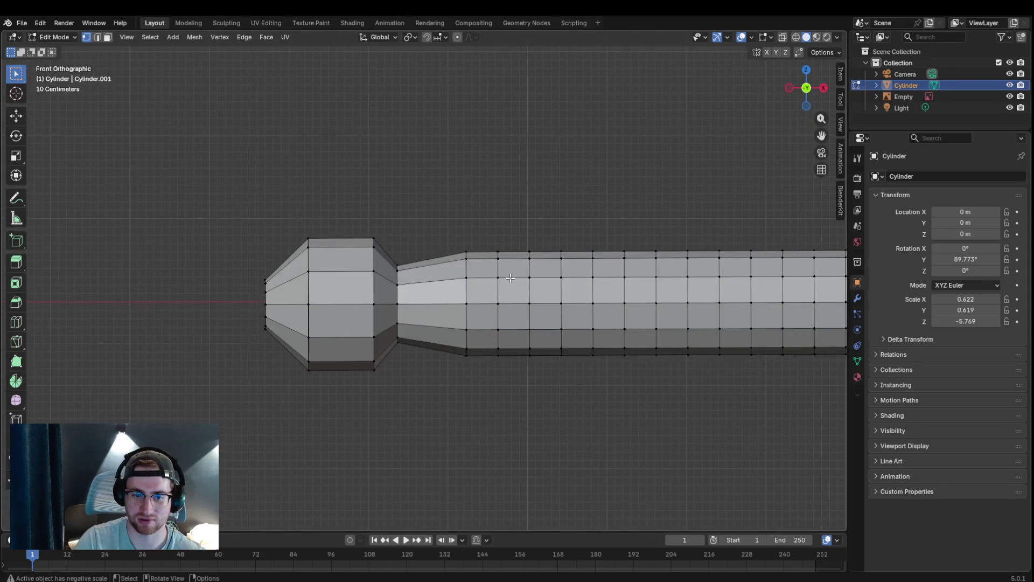
- Orbit until the half tube faces the reference image and show its modifier settings
middle_drag(510, 277, 510, 278)
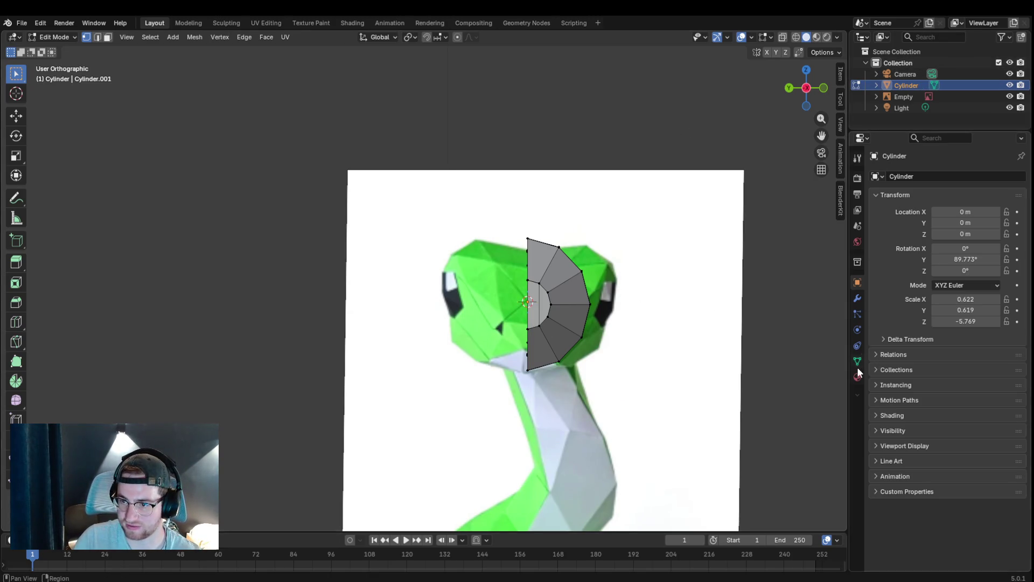
click(856, 299)
- Add a Mirror modifier to the half cylinder and orbit to check it
click(916, 178)
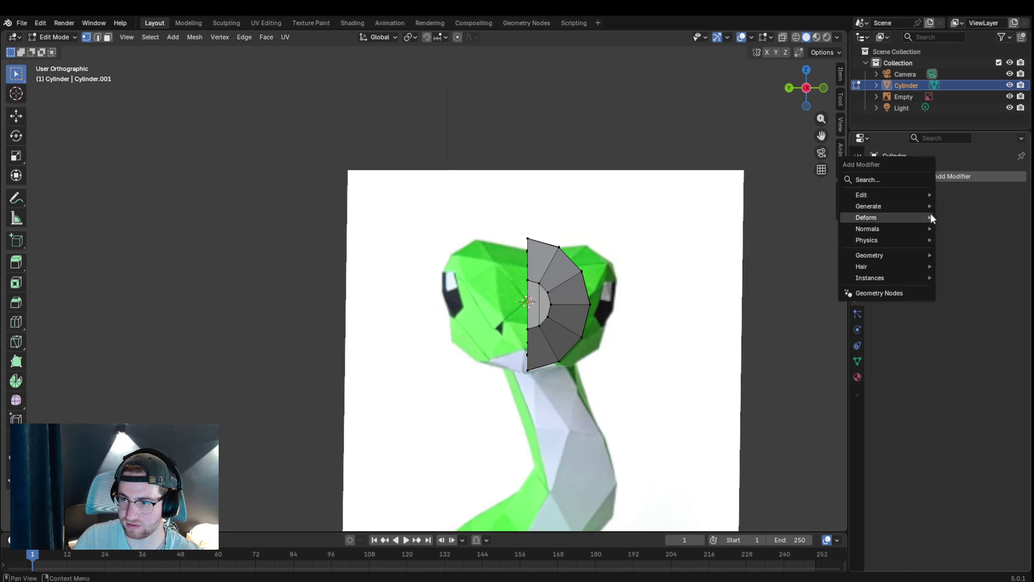
click(795, 308)
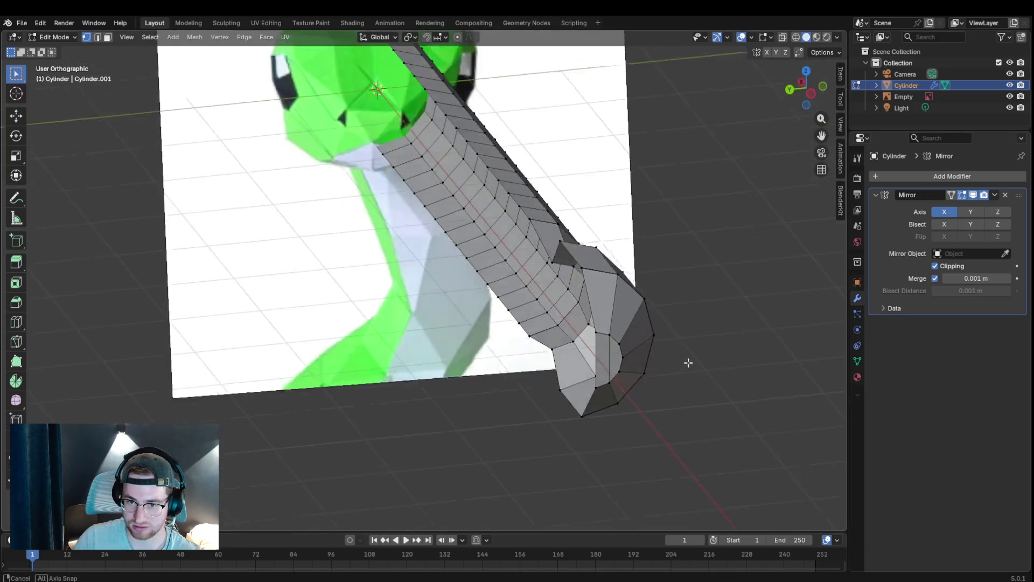
mouse_move(663, 334)
middle_down()
mouse_move(670, 347)
mouse_move(679, 304)
middle_up()
scroll(669, 334, down, 3)
scroll(686, 317, up, 3)
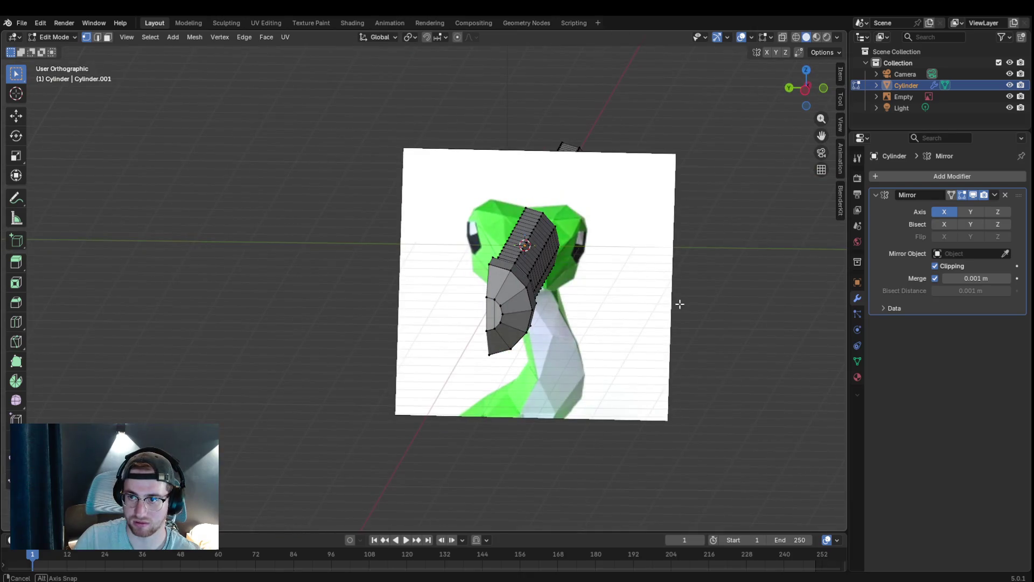
mouse_move(679, 303)
middle_down()
mouse_move(686, 232)
mouse_move(756, 227)
middle_up()
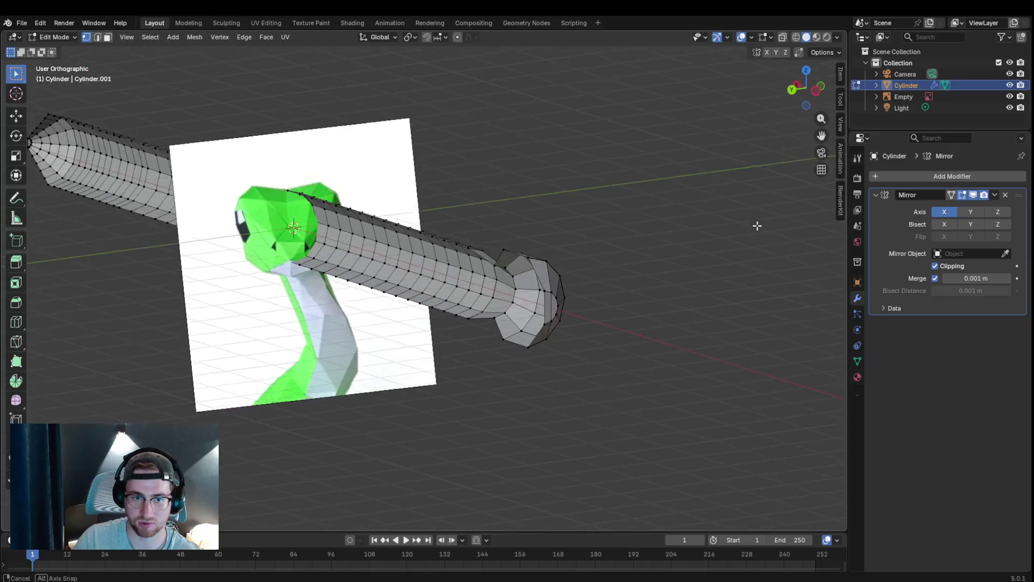
middle_drag(756, 226, 715, 232)
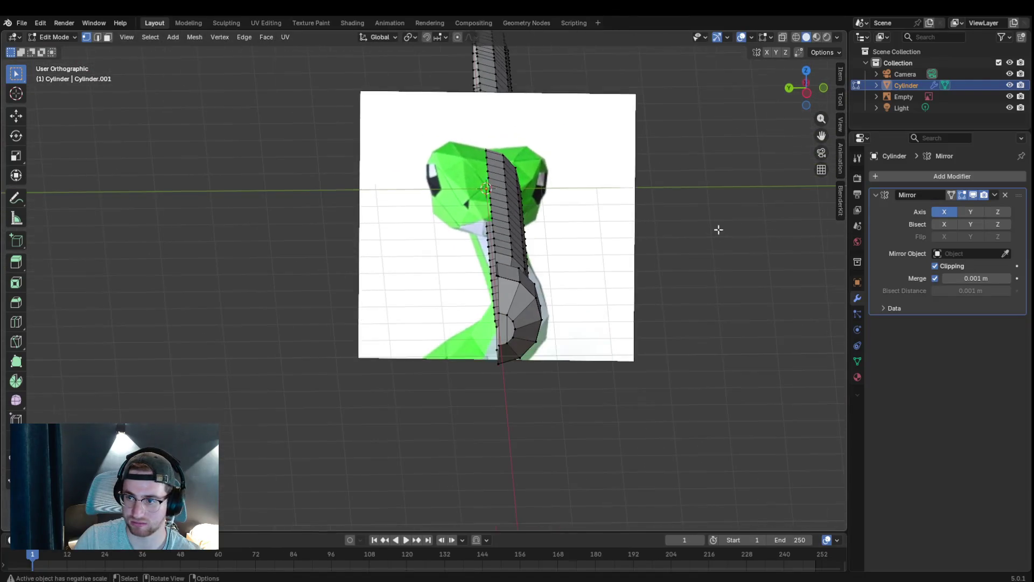
- Switch the Mirror modifier axis from X to Y so the tube mirrors across Y
click(969, 211)
click(942, 212)
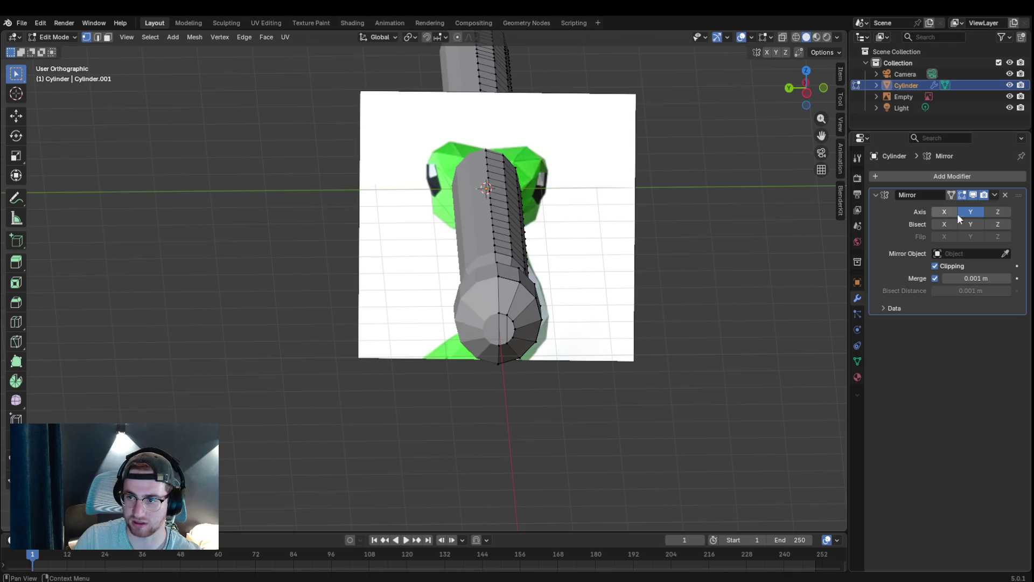
mouse_move(670, 352)
middle_down()
mouse_move(636, 304)
mouse_move(813, 302)
middle_up()
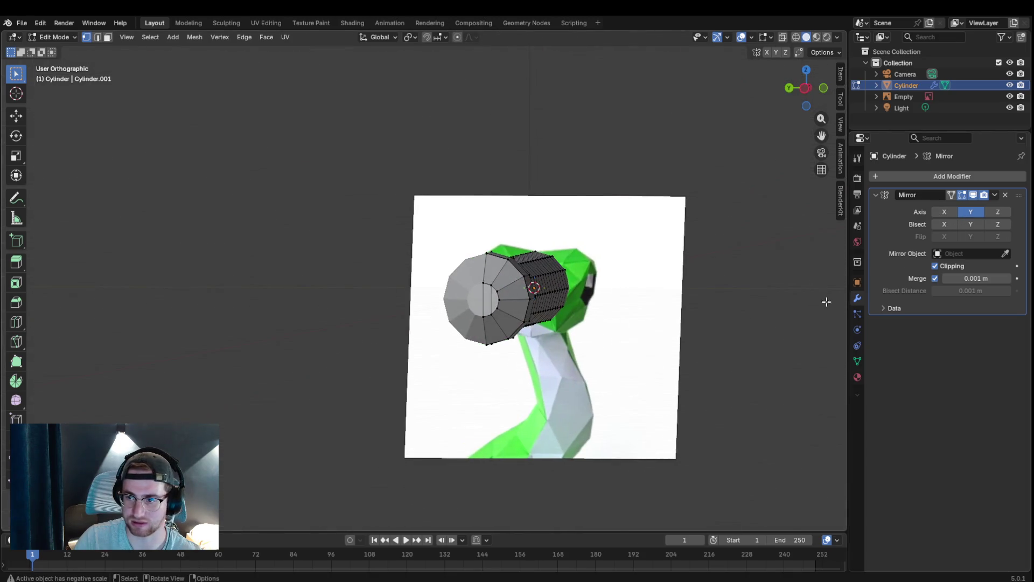
scroll(670, 323, up, 3)
middle_drag(670, 323, 704, 329)
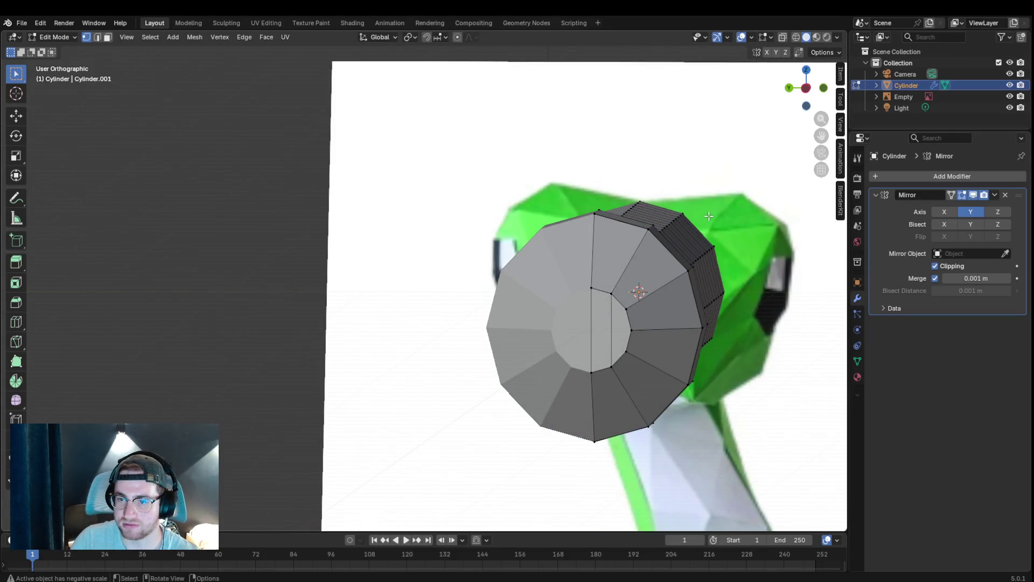
- Check the front and end-cap views, then start moving a top vertex on the head end
key(KP_1)
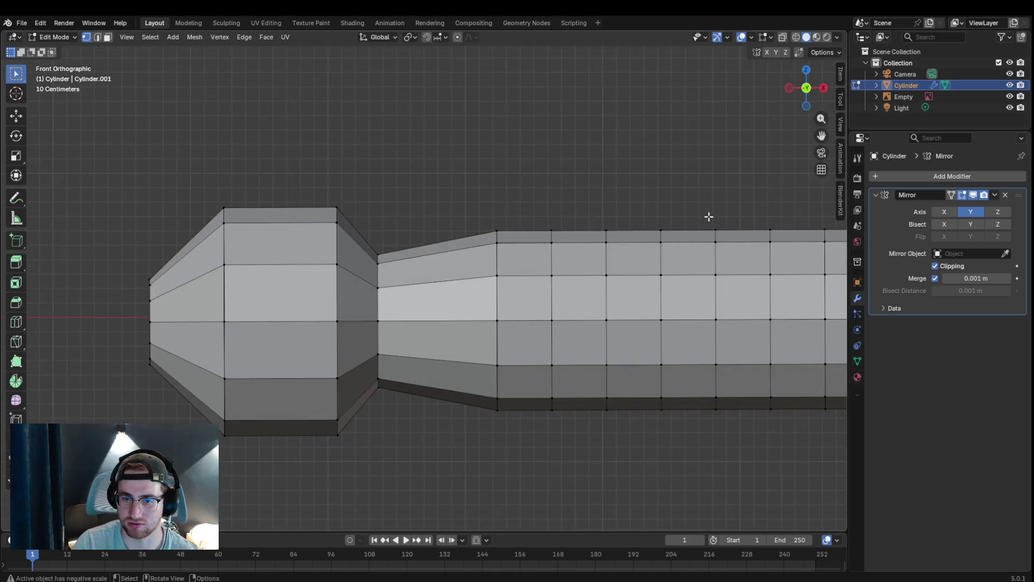
key(KP_4)
key(KP_4)
key(KP_4)
key(KP_4)
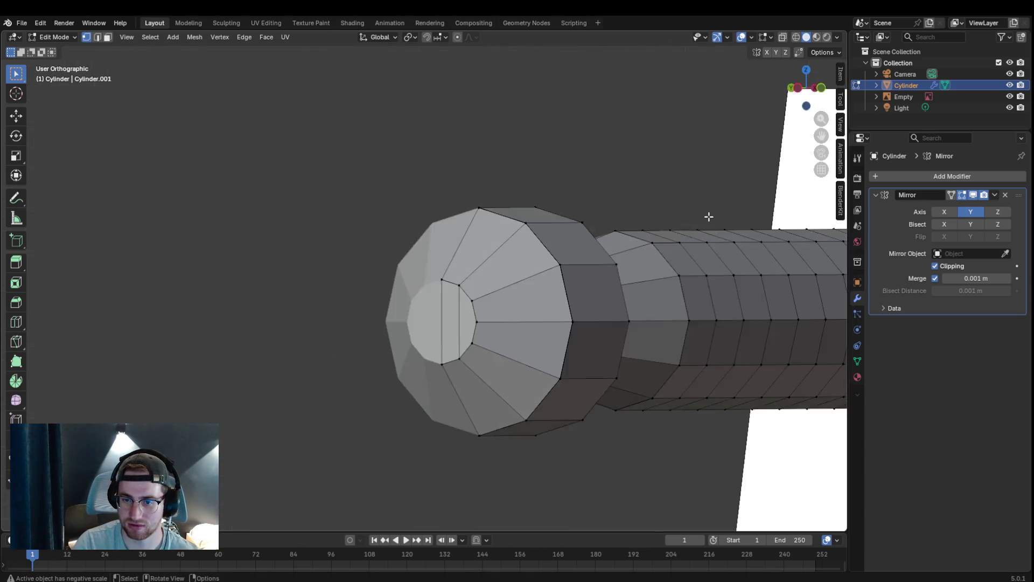
key(KP_4)
key(KP_4)
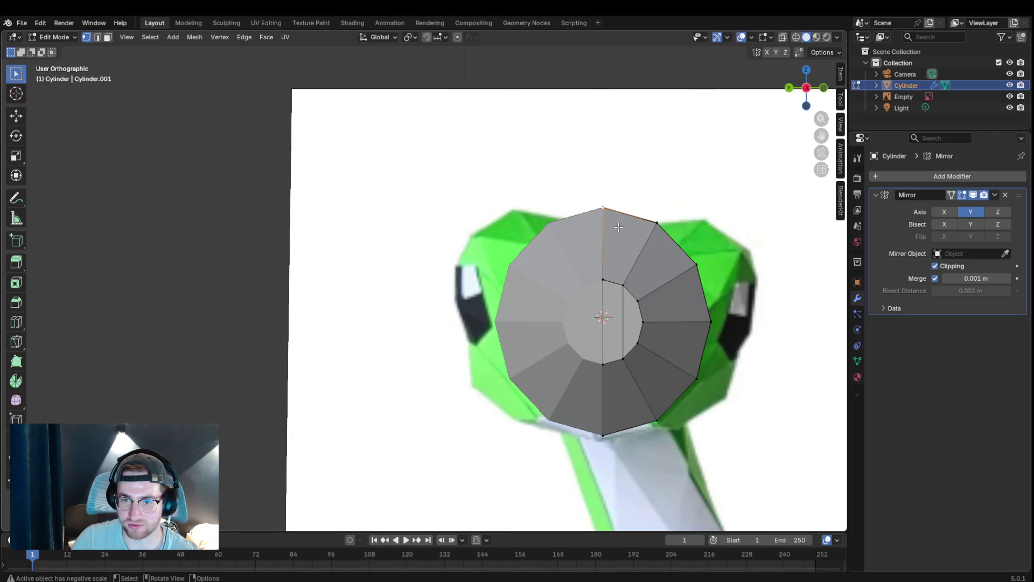
mouse_move(619, 216)
middle_down()
mouse_move(611, 230)
mouse_move(668, 267)
middle_up()
key(g)
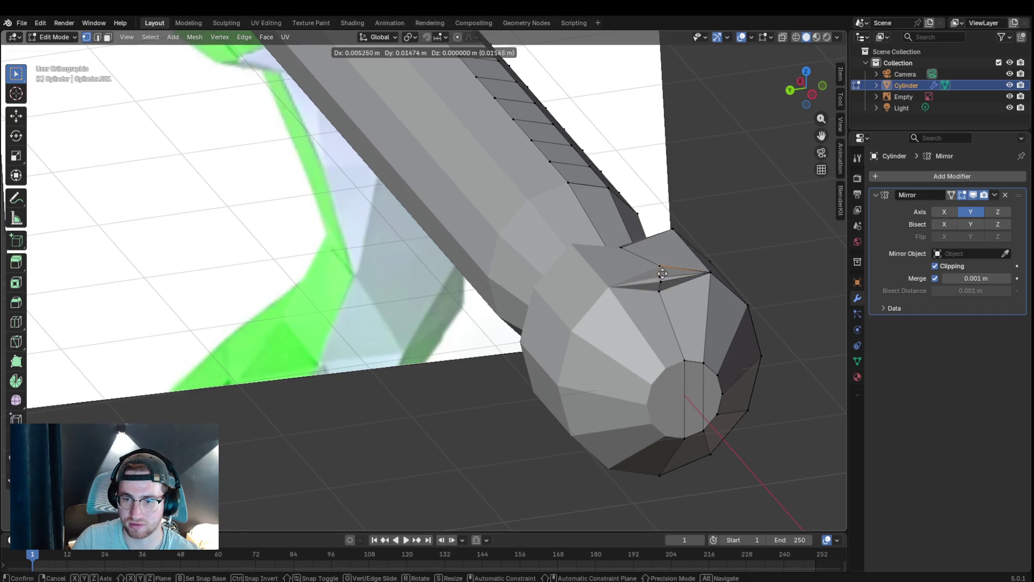
- Place the first head-end vertices outward, moving each a couple of times to fit the reference
click(661, 272)
key(g)
click(665, 272)
mouse_move(666, 272)
middle_down()
mouse_move(662, 344)
mouse_move(598, 337)
middle_up()
click(785, 36)
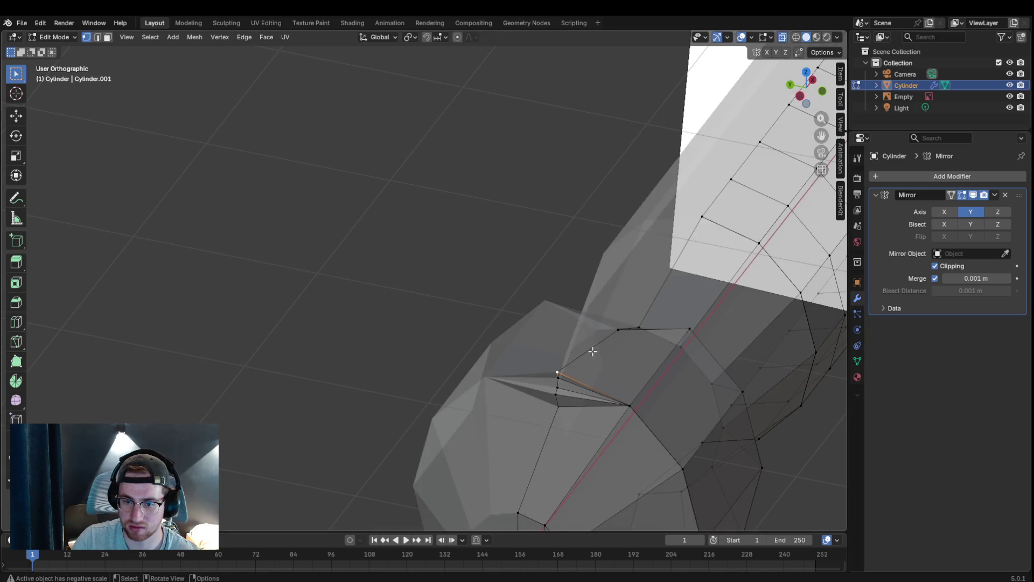
key(g)
click(608, 363)
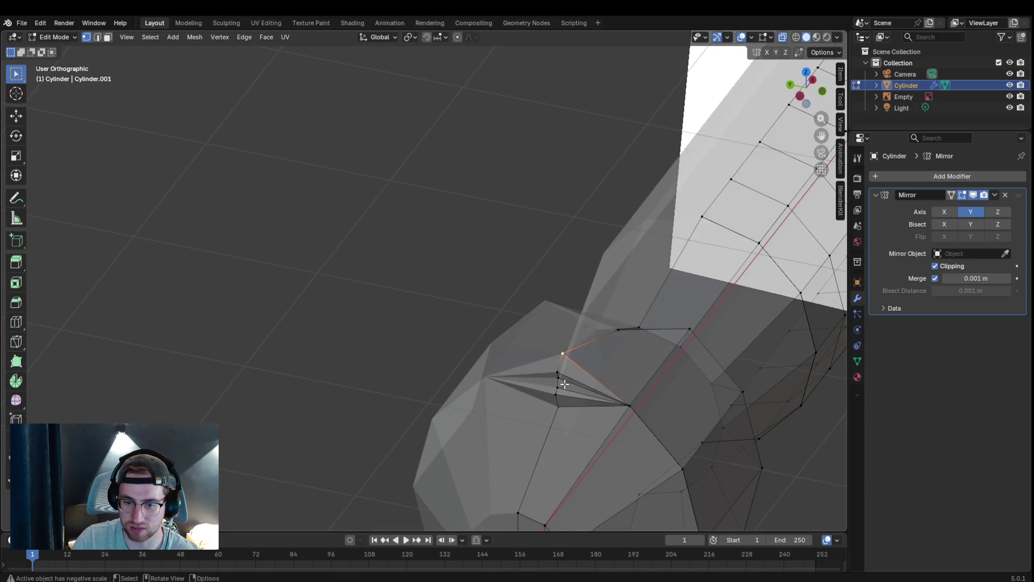
key(g)
click(565, 374)
mouse_move(564, 373)
middle_down()
mouse_move(613, 383)
mouse_move(535, 388)
middle_up()
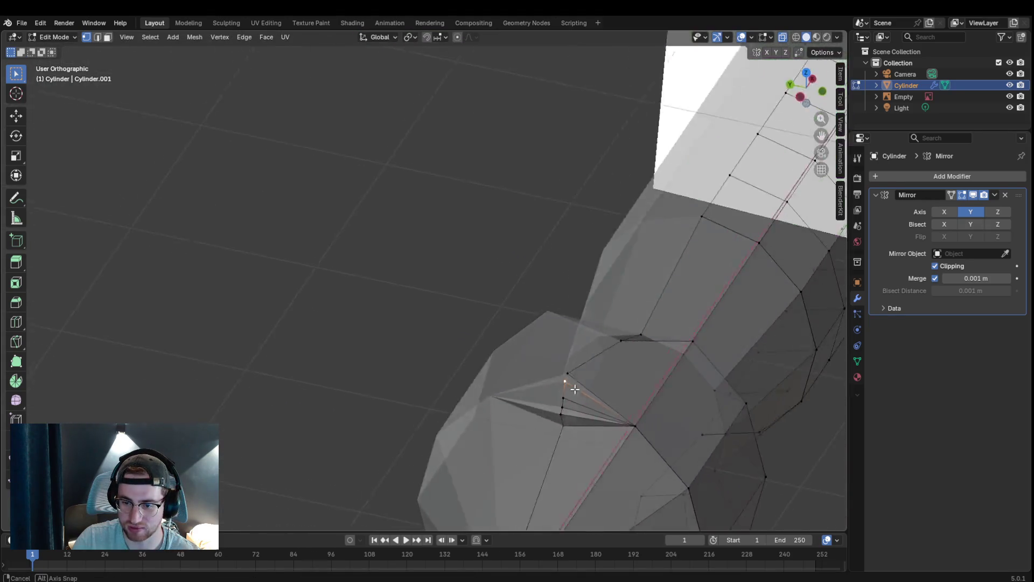
- Lower several vertices along the head in small moves to follow the snake outline
click(370, 429)
key(g)
click(347, 449)
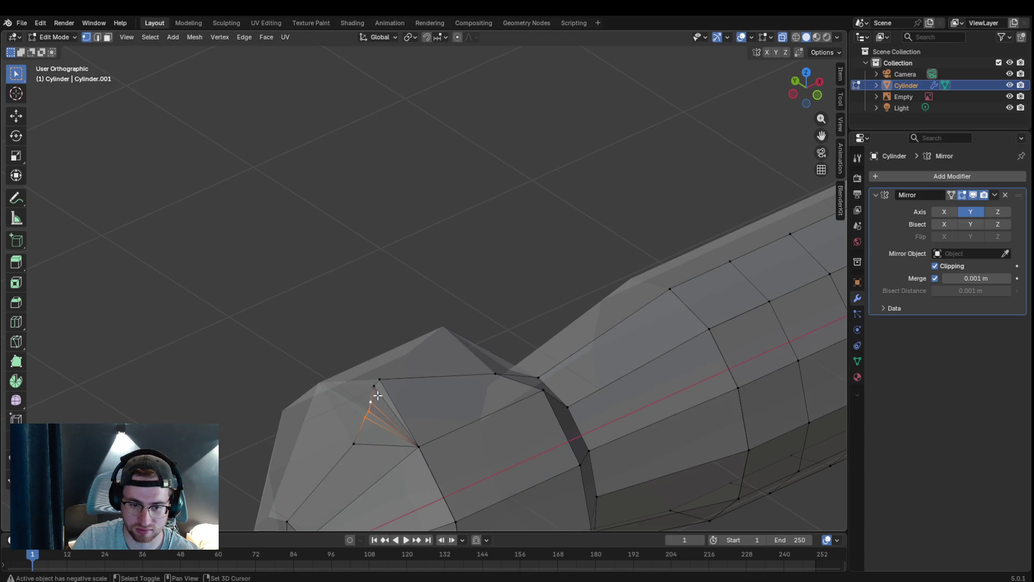
click(385, 378)
key(g)
click(378, 393)
key(g)
click(377, 404)
key(g)
click(376, 419)
key(g)
click(368, 416)
key(g)
click(365, 427)
- Reposition the vertex near the neck and merge away the pinched extra vertex
key(g)
key(Escape)
key(g)
click(674, 319)
key(g)
click(711, 301)
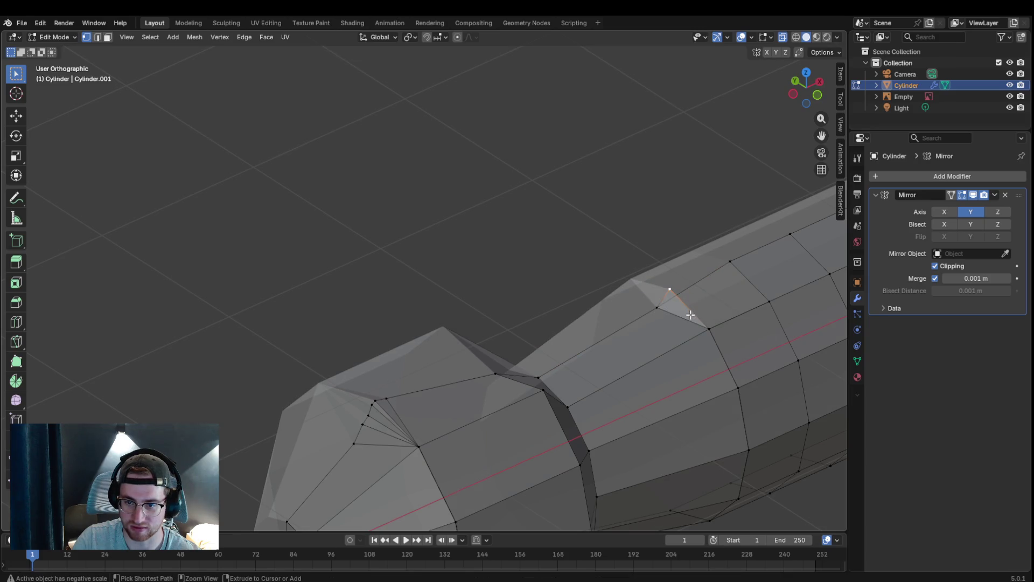
key(ctrl+z)
- Recentre the head over the front reference and adjust two profile vertices to match it
middle_drag(529, 385, 407, 399)
key(KP_1)
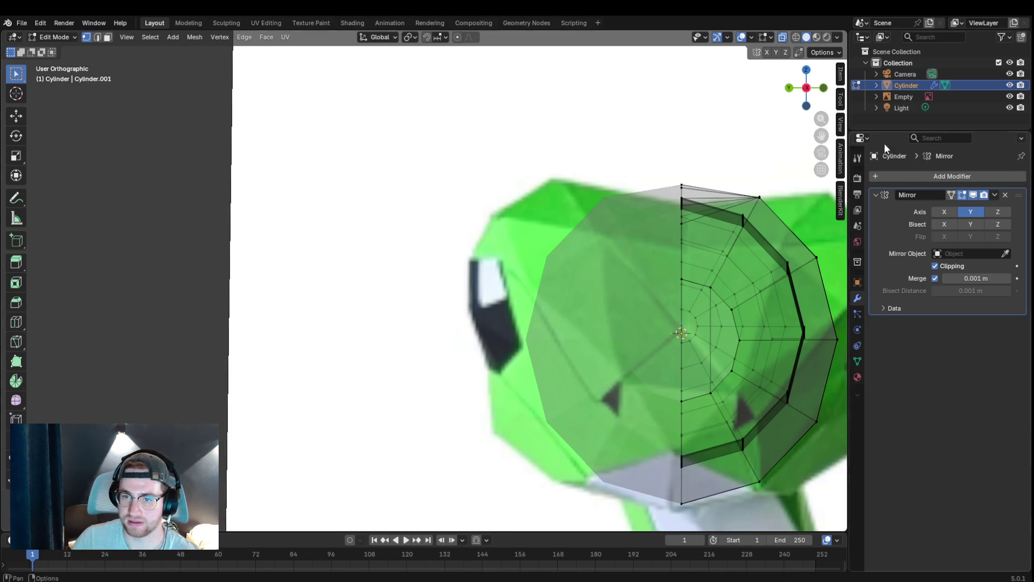
middle_drag(407, 399, 379, 400)
middle_drag(444, 224, 449, 224)
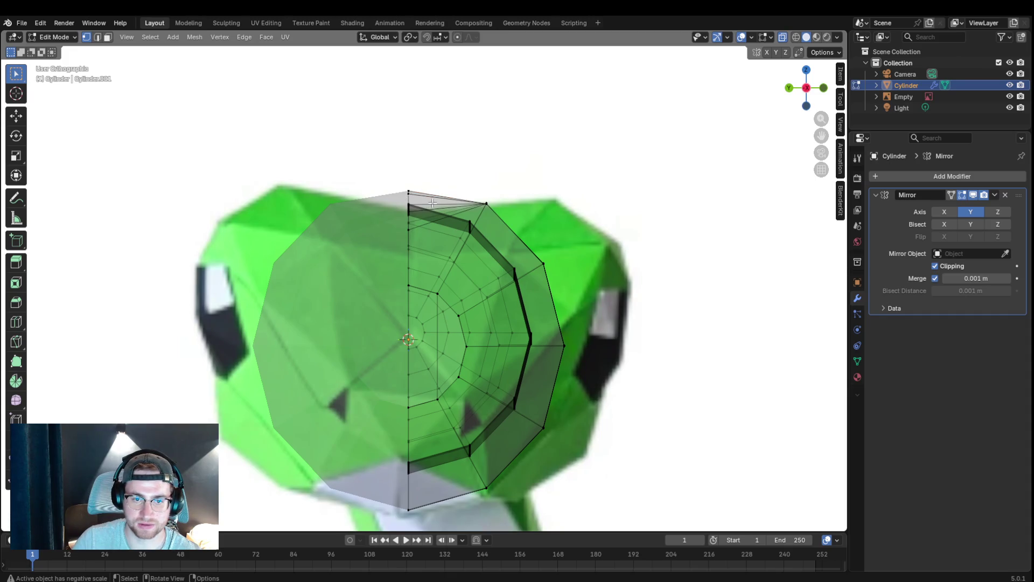
mouse_move(419, 208)
middle_down()
mouse_move(367, 216)
mouse_move(351, 240)
mouse_move(220, 302)
middle_up()
key(g)
click(205, 349)
click(225, 313)
key(g)
key(g)
click(233, 299)
key(g)
click(235, 289)
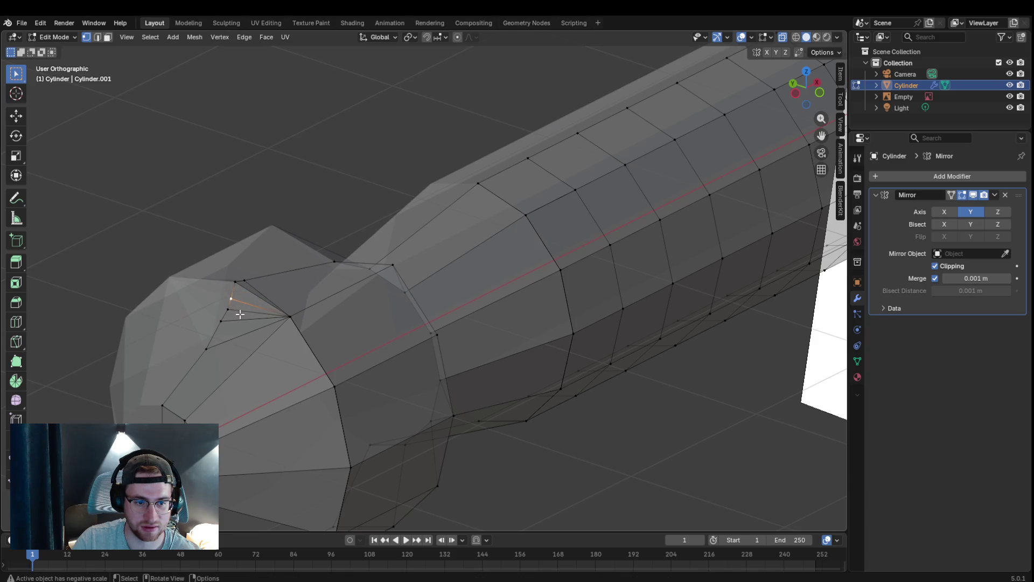
- Nudge the selected vertex lower-left in repeated small moves along the reference outline
key(g)
click(246, 316)
key(g)
click(257, 307)
key(g)
click(243, 311)
key(g)
click(230, 312)
key(g)
click(223, 320)
key(g)
click(221, 329)
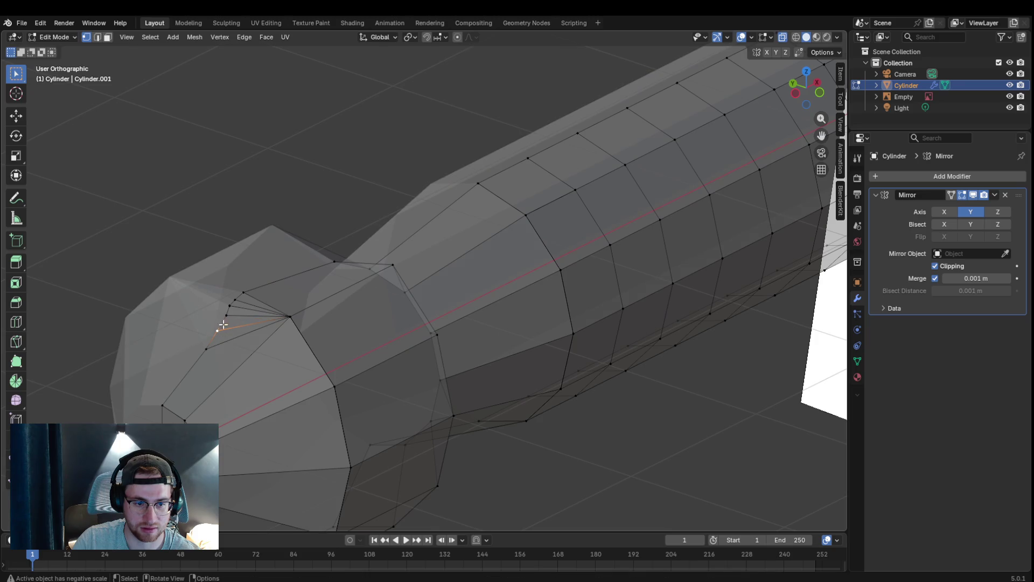
key(g)
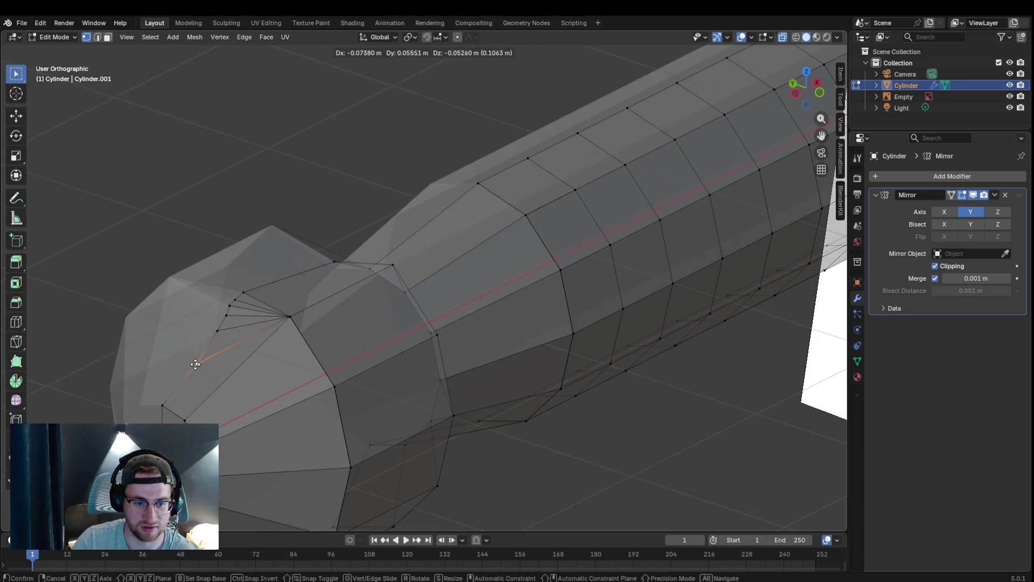
- Fine-tune the last head vertices, then remove the Mirror modifier
click(195, 360)
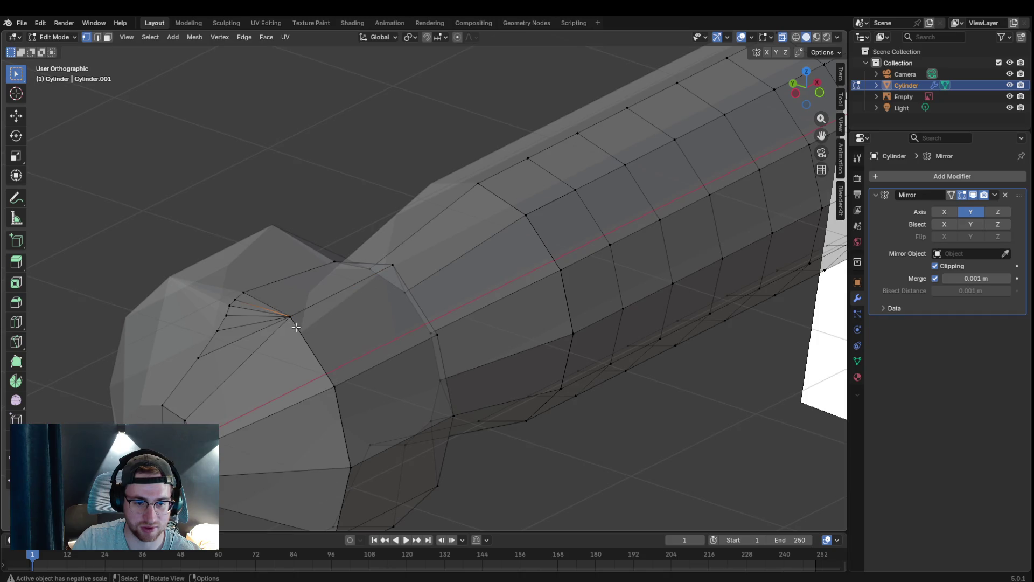
key(g)
click(300, 326)
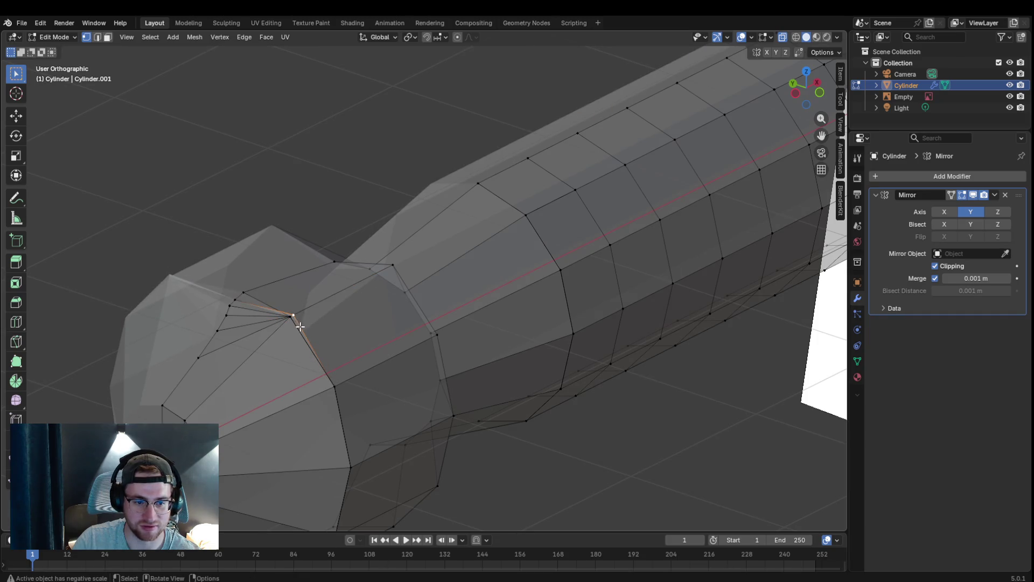
key(g)
click(295, 324)
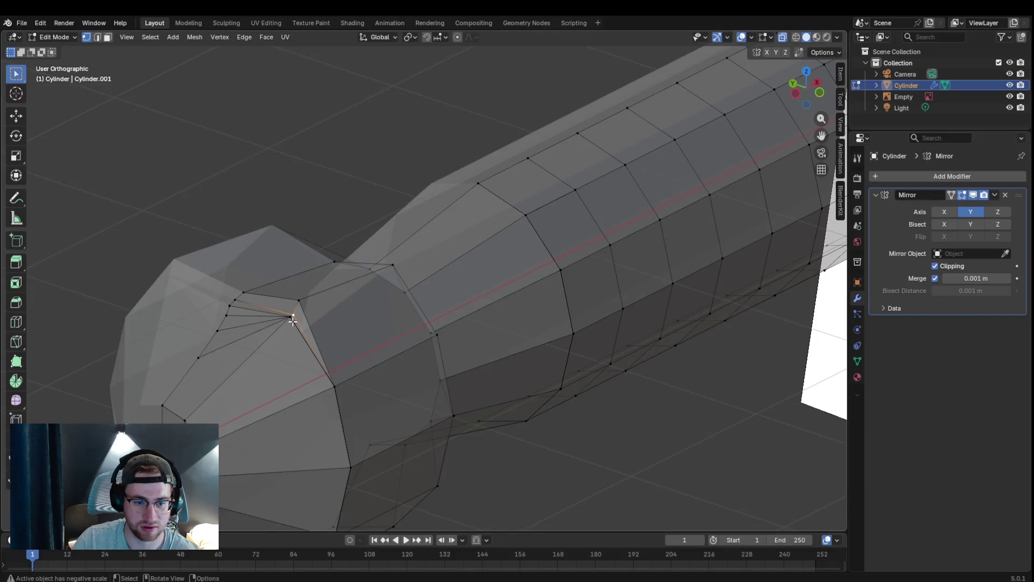
key(g)
click(283, 338)
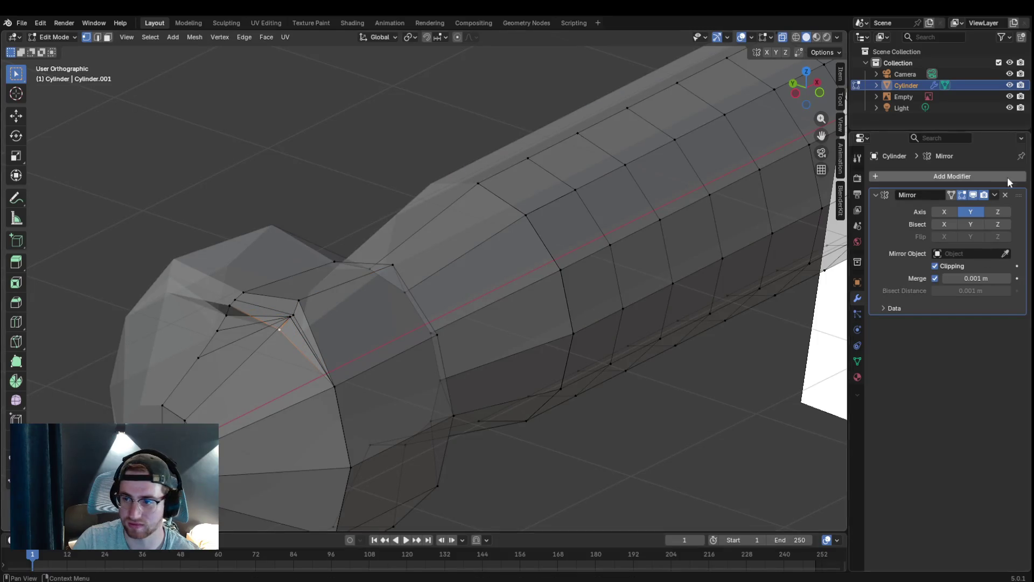
click(1003, 195)
- Box-select the pointed tip vertices of the head and delete them
mouse_move(347, 356)
middle_down()
mouse_move(447, 355)
mouse_move(276, 353)
middle_up()
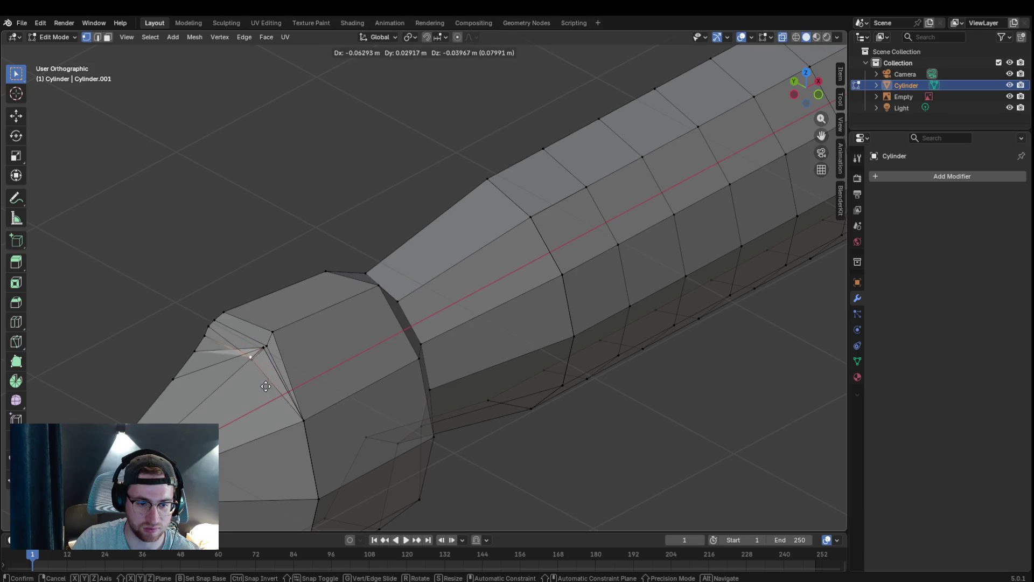
ctrl+click(437, 292)
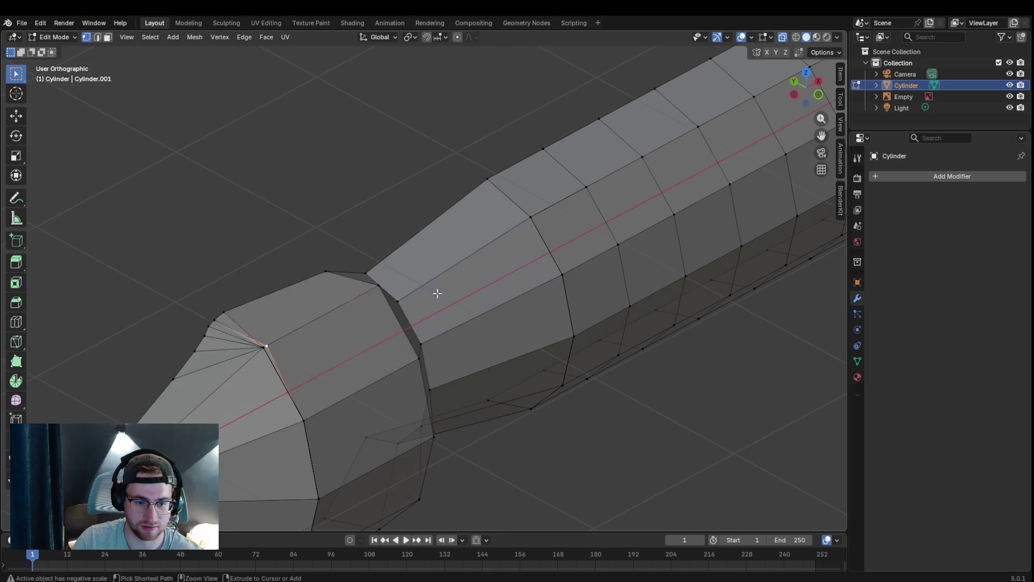
key(ctrl+z)
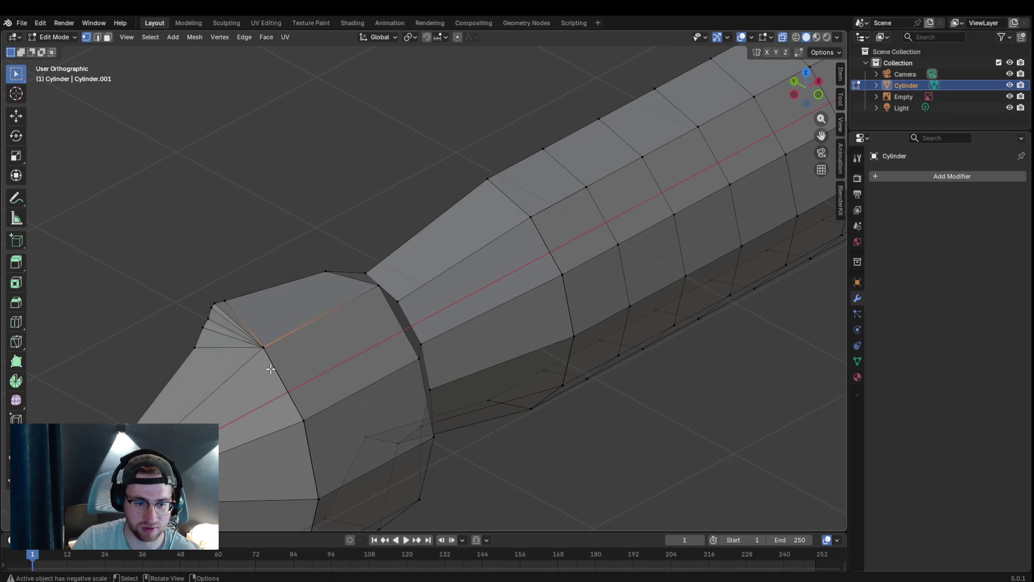
drag(196, 302, 300, 369)
key(x)
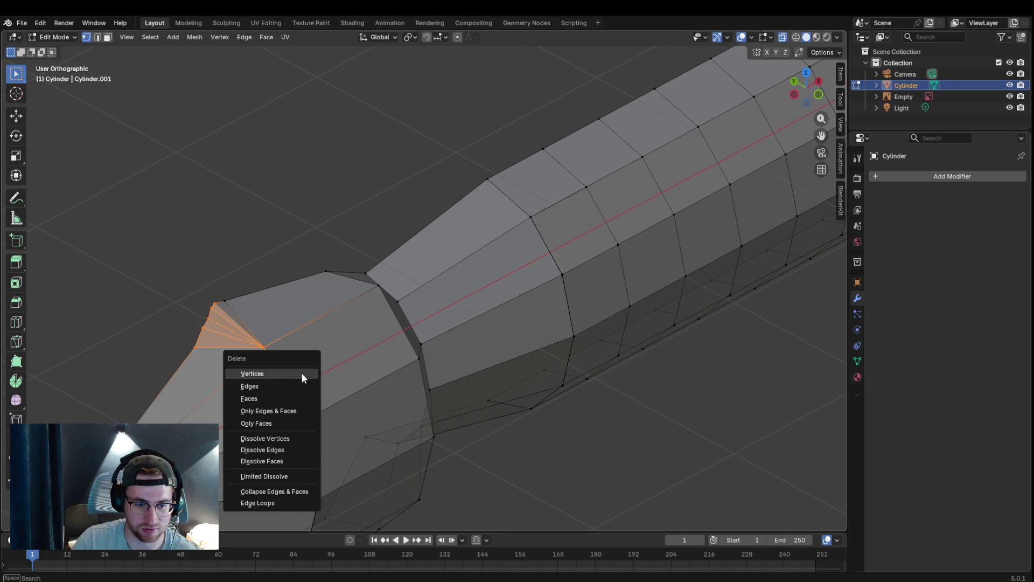
click(302, 375)
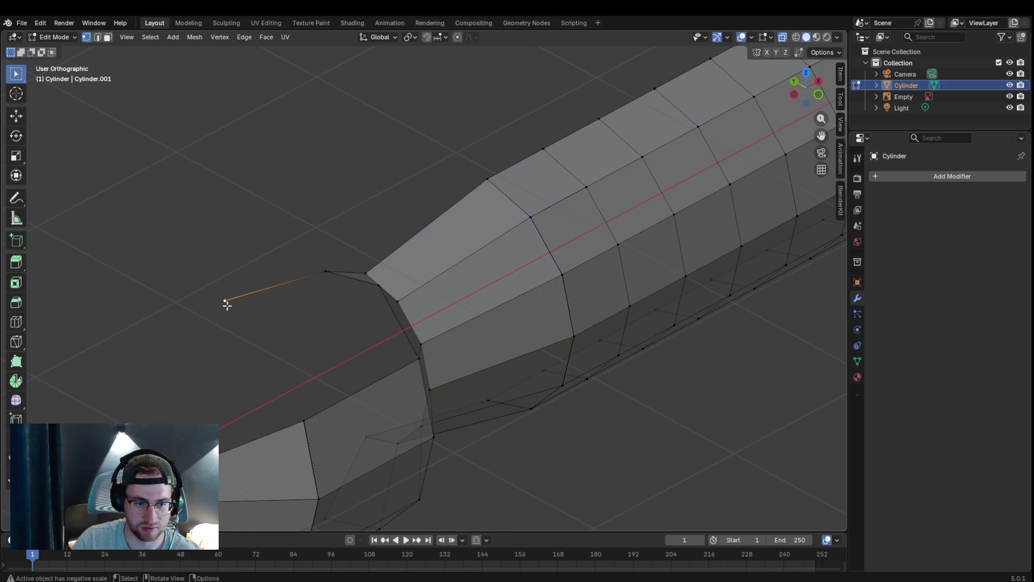
- Delete the leftover edge, then start pulling a side vertex near the neck outward
key(x)
click(272, 304)
mouse_move(272, 305)
middle_down()
mouse_move(425, 273)
mouse_move(269, 322)
middle_up()
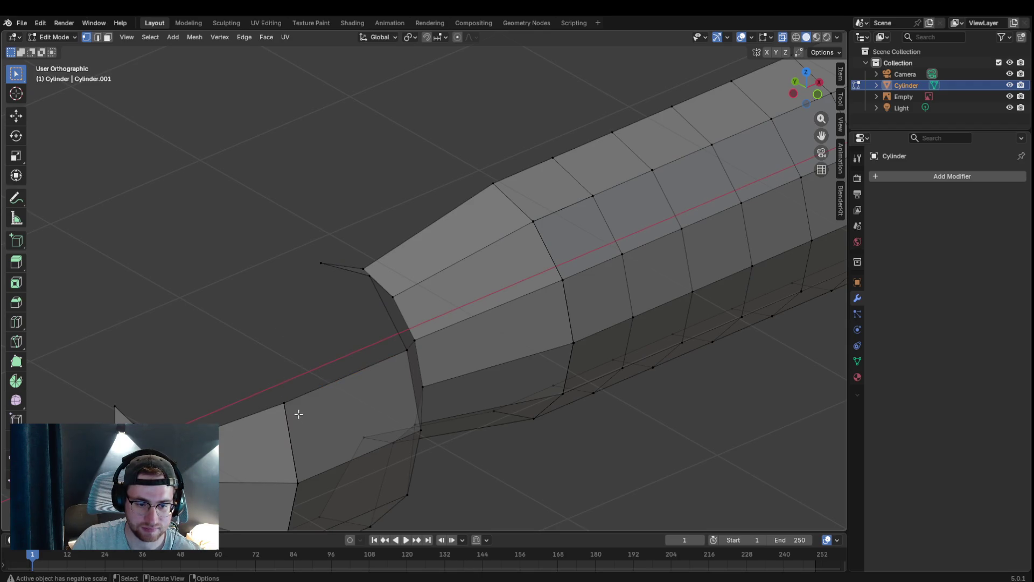
key(g)
- Move lower body vertices into bumps and dents along the snake outline
click(307, 395)
right_click(285, 408)
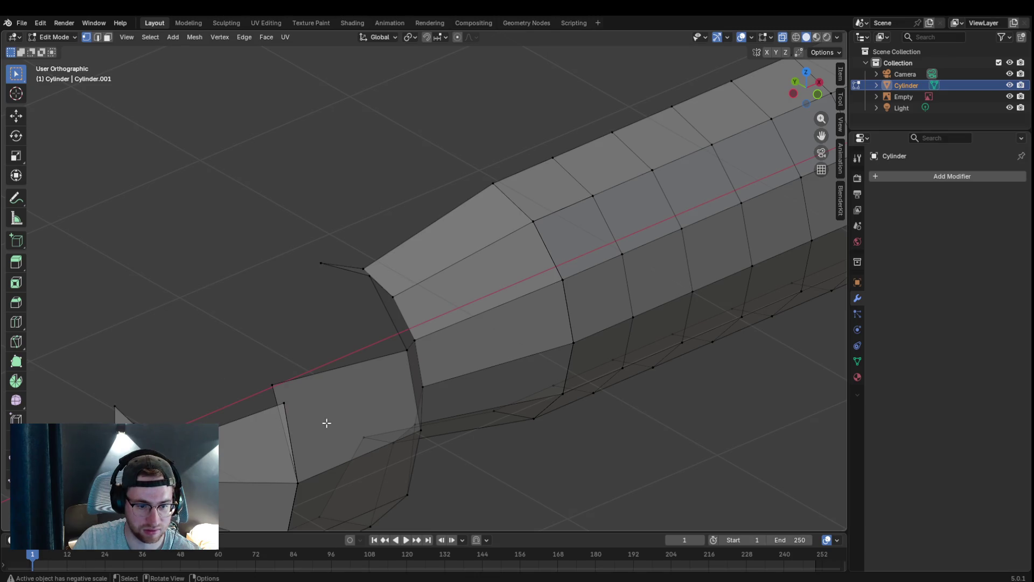
key(g)
click(314, 410)
key(g)
click(299, 420)
key(g)
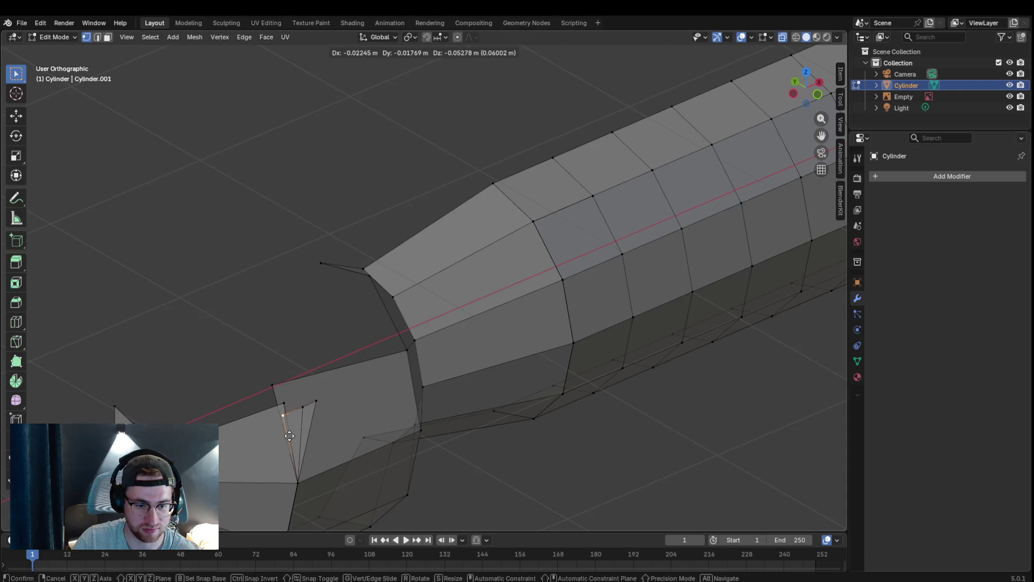
click(302, 433)
key(g)
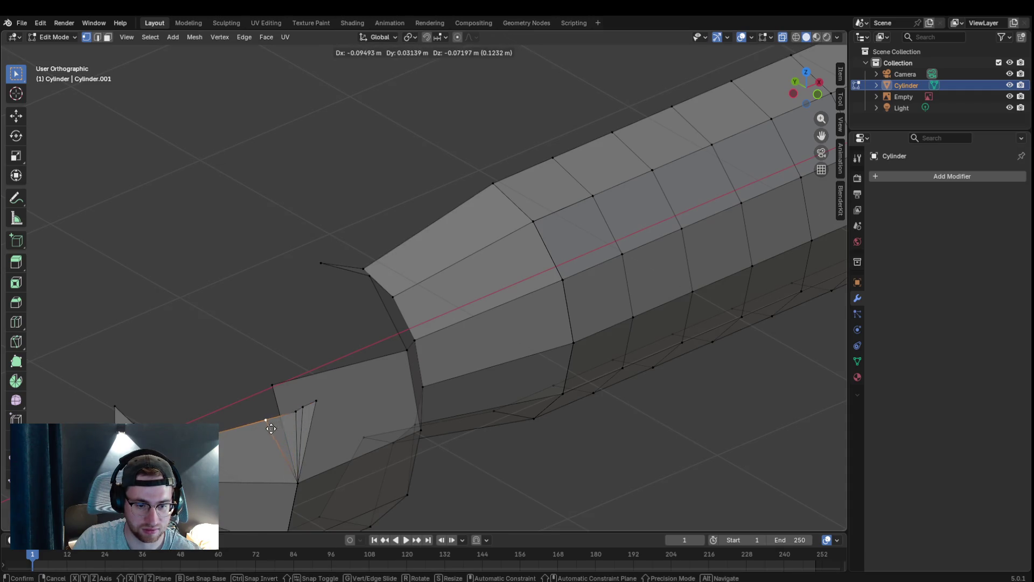
click(265, 425)
mouse_move(341, 428)
middle_down()
mouse_move(523, 388)
mouse_move(418, 395)
mouse_move(396, 409)
mouse_move(357, 313)
middle_up()
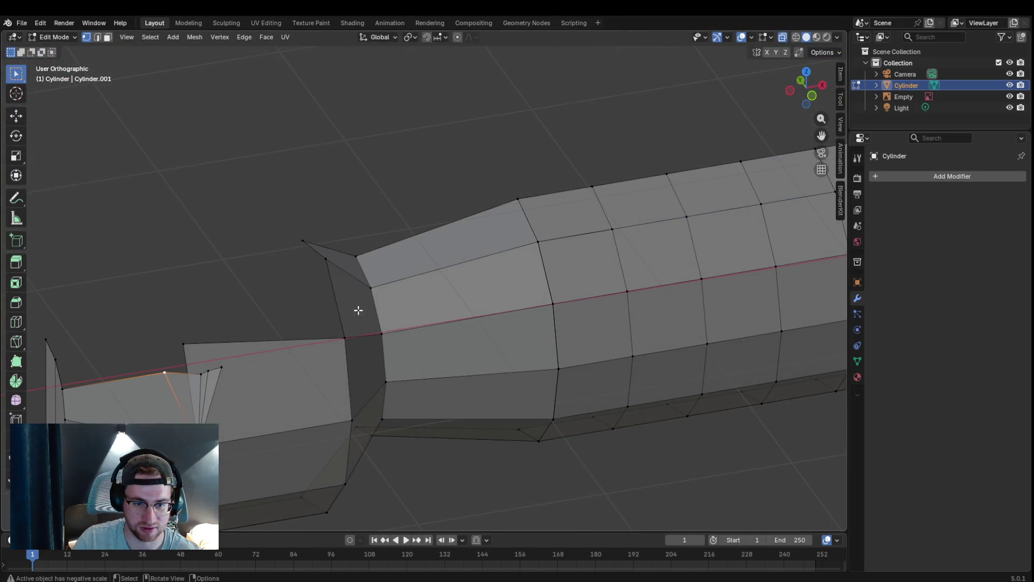
- Raise the top-of-head vertices into a bulge, then select the entire mesh
key(g)
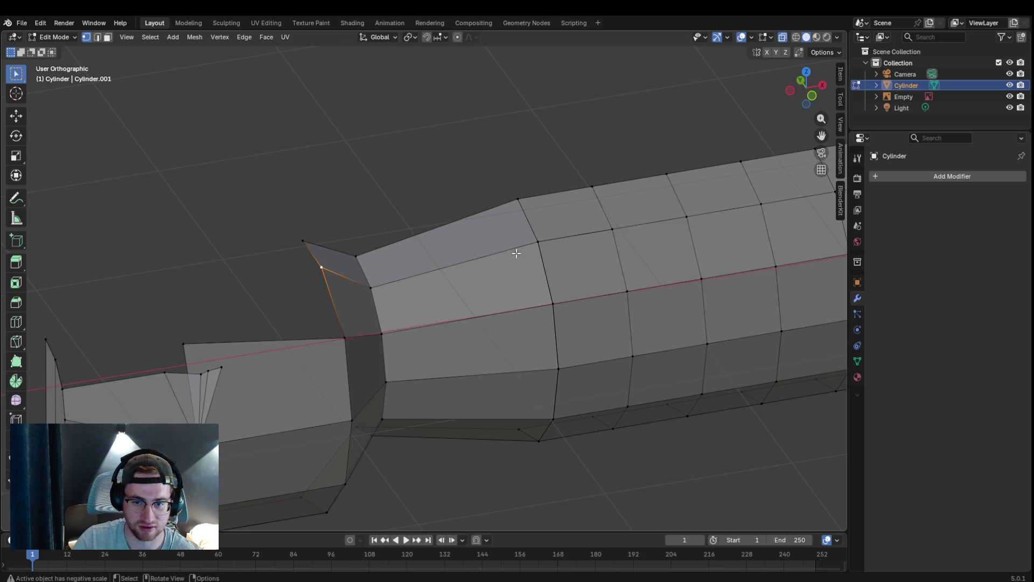
click(519, 199)
key(g)
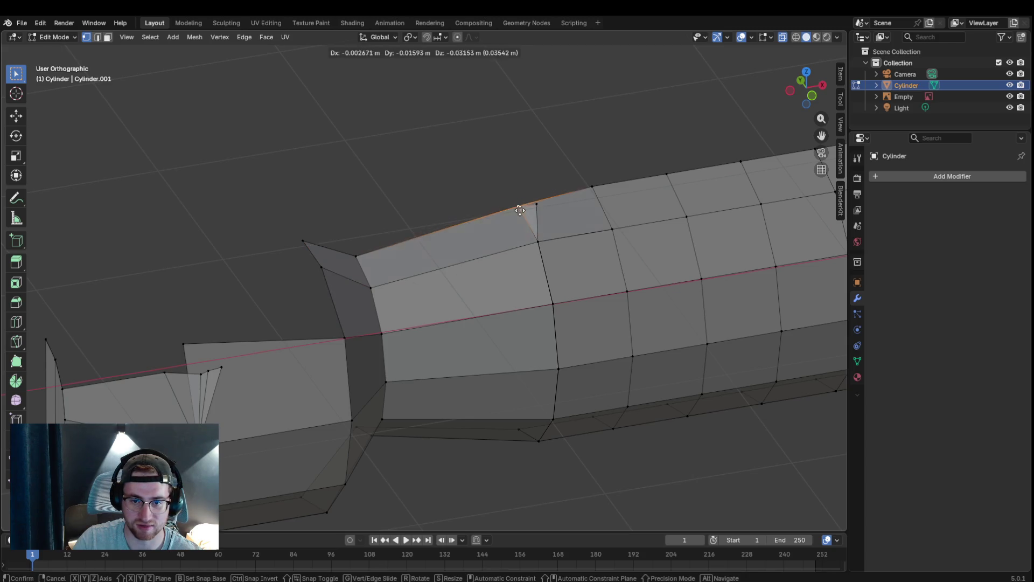
click(505, 193)
key(g)
click(494, 222)
key(g)
click(574, 258)
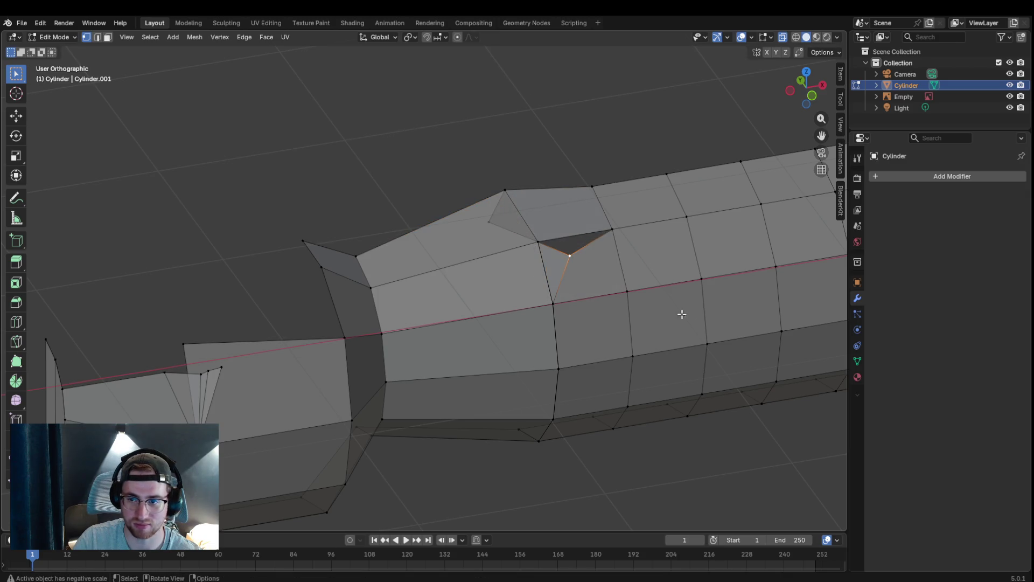
mouse_move(615, 398)
middle_down()
mouse_move(443, 429)
mouse_move(526, 340)
mouse_move(514, 325)
middle_up()
key(a)
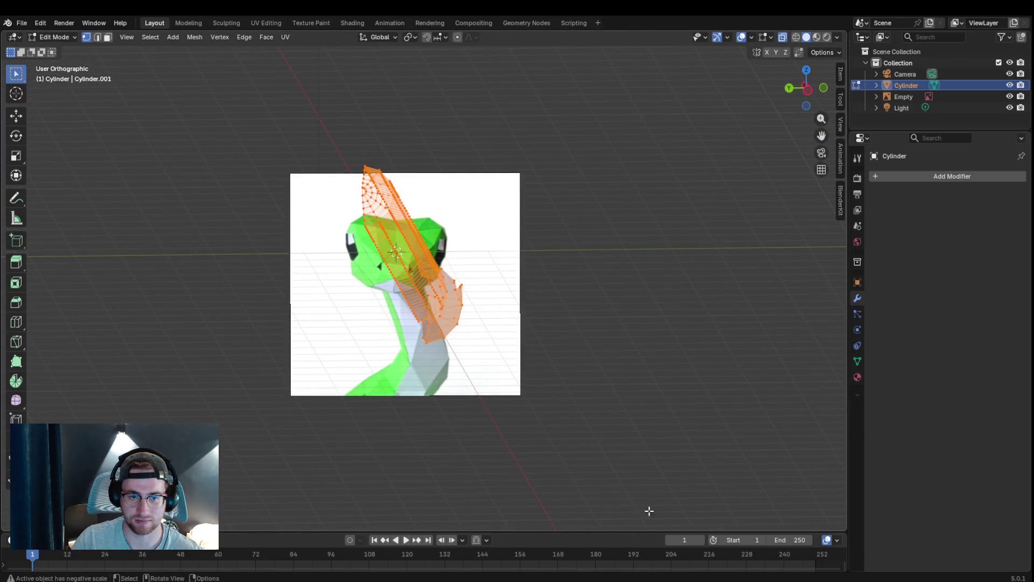
- Delete all of the old body geometry and add a cube mesh in its place
key(x)
click(619, 442)
mouse_move(547, 303)
middle_down()
mouse_move(559, 321)
mouse_move(506, 293)
mouse_move(503, 315)
middle_up()
scroll(510, 293, up, 5)
scroll(509, 297, down, 1)
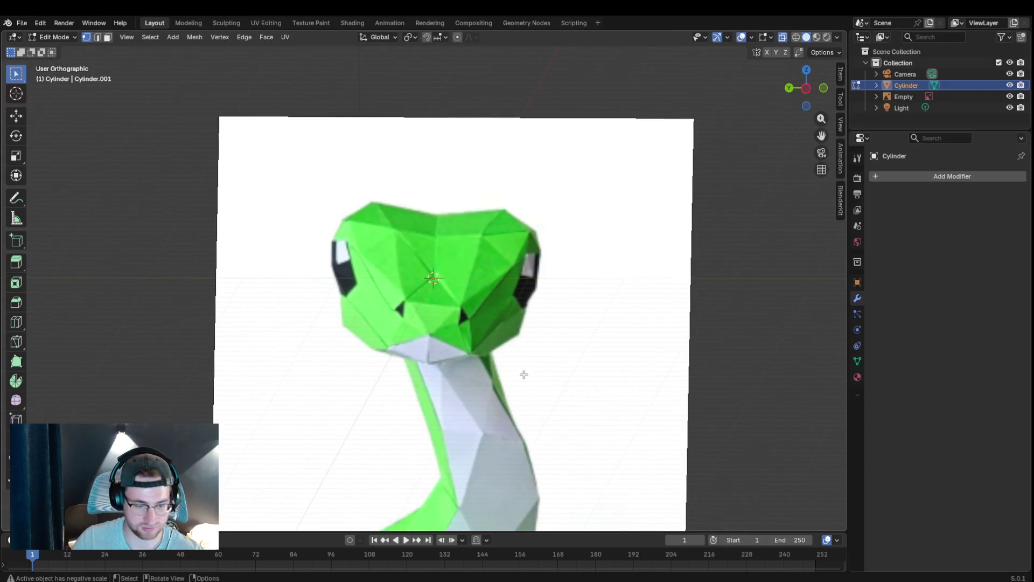
key(shift+a)
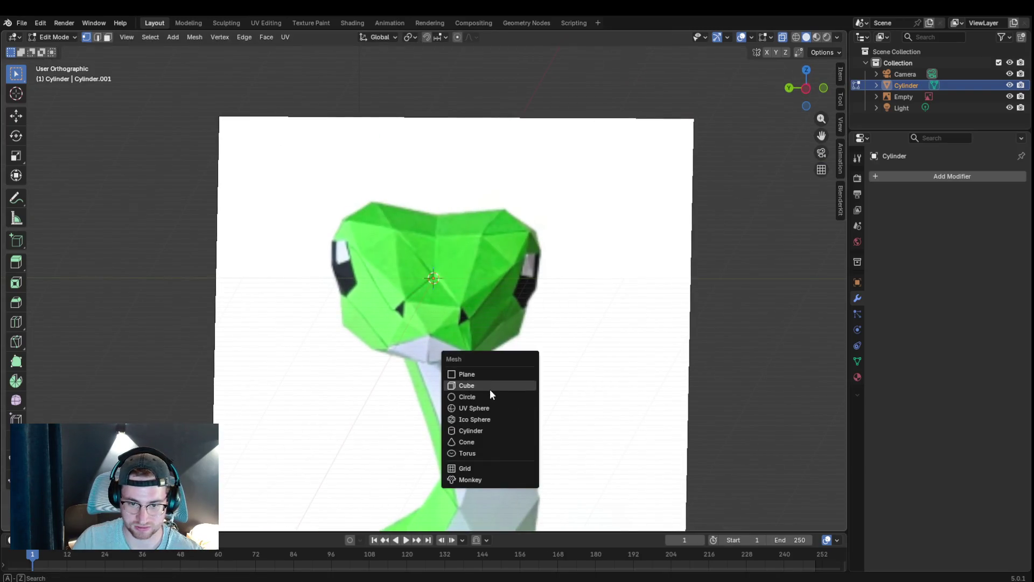
click(490, 388)
- In front view, move the cube right along X with the gizmo, then select the old reference image
mouse_move(547, 305)
middle_down()
mouse_move(542, 292)
mouse_move(552, 301)
middle_up()
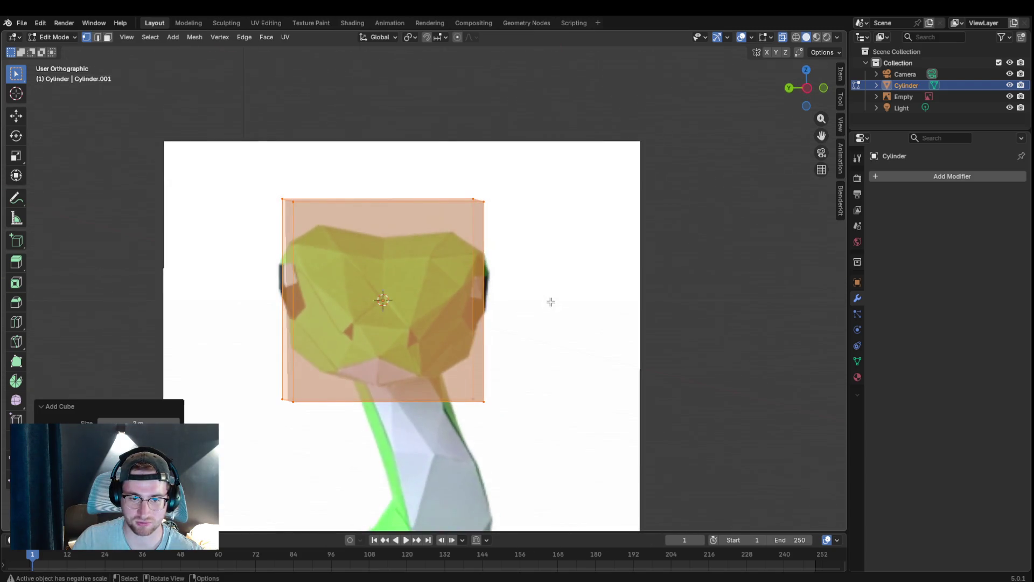
key(KP_1)
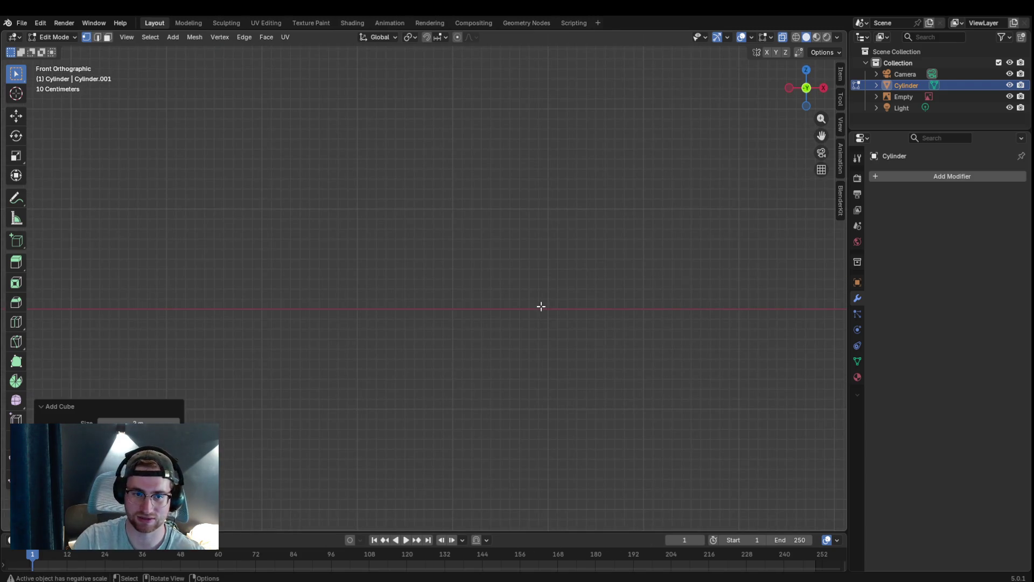
scroll(609, 251, down, 3)
scroll(650, 264, up, 3)
drag(819, 137, 416, 154)
scroll(649, 254, up, 3)
scroll(611, 252, down, 1)
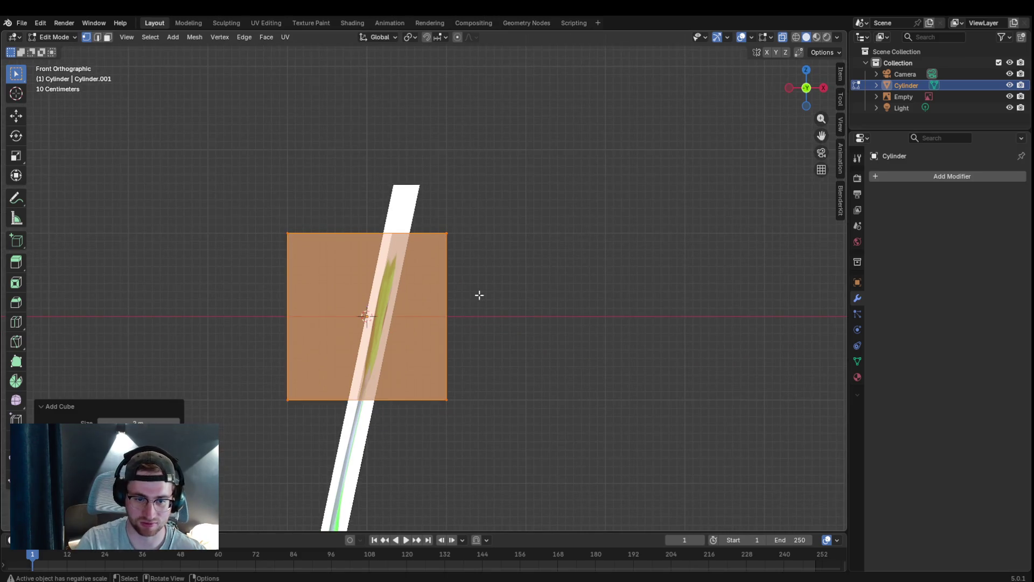
click(19, 117)
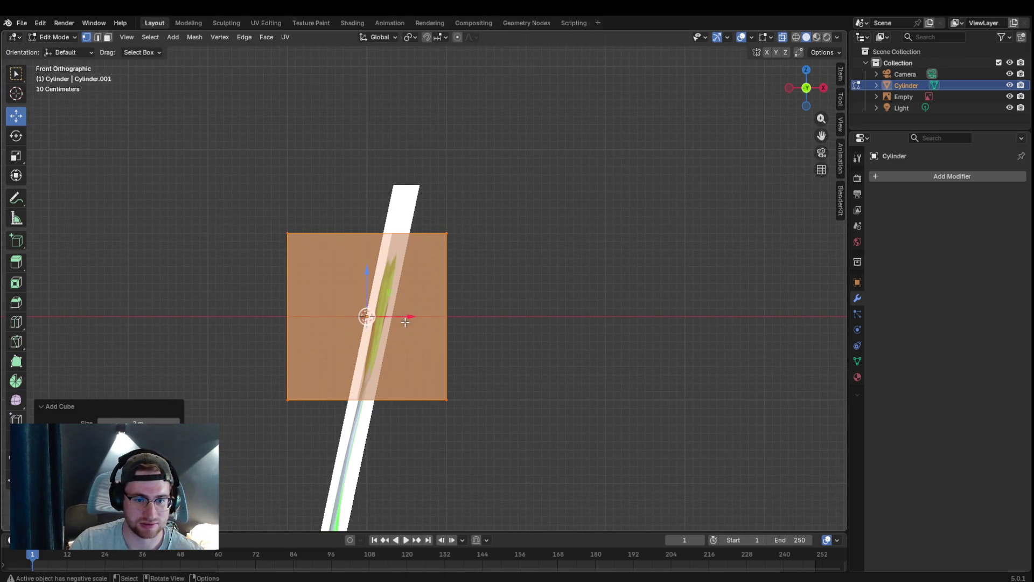
drag(380, 317, 463, 336)
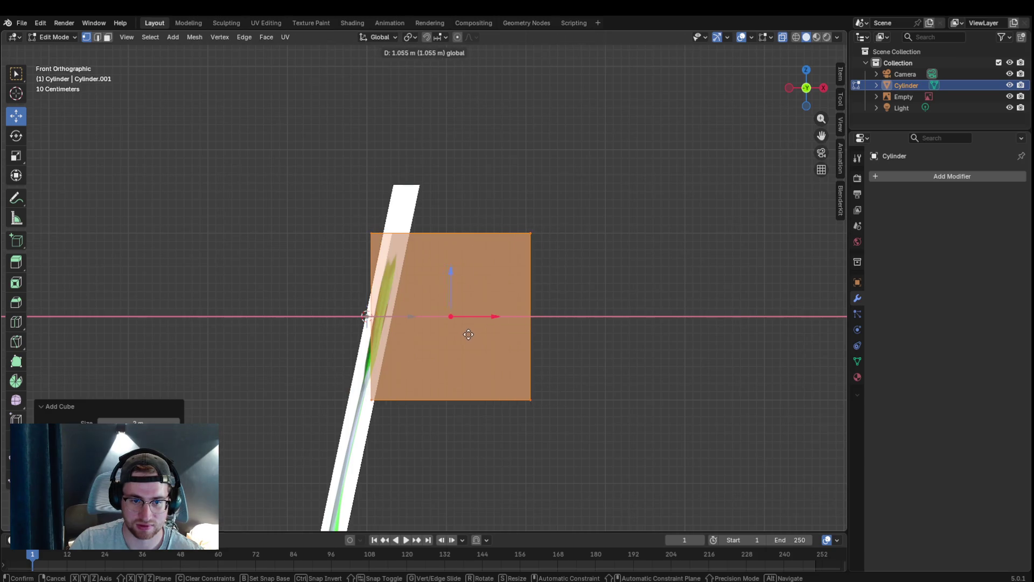
click(55, 38)
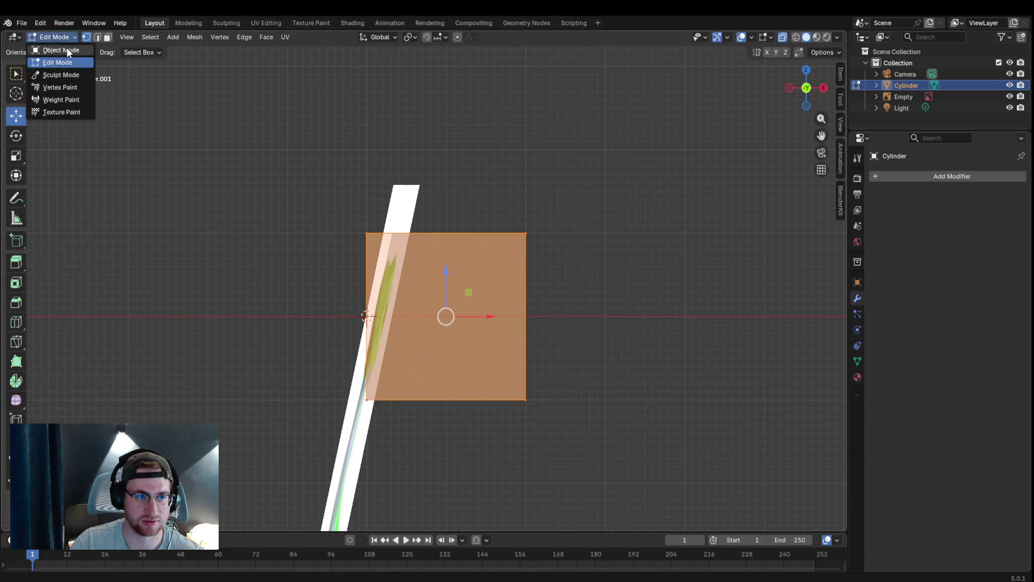
click(395, 217)
- Delete the old reference image and select the cube object
key(x)
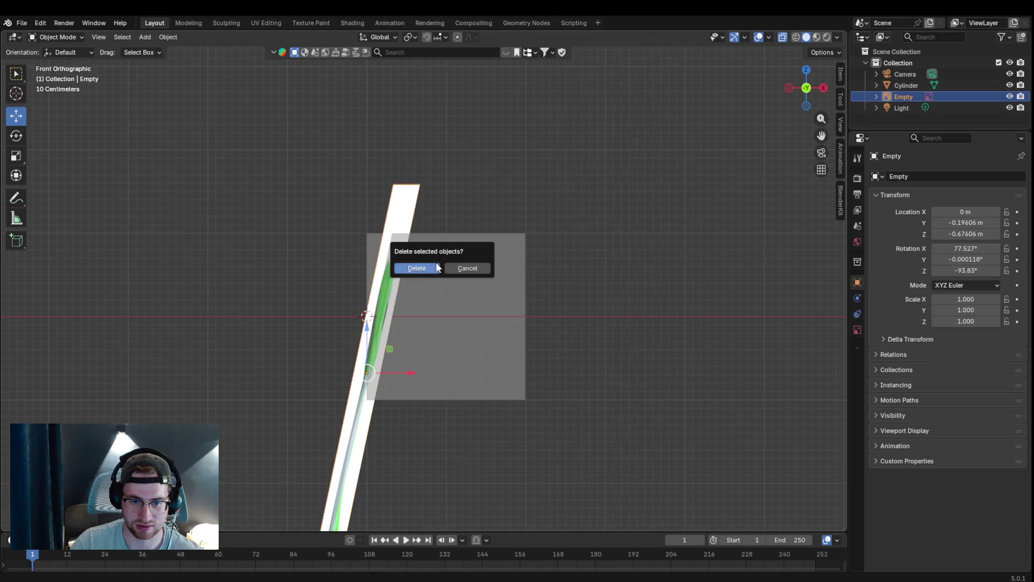
click(436, 267)
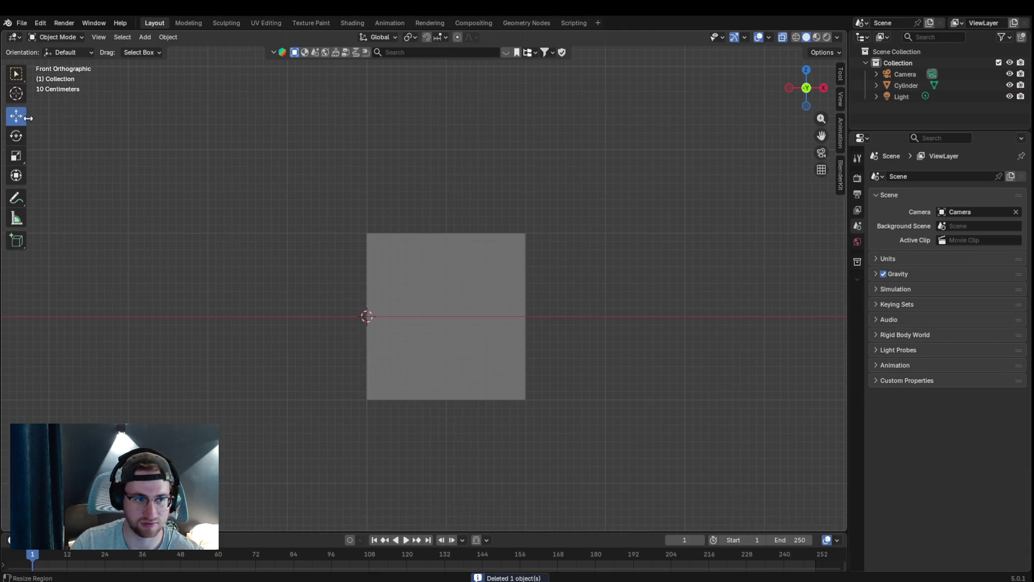
click(490, 287)
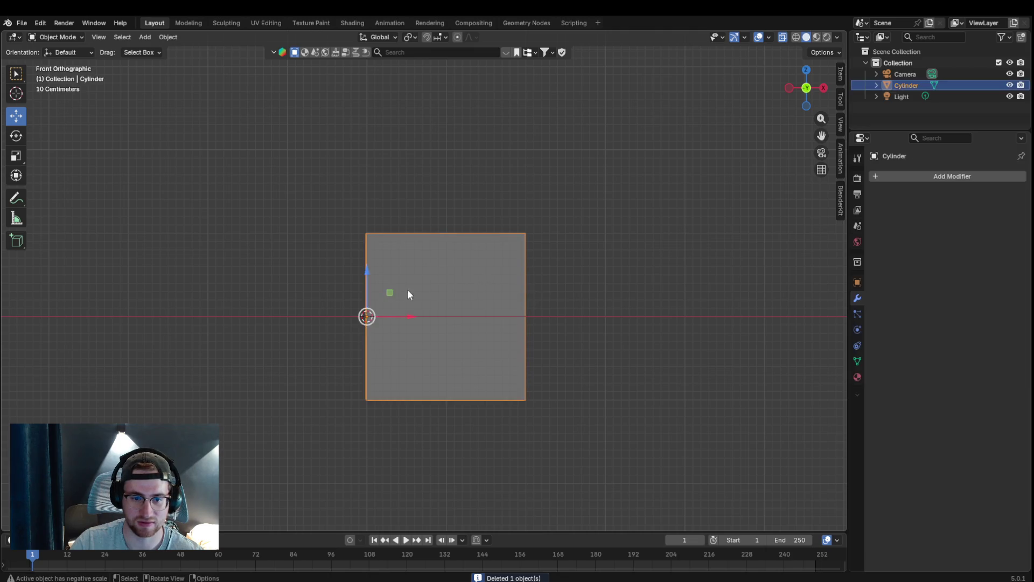
- Raise the cube along Z so its bottom rests on the horizontal axis
drag(368, 281, 377, 192)
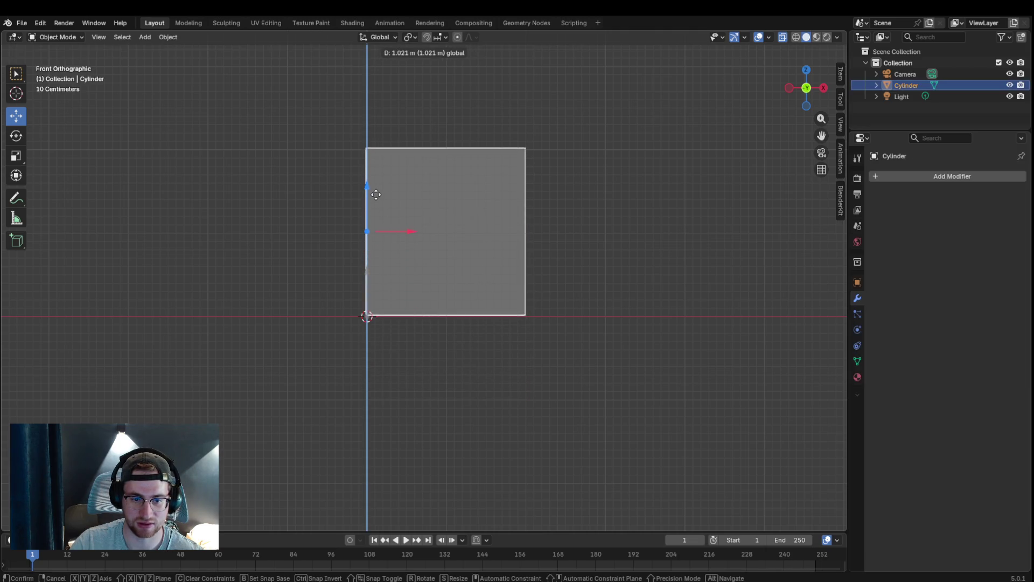
click(377, 194)
right_click(380, 241)
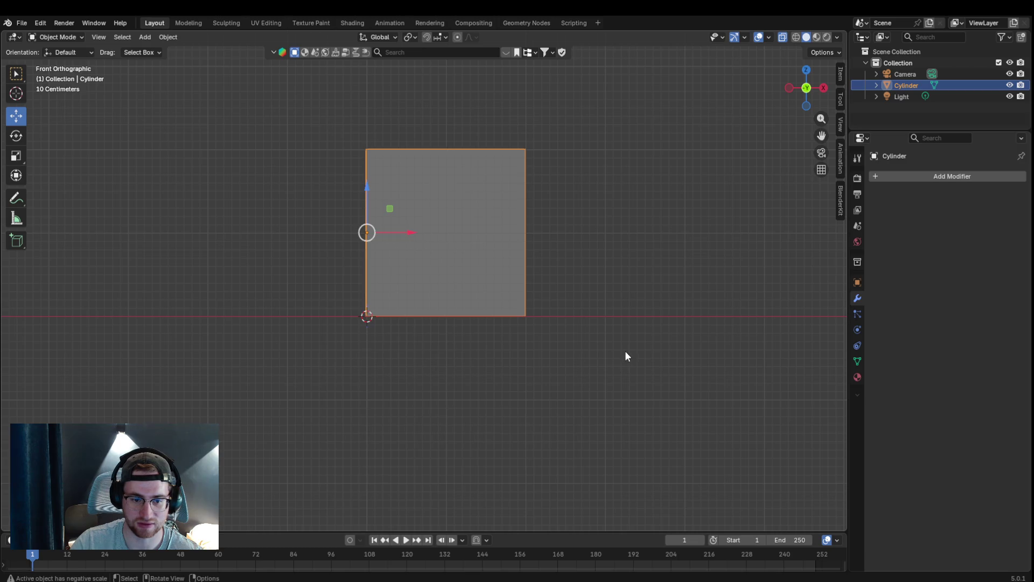
right_click(505, 248)
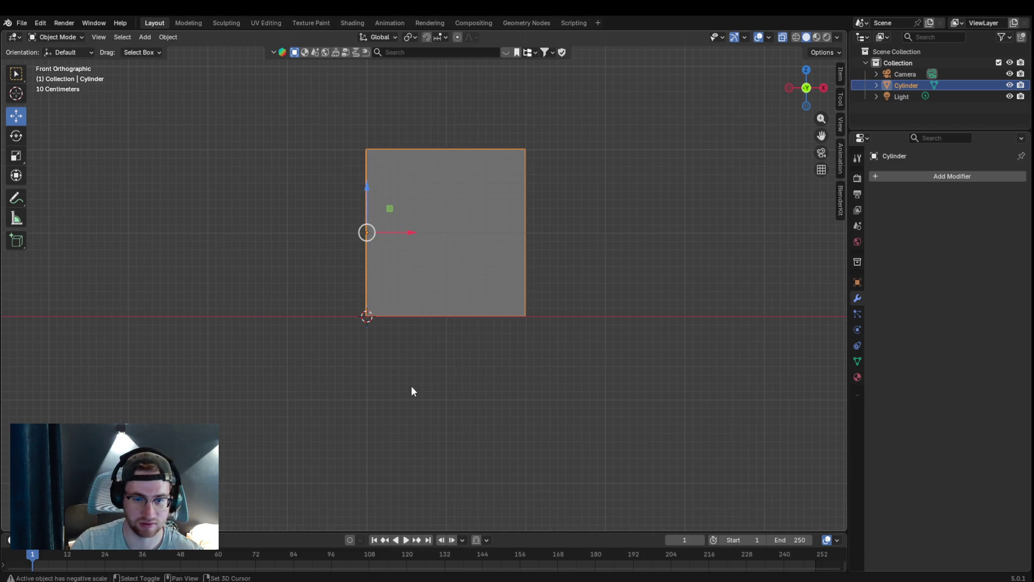
key(shift+a)
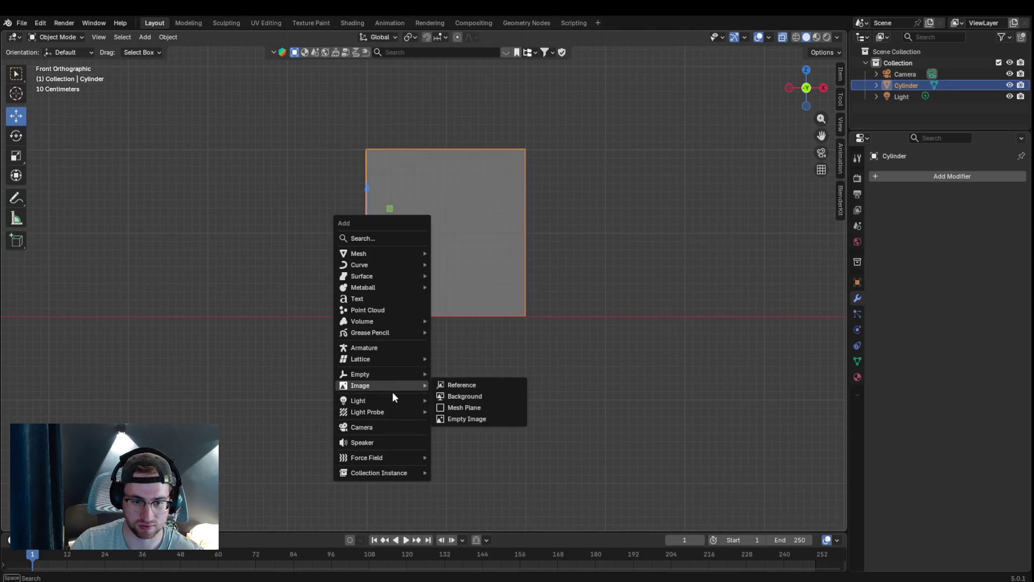
- Add the snake front reference image and slide it along Z and X over the cube
click(441, 383)
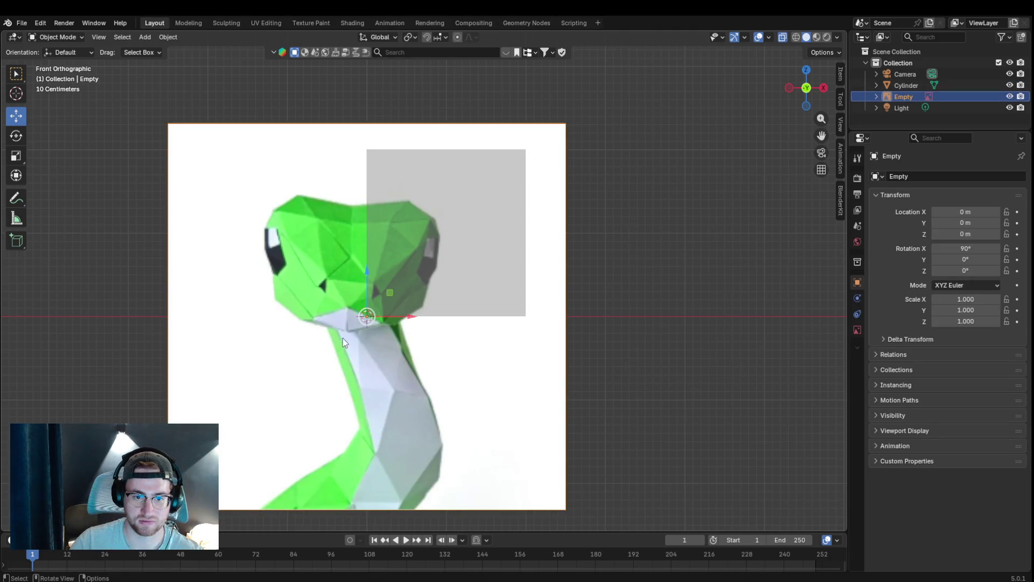
mouse_move(365, 291)
mouse_down()
mouse_move(403, 249)
mouse_move(491, 287)
mouse_up()
key(x)
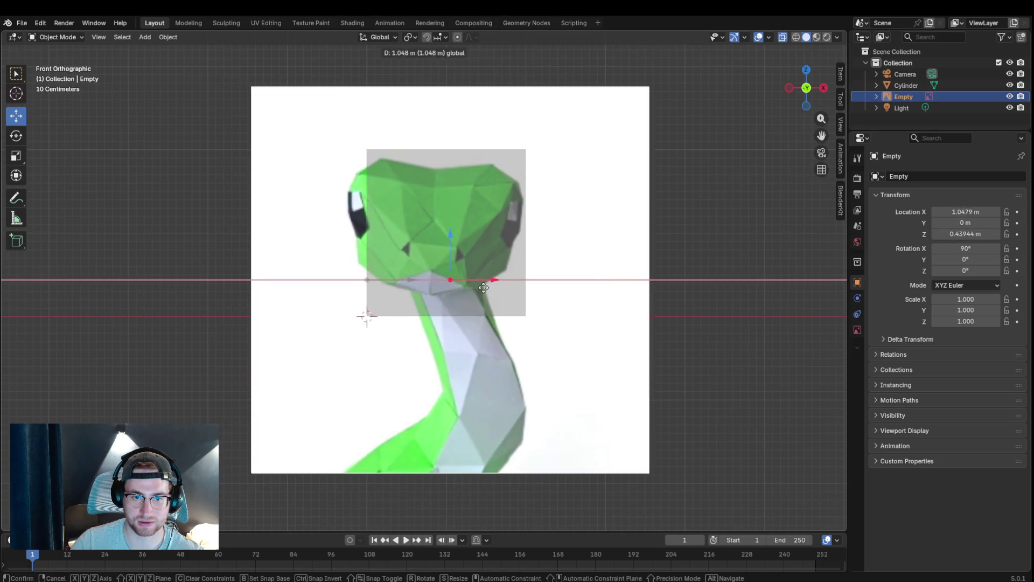
click(489, 287)
- Verify the image placement from the side and front views, then select the cube
middle_drag(548, 288, 592, 323)
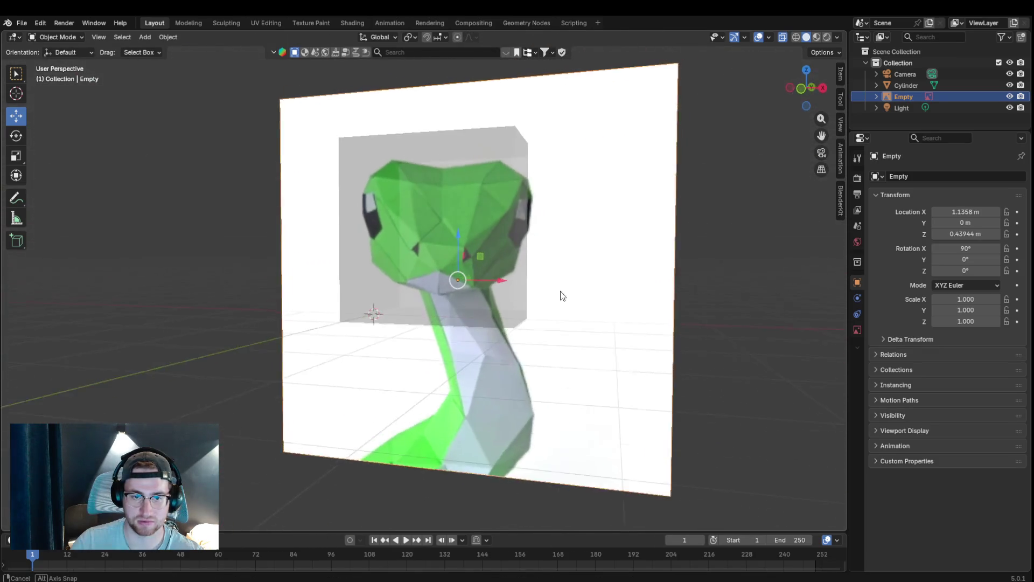
middle_drag(592, 324, 580, 301)
key(KP_1)
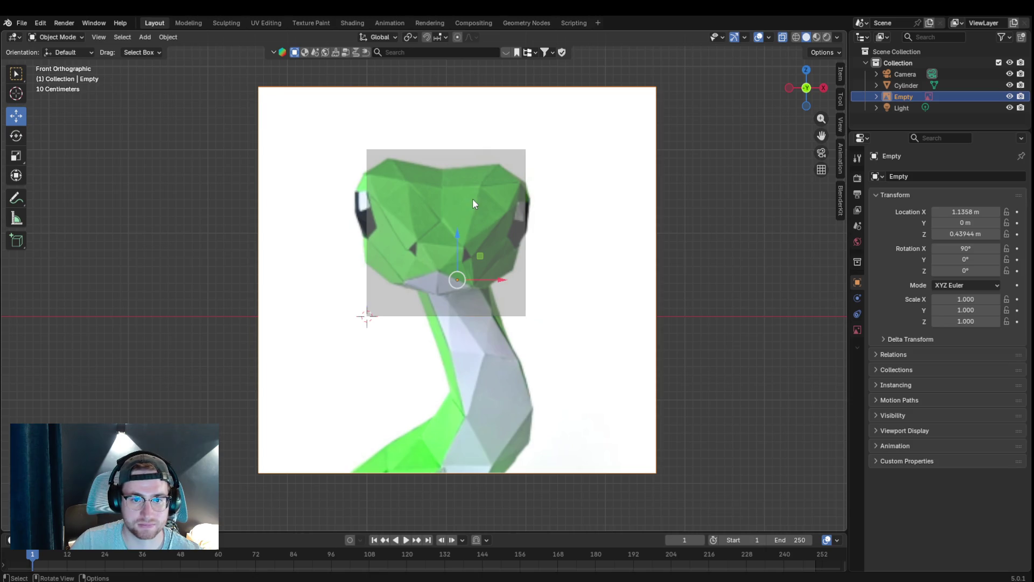
click(473, 204)
click(57, 36)
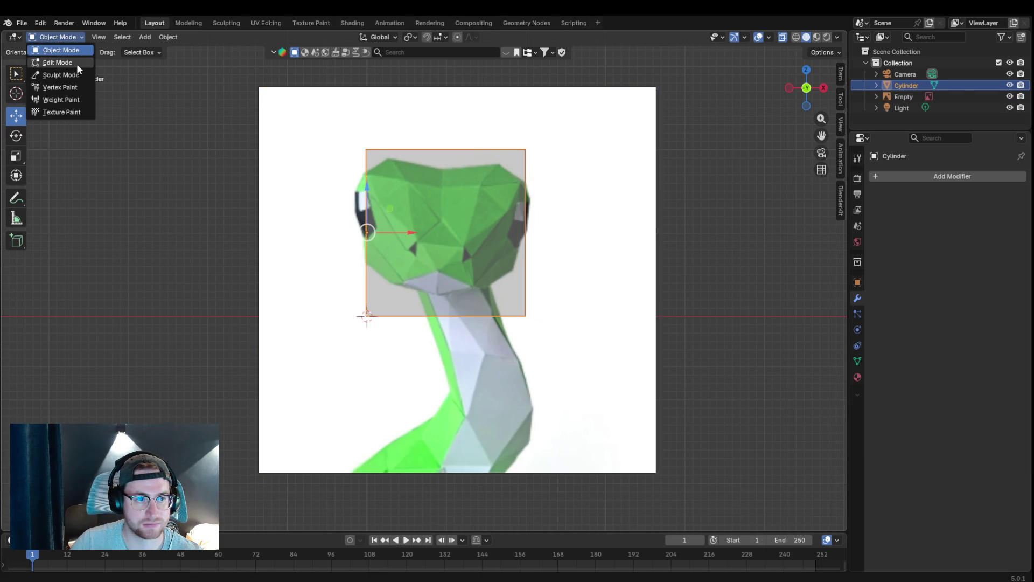
- Enter Edit Mode on the cube and add three centred vertical loop cuts with Ctrl+R
click(58, 62)
click(366, 148)
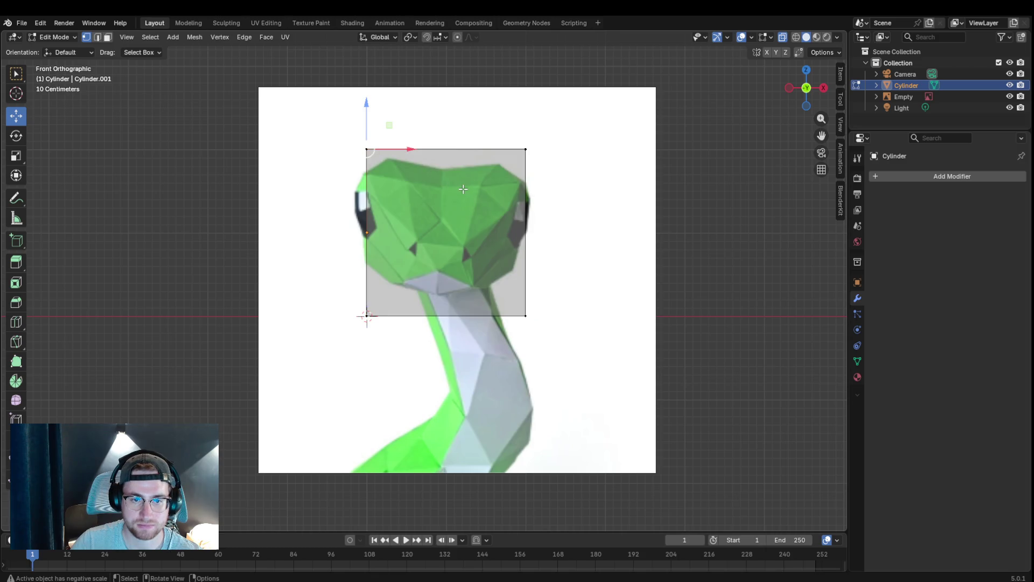
key(ctrl+r)
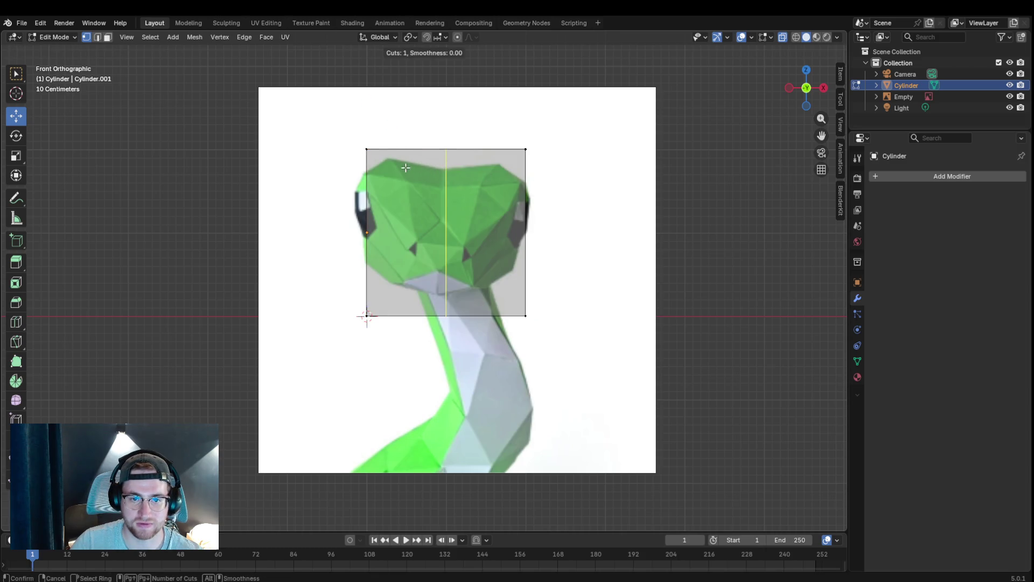
click(419, 161)
right_click(419, 161)
key(ctrl+r)
click(420, 161)
right_click(420, 162)
key(ctrl+r)
click(493, 168)
right_click(493, 168)
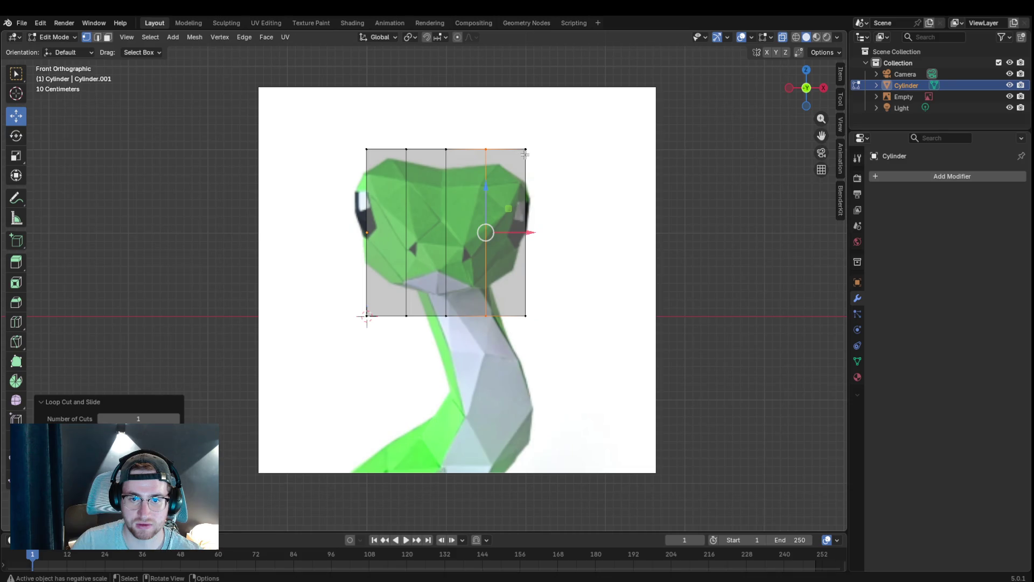
- Add two horizontal edge loops across the front face, sliding each into position
key(ctrl+r)
click(500, 155)
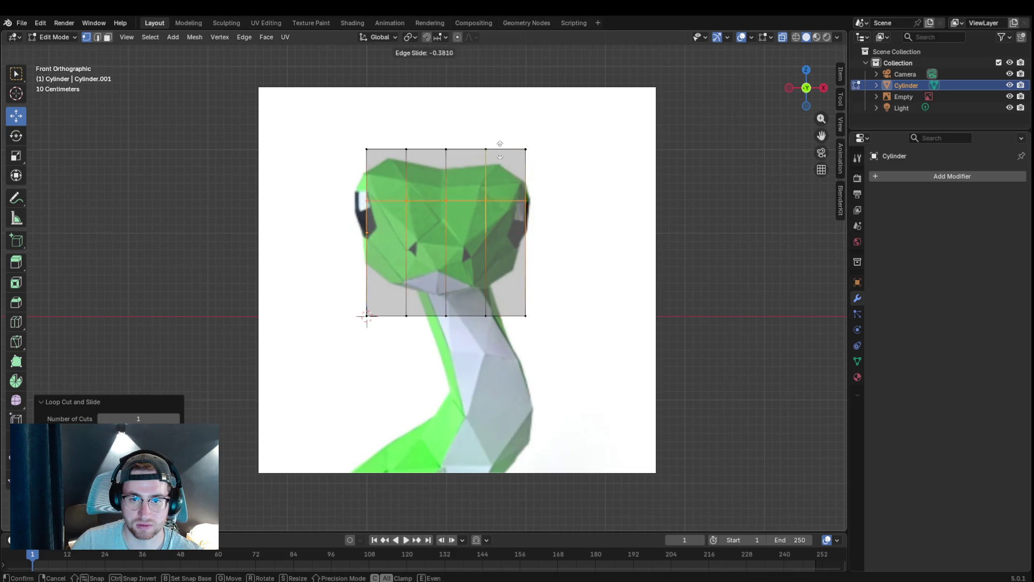
click(501, 135)
key(ctrl+r)
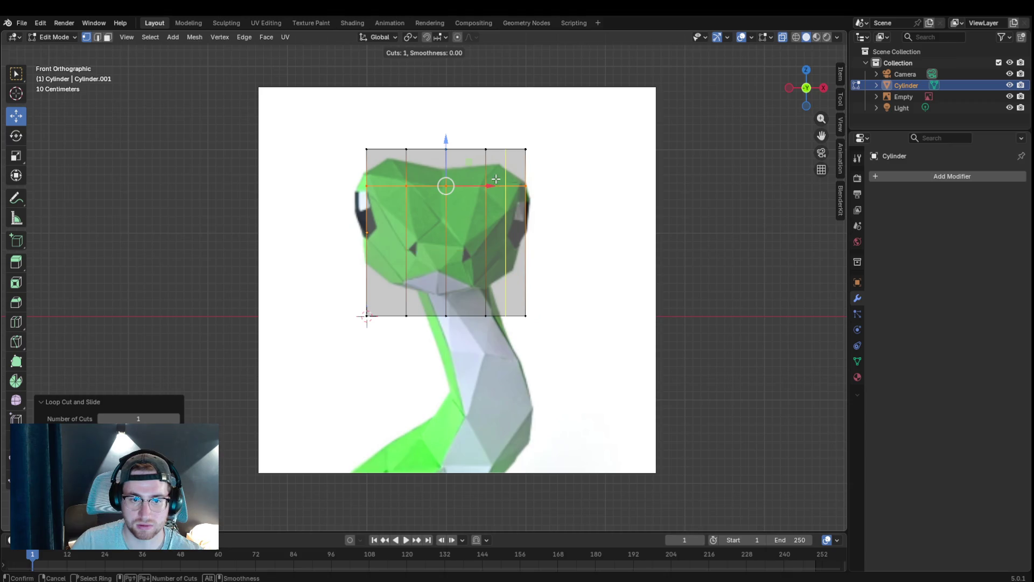
click(489, 204)
click(489, 189)
- Add a vertical edge loop near the left side of the face
key(ctrl+r)
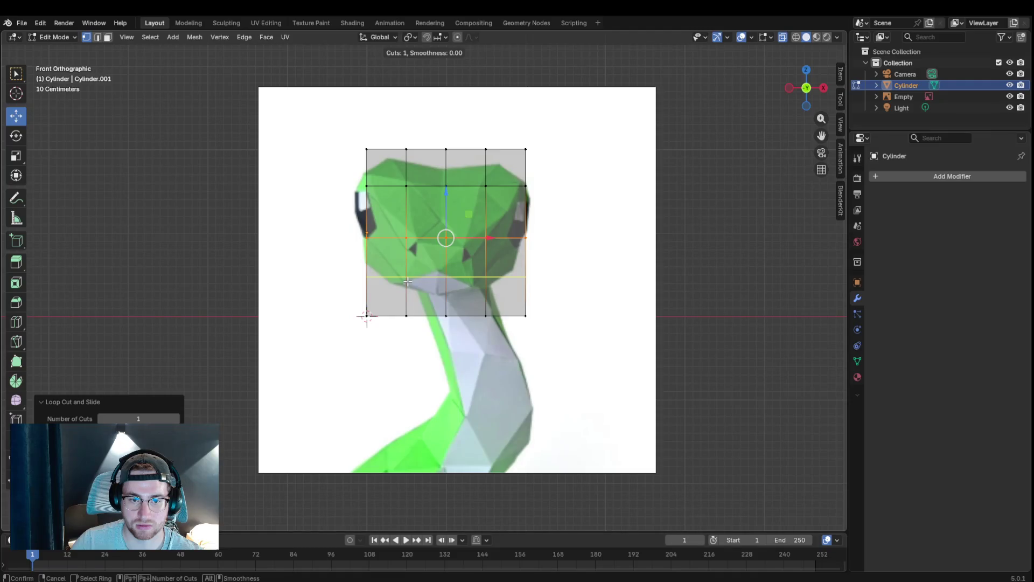
click(393, 312)
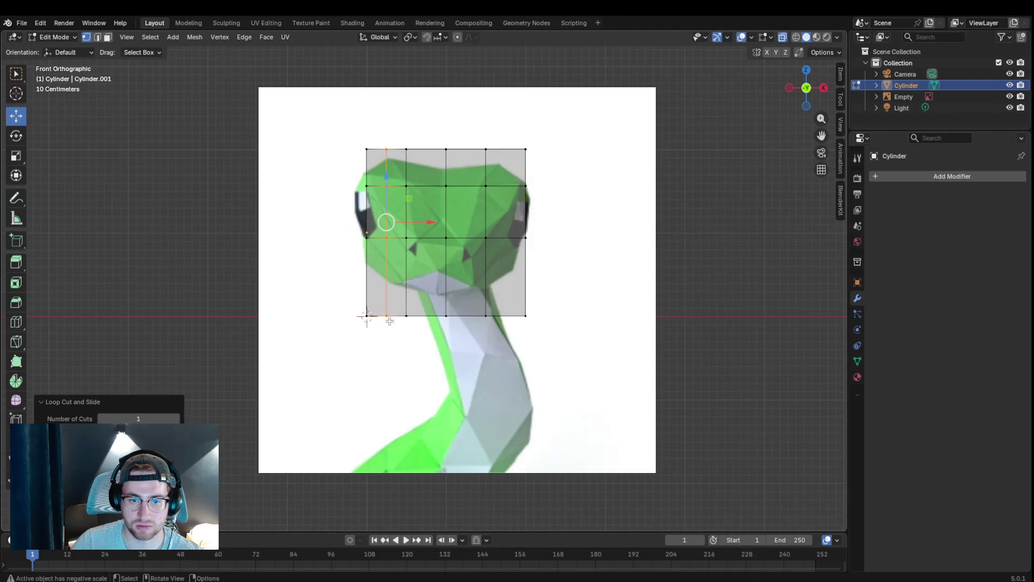
click(388, 300)
key(ctrl+r)
- Add a vertical loop near the right side, enable Y symmetry and cancel a trial vertex move
click(501, 323)
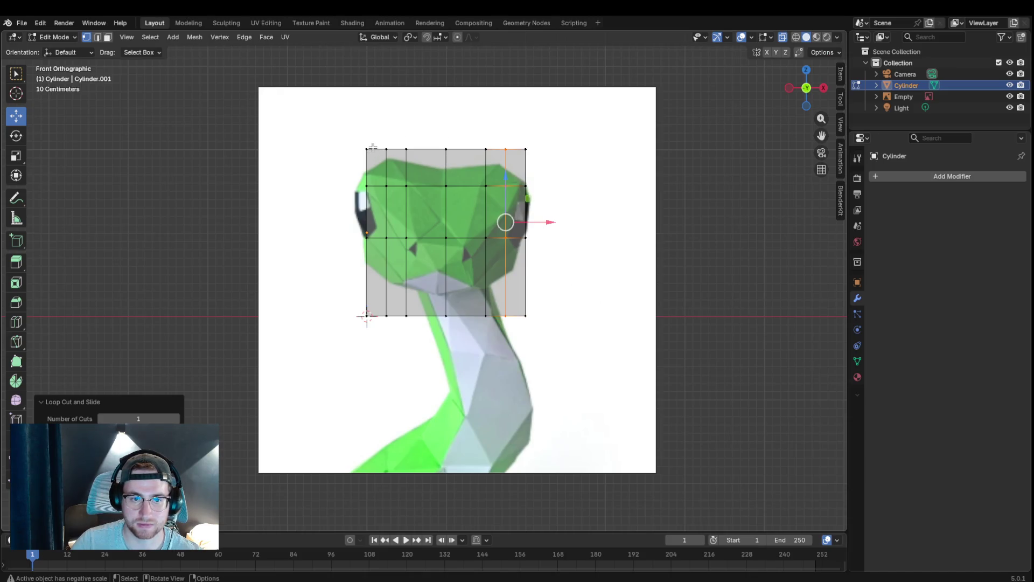
click(775, 52)
middle_drag(461, 121, 466, 183)
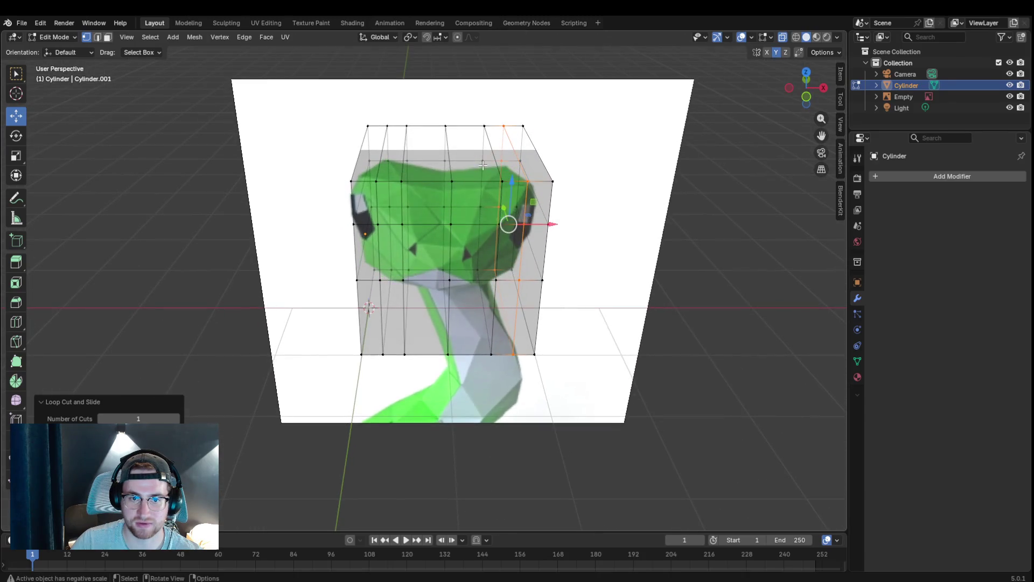
drag(467, 183, 502, 172)
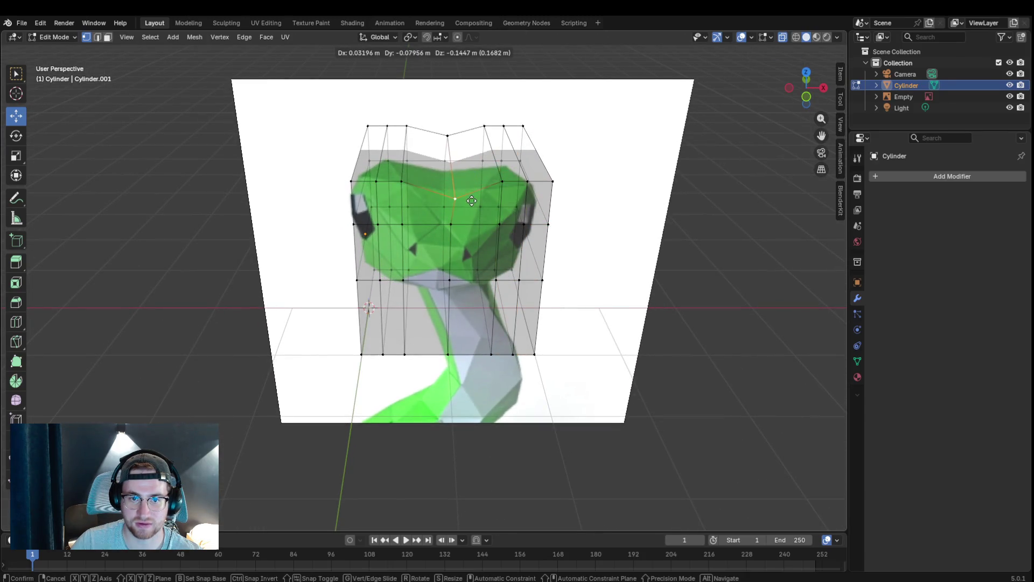
key(Escape)
alt+middle_drag(501, 172, 487, 146)
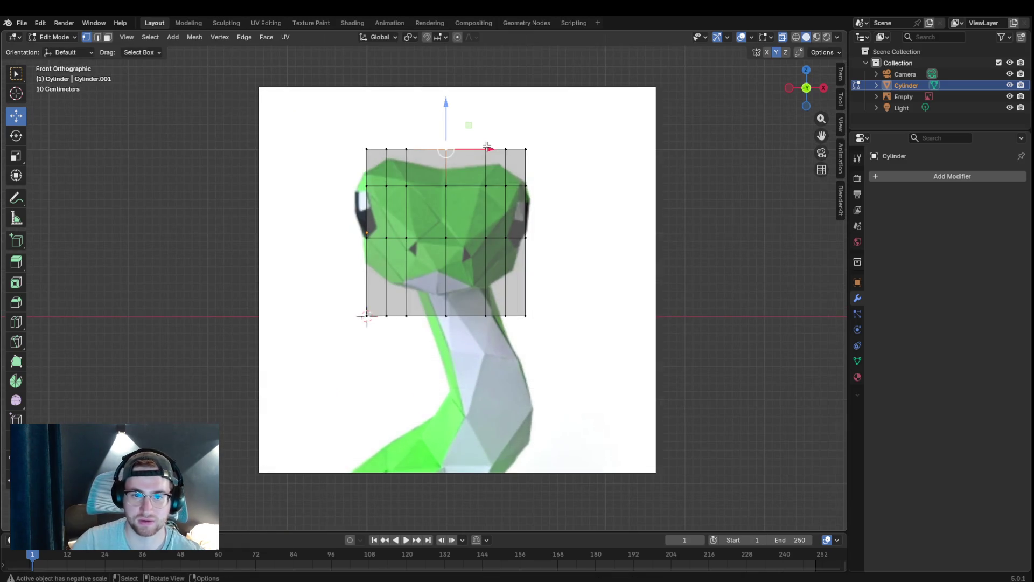
- Lower the top-middle vertex into a V and move the next top vertices onto the head outline
key(g)
click(455, 174)
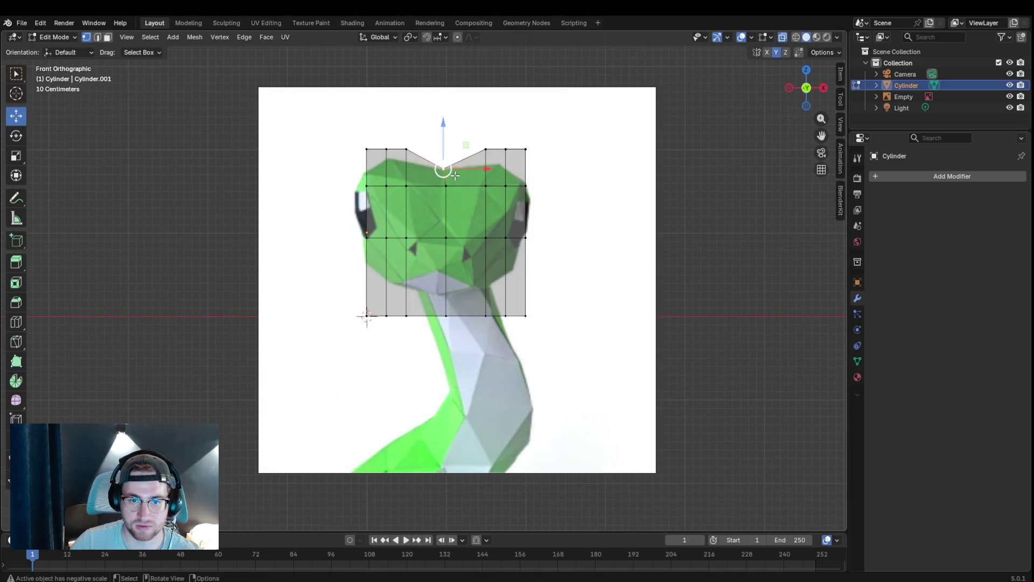
click(486, 149)
key(g)
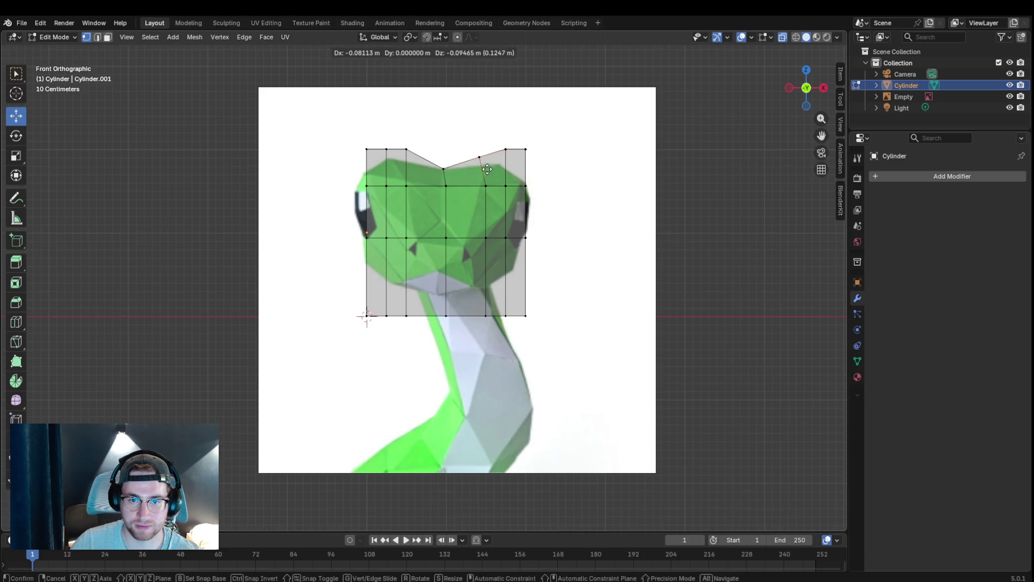
click(485, 176)
click(511, 149)
key(g)
click(524, 153)
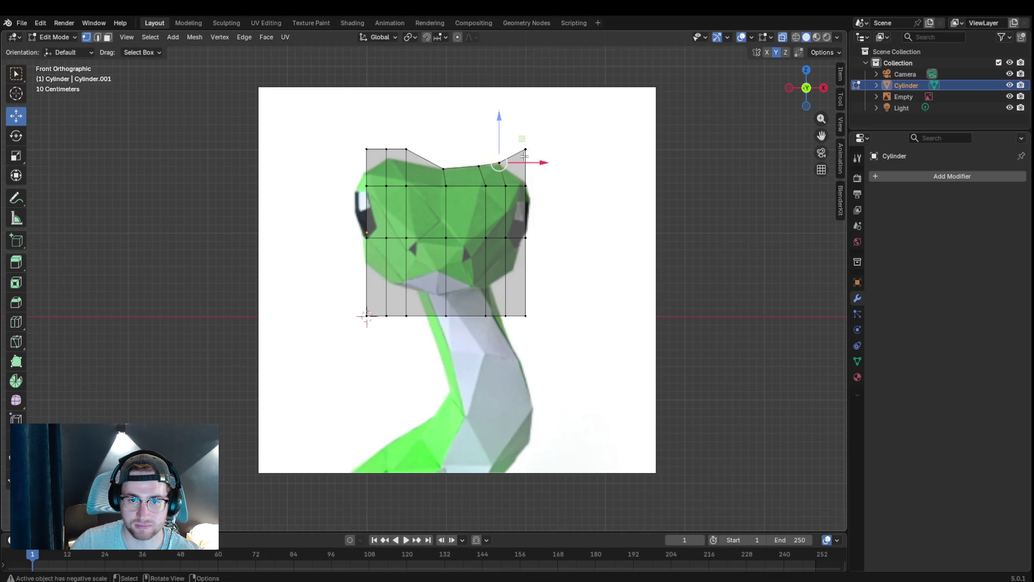
- Move the corner and right-edge vertices against the side of the head outline
key(g)
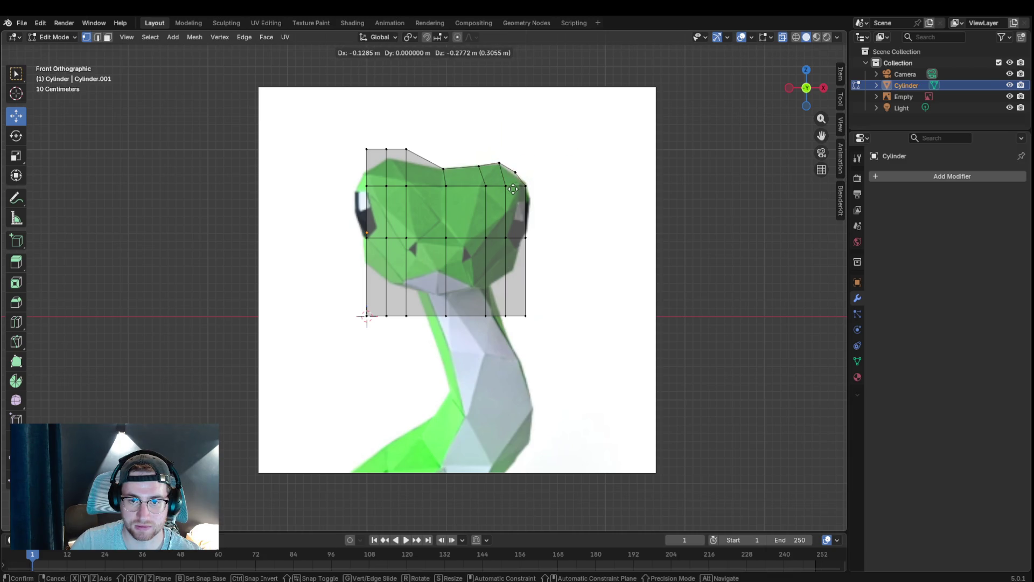
click(512, 190)
key(g)
click(523, 182)
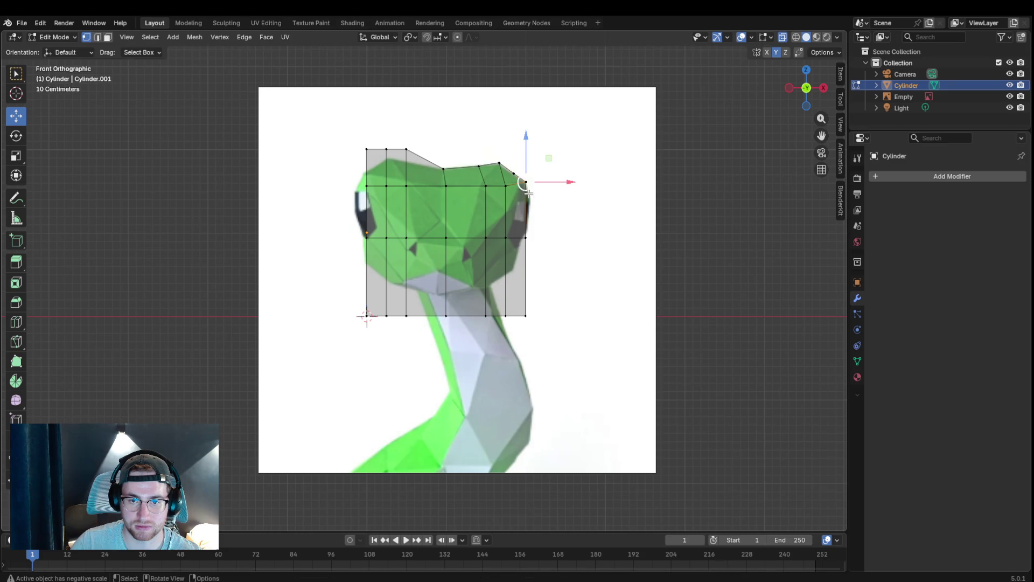
click(527, 233)
key(g)
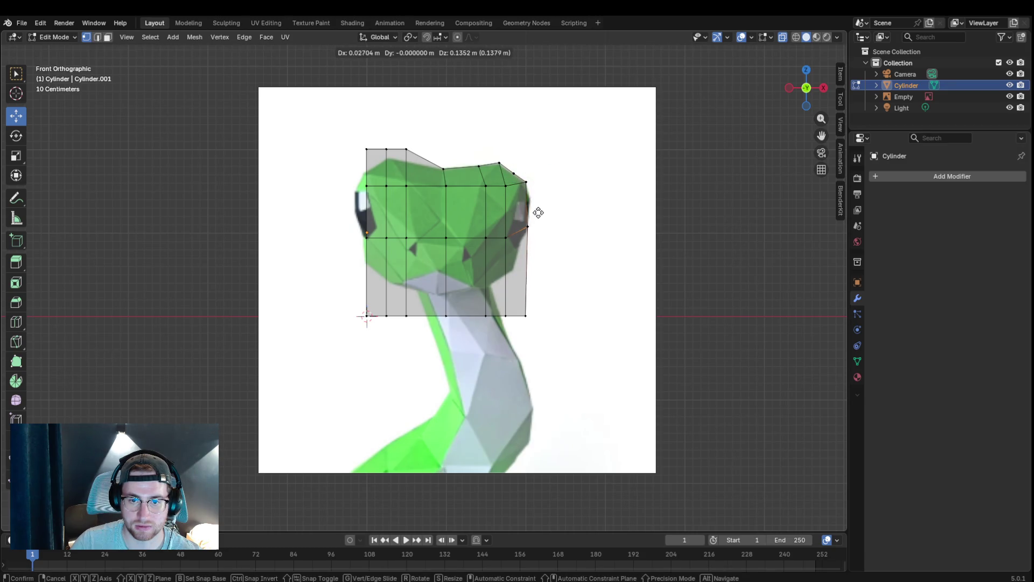
click(538, 213)
- Add a horizontal loop across the upper head and place its right-edge vertex on the outline
key(ctrl+r)
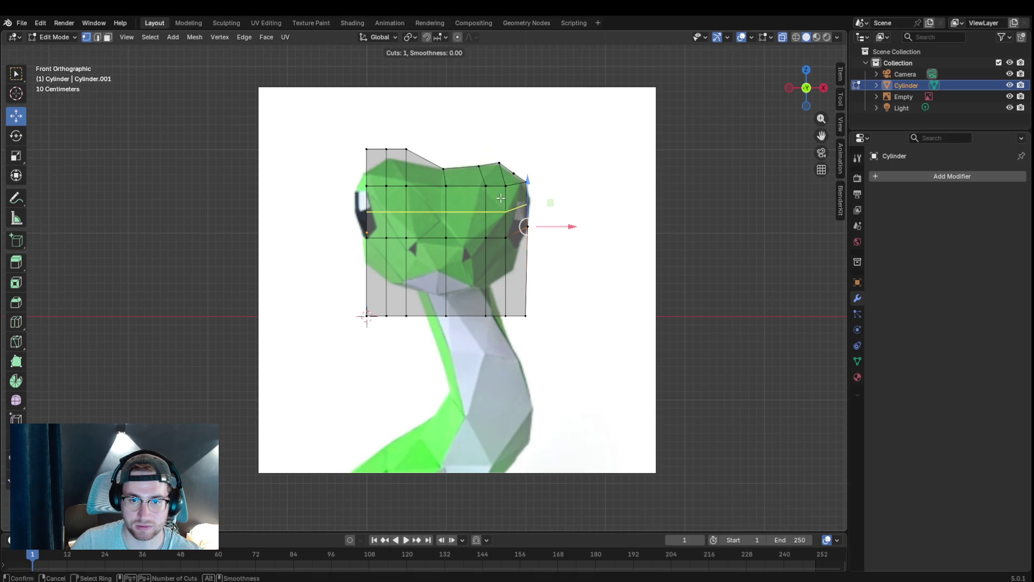
click(504, 204)
click(506, 202)
key(g)
click(540, 201)
- Undo the shaping back to a plain face and add one centred vertical loop cut
key(ctrl+r)
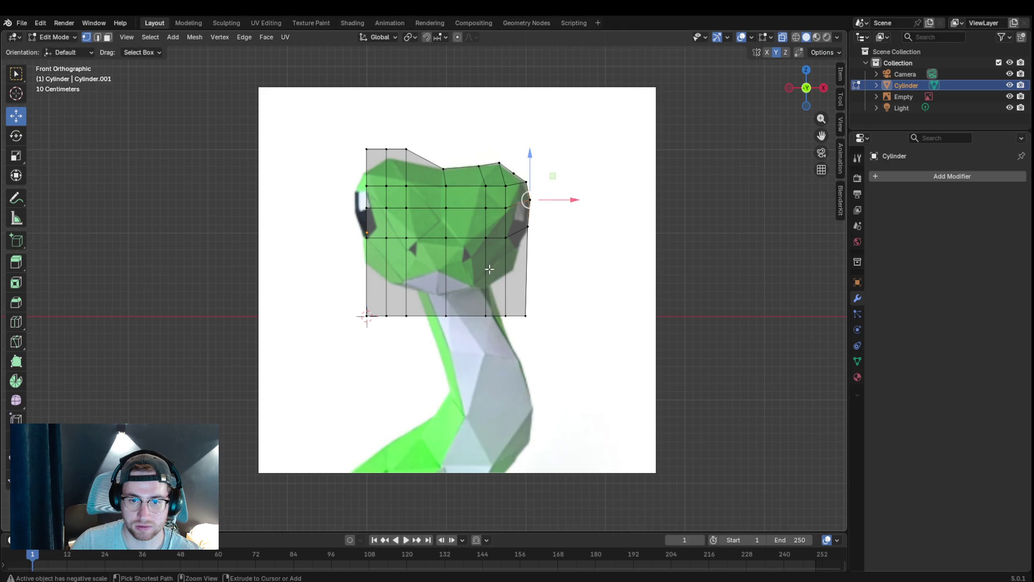
key(Escape)
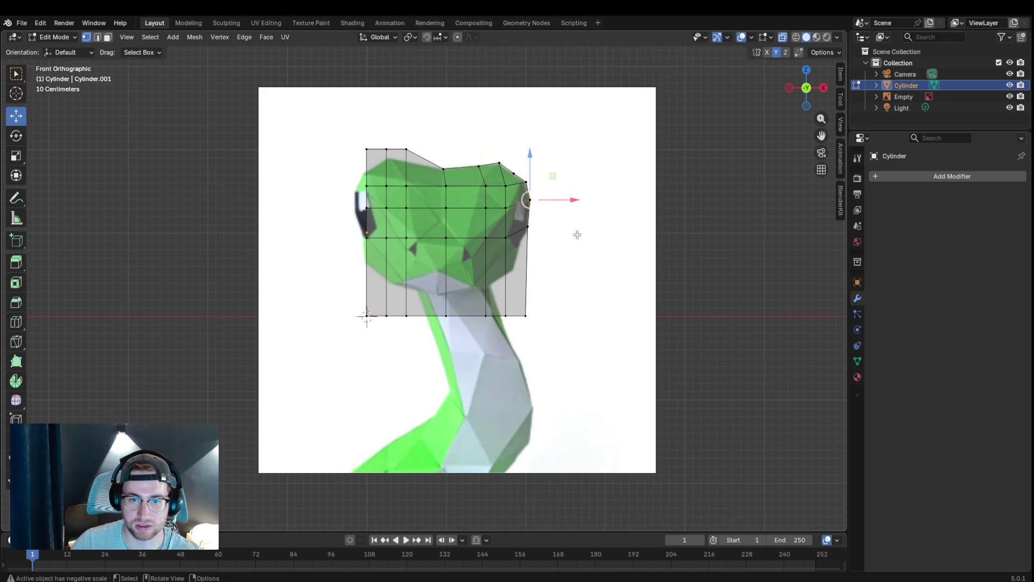
key(ctrl+z)
key(ctrl+z)
key(ctrl+z)
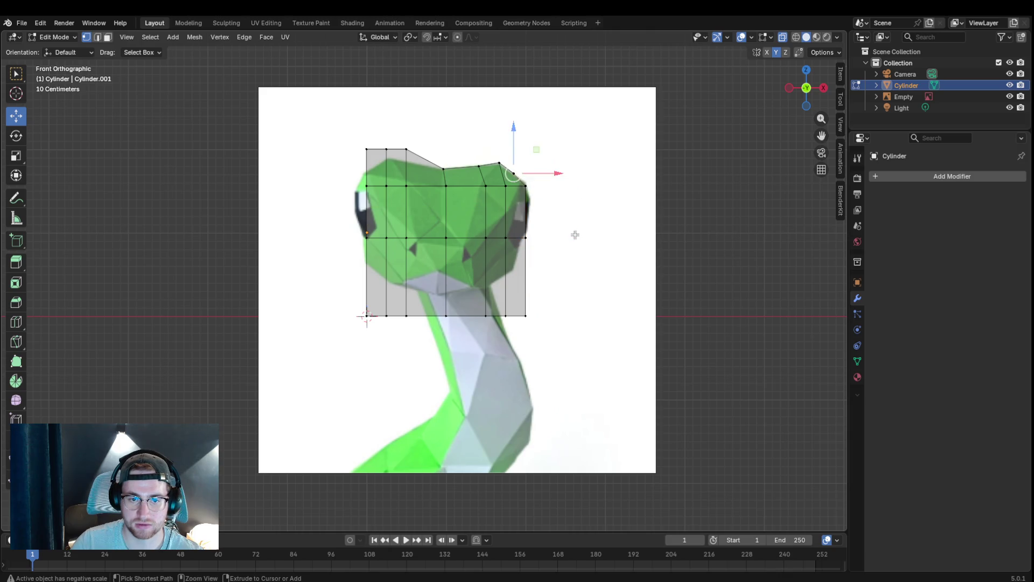
key(ctrl+z)
key(ctrl+z)
key(ctrl+z)
key(ctrl+z)
key(ctrl+z)
key(ctrl+z)
key(ctrl+r)
click(444, 152)
right_click(443, 152)
- Box-select the left half's vertices and delete them, leaving the right half
click(605, 310)
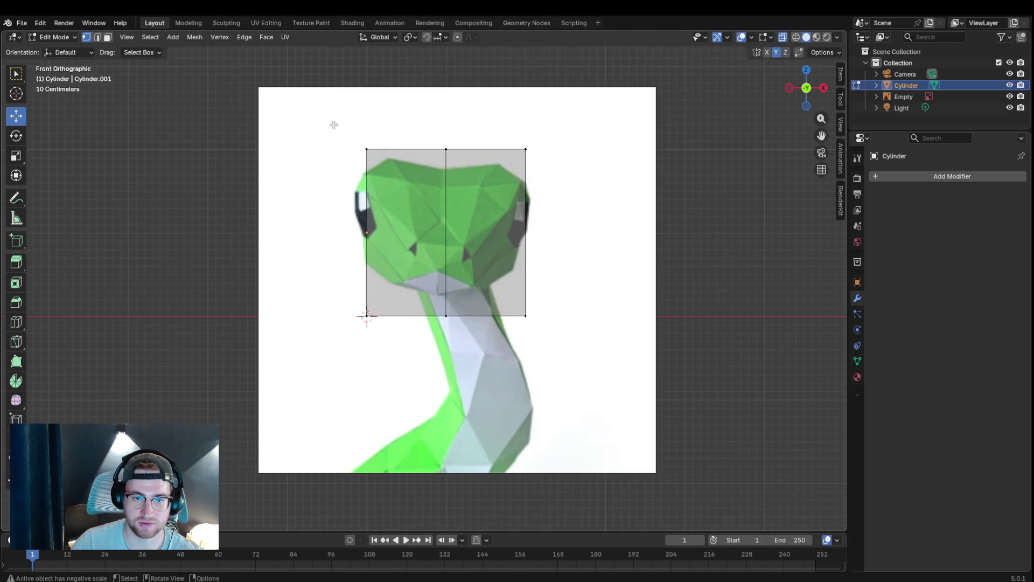
drag(340, 111, 422, 344)
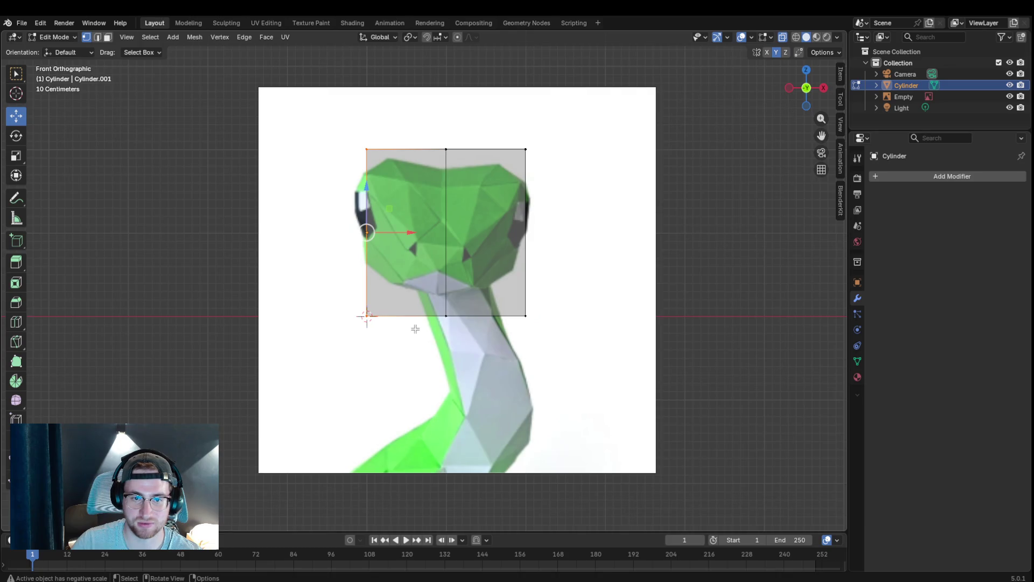
key(x)
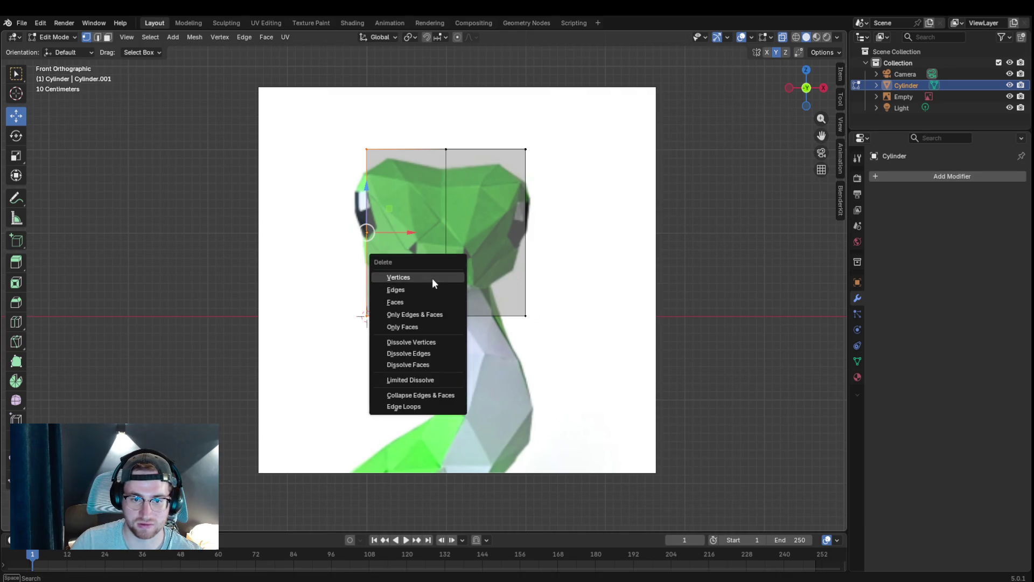
click(432, 278)
mouse_move(433, 279)
middle_down()
mouse_move(646, 305)
mouse_move(525, 307)
middle_up()
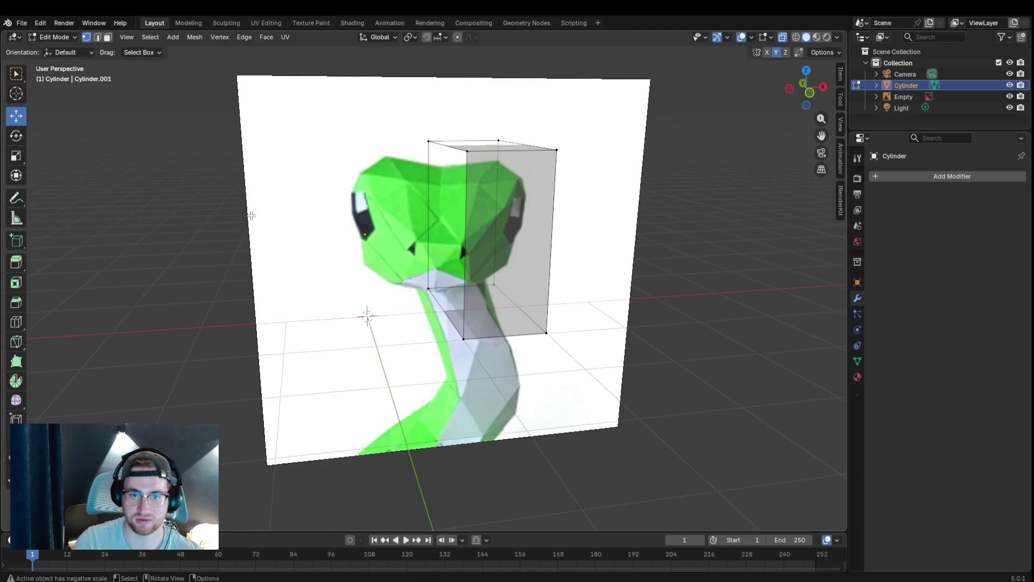
key(KP_1)
- Add a Mirror modifier to the half cube with Clipping enabled
click(919, 178)
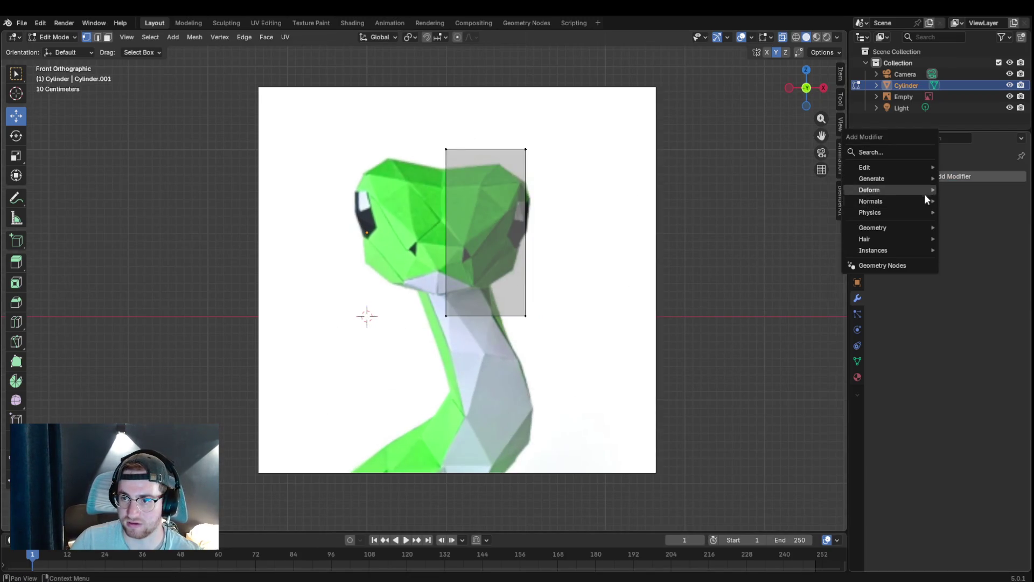
mouse_move(872, 179)
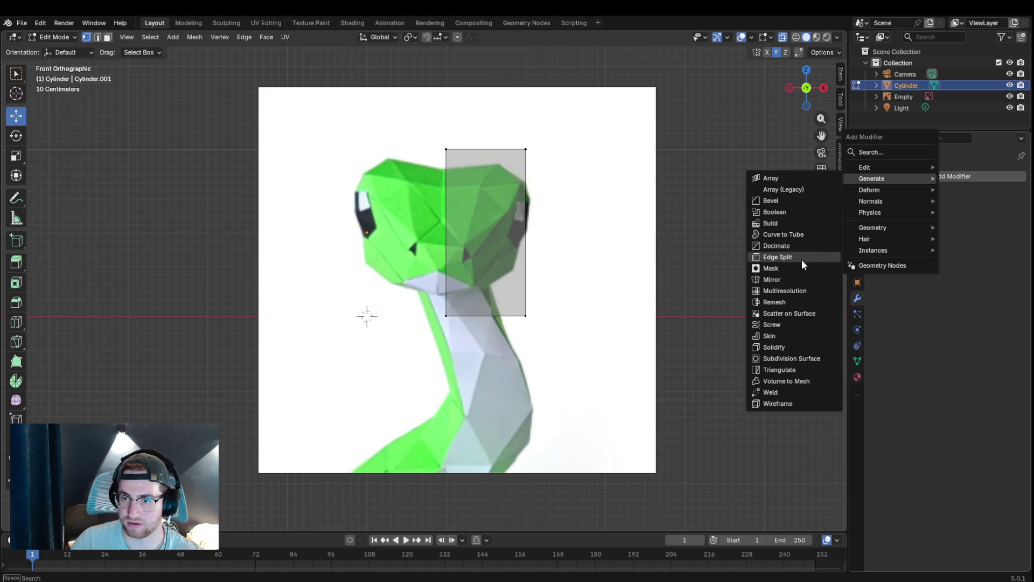
click(795, 277)
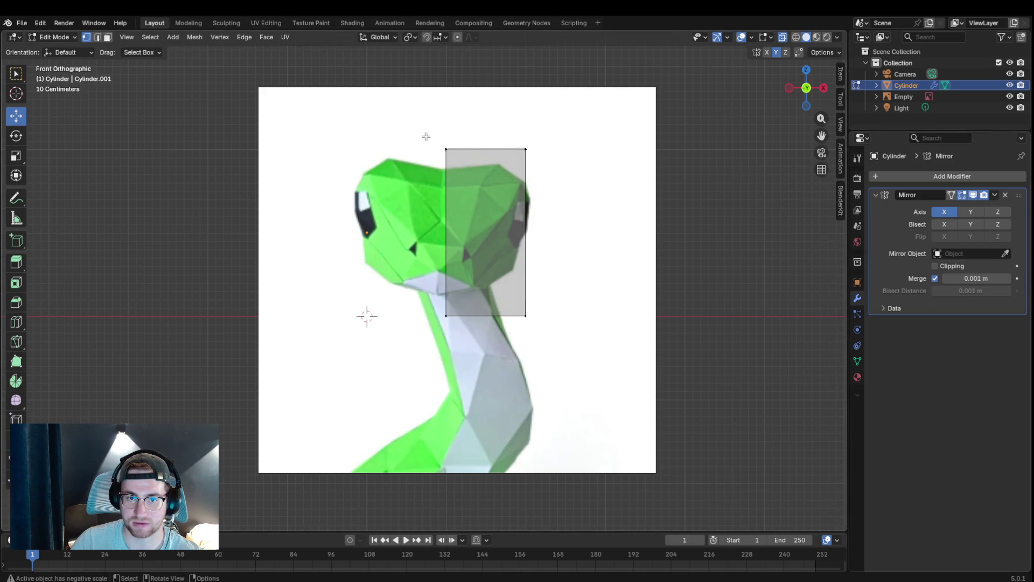
click(935, 266)
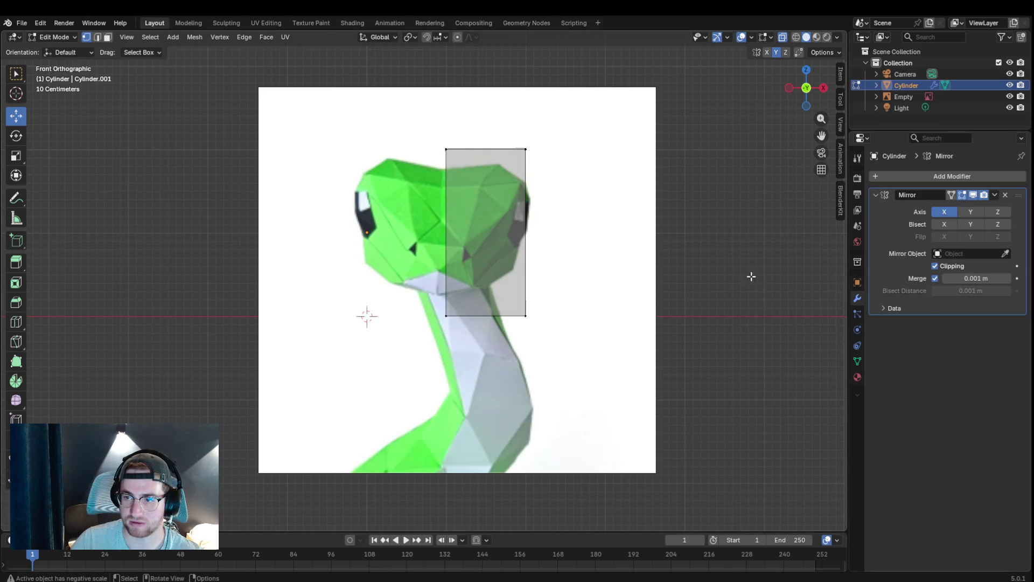
click(445, 149)
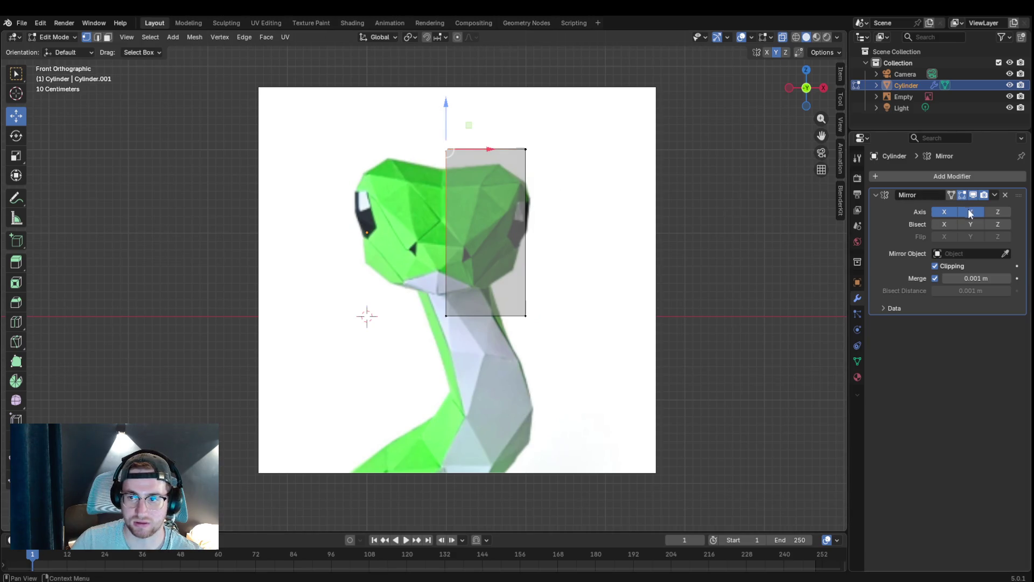
middle_drag(687, 210, 816, 261)
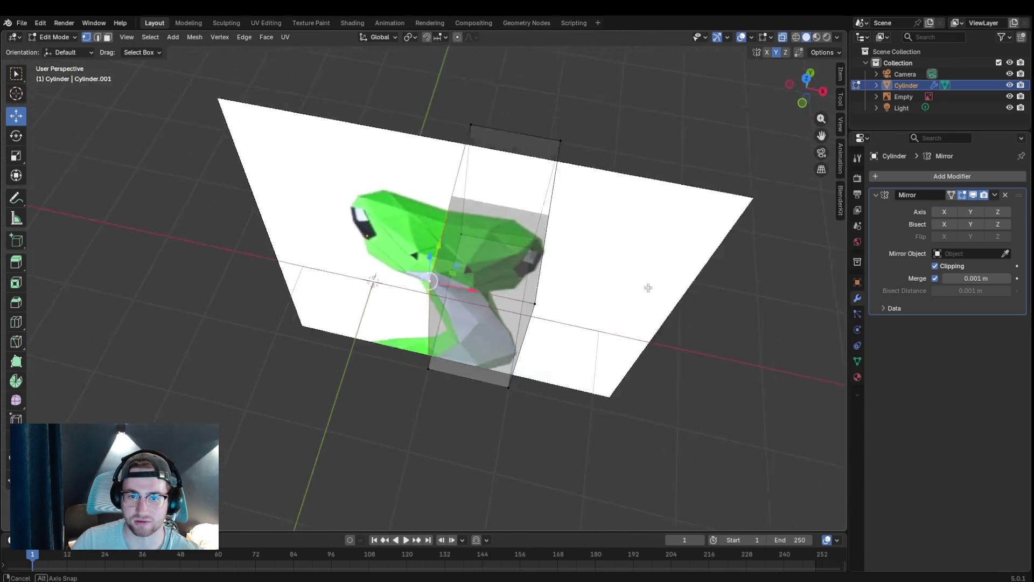
- Remove the Mirror modifier and add it again from the modifier list
middle_drag(815, 262, 655, 265)
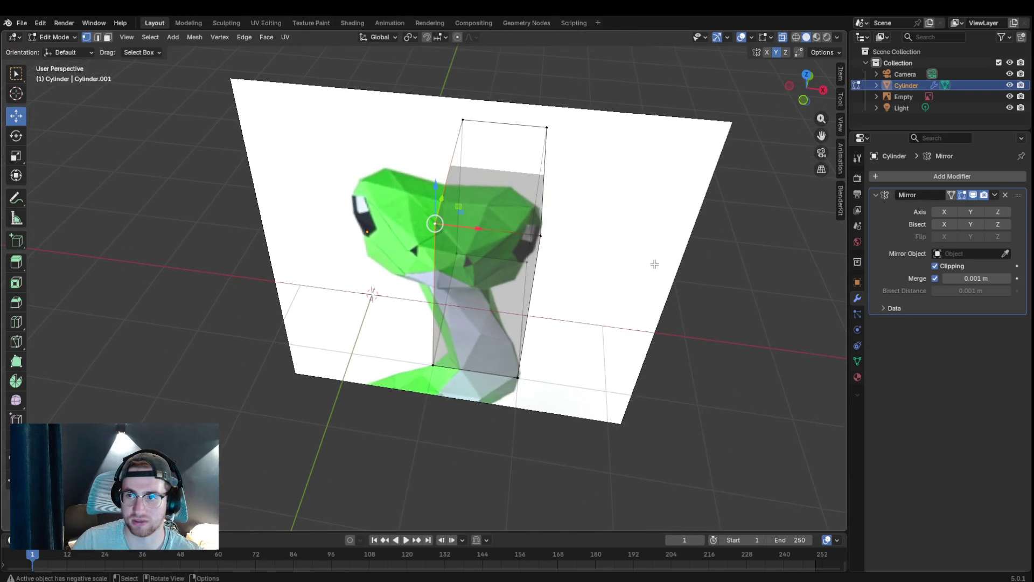
click(1004, 195)
click(953, 176)
mouse_move(908, 174)
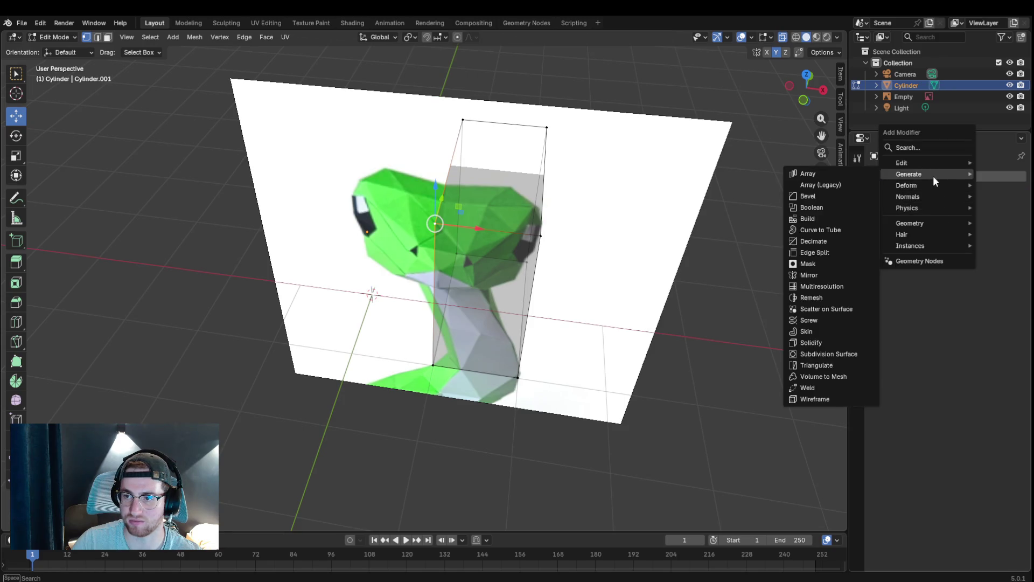
click(820, 275)
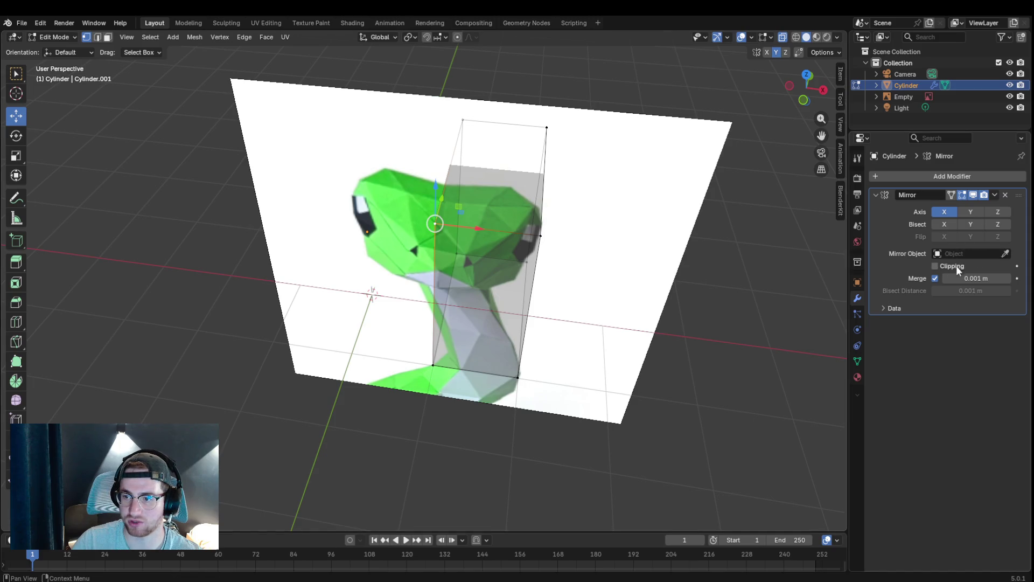
- Adjust the mirror axis and bisect options, apply the Mirror modifier and return to Object Mode
click(951, 223)
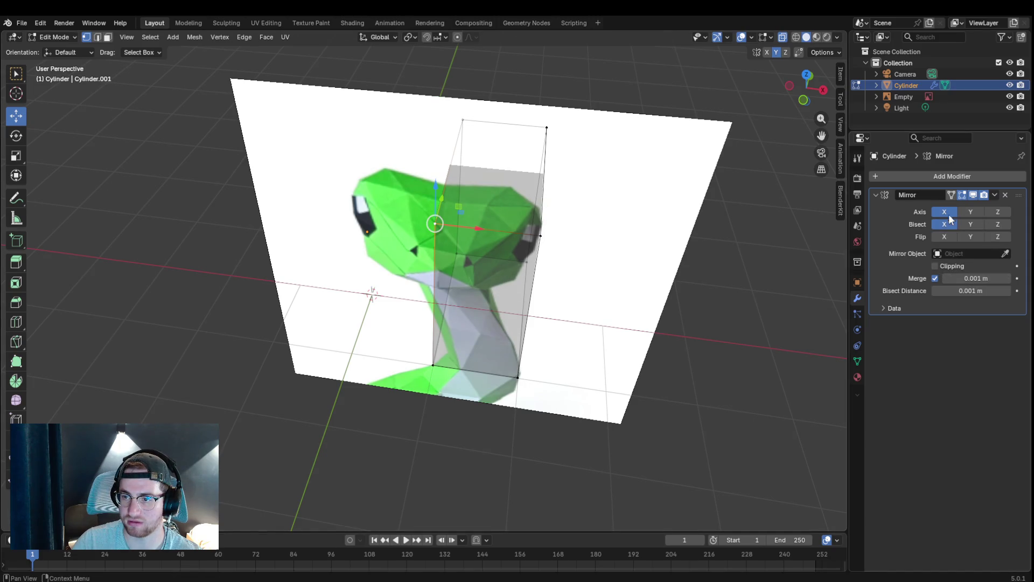
click(947, 221)
click(972, 222)
click(974, 212)
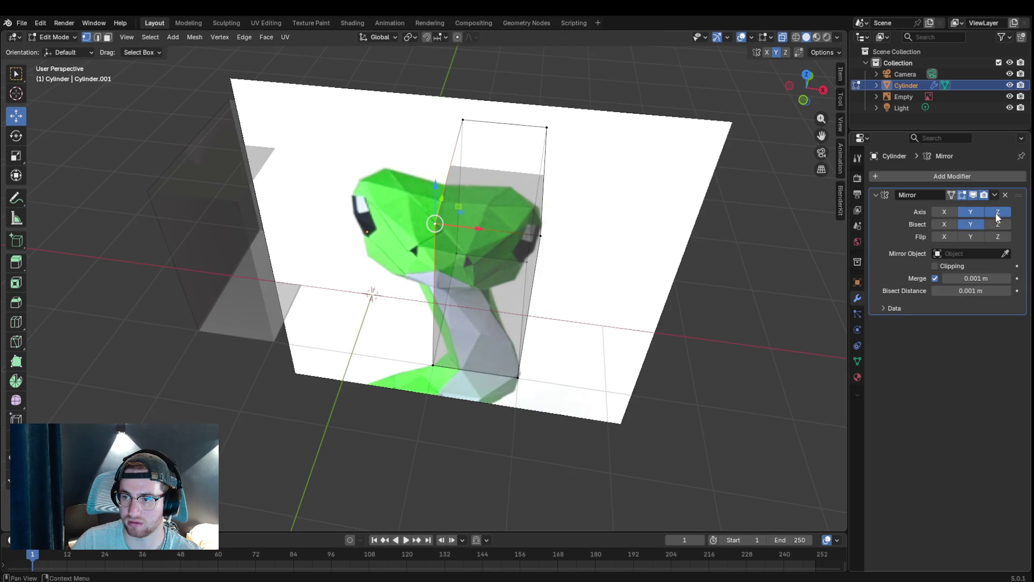
click(996, 220)
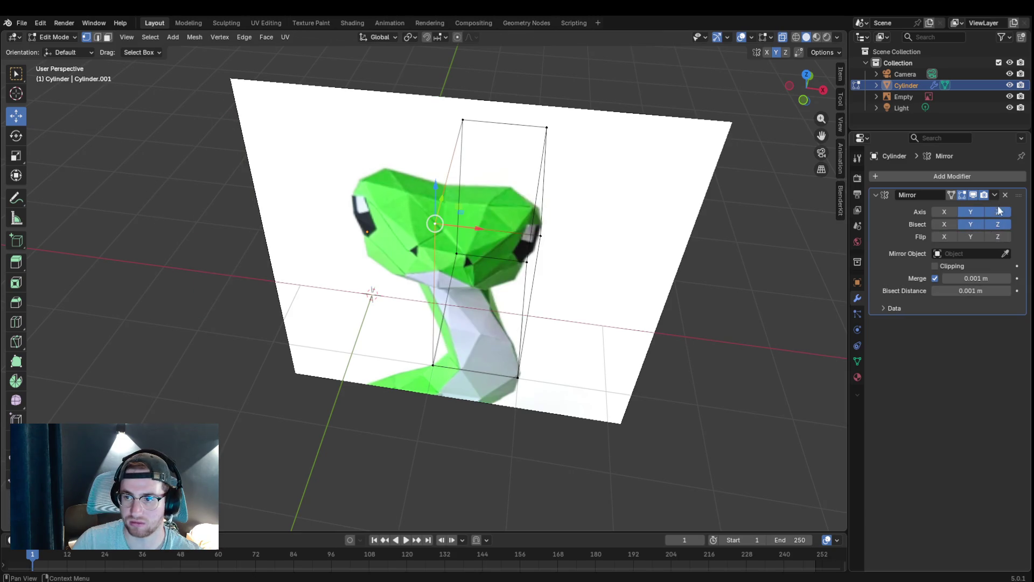
click(1005, 195)
mouse_move(632, 250)
middle_down()
mouse_move(643, 228)
mouse_move(621, 213)
middle_up()
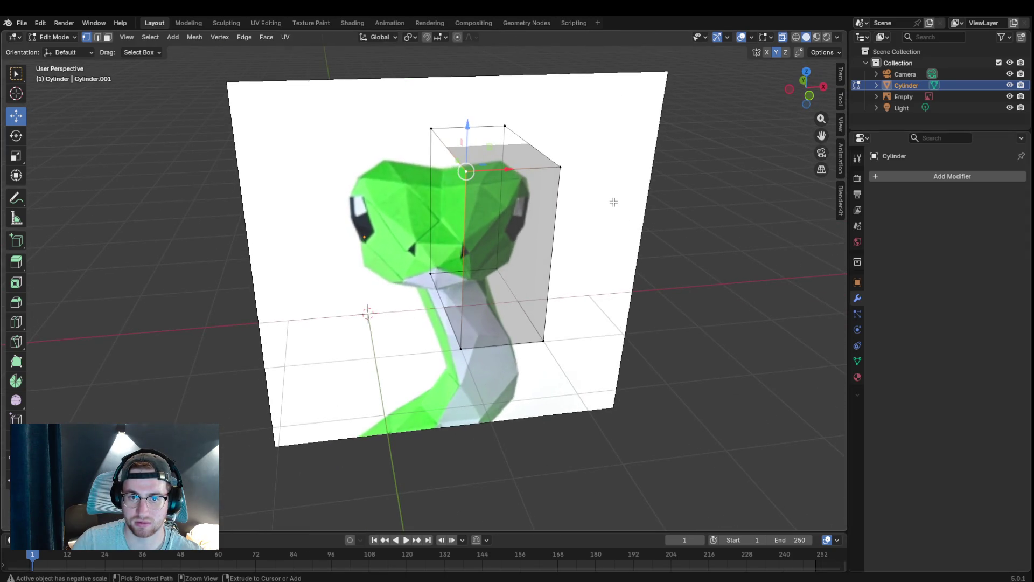
key(ctrl+z)
key(Tab)
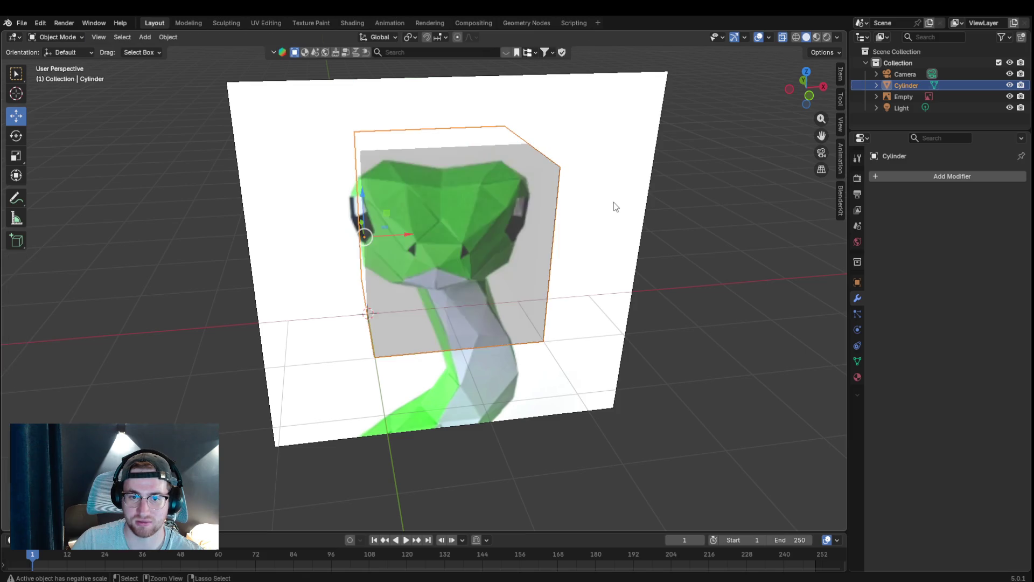
- Select the Cylinder box, switch it to Edit Mode and begin a loop cut with Ctrl+R
click(614, 207)
middle_drag(603, 194, 602, 159)
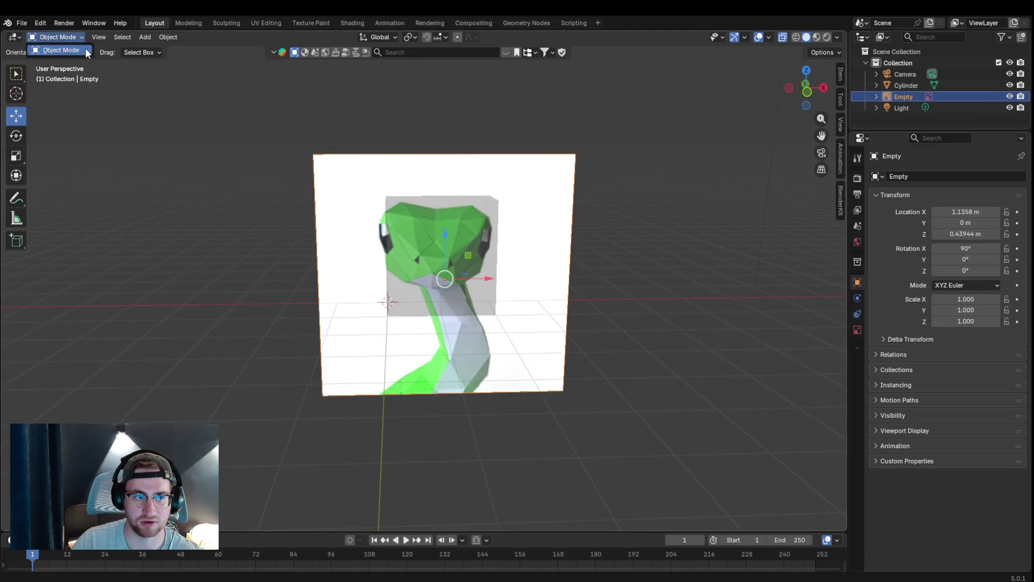
scroll(521, 216, up, 2)
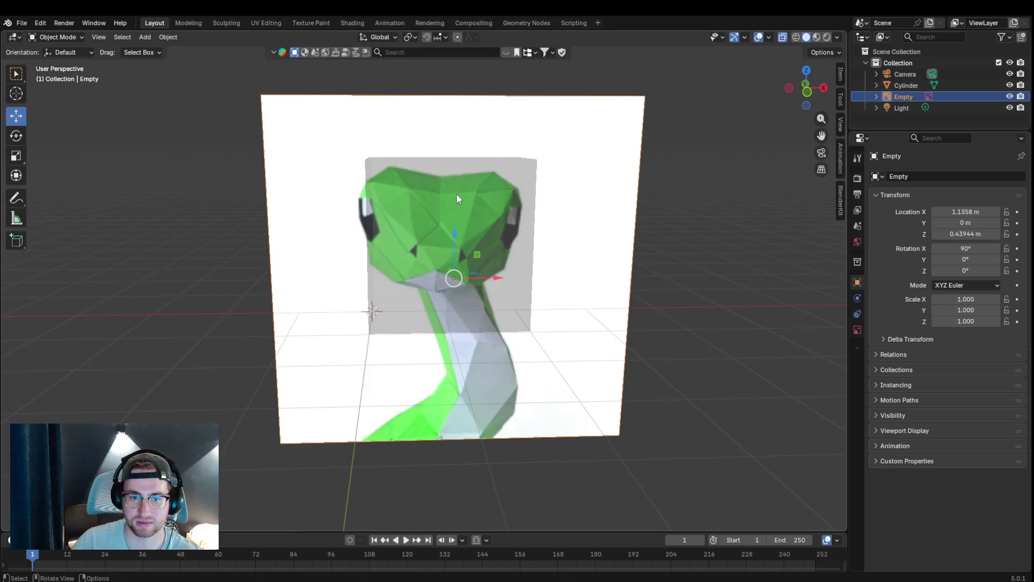
middle_drag(498, 241, 483, 219)
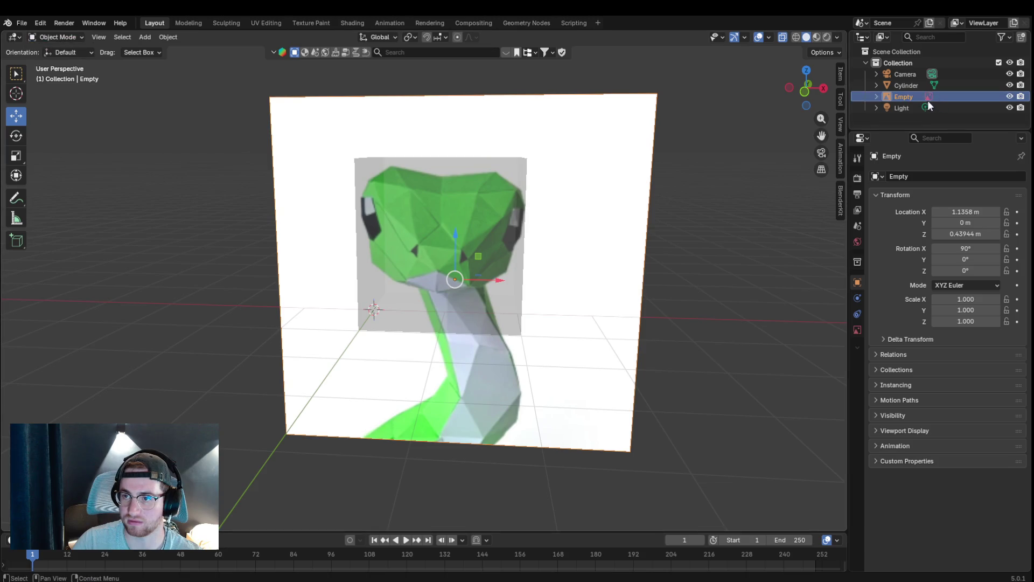
click(921, 85)
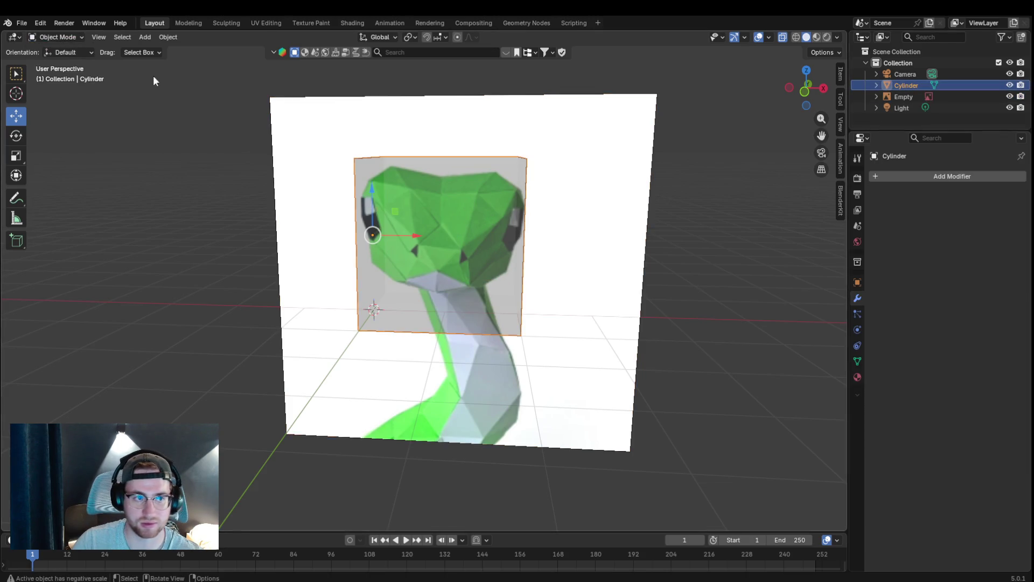
click(80, 37)
click(76, 62)
key(ctrl+r)
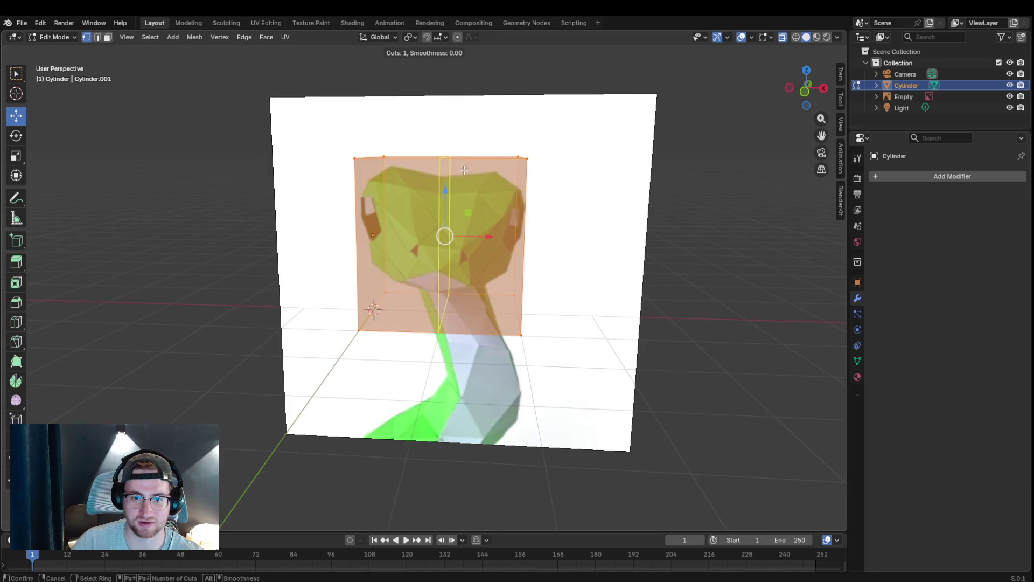
- Centre the loop cut, box-select the left half and delete it
click(450, 166)
right_click(450, 166)
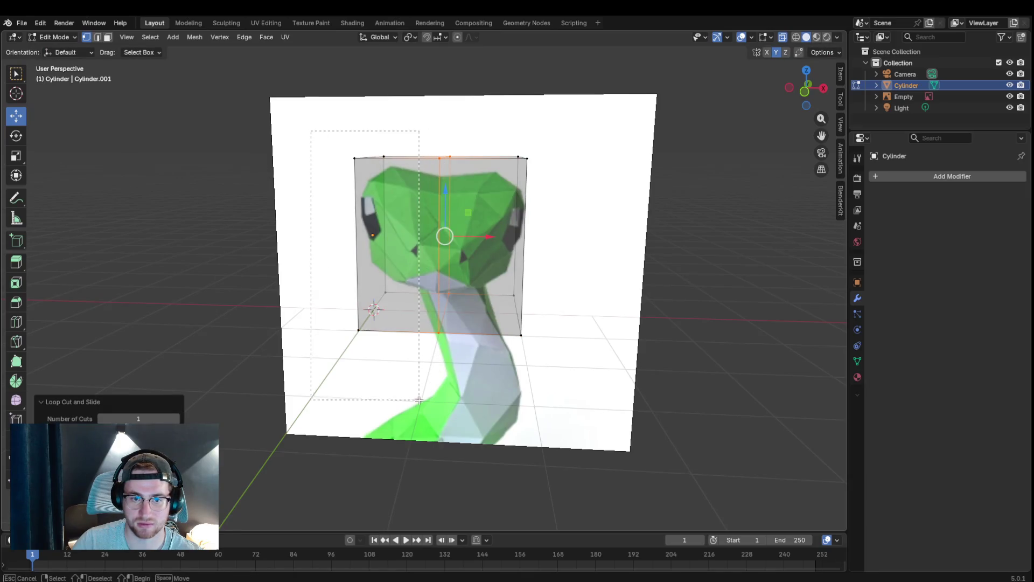
drag(303, 130, 408, 424)
key(x)
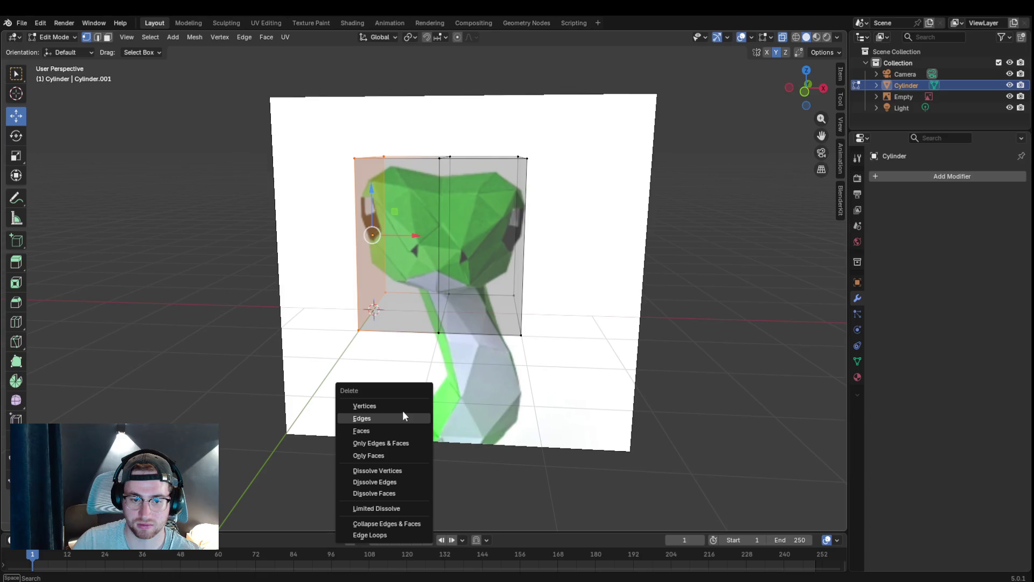
click(403, 407)
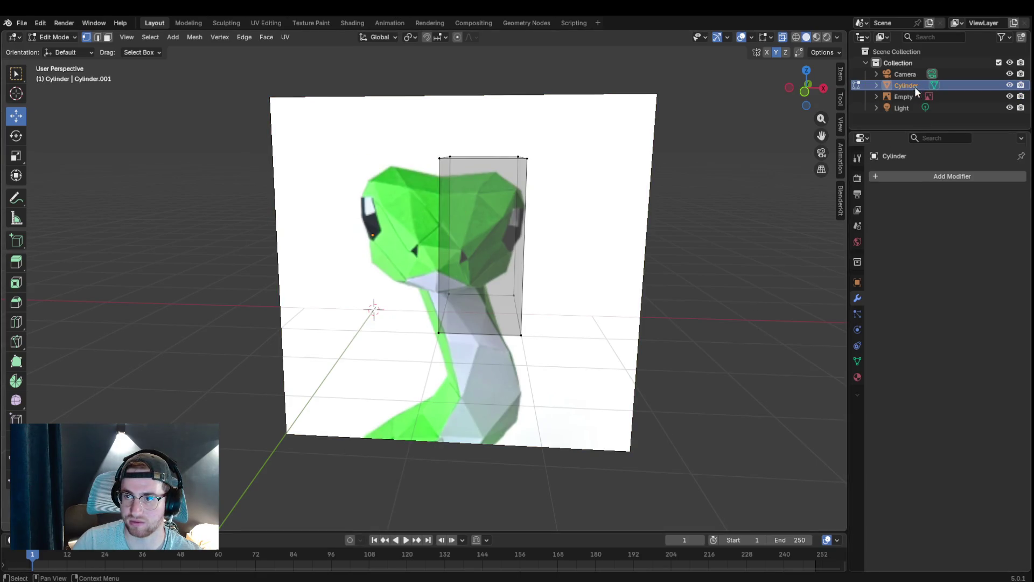
- Toggle the box's visibility to check the reference, then orbit around the half box
click(1009, 85)
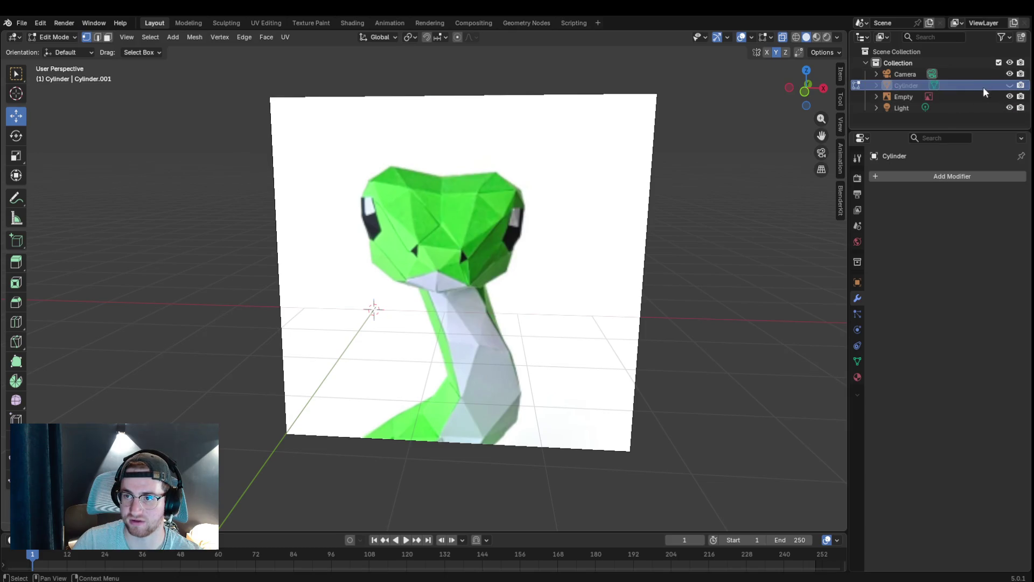
click(1009, 85)
mouse_move(817, 146)
middle_down()
mouse_move(778, 161)
mouse_move(797, 173)
mouse_move(692, 185)
mouse_move(808, 129)
middle_up()
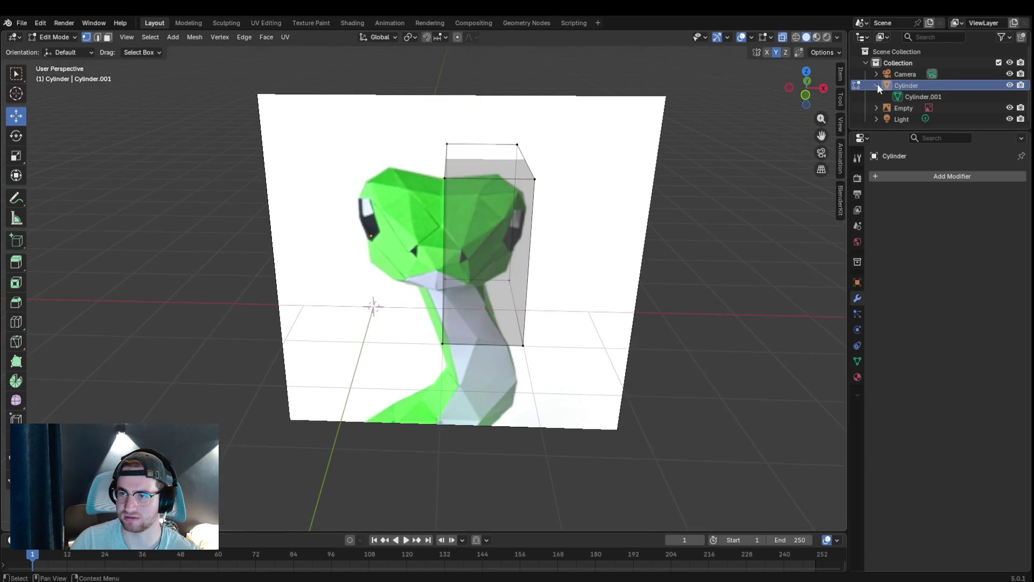
mouse_move(502, 259)
middle_down()
mouse_move(507, 243)
mouse_move(464, 143)
middle_up()
- Delete all the half-box vertices, then delete the Cylinder object from the outliner
key(a)
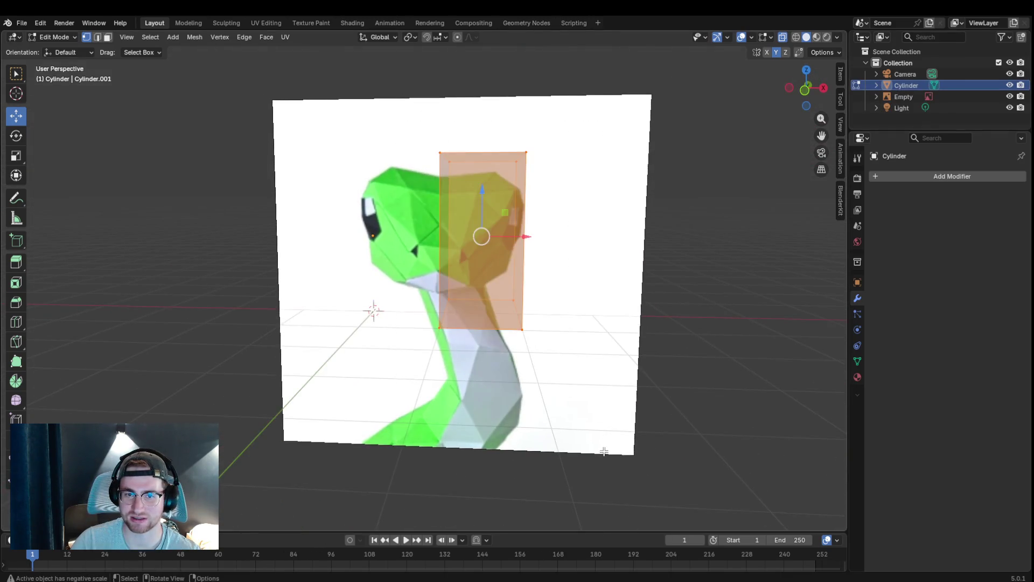
key(x)
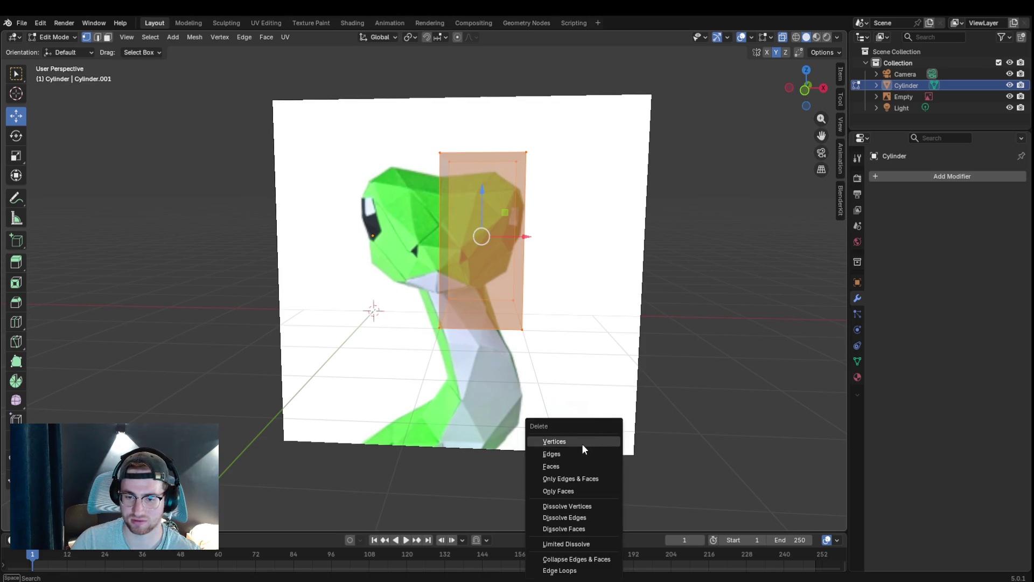
click(582, 444)
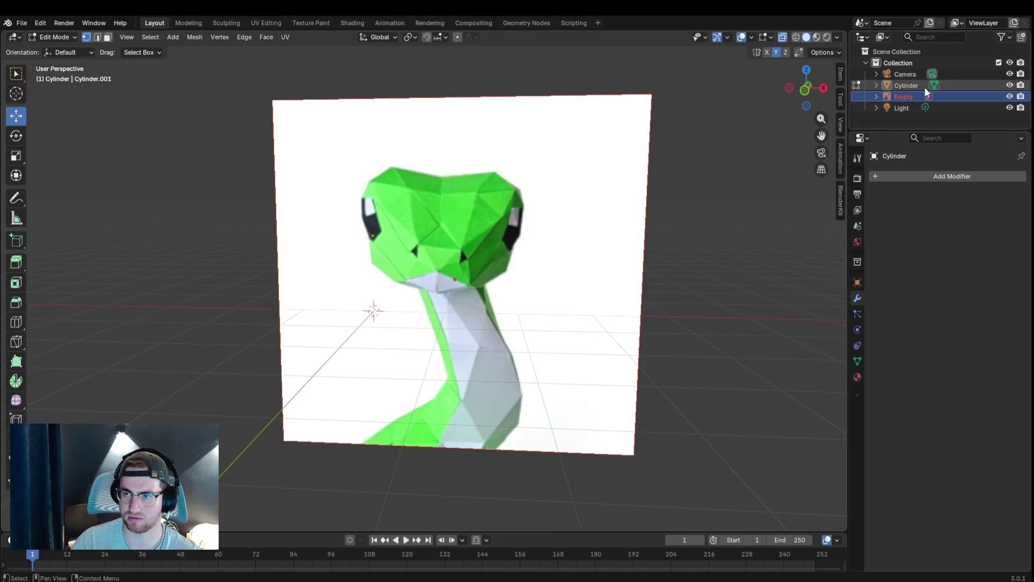
right_click(978, 90)
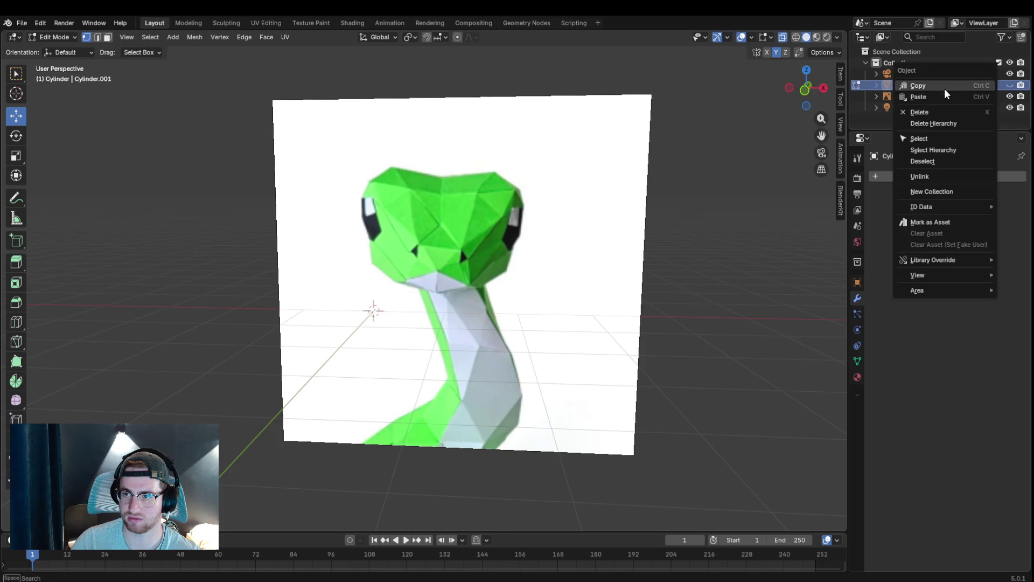
click(931, 115)
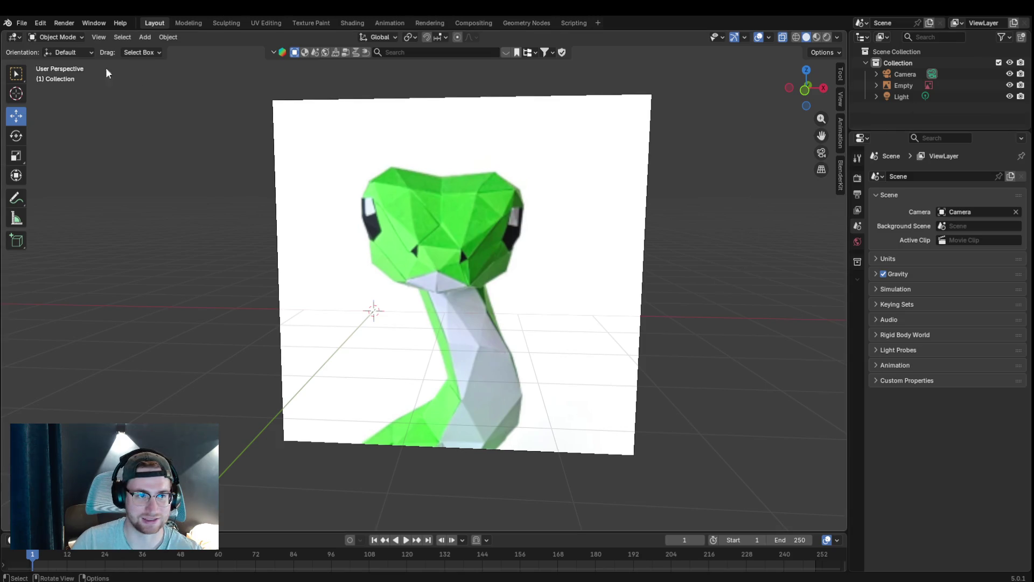
- Add a new cube and, in front view, move it right and up over the snake head
key(shift+a)
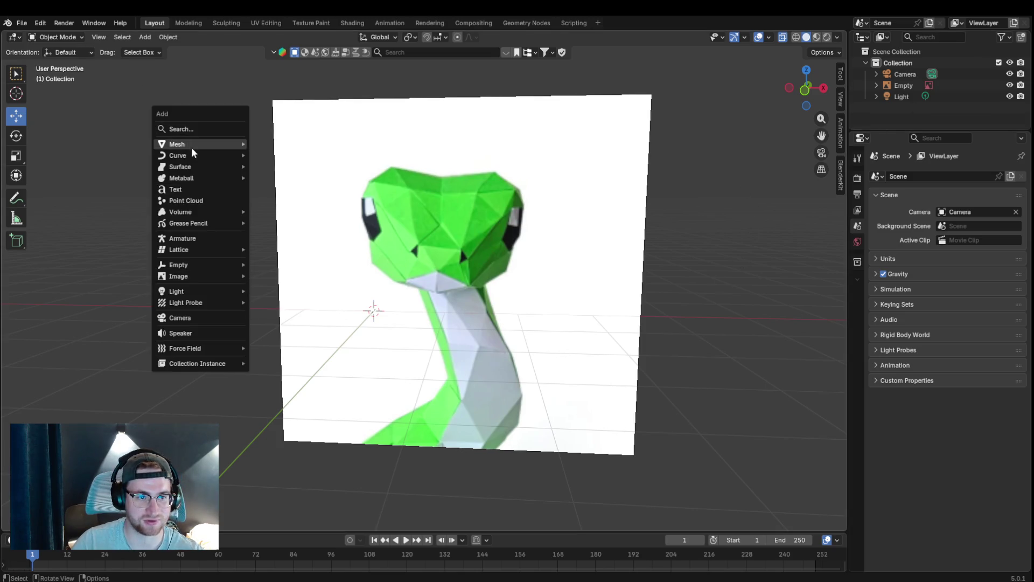
click(331, 154)
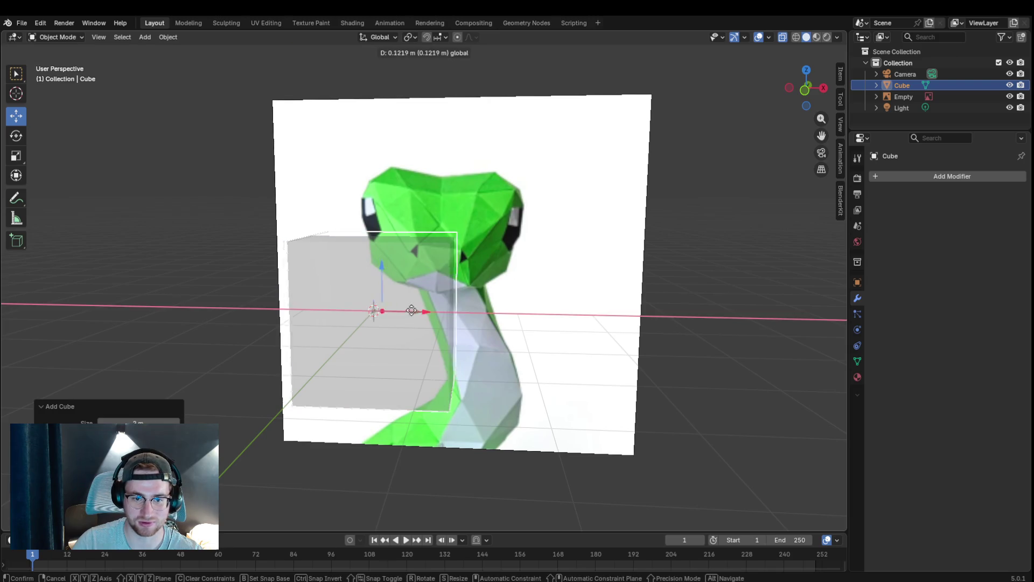
key(KP_1)
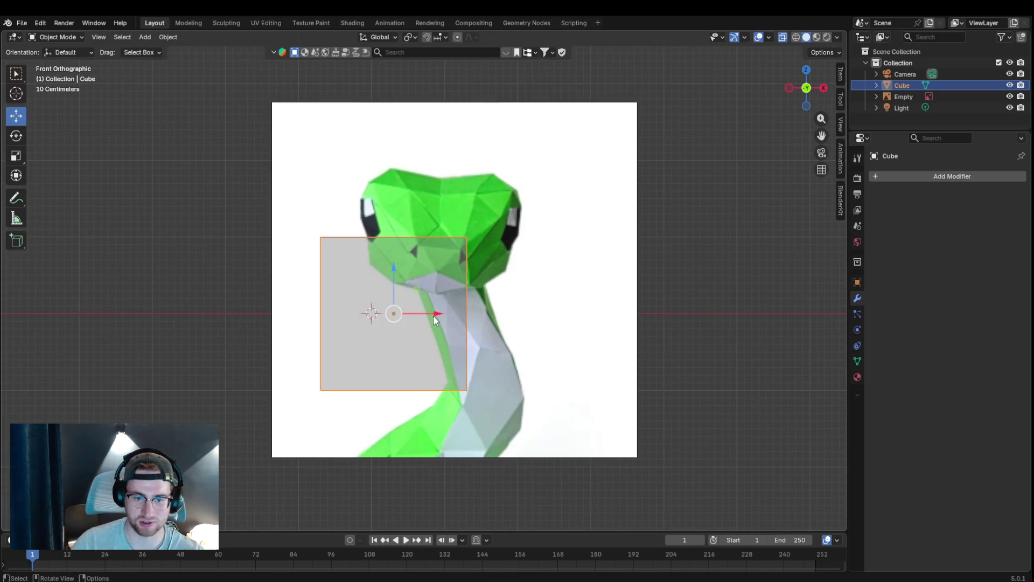
drag(418, 308, 484, 308)
click(1010, 96)
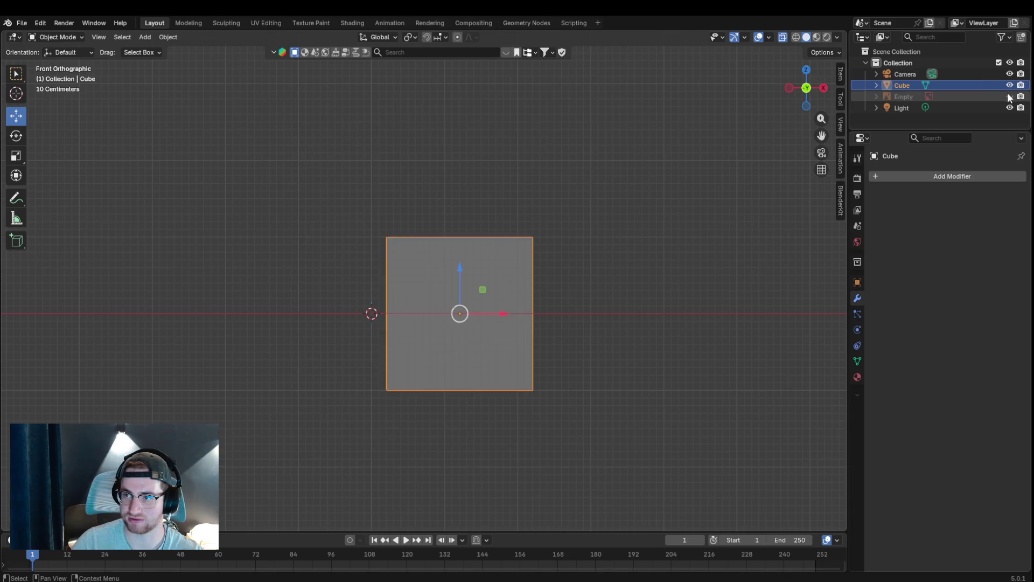
mouse_move(462, 283)
mouse_down()
mouse_move(469, 204)
mouse_move(473, 234)
mouse_up()
click(473, 234)
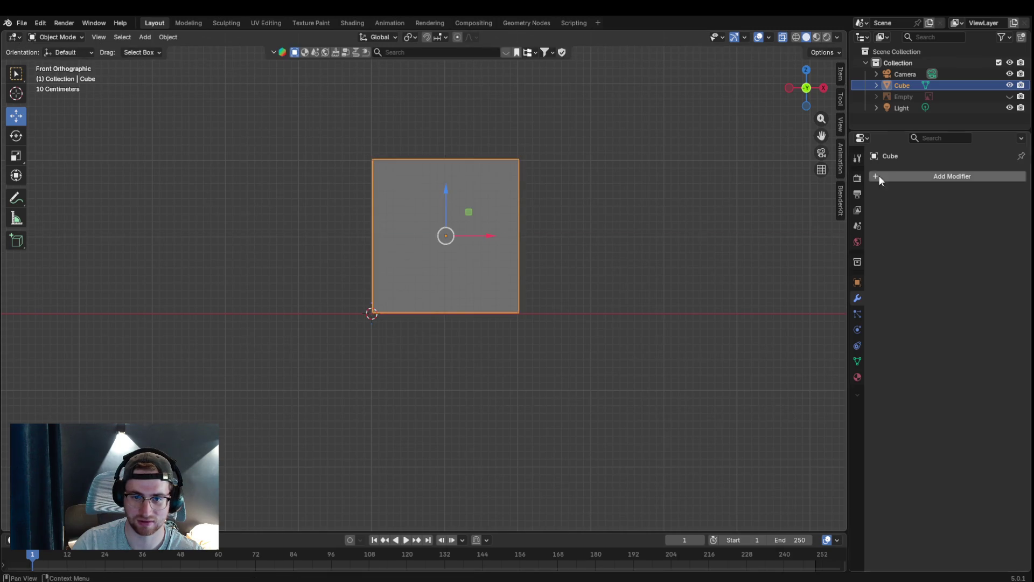
- Show the reference image again and select the Cube object for editing
click(937, 97)
click(1009, 96)
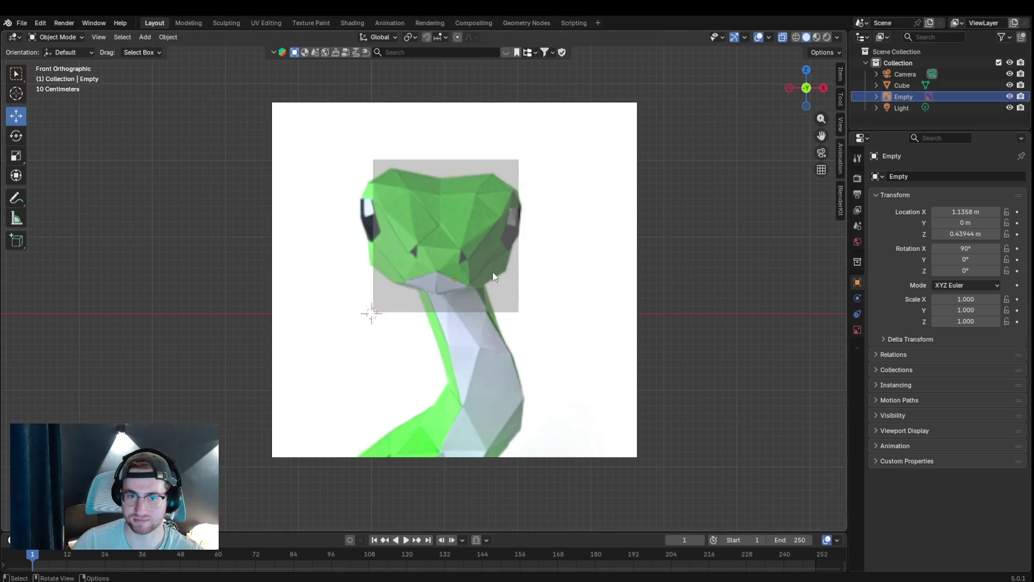
scroll(484, 243, up, 2)
scroll(559, 183, down, 1)
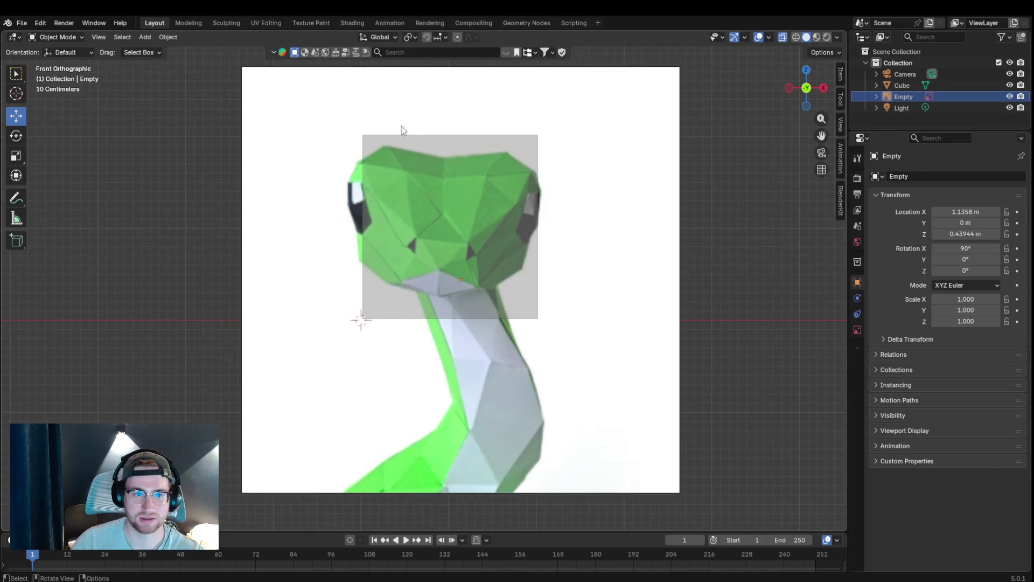
click(72, 51)
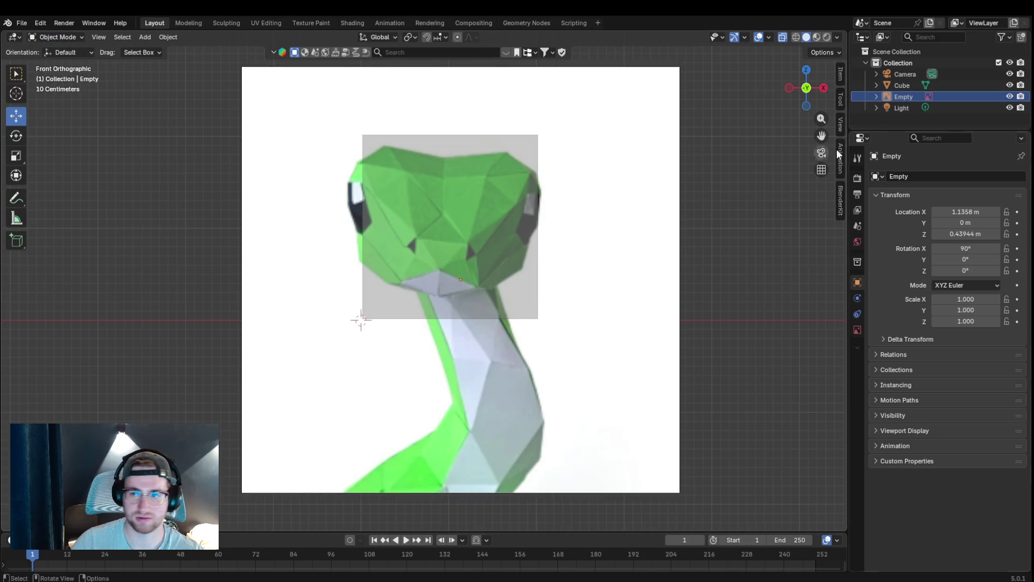
click(929, 96)
click(904, 85)
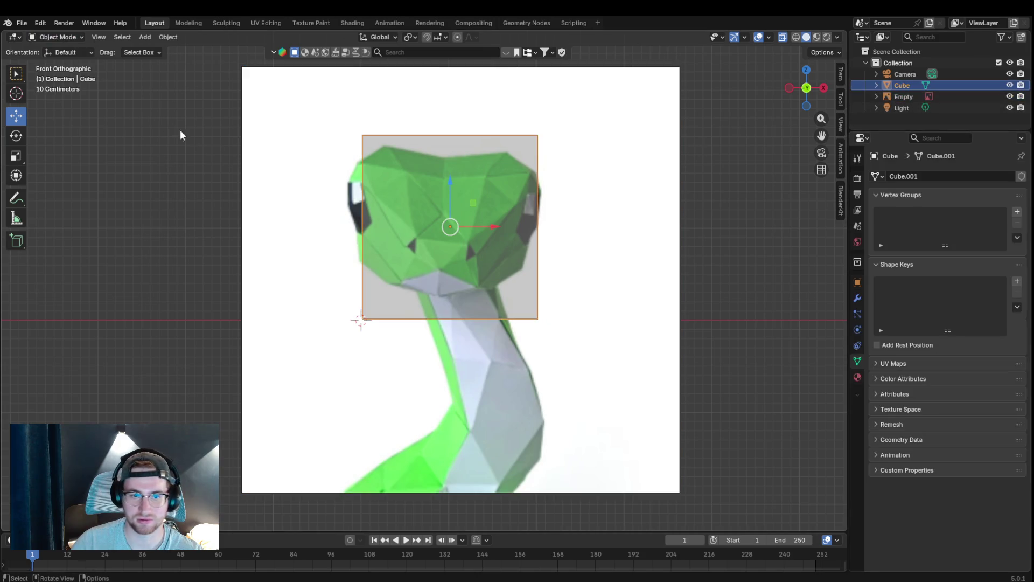
click(45, 36)
- In Edit Mode, loop-cut the cube down the middle and delete the left half's vertices
click(57, 61)
key(ctrl+r)
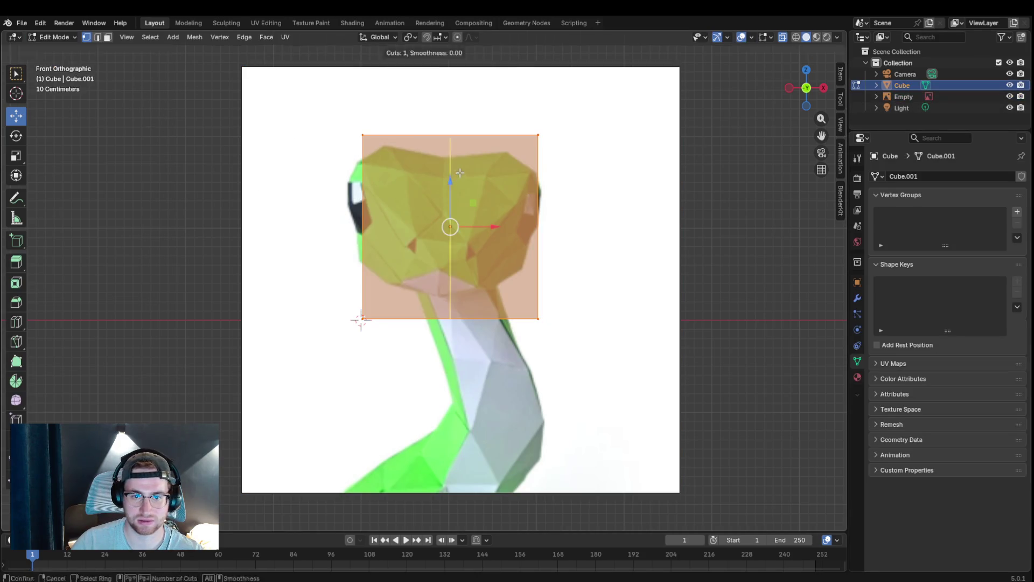
click(446, 150)
click(446, 151)
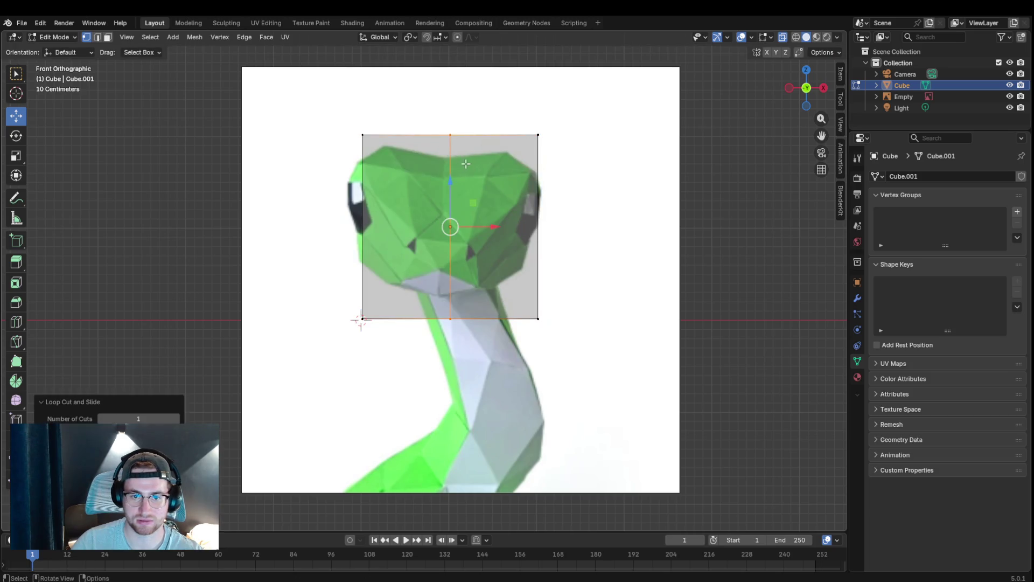
drag(302, 106, 422, 386)
key(x)
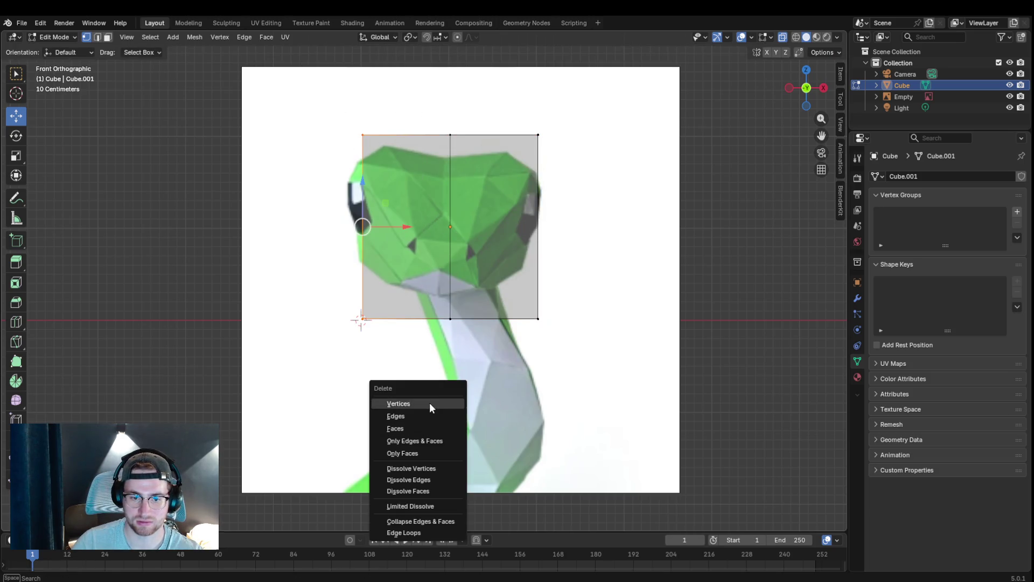
click(430, 403)
- Add a Mirror modifier to the half cube with Clipping turned on
click(857, 298)
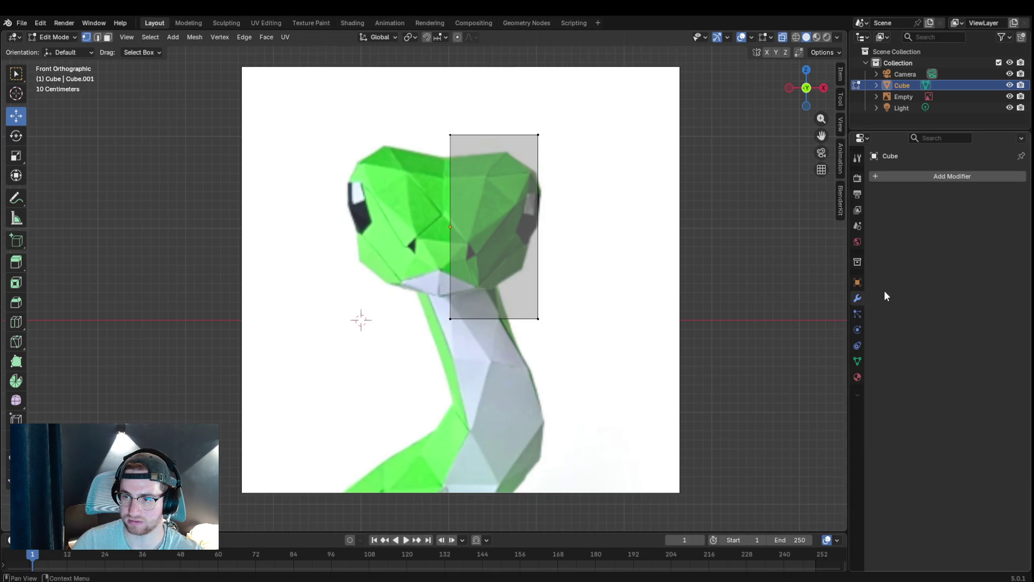
click(901, 176)
mouse_move(851, 186)
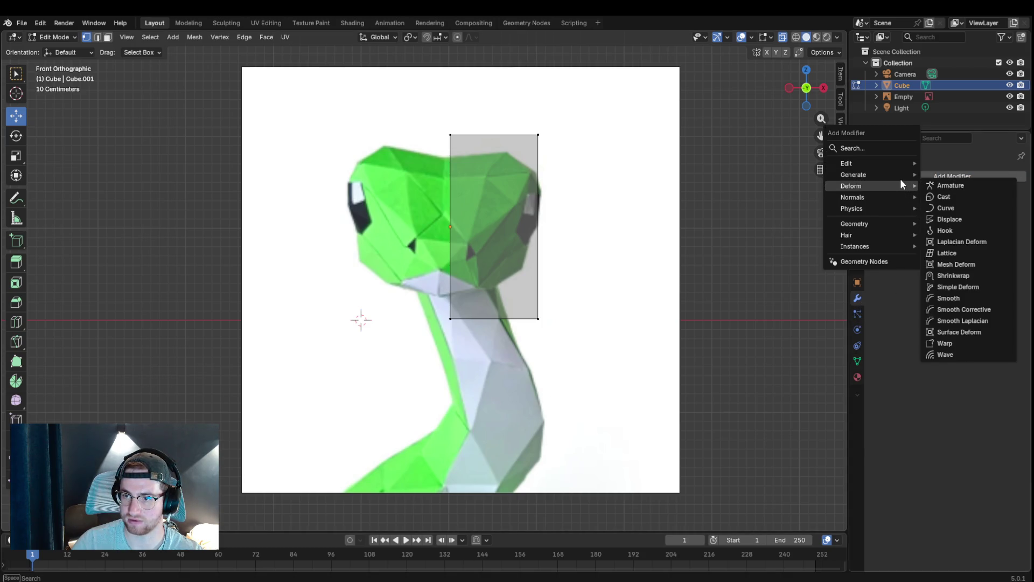
click(945, 276)
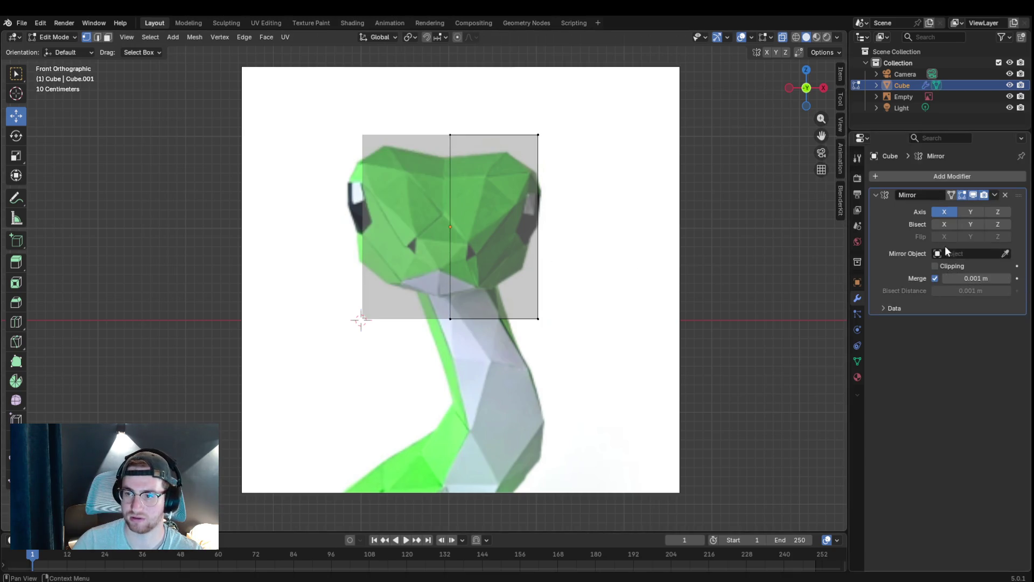
click(937, 267)
scroll(577, 170, up, 2)
scroll(577, 170, down, 1)
key(ctrl+r)
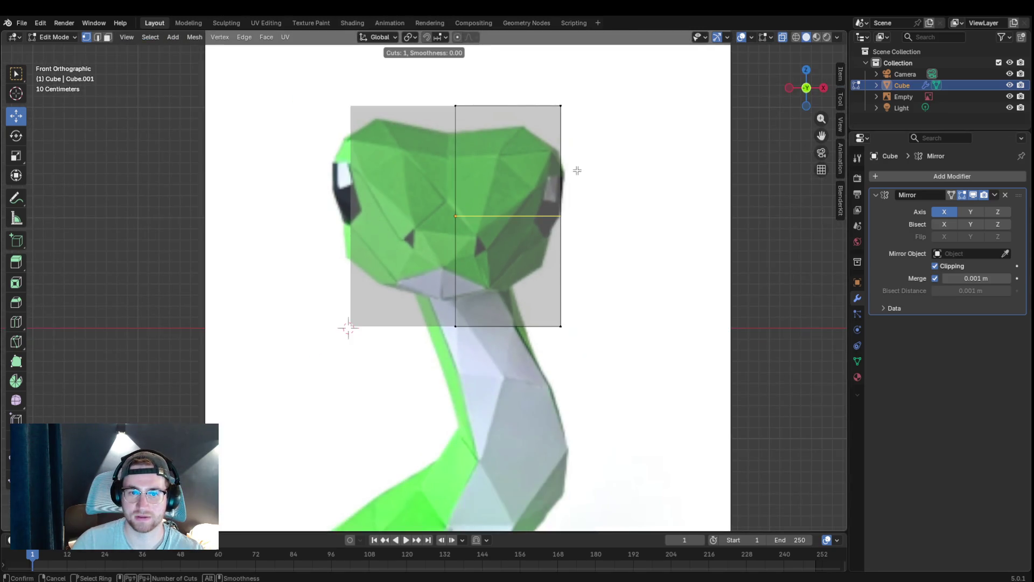
- Add the first three horizontal edge loops across the half cube and slide each into place
click(552, 160)
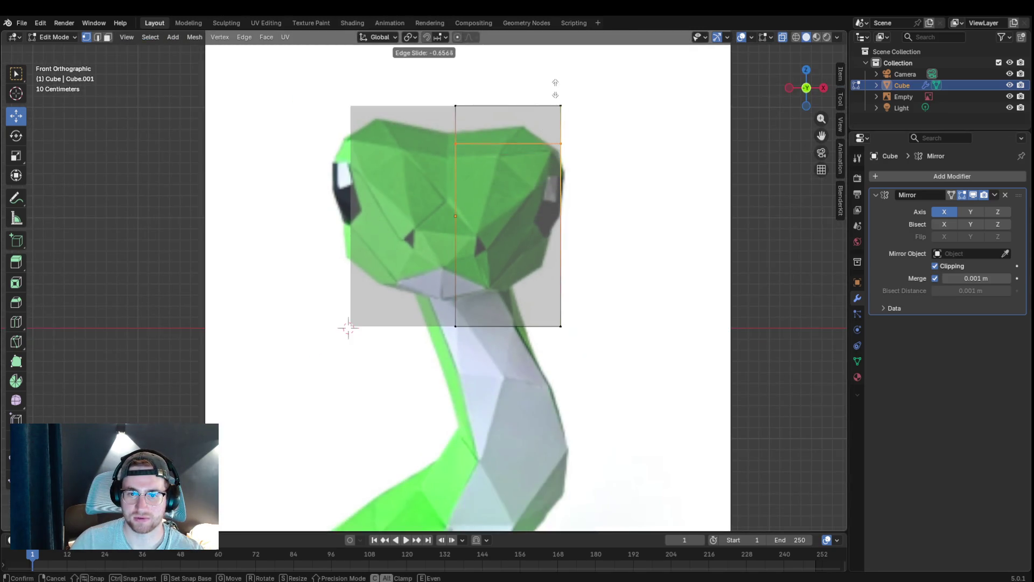
click(556, 90)
key(ctrl+r)
click(568, 174)
click(581, 111)
key(ctrl+r)
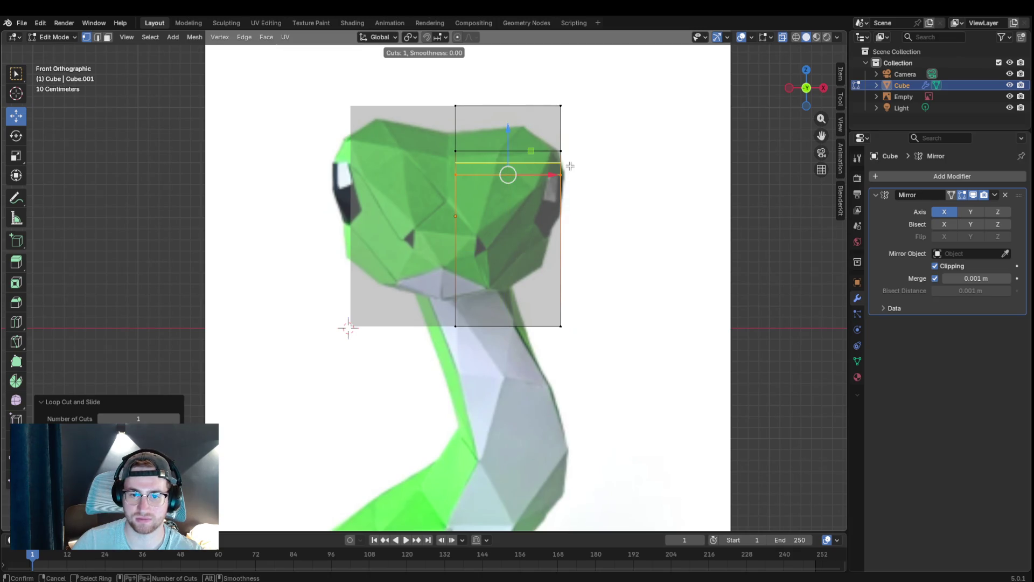
click(560, 204)
click(566, 169)
- Add two more horizontal edge loops through the lower half of the cube
key(ctrl+r)
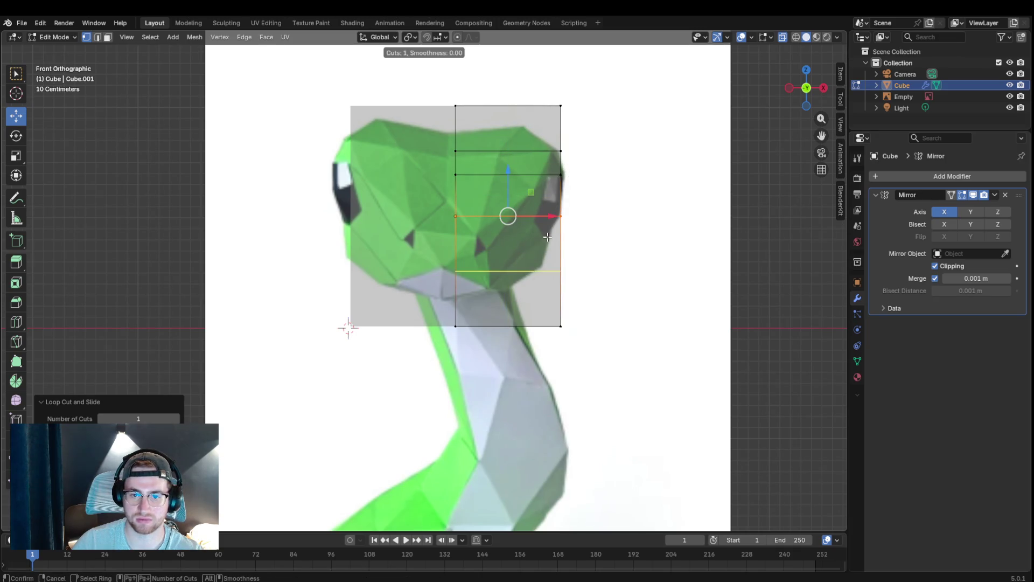
click(552, 242)
click(552, 231)
key(ctrl+r)
click(560, 249)
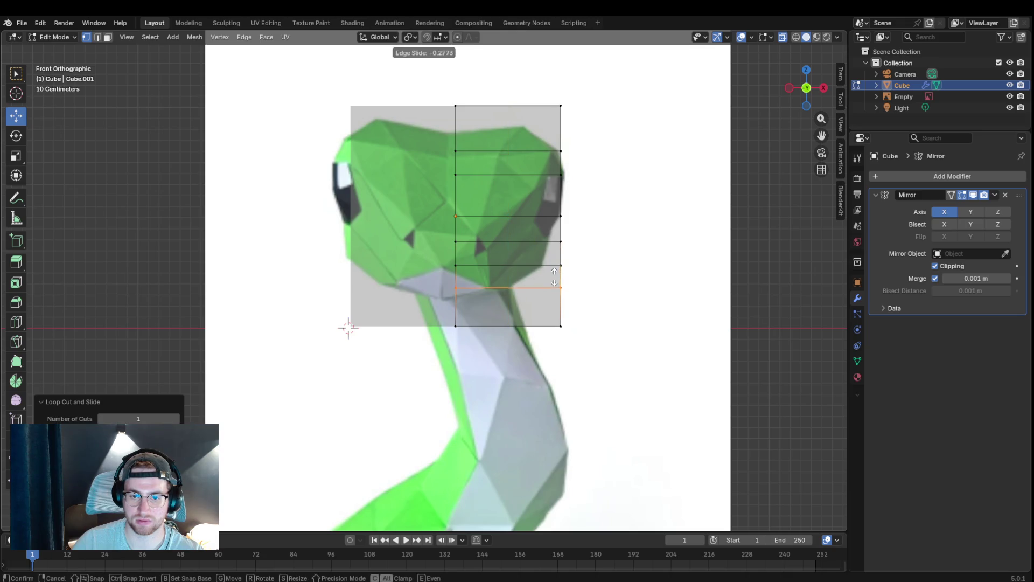
click(553, 283)
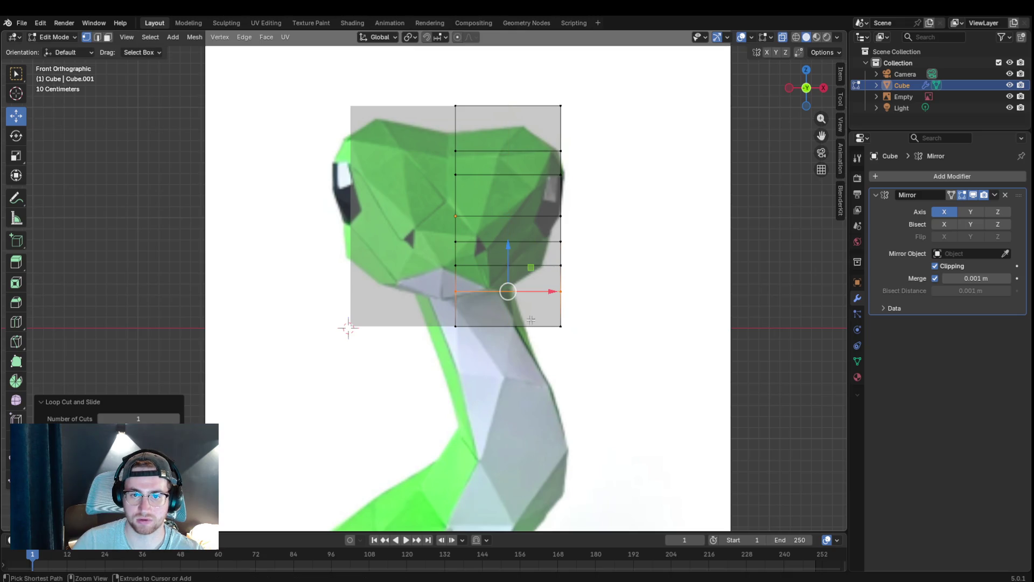
- Add one vertical edge loop slid to the right, cancelling an extra loop cut
key(ctrl+r)
click(547, 278)
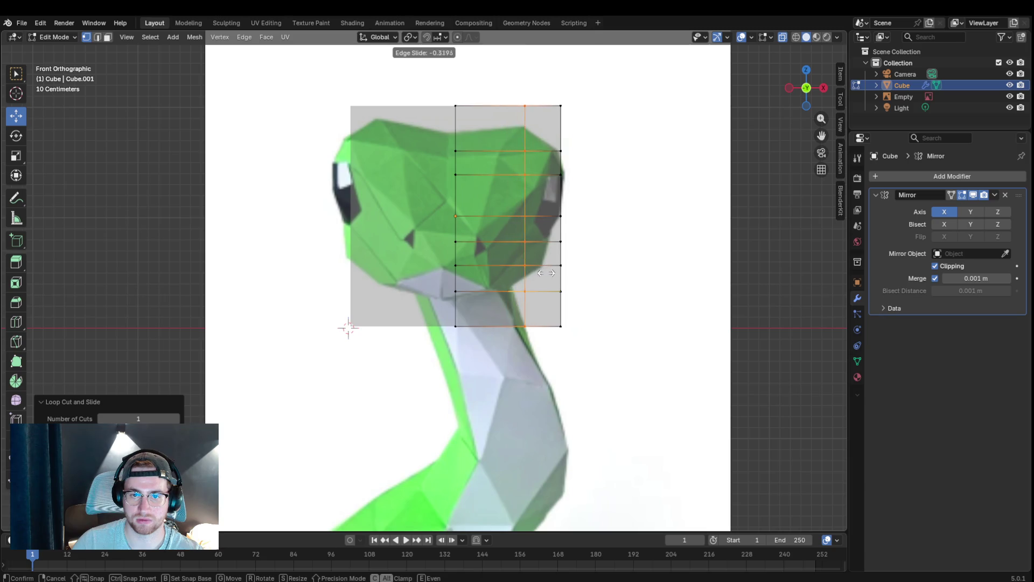
click(546, 279)
key(ctrl+r)
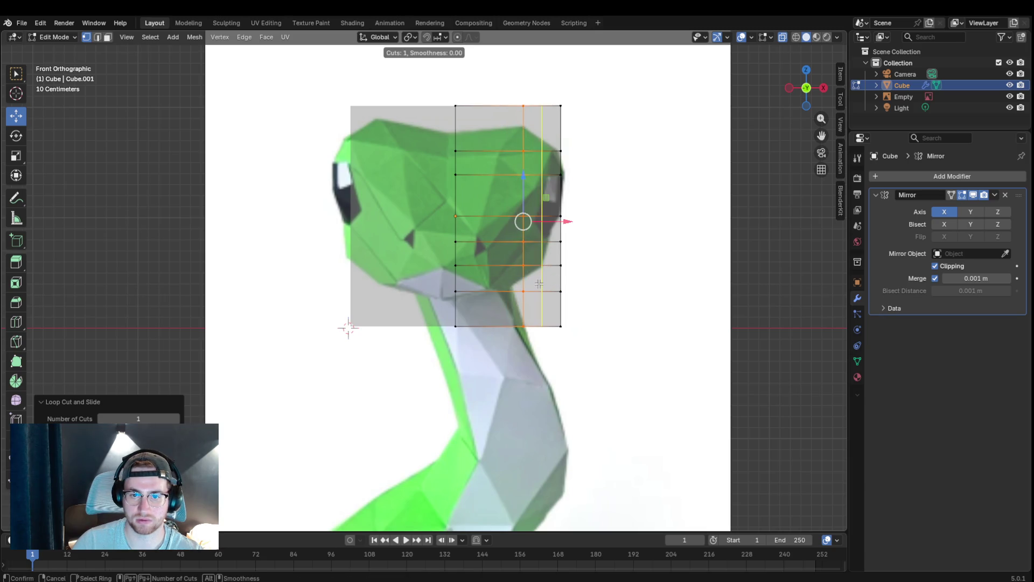
key(Escape)
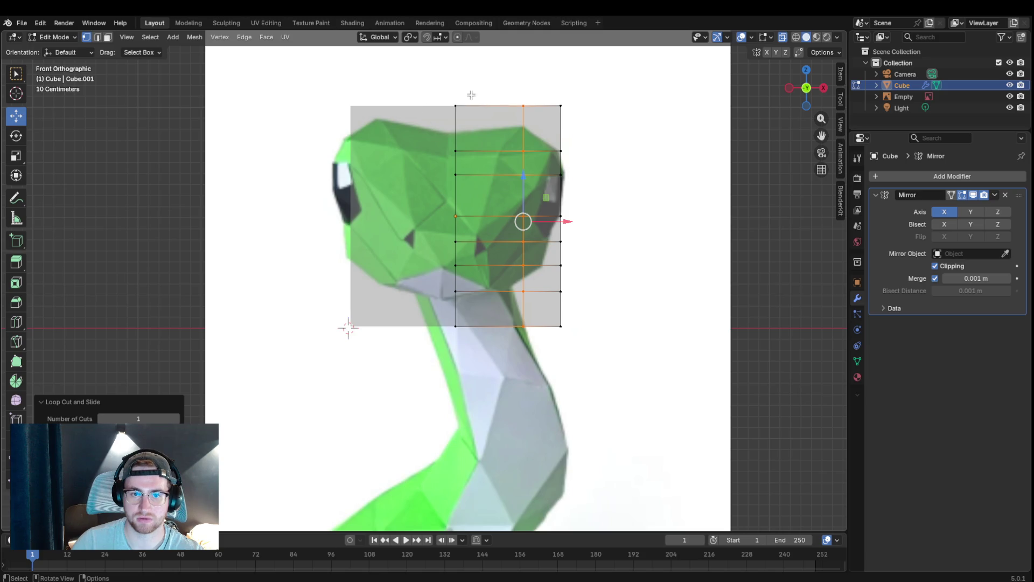
click(473, 95)
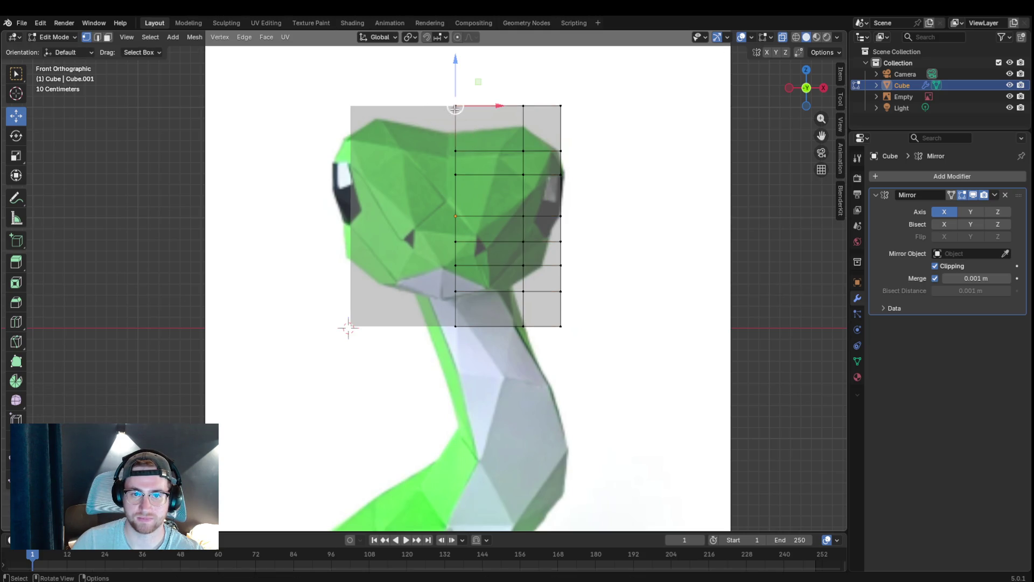
- Drop the top inner vertex lower, then nudge the reference image Empty slightly right along X
key(g)
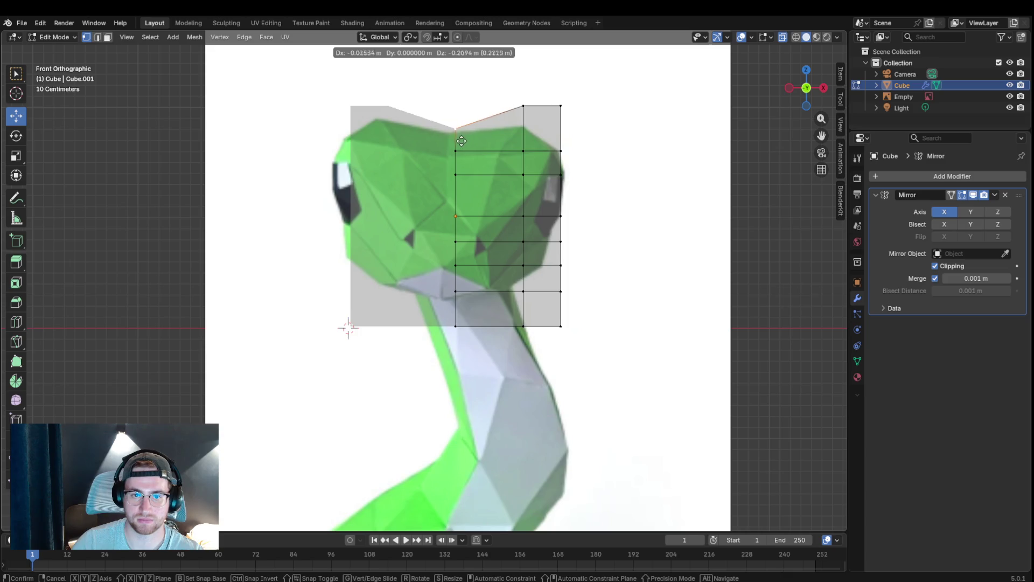
click(456, 145)
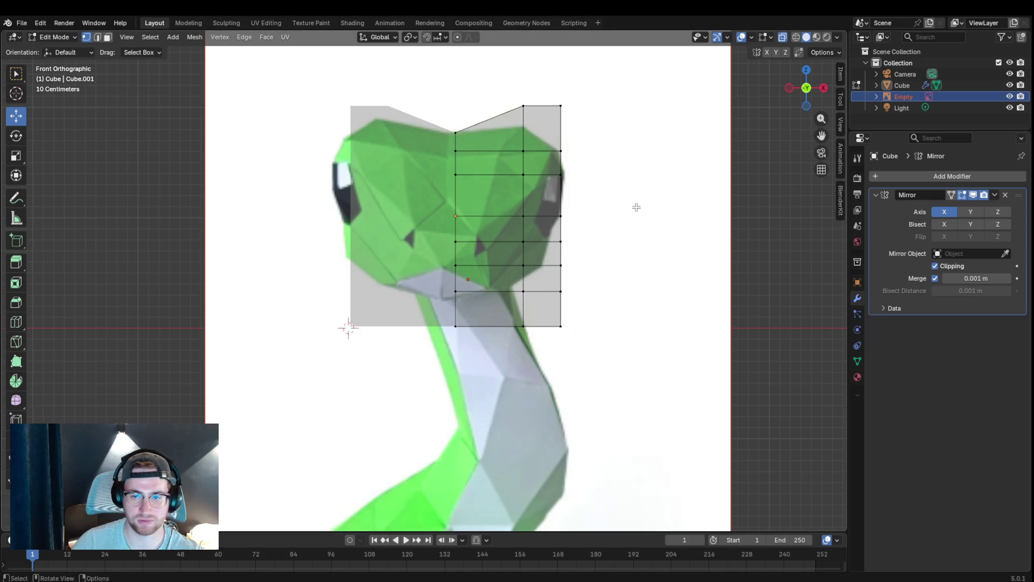
scroll(665, 220, down, 3)
scroll(665, 219, up, 1)
scroll(665, 220, down, 4)
scroll(568, 231, up, 4)
click(62, 36)
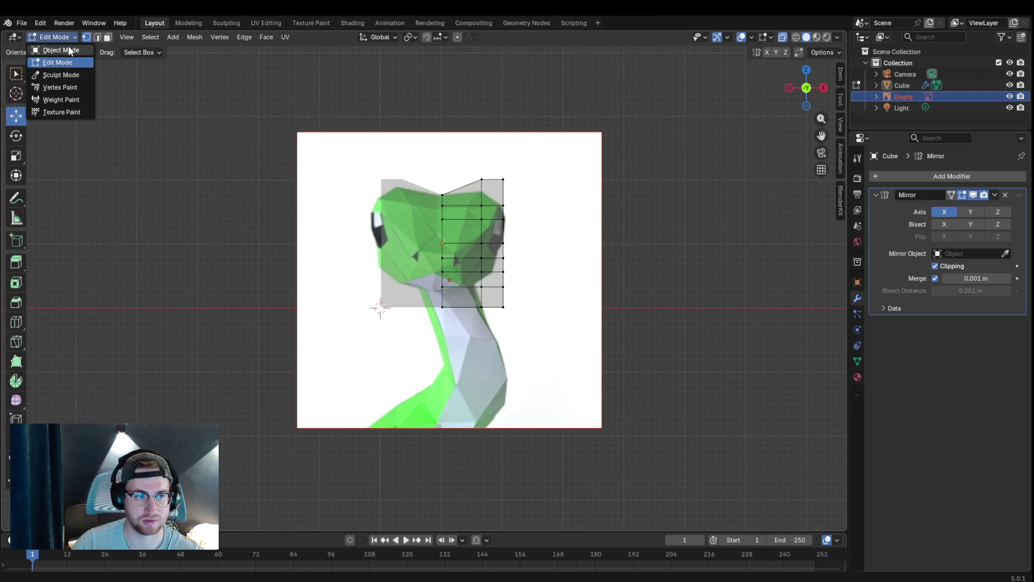
click(913, 85)
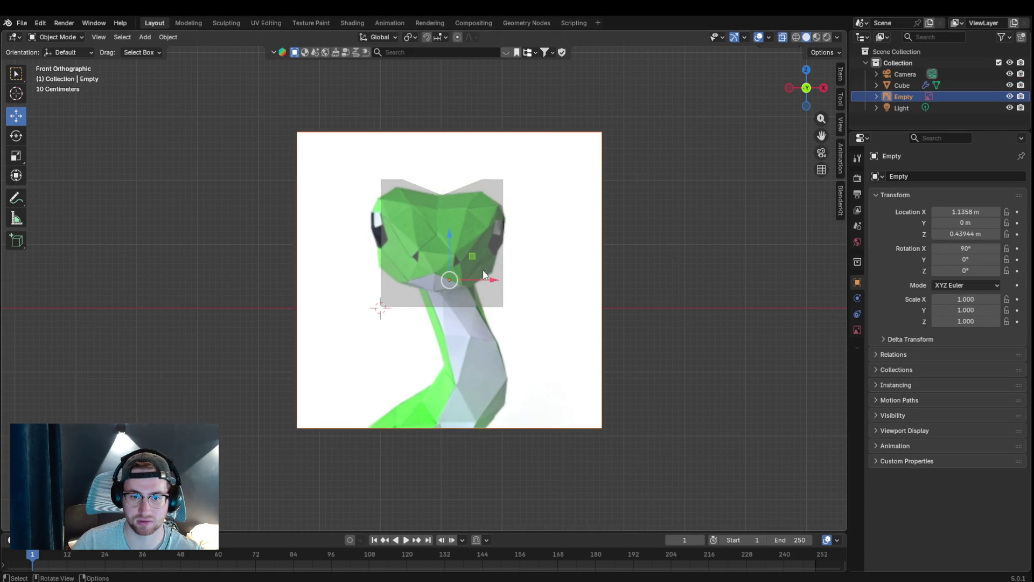
drag(483, 279, 490, 277)
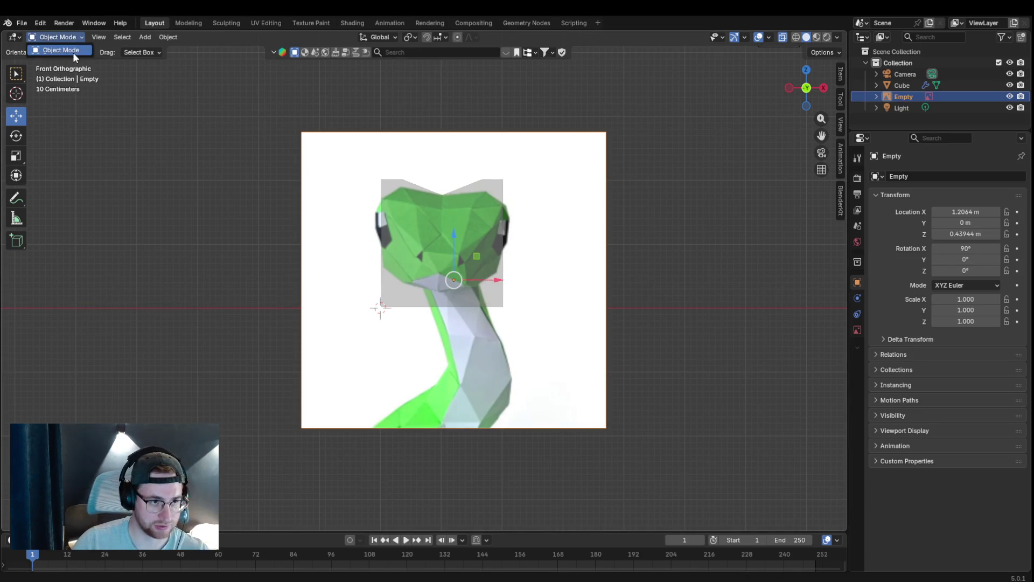
- Reselect the Cube and return to Edit Mode on its mesh
click(950, 84)
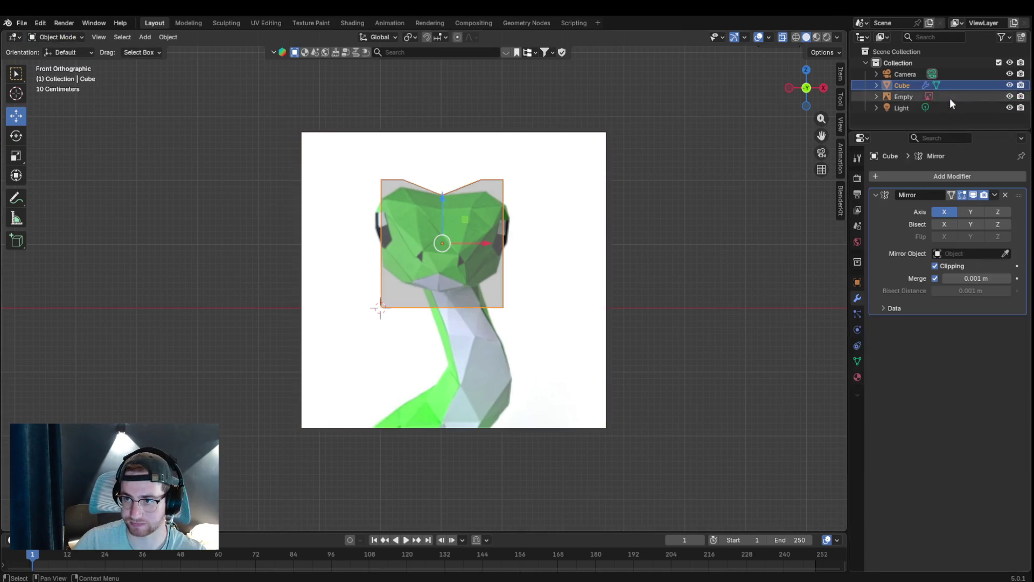
click(70, 36)
click(65, 63)
scroll(709, 125, up, 2)
scroll(709, 124, up, 2)
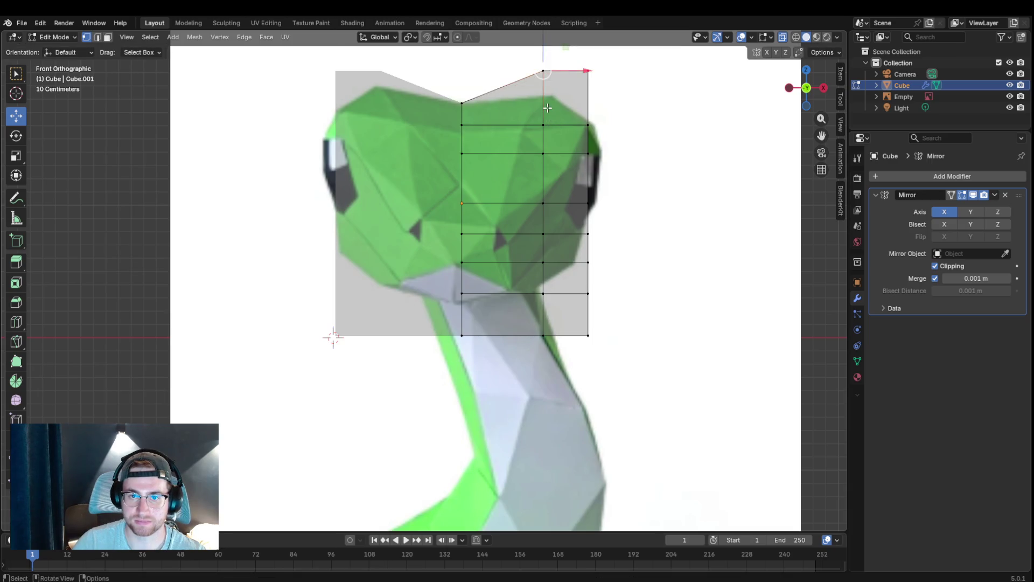
- Undo a wrong upward move, then lower the top outer vertex onto the head outline
key(g)
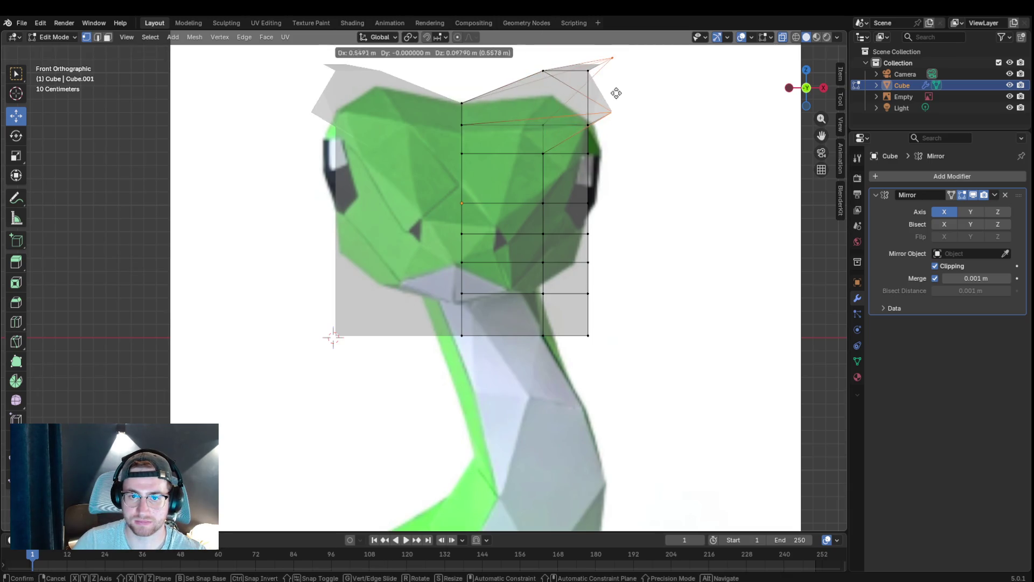
click(616, 93)
right_click(619, 96)
key(Escape)
key(ctrl+z)
click(545, 71)
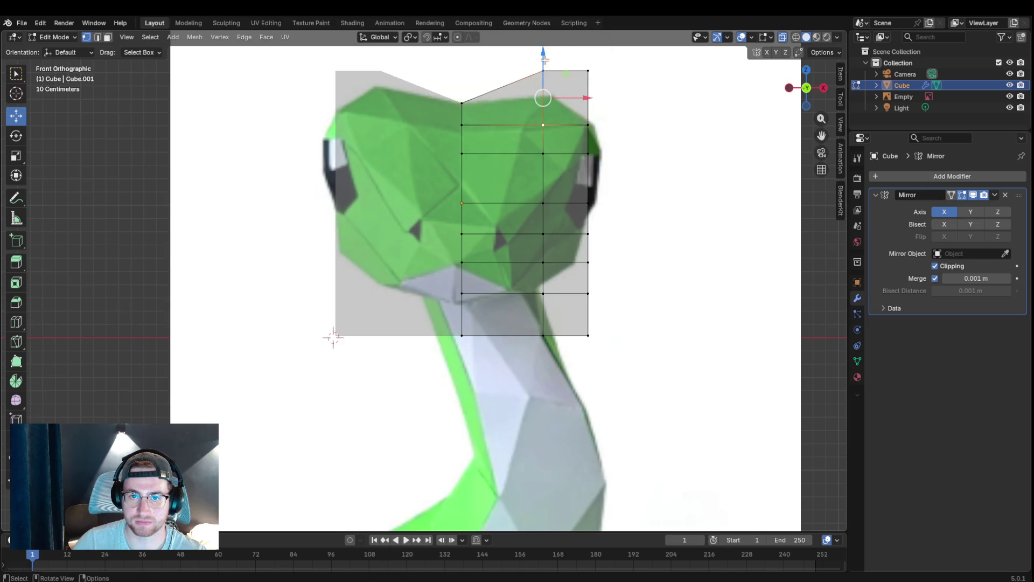
key(g)
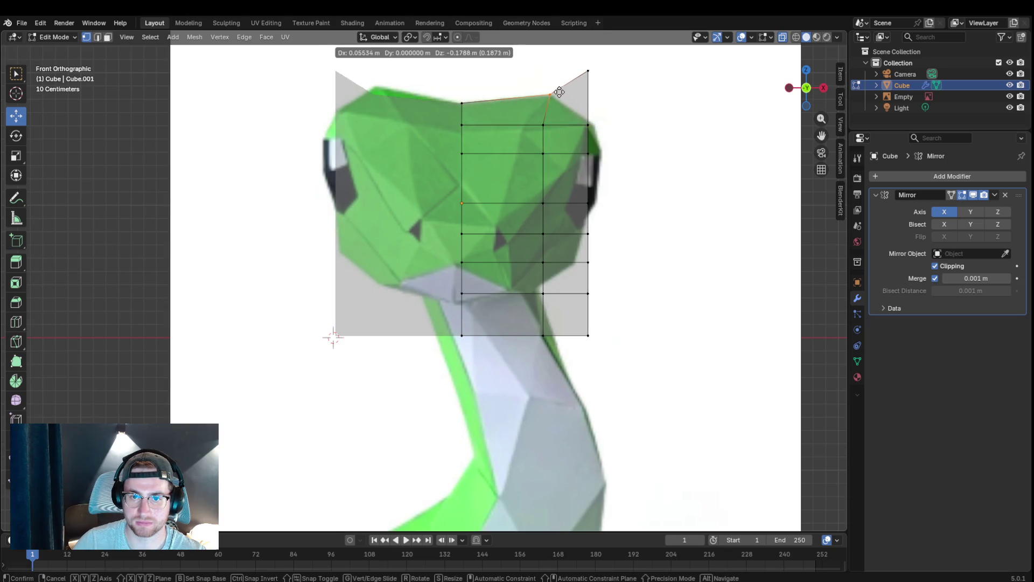
click(560, 93)
- Pull the top-right corner and the right-side vertices inward onto the snake head's edge
click(589, 72)
key(g)
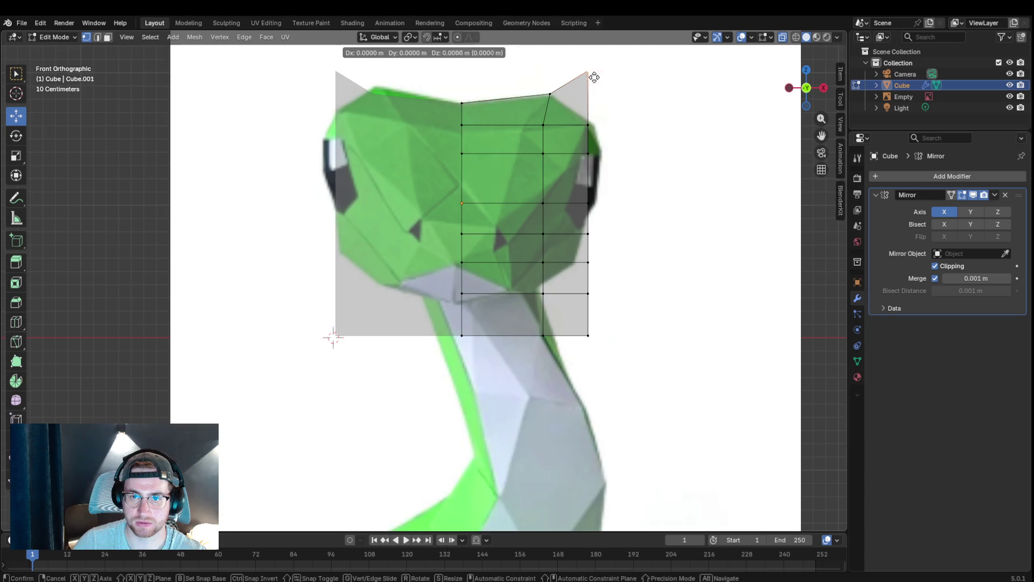
click(578, 113)
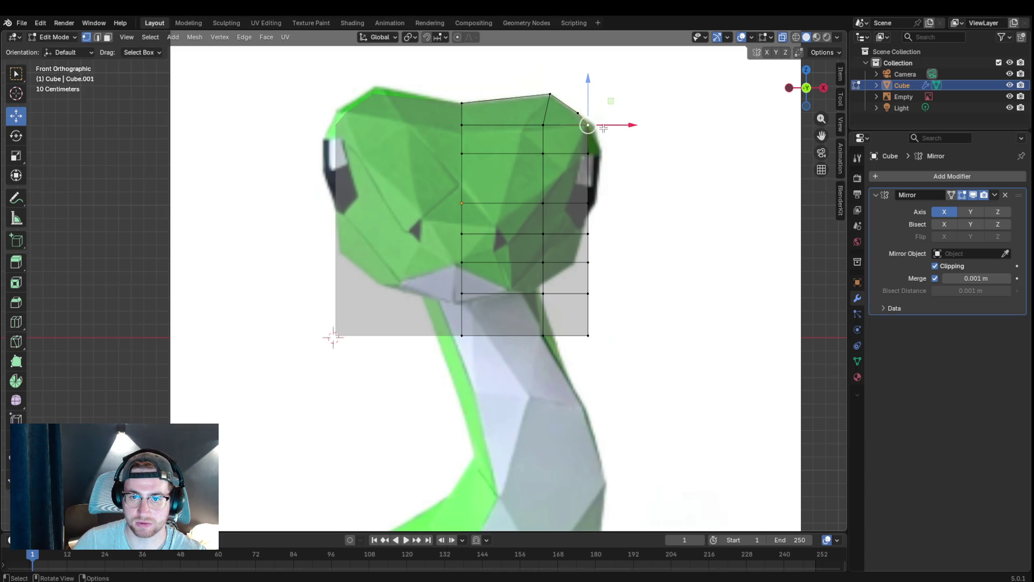
key(g)
click(606, 129)
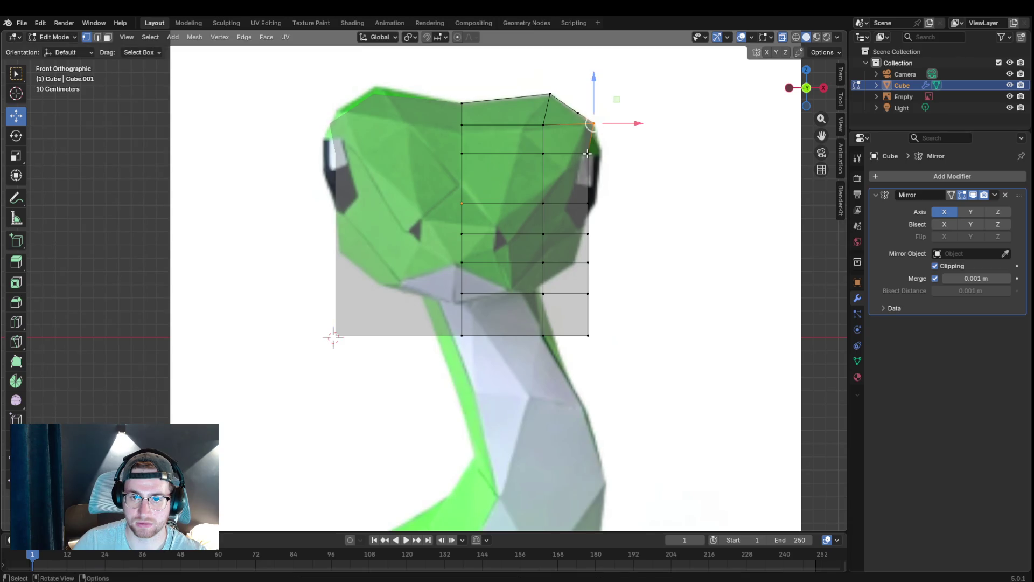
click(588, 154)
key(g)
click(597, 150)
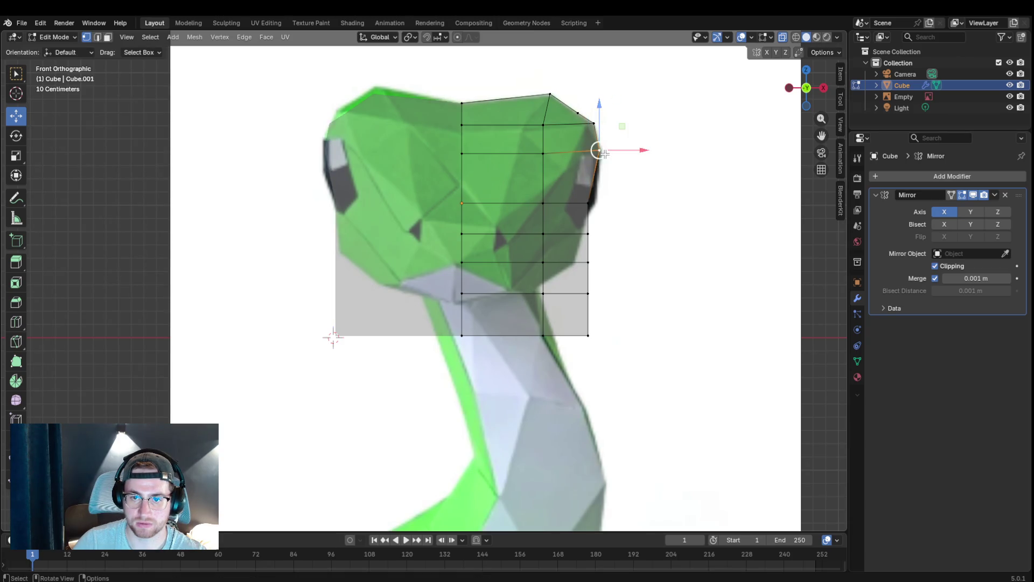
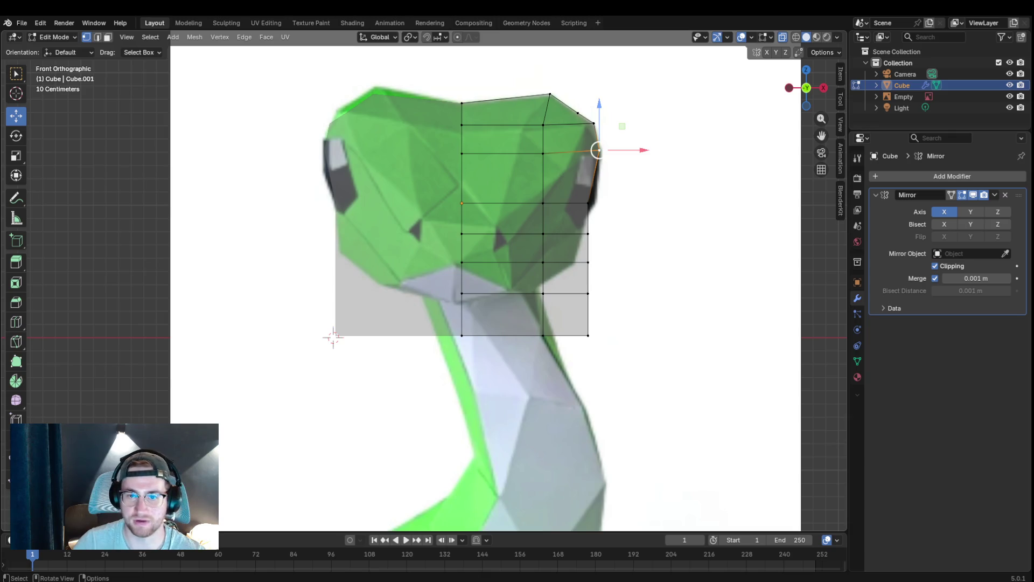
- Move the head's side-edge vertices onto the reference head and jaw outline in Front view
click(587, 203)
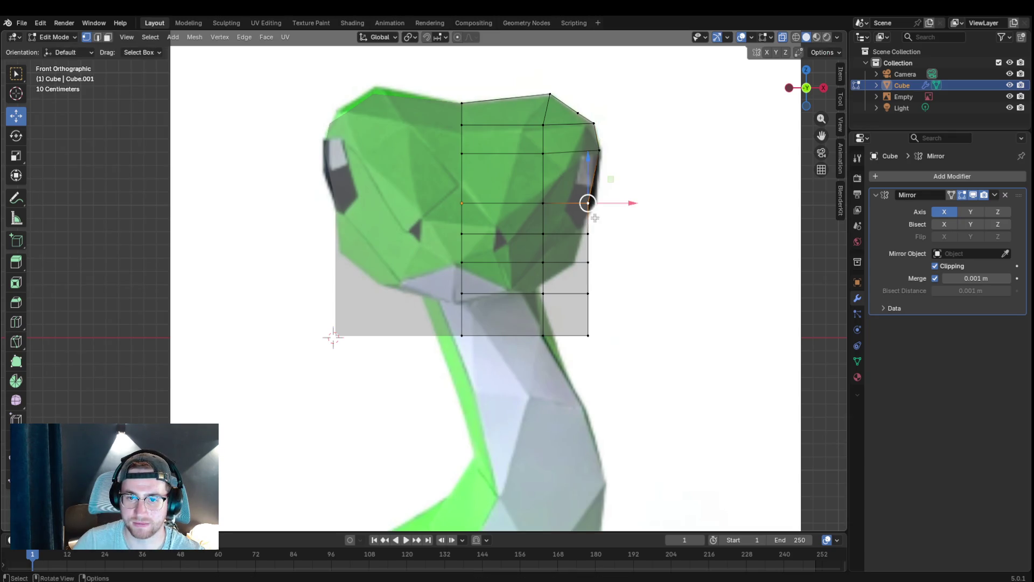
key(g)
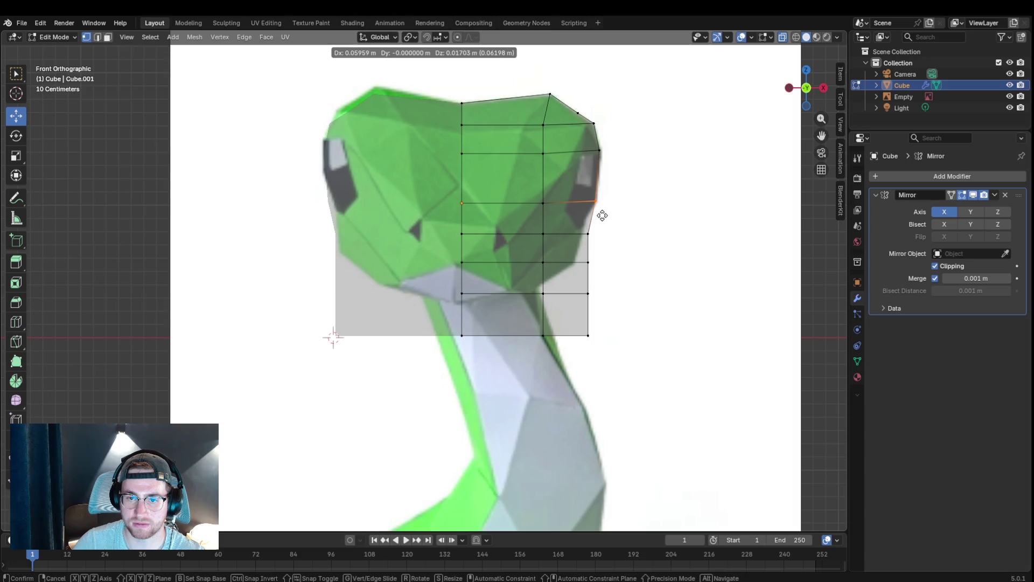
key(x)
key(x)
key(x)
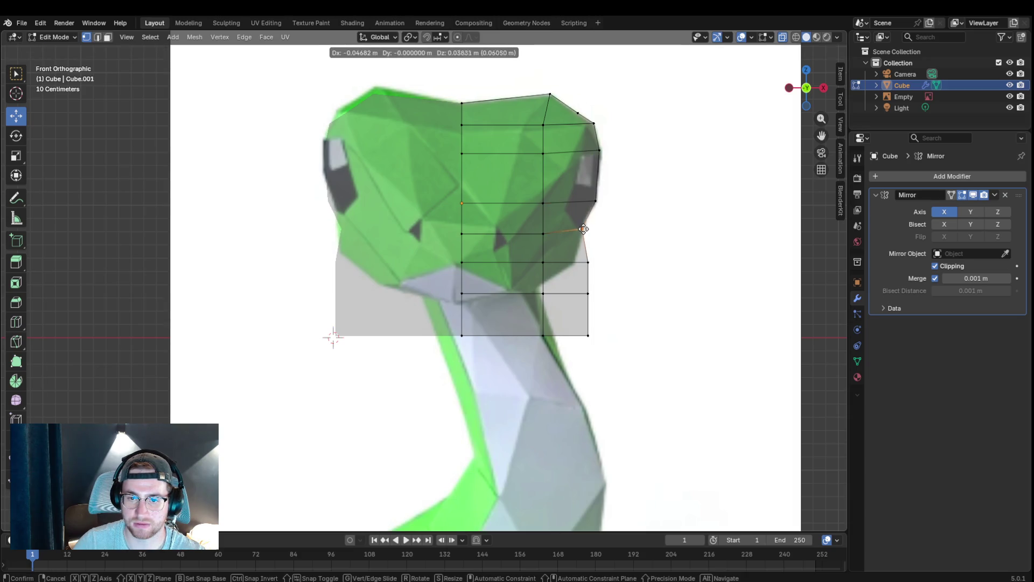
click(581, 223)
click(587, 261)
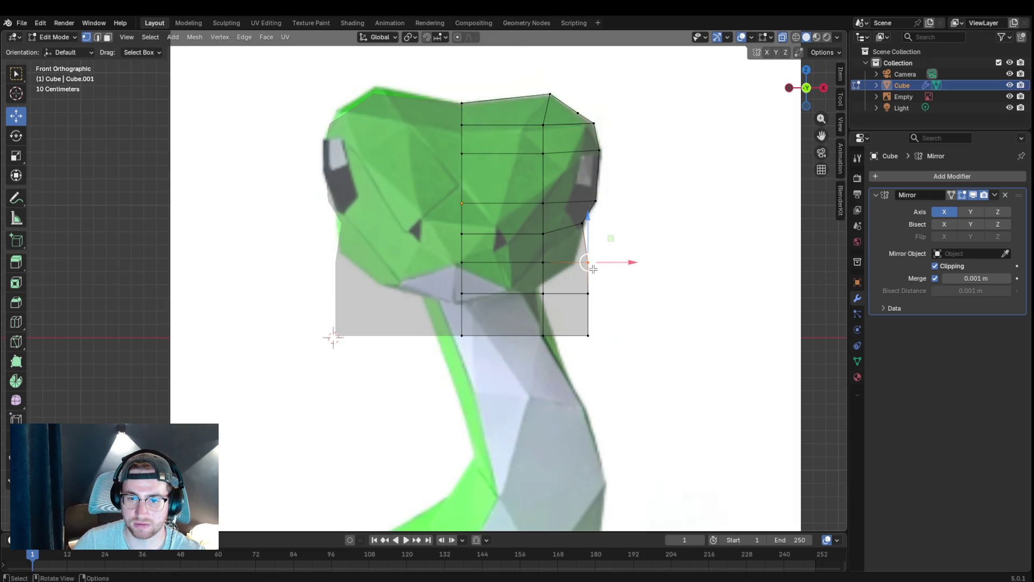
key(g)
click(580, 269)
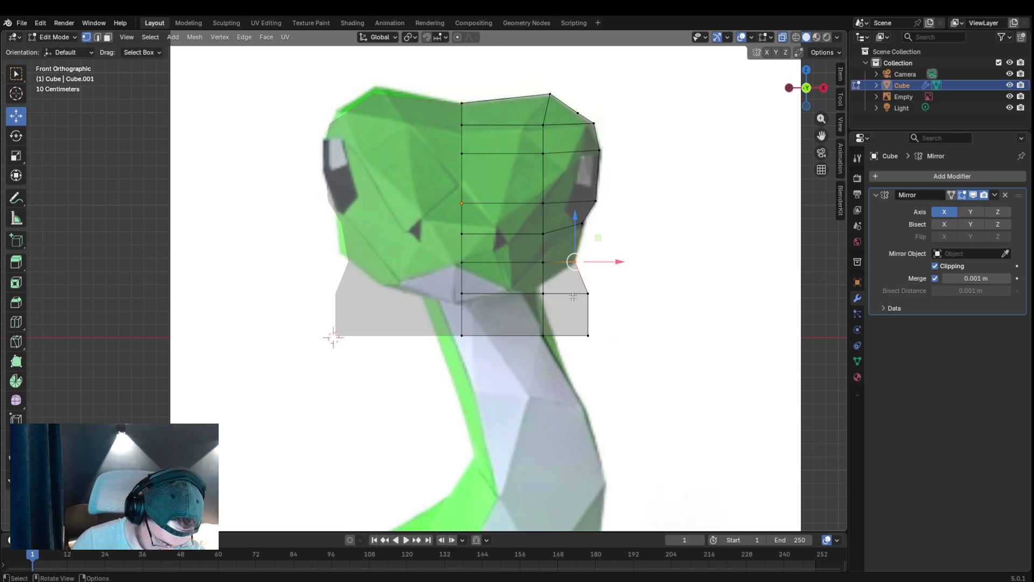
shift+click(587, 295)
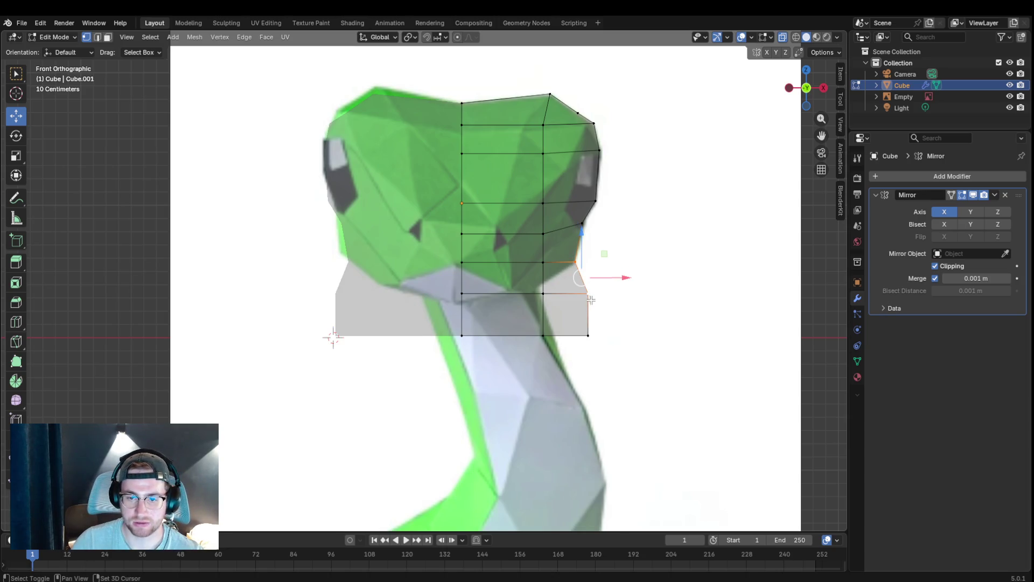
key(g)
click(577, 293)
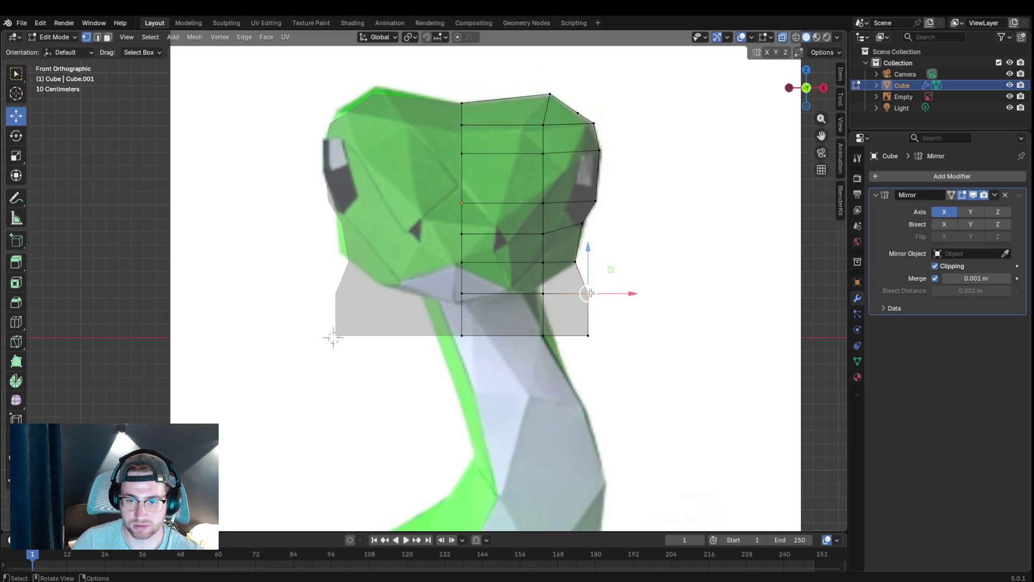
- Pull the bottom corner, centre-line and spike vertices up and inward to sit under the chin
key(g)
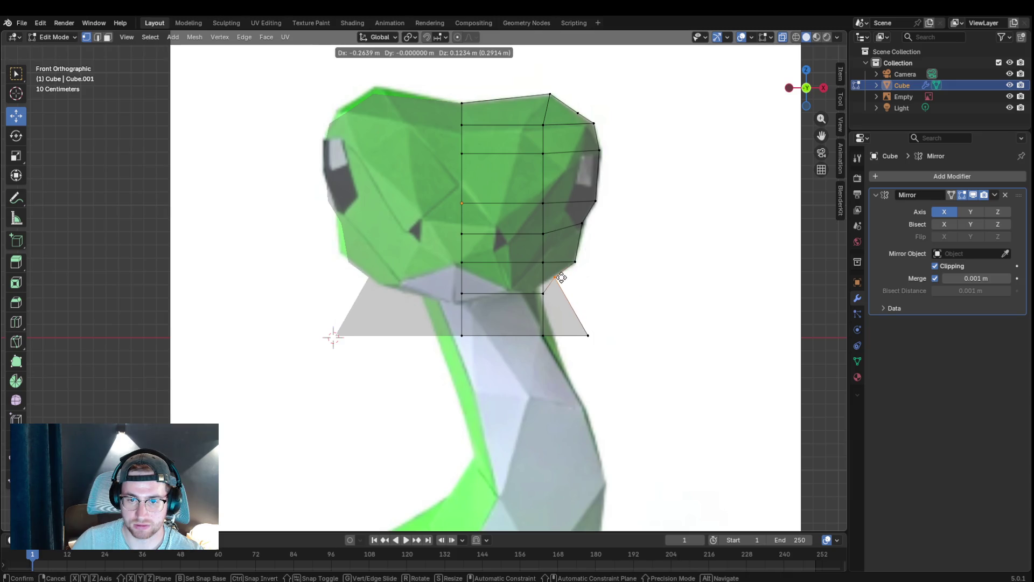
click(562, 278)
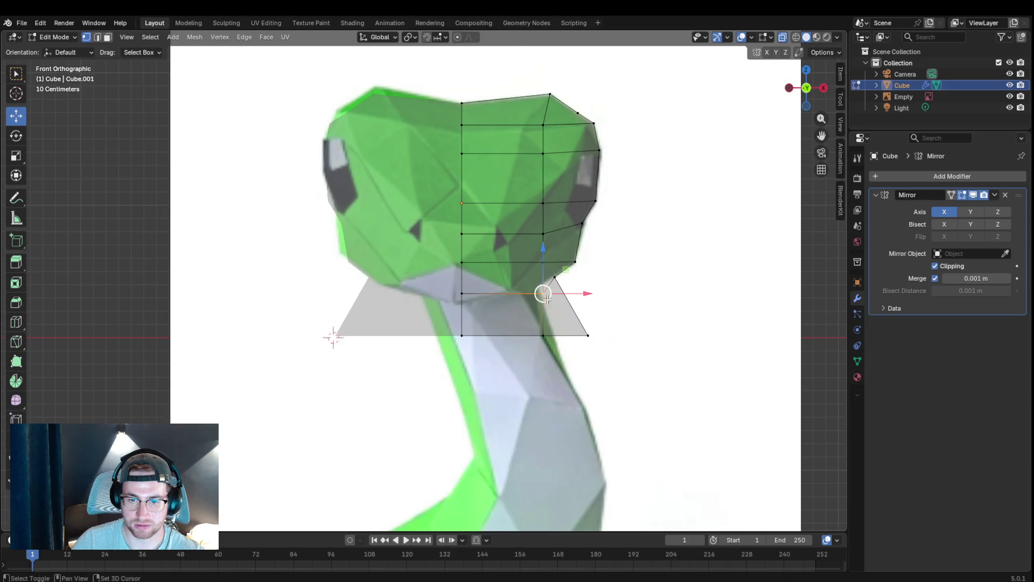
key(g)
click(509, 280)
click(543, 334)
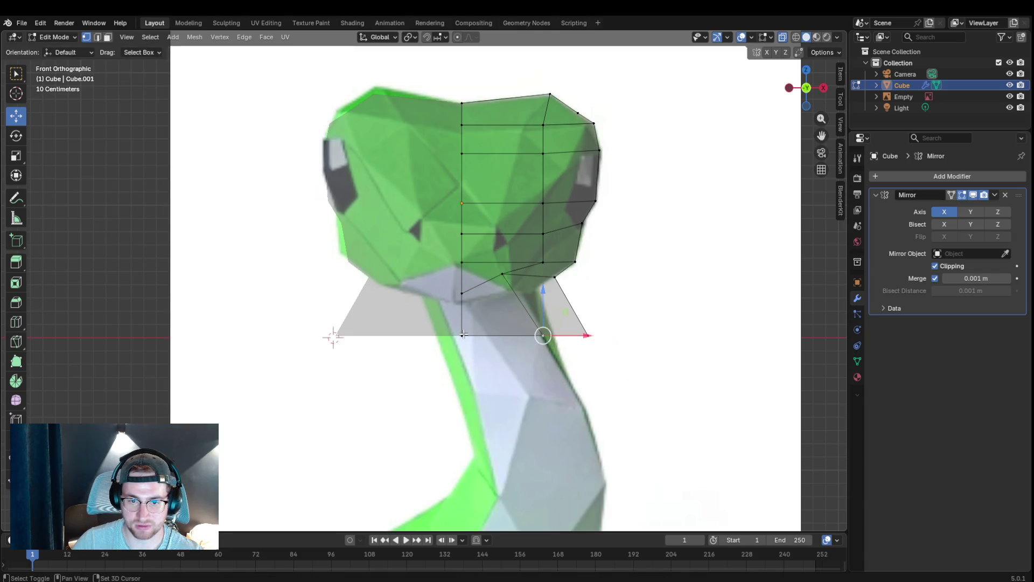
key(g)
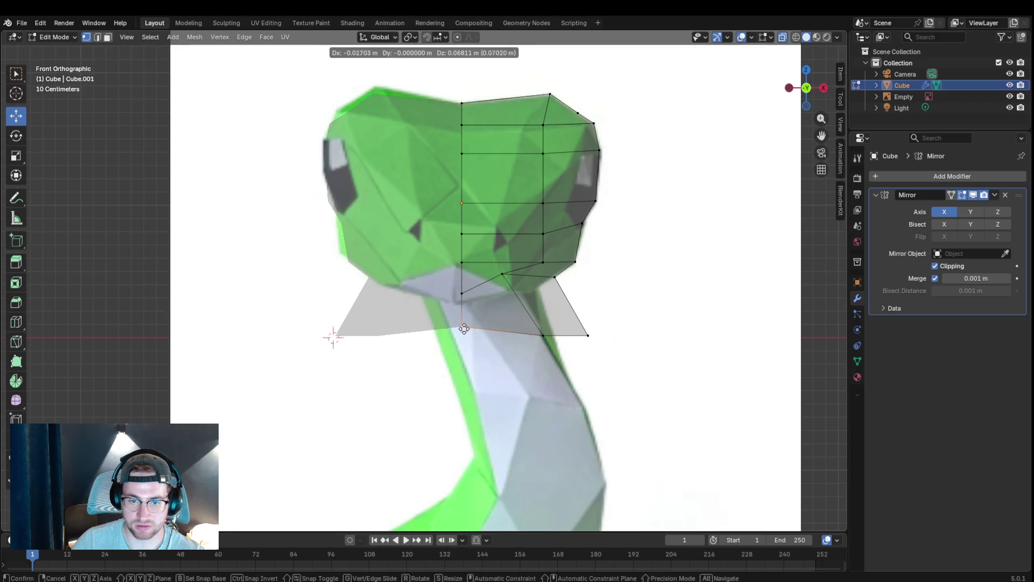
click(461, 301)
click(542, 329)
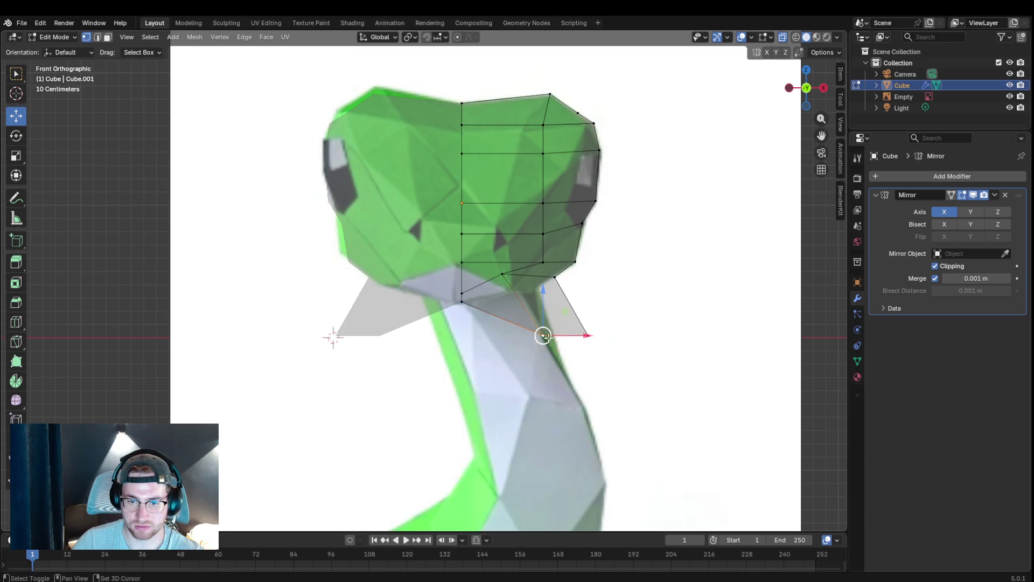
key(g)
click(525, 301)
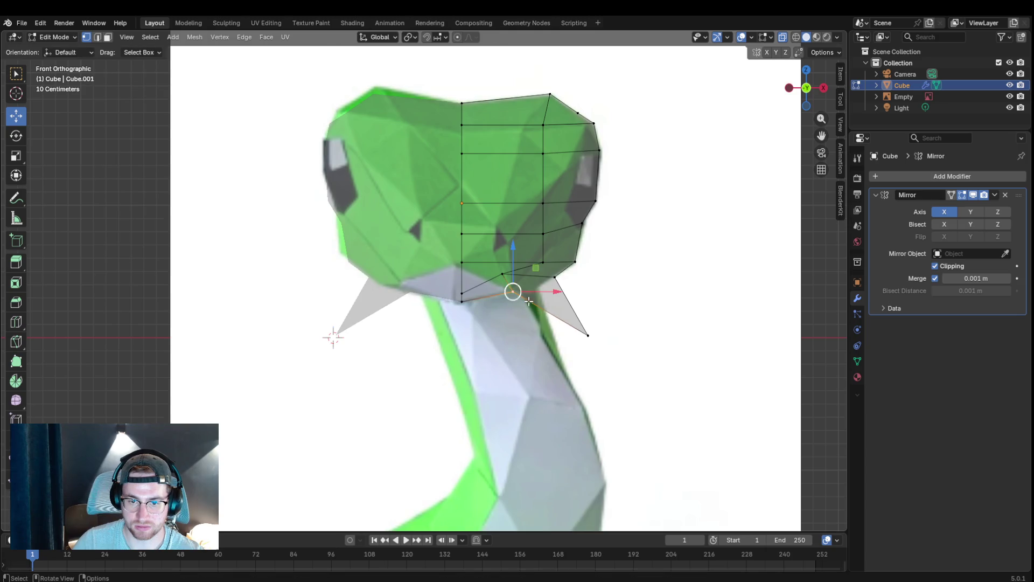
click(587, 329)
key(g)
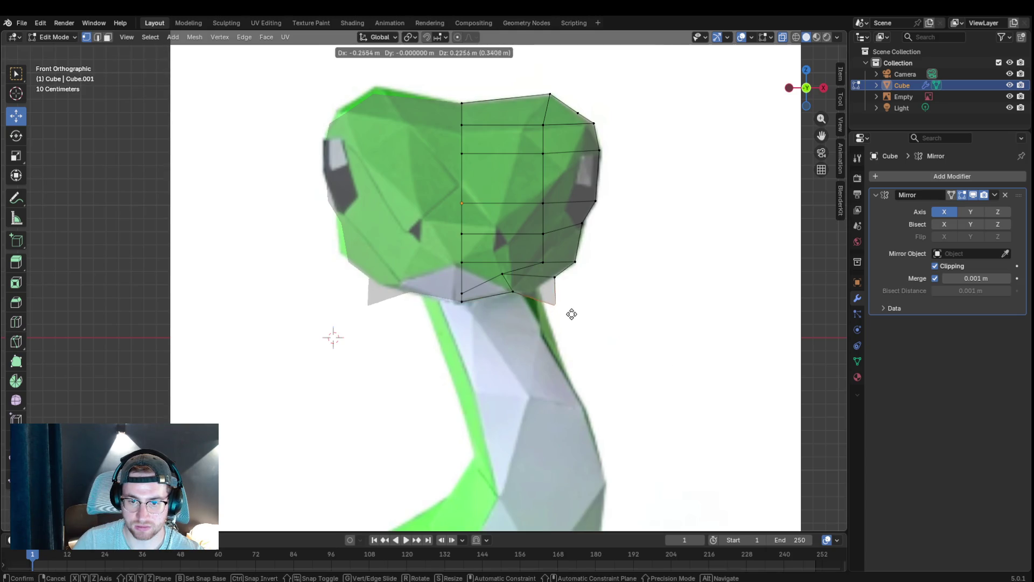
click(552, 297)
mouse_move(552, 297)
middle_down()
mouse_move(575, 317)
mouse_move(691, 274)
mouse_move(730, 275)
mouse_move(609, 291)
mouse_move(598, 283)
middle_up()
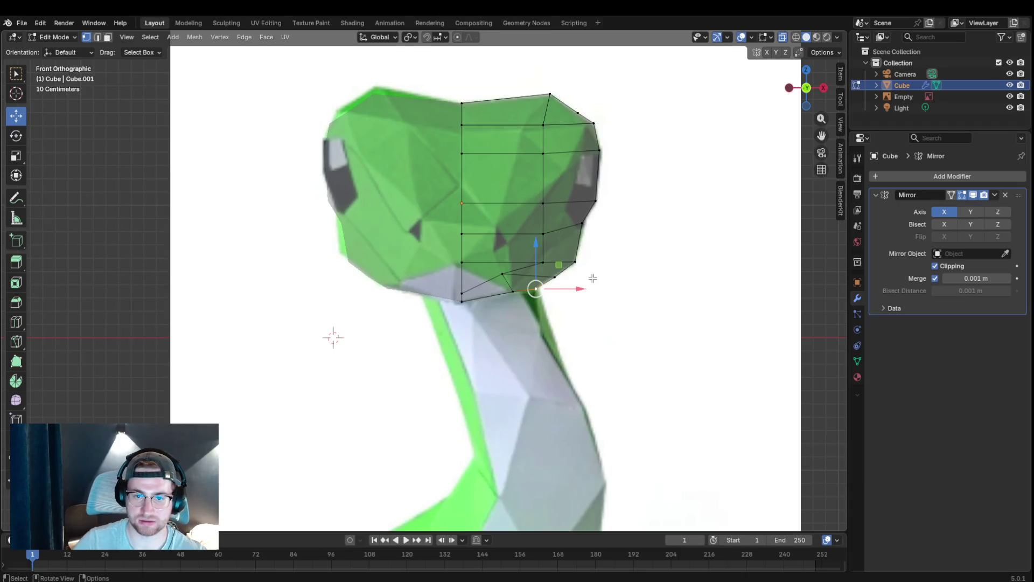
- Add two vertical edge loops across the head mesh, keeping each at its placed position
key(ctrl+r)
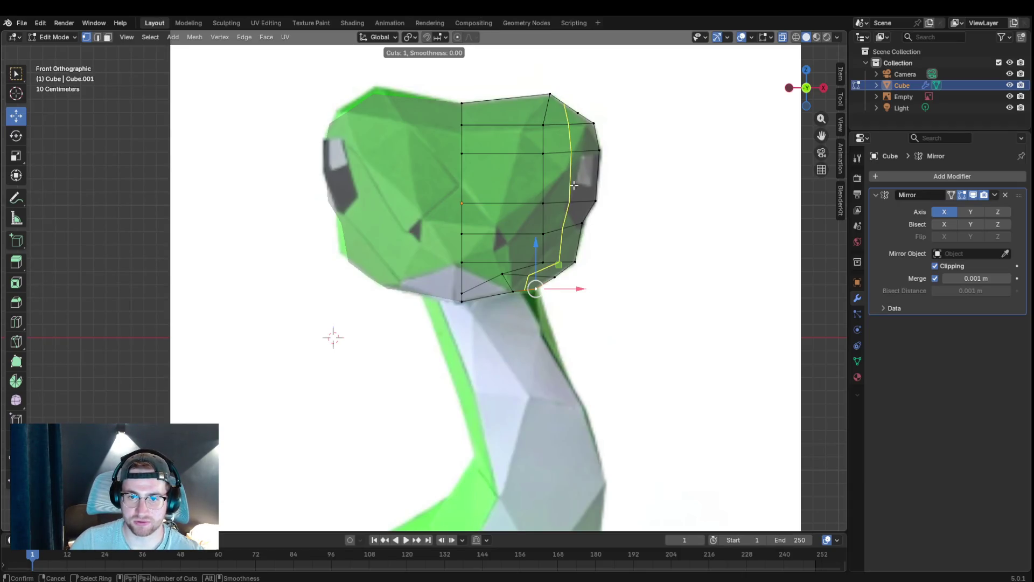
click(498, 265)
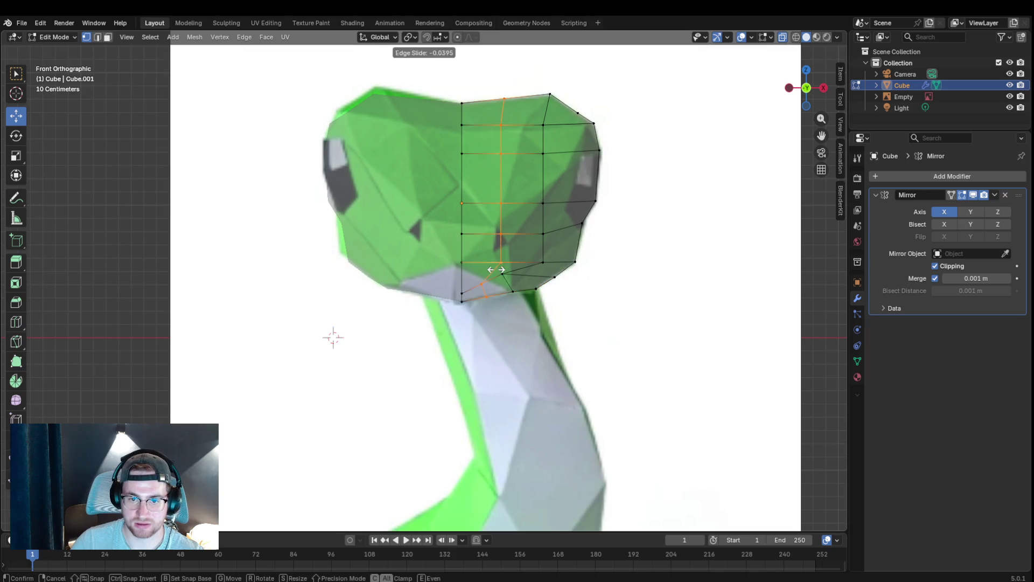
click(504, 273)
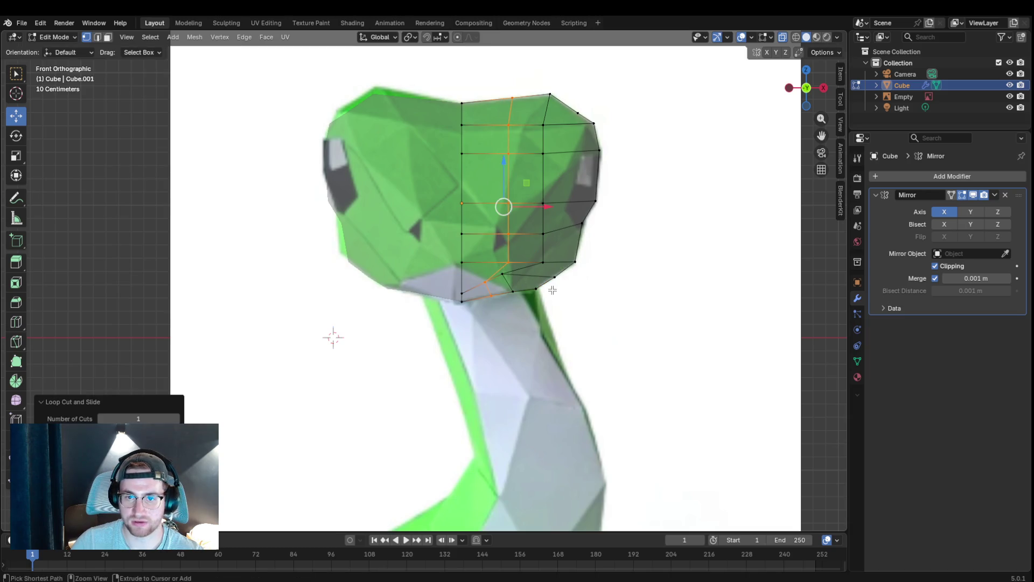
key(ctrl+r)
click(570, 146)
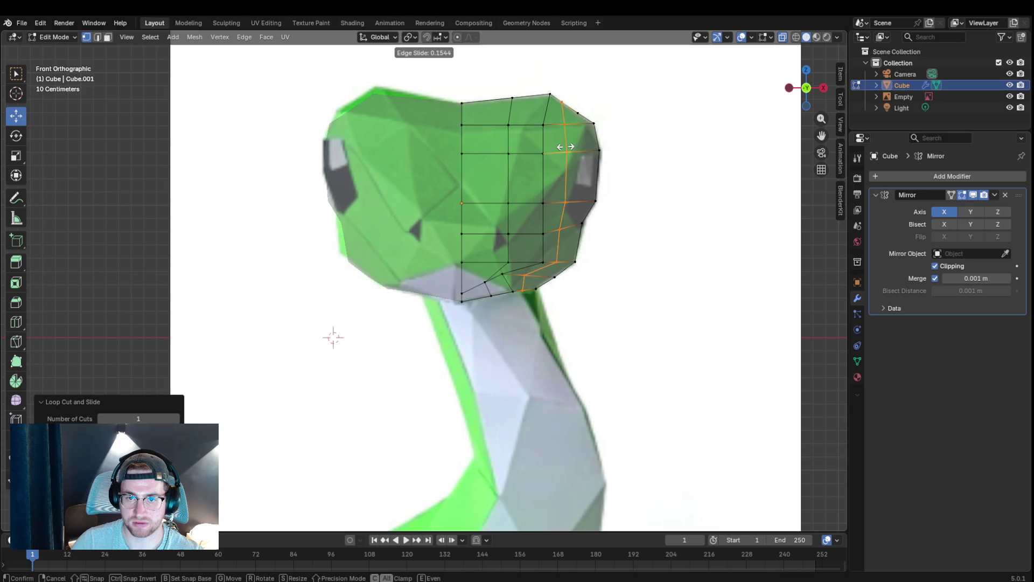
click(564, 147)
- Add a third vertical edge loop, slide it into place and check the head in perspective
key(ctrl+r)
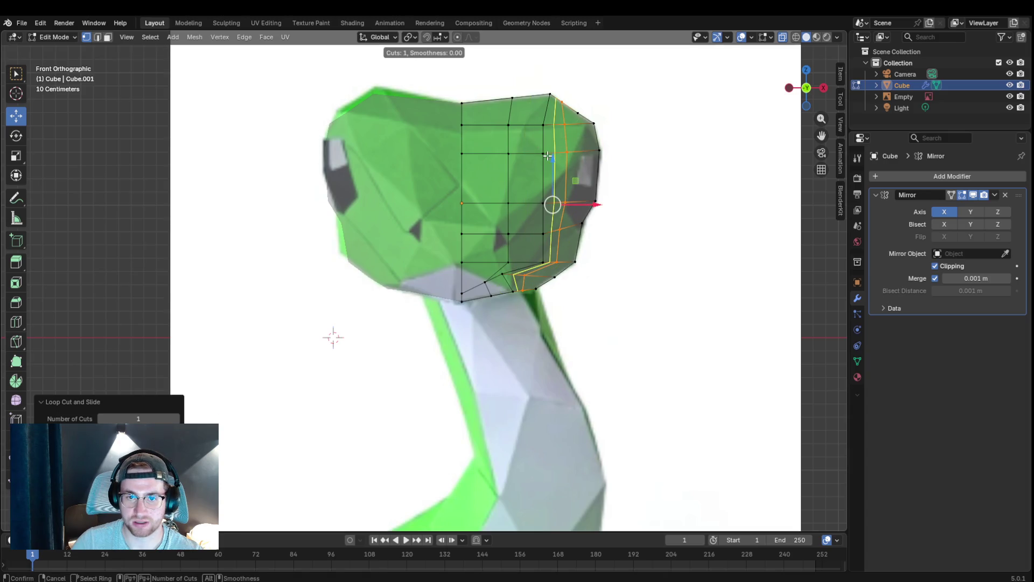
click(531, 146)
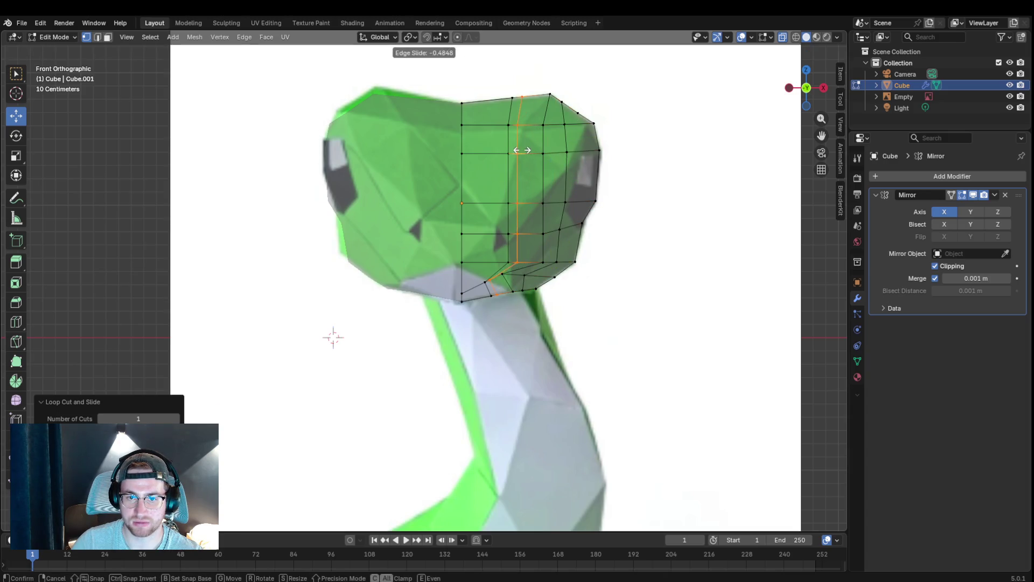
click(531, 171)
right_click(556, 230)
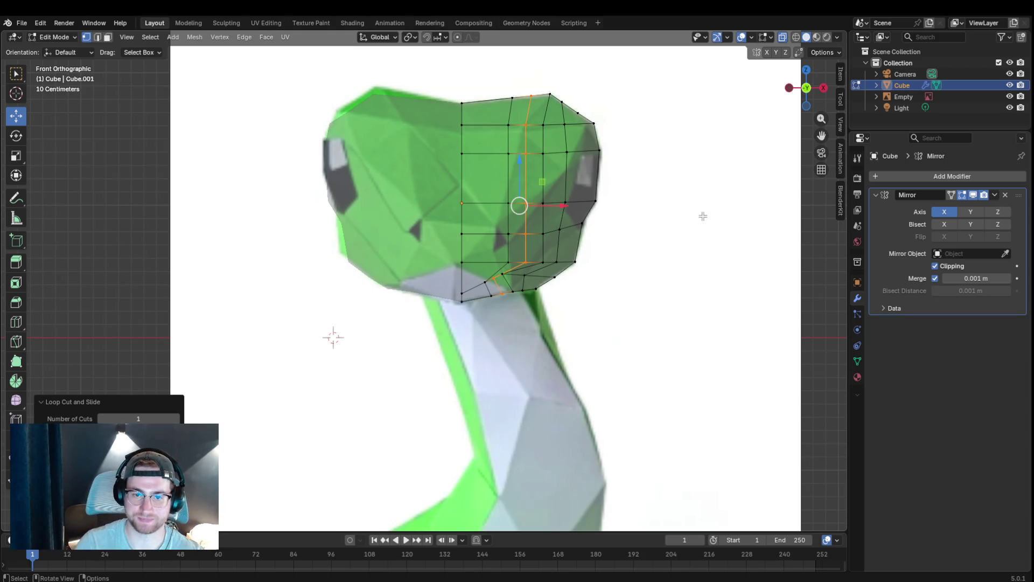
mouse_move(696, 216)
middle_down()
mouse_move(644, 254)
mouse_move(776, 254)
mouse_move(664, 242)
mouse_move(603, 261)
mouse_move(596, 240)
middle_up()
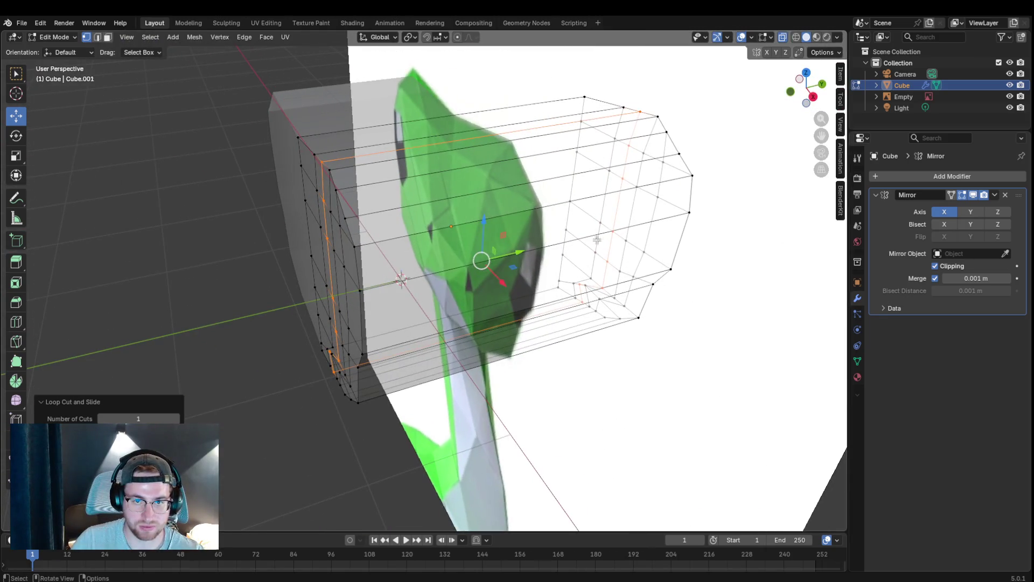
click(343, 293)
mouse_move(321, 324)
middle_down()
mouse_move(475, 267)
mouse_move(341, 369)
middle_up()
key(g)
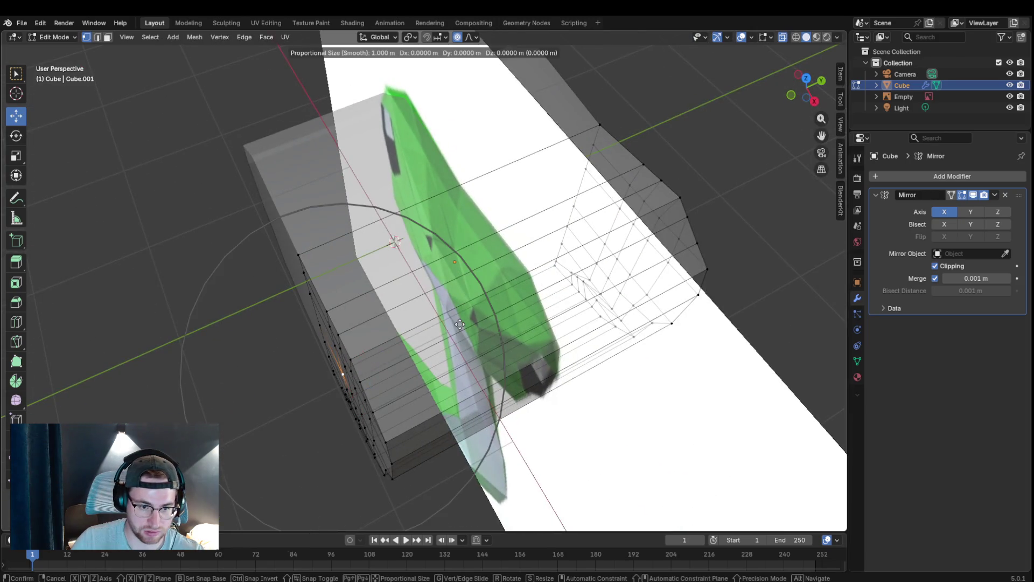
scroll(460, 324, up, 2)
scroll(460, 324, up, 9)
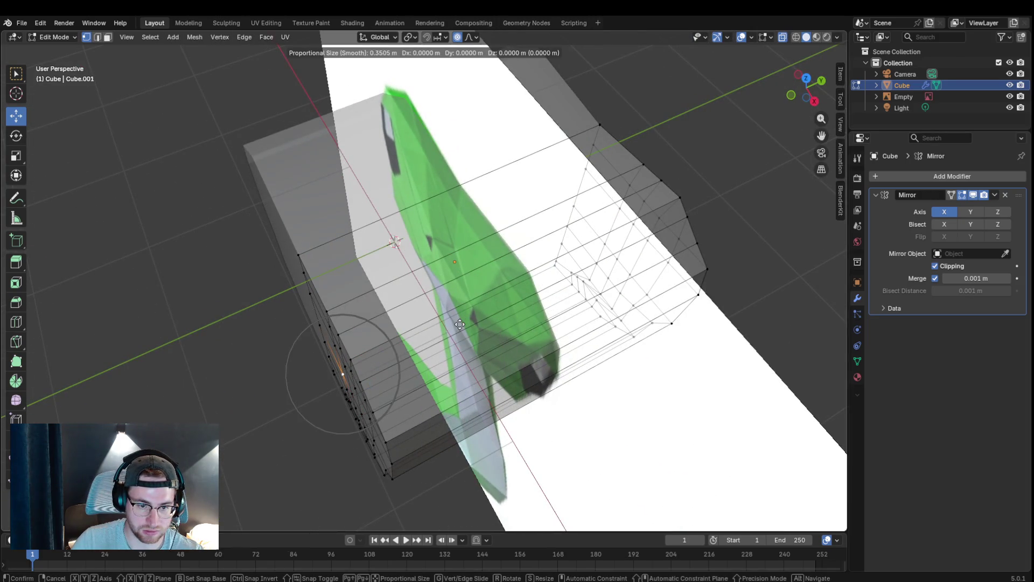
click(412, 336)
mouse_move(412, 336)
middle_down()
mouse_move(492, 255)
mouse_move(484, 269)
middle_up()
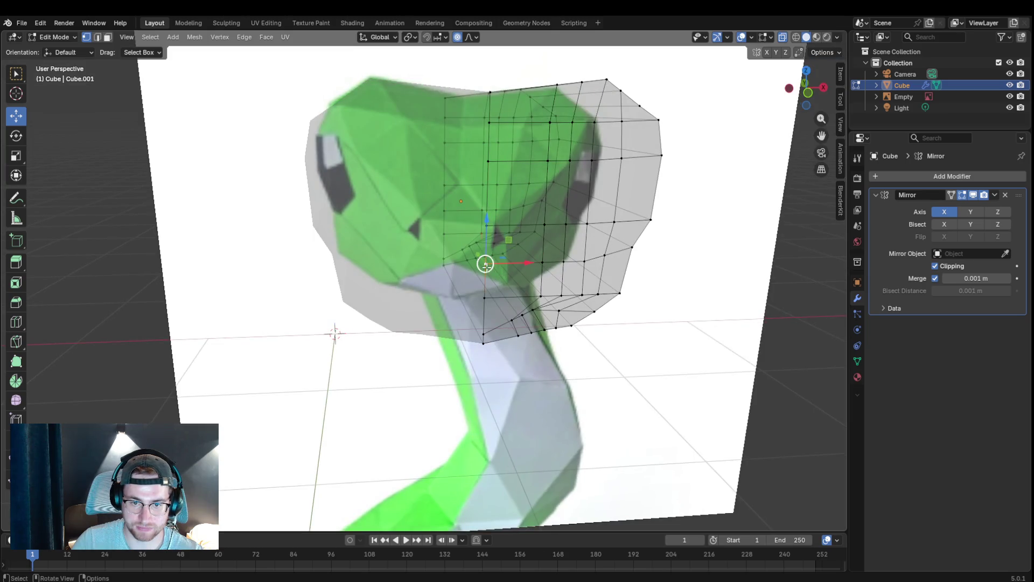
key(KP_1)
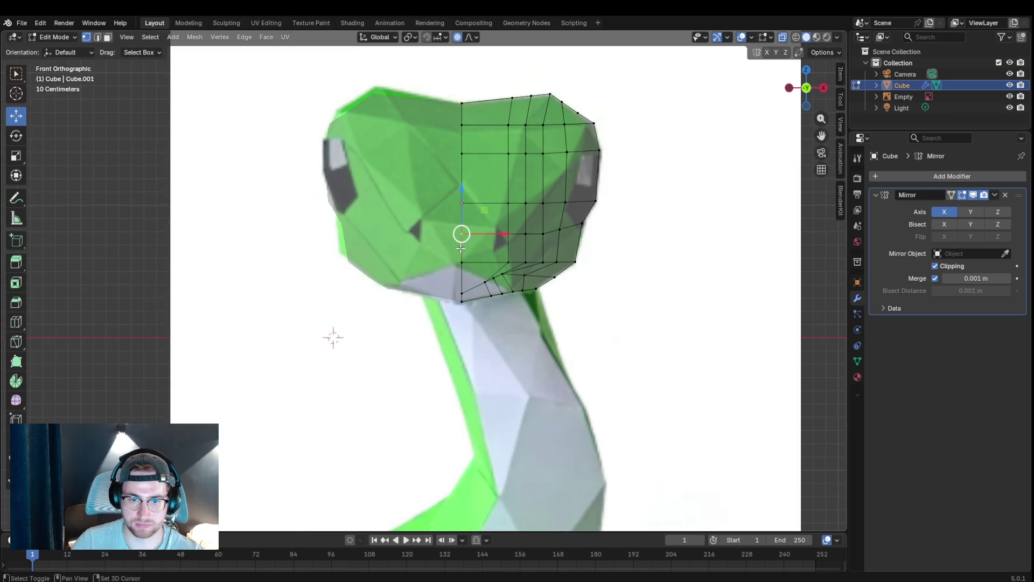
key(g)
right_click(465, 261)
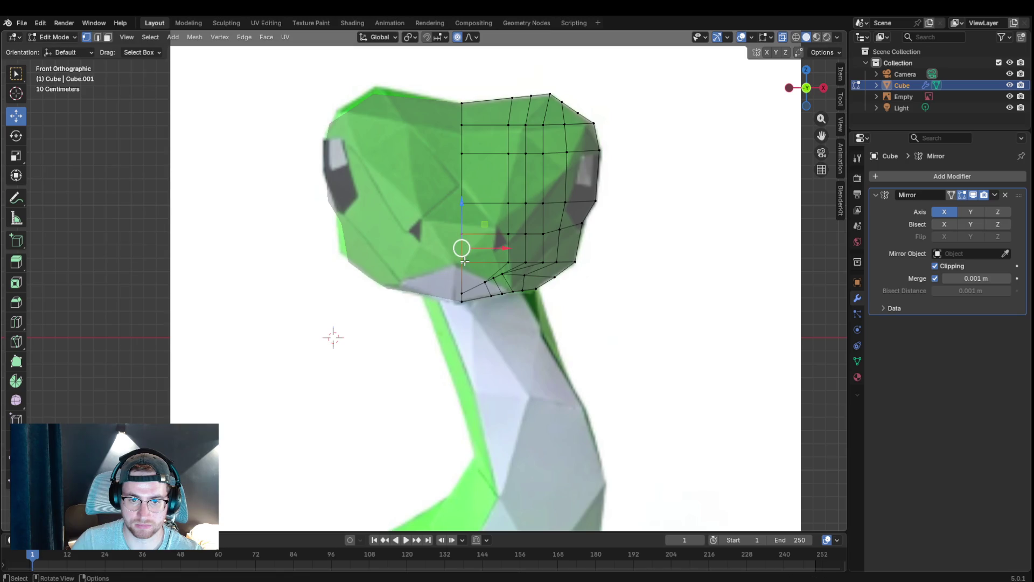
middle_drag(465, 260, 560, 261)
key(g)
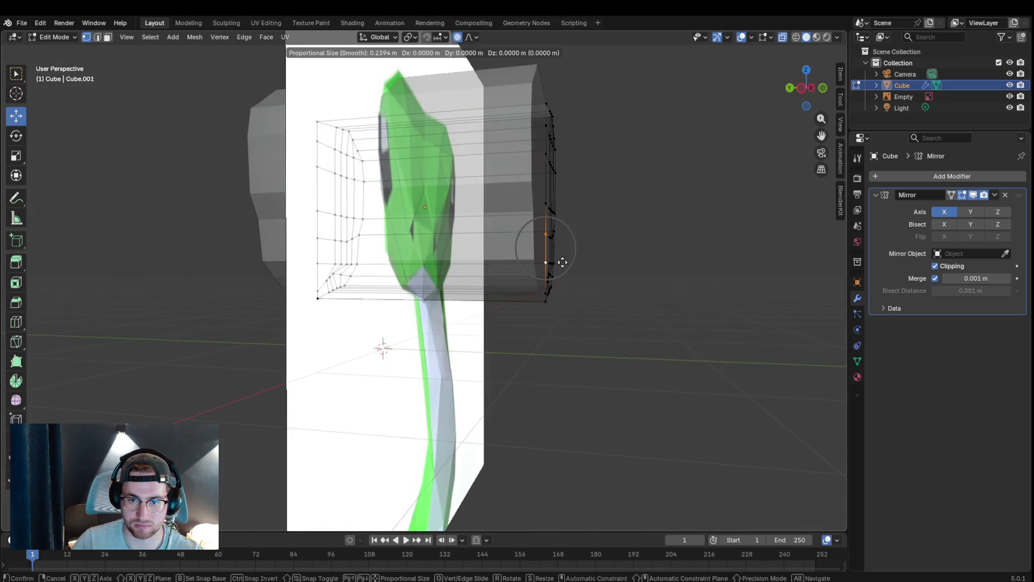
right_click(661, 261)
middle_drag(661, 261, 541, 130)
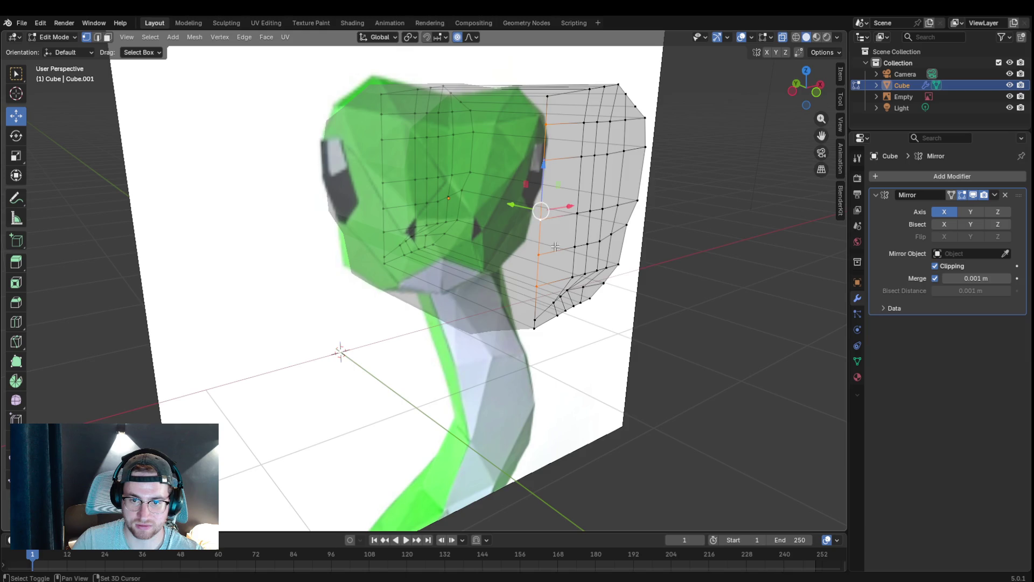
- After two cancelled tries, move the selected side vertices along Y with proportional falloff
key(g)
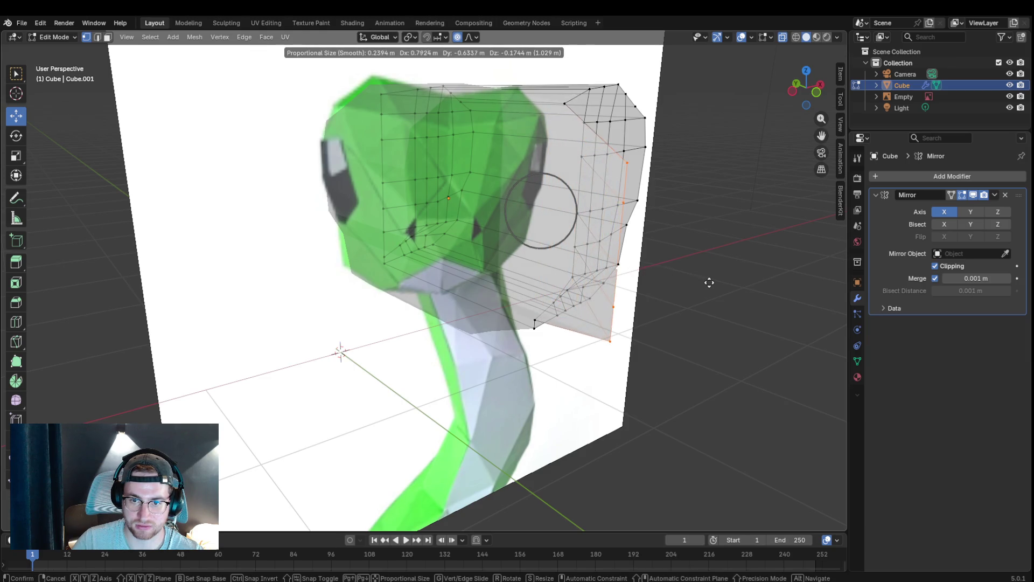
right_click(705, 280)
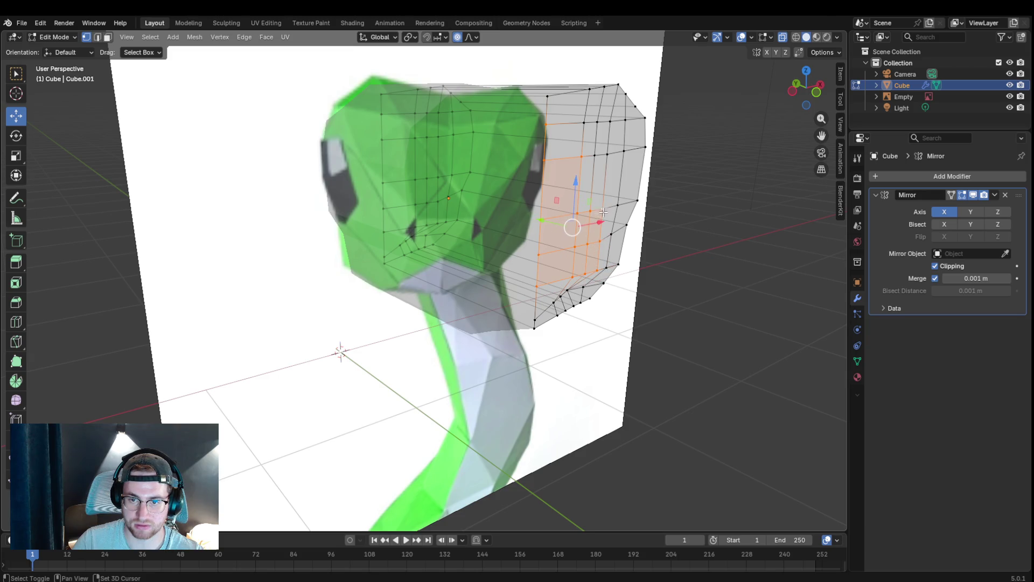
key(g)
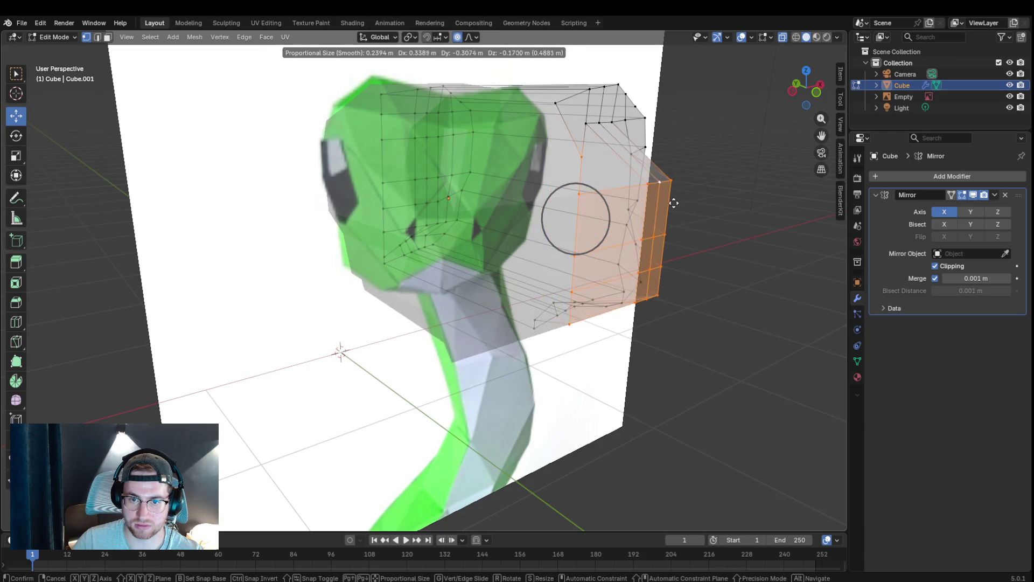
key(Escape)
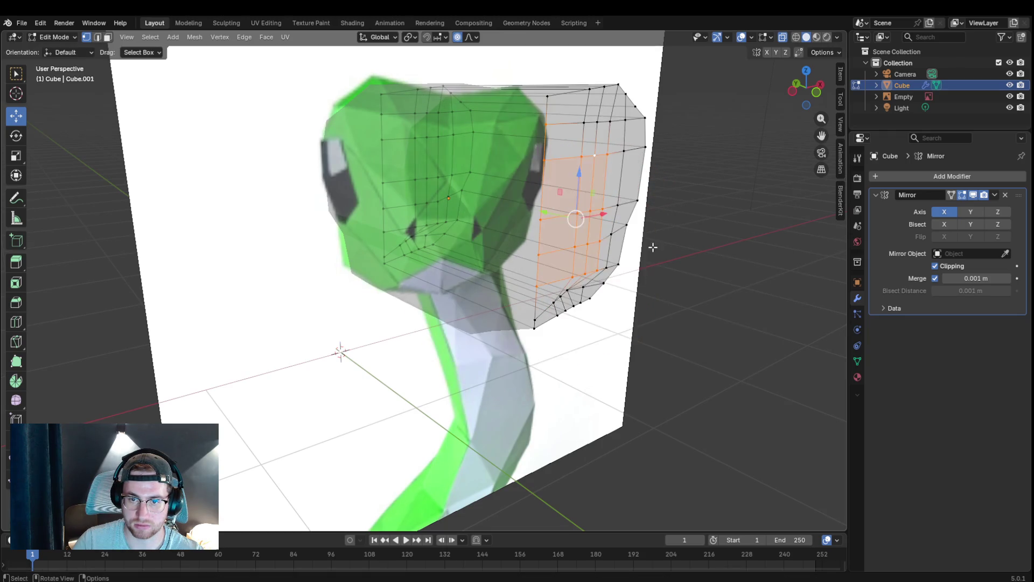
key(g)
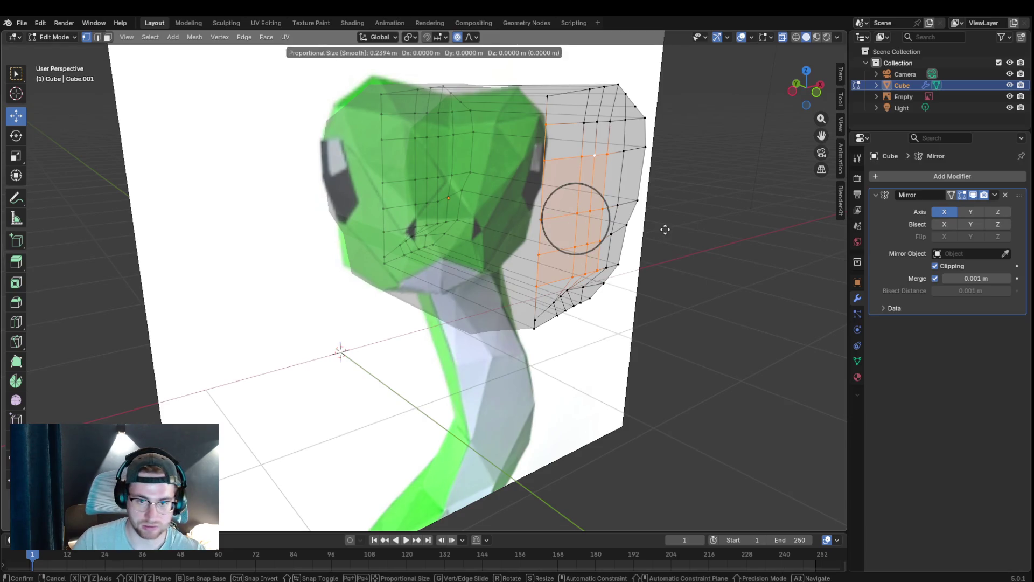
key(y)
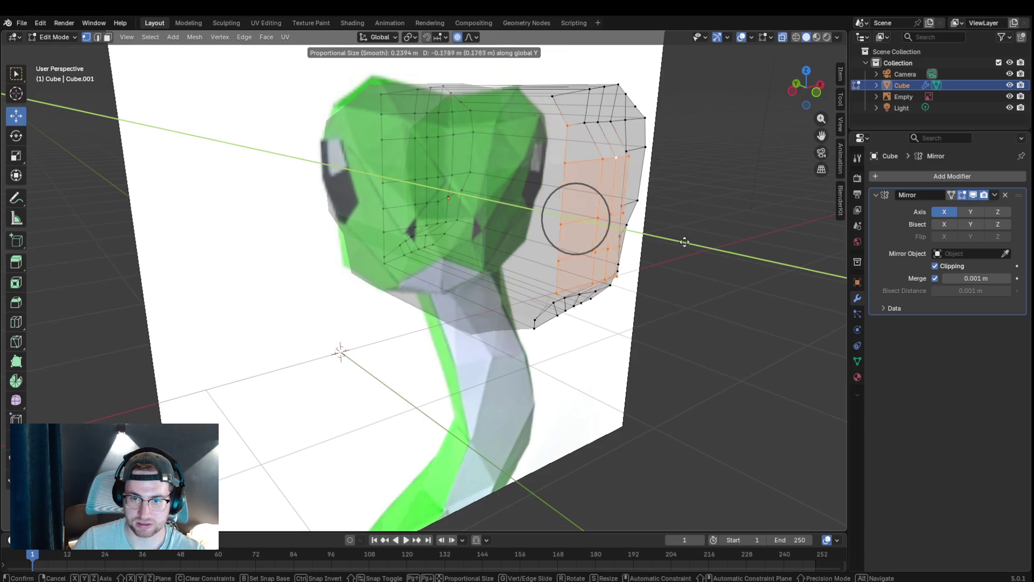
click(695, 275)
- Select a vertex at the head's upper back and begin a soft-falloff move on it
click(599, 229)
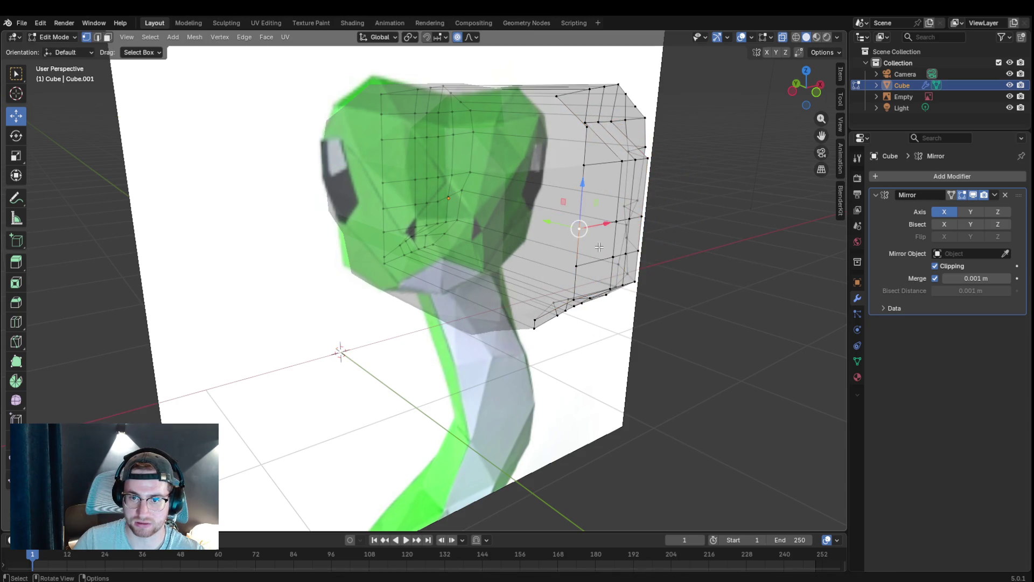
middle_drag(627, 199, 495, 235)
click(261, 198)
key(g)
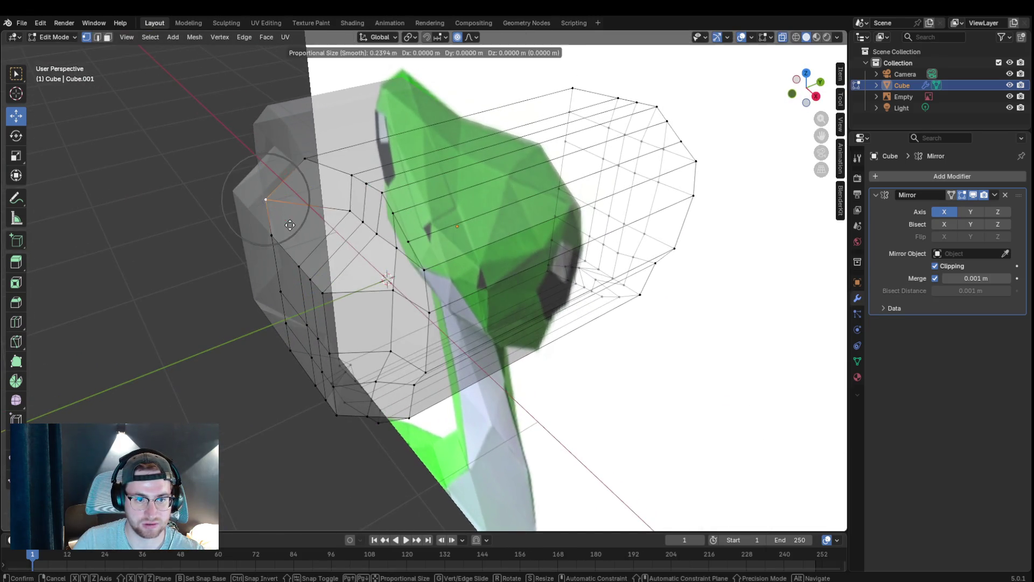
- Confirm the upper-back tweak, then pull a side face outward with proportional falloff
click(346, 214)
middle_drag(346, 215, 617, 180)
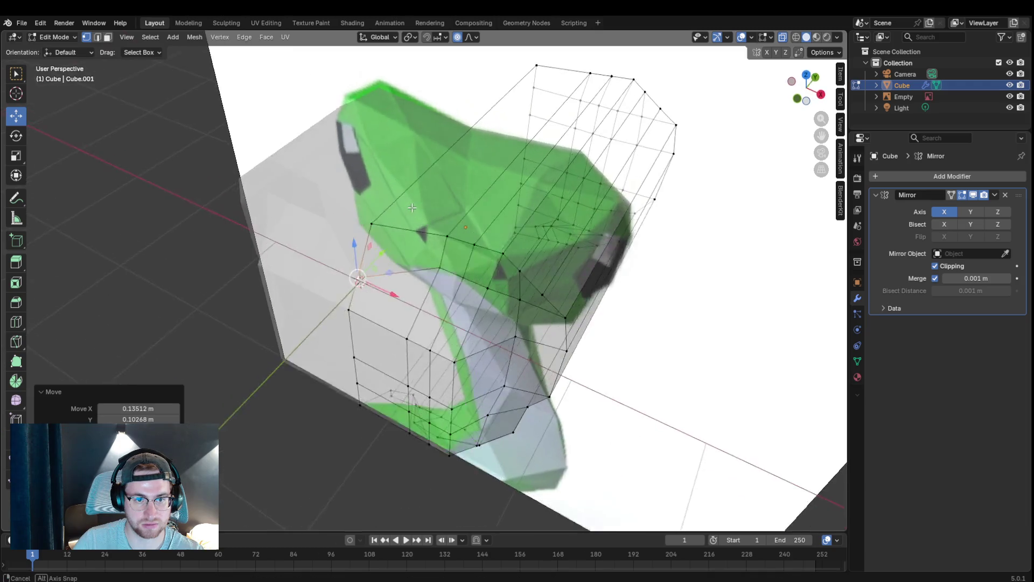
shift+click(604, 191)
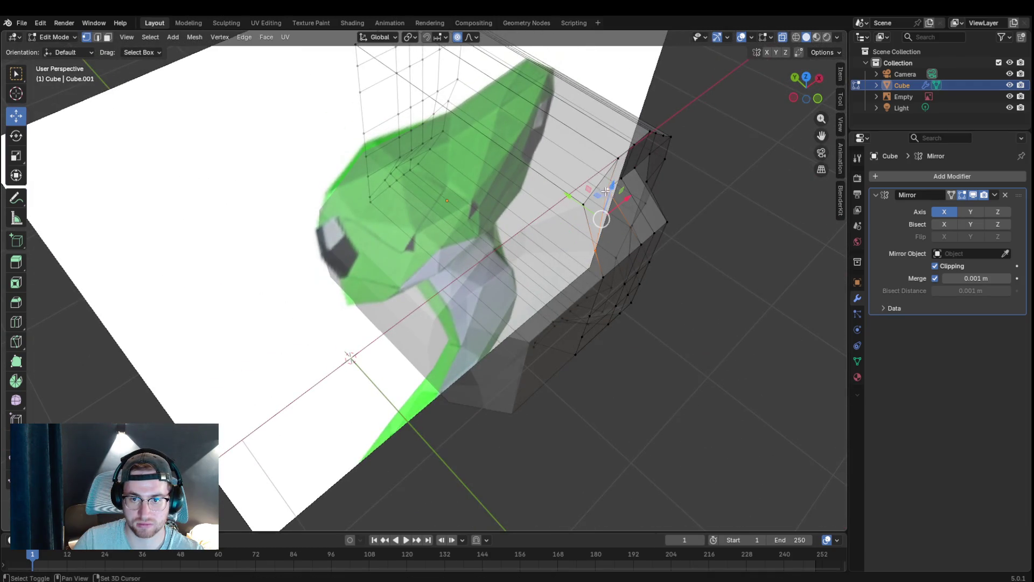
middle_drag(650, 159, 454, 225)
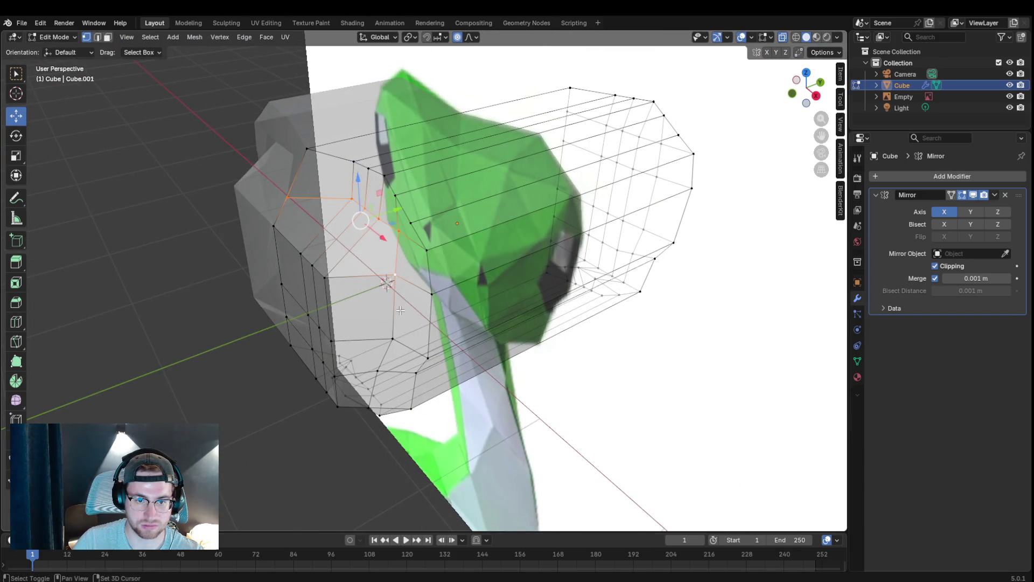
click(320, 280)
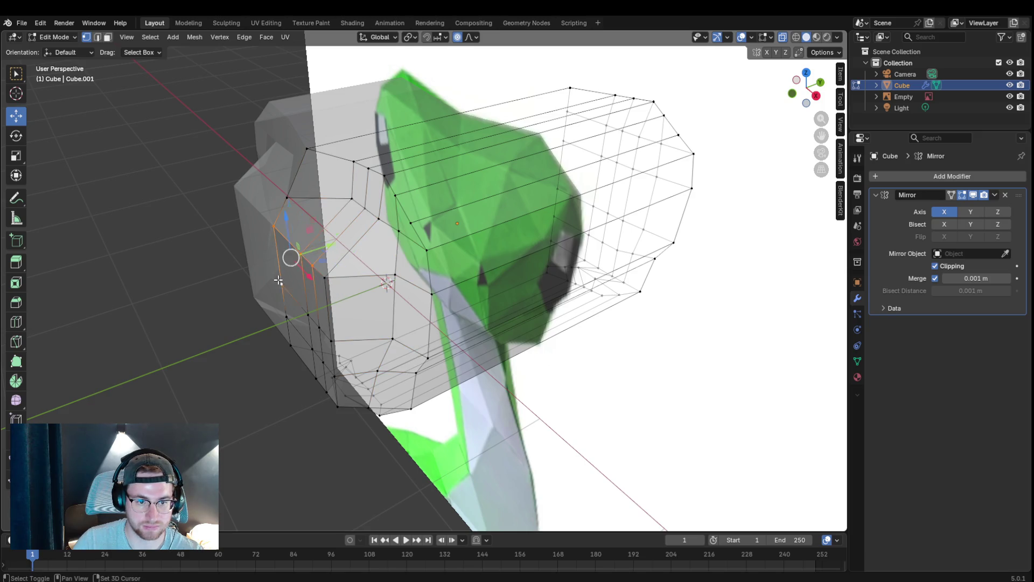
shift+click(305, 312)
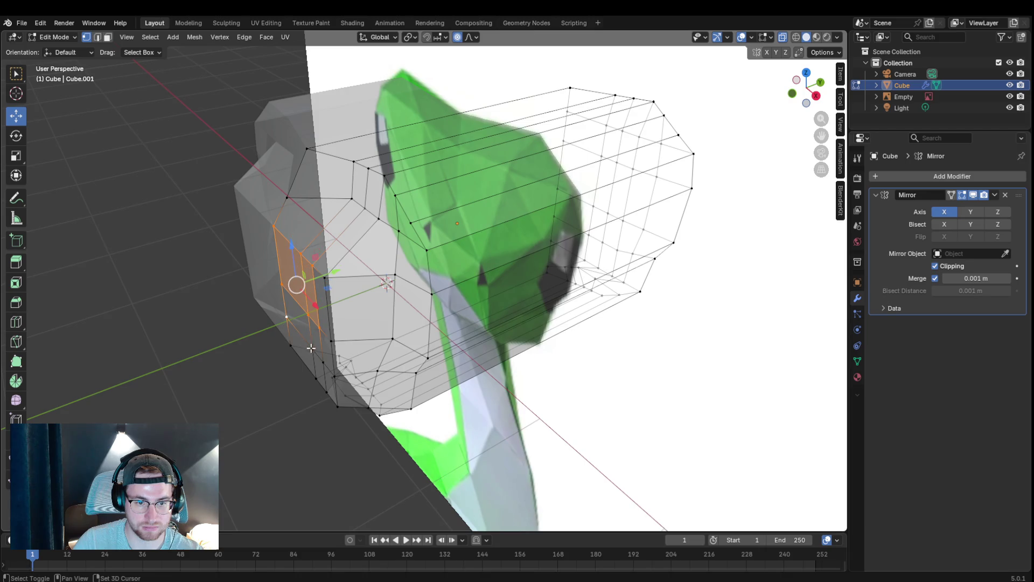
key(g)
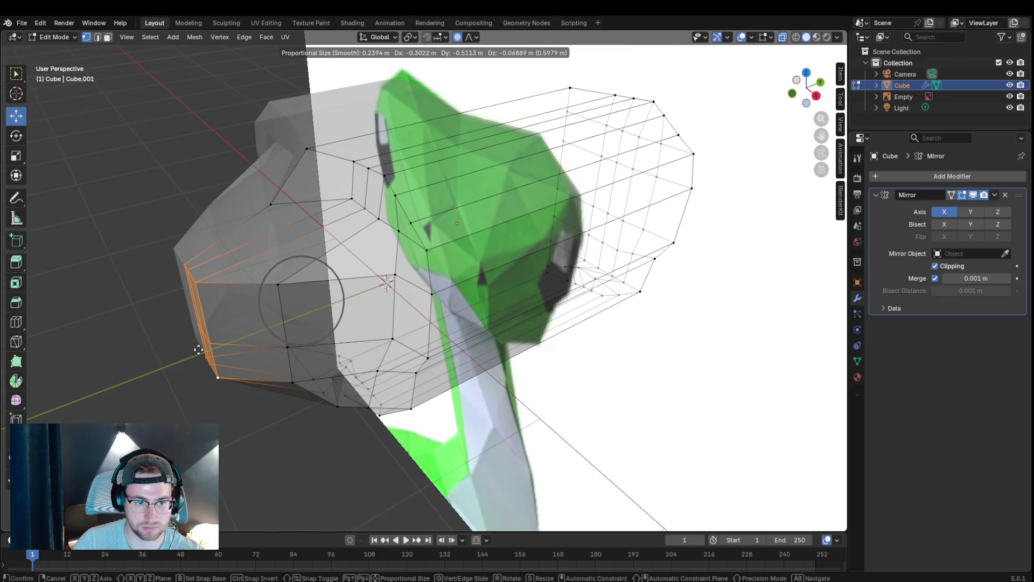
click(176, 360)
- Nudge chin and upper-back vertices with falloff, then show the head mesh solid instead of X-ray
mouse_move(177, 360)
middle_down()
mouse_move(476, 315)
mouse_move(437, 270)
mouse_move(441, 278)
middle_up()
click(492, 301)
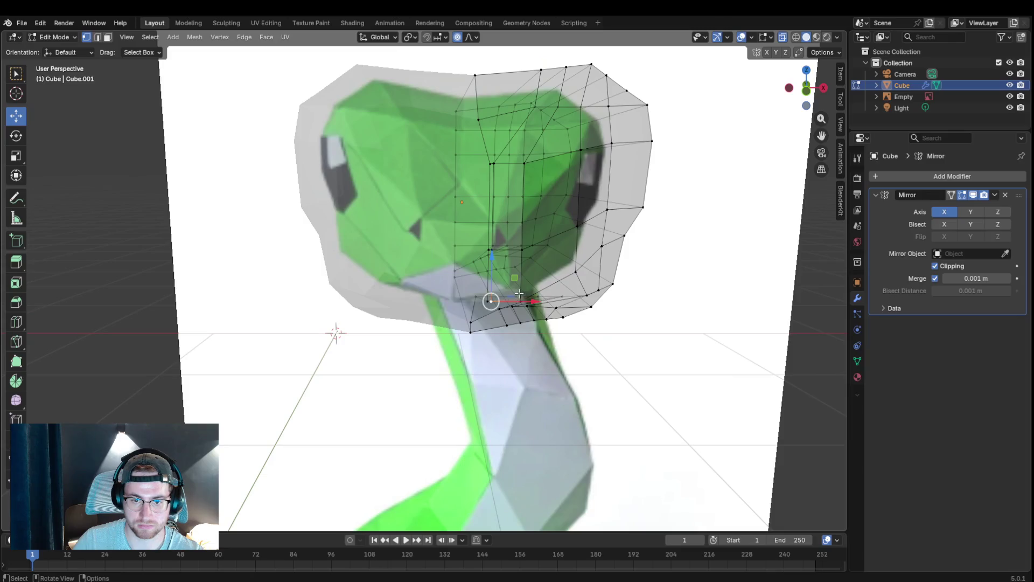
mouse_move(527, 298)
middle_down()
mouse_move(280, 207)
mouse_move(322, 205)
middle_up()
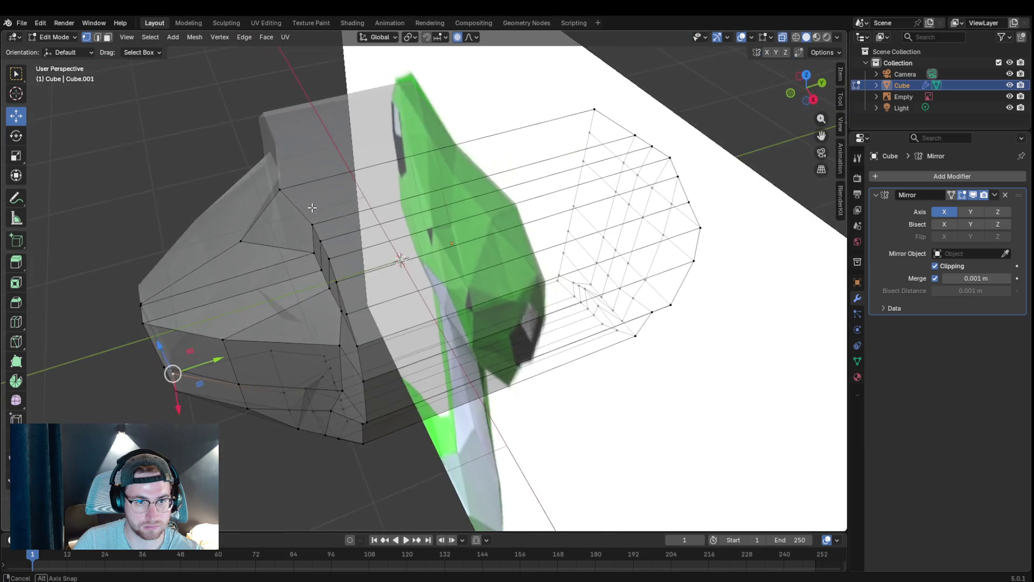
click(293, 198)
key(g)
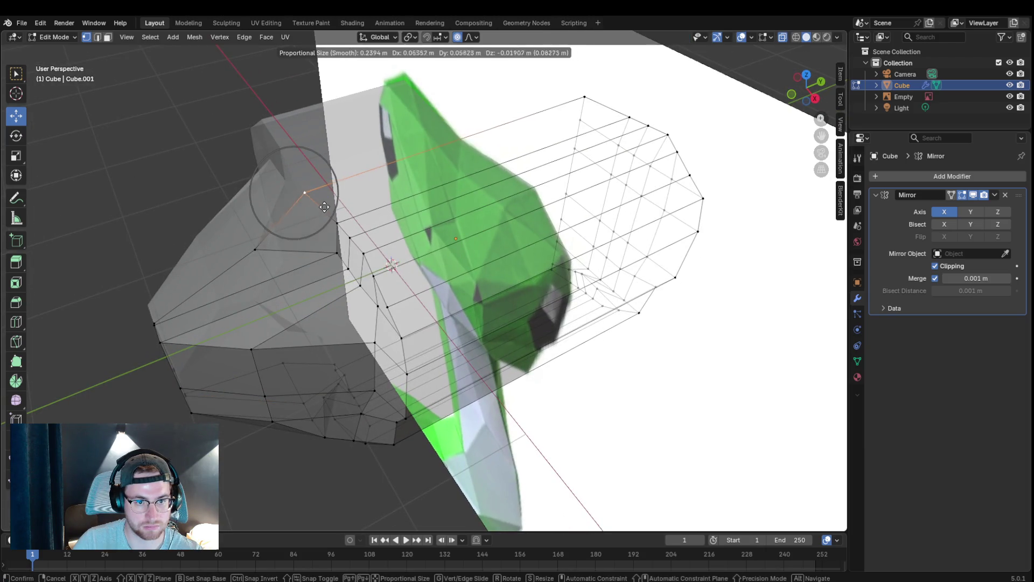
click(341, 218)
mouse_move(340, 218)
middle_down()
mouse_move(419, 170)
mouse_move(418, 181)
middle_up()
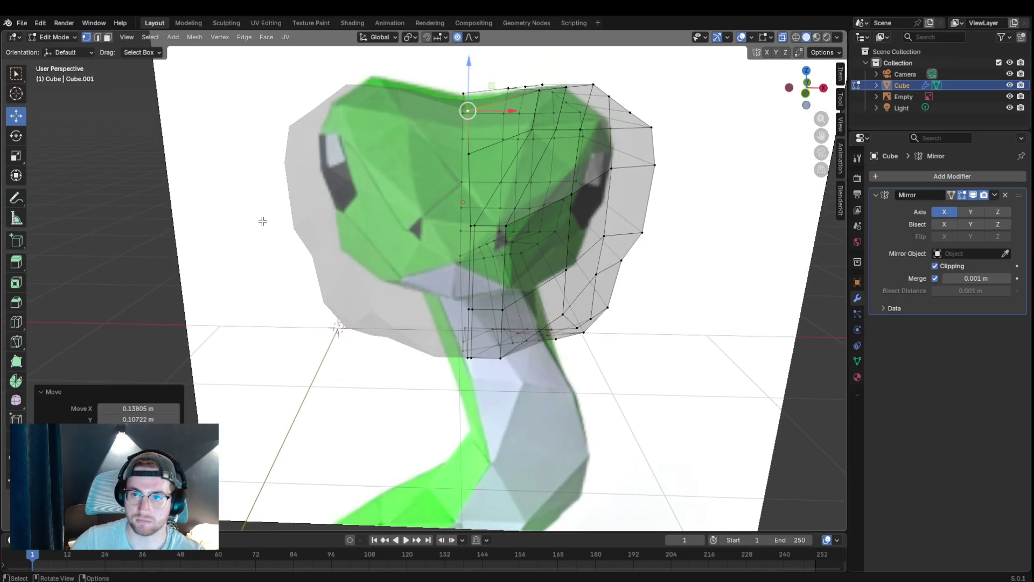
click(782, 36)
- Shift top-edge and right-side vertices with falloff to give the snout a more angular ridge
mouse_move(727, 202)
middle_down()
mouse_move(520, 184)
mouse_move(355, 326)
middle_up()
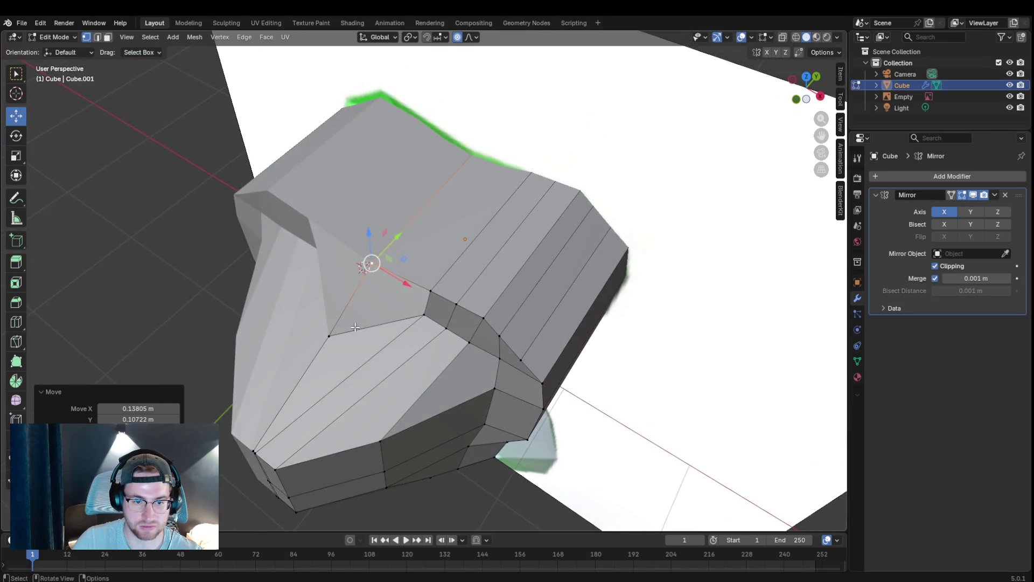
key(g)
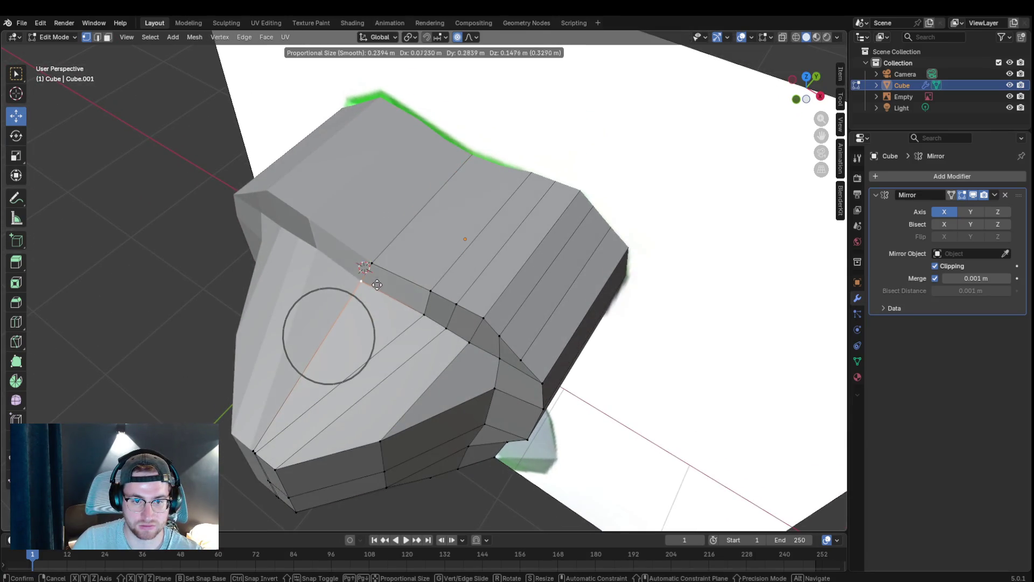
click(377, 285)
mouse_move(376, 286)
middle_down()
mouse_move(466, 281)
mouse_move(377, 295)
mouse_move(301, 167)
middle_up()
click(301, 166)
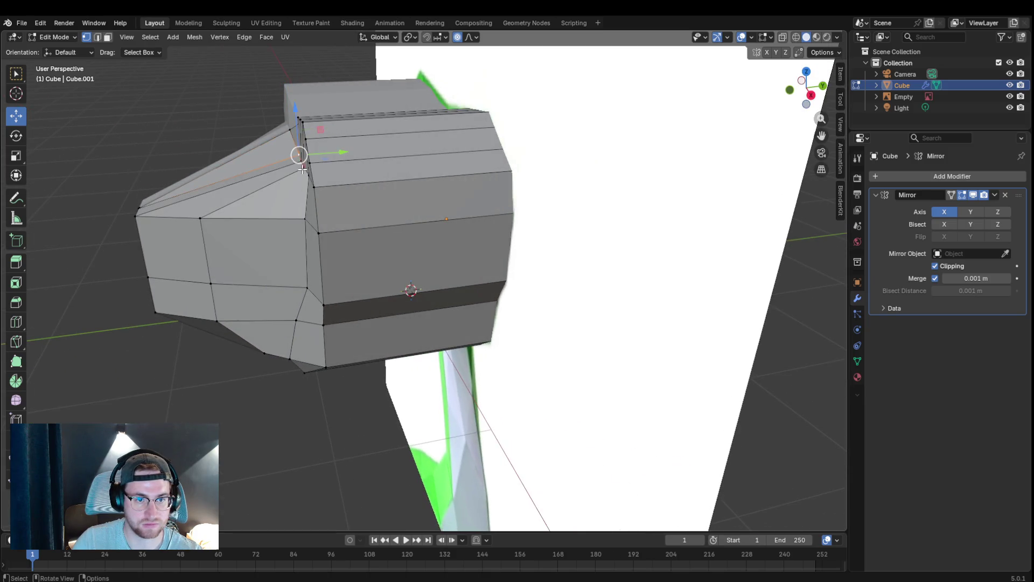
key(g)
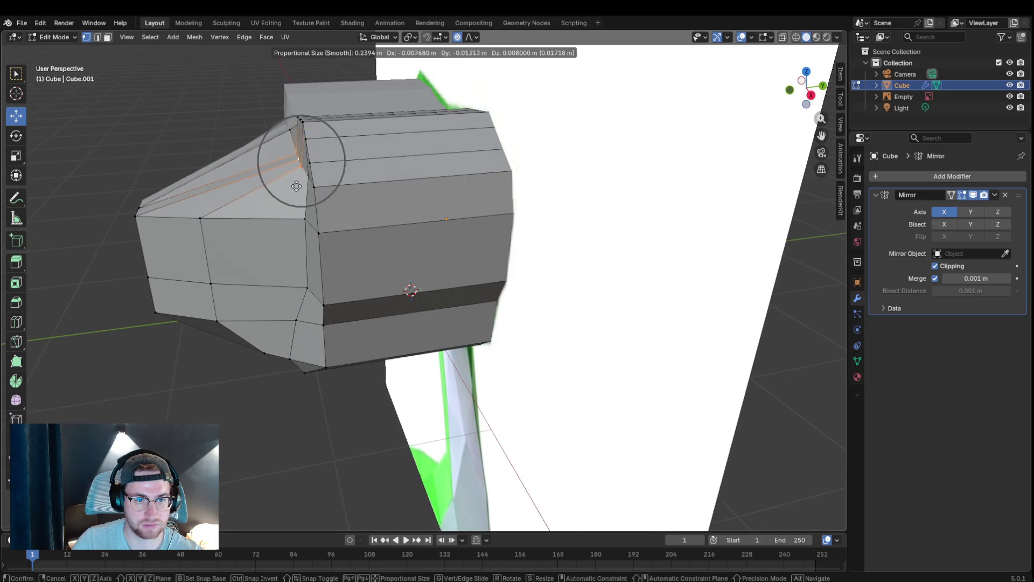
click(284, 168)
middle_drag(283, 169, 574, 120)
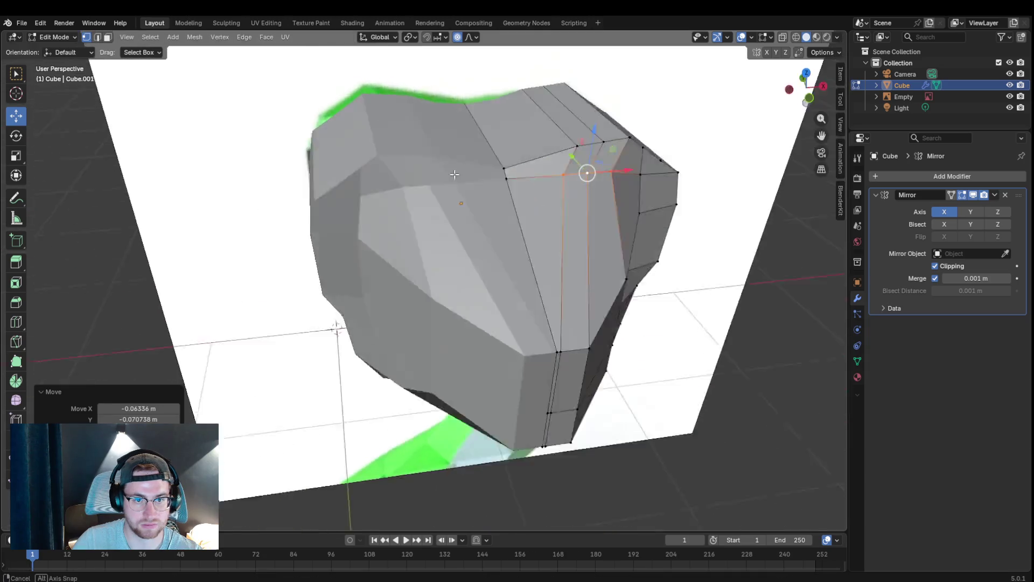
key(g)
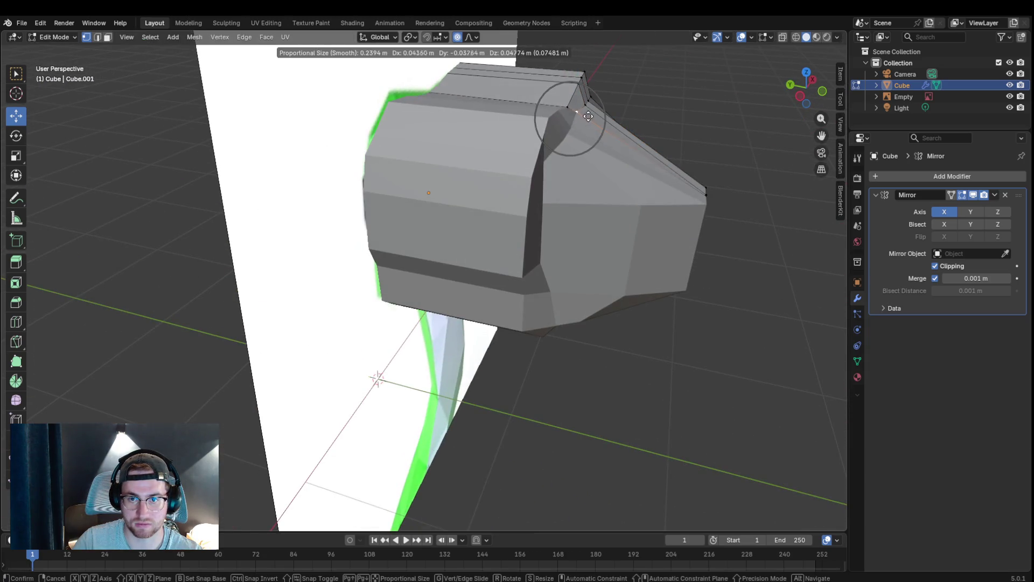
click(593, 112)
mouse_move(582, 108)
middle_down()
mouse_move(495, 106)
mouse_move(677, 188)
middle_up()
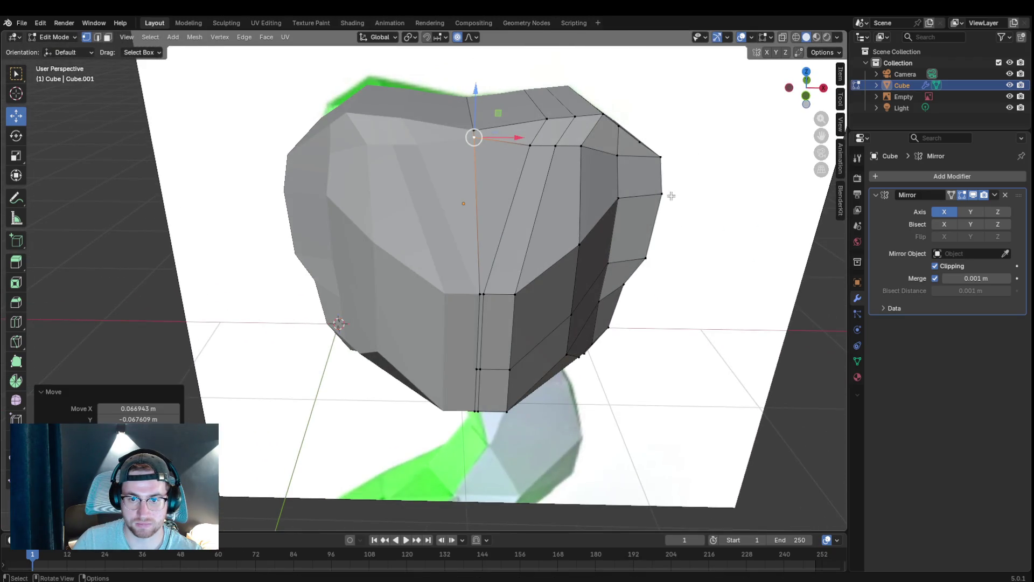
click(594, 237)
key(g)
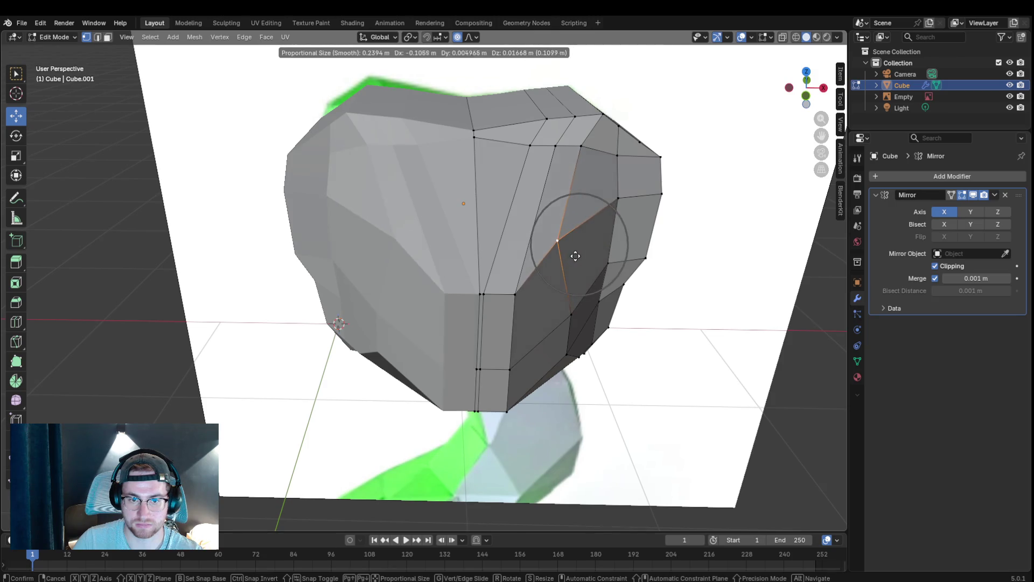
click(602, 263)
- Try an extra edge loop around the head, undo it, and inspect the head from below
middle_drag(602, 263, 368, 187)
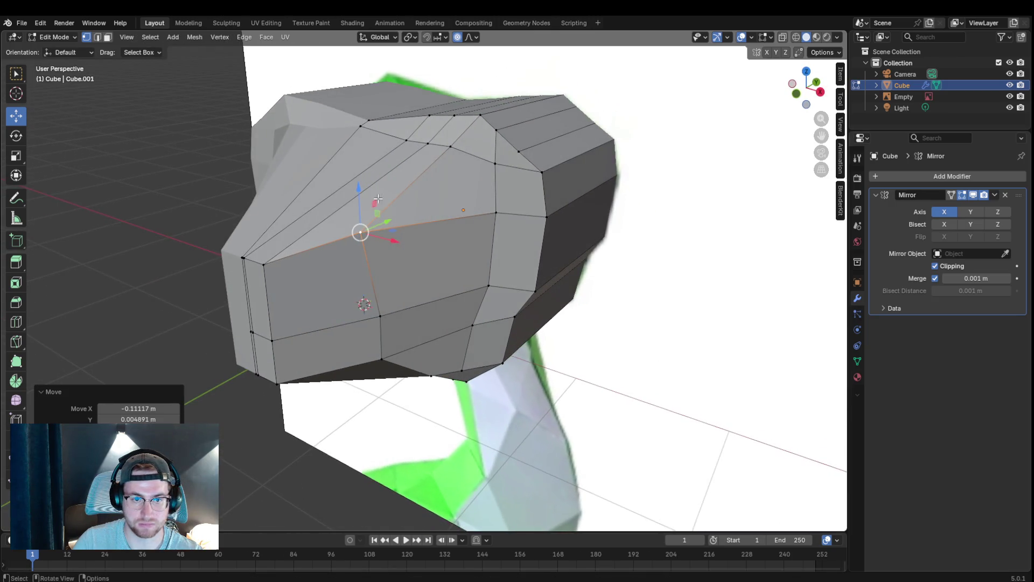
key(ctrl+r)
click(368, 186)
right_click(353, 179)
key(ctrl+z)
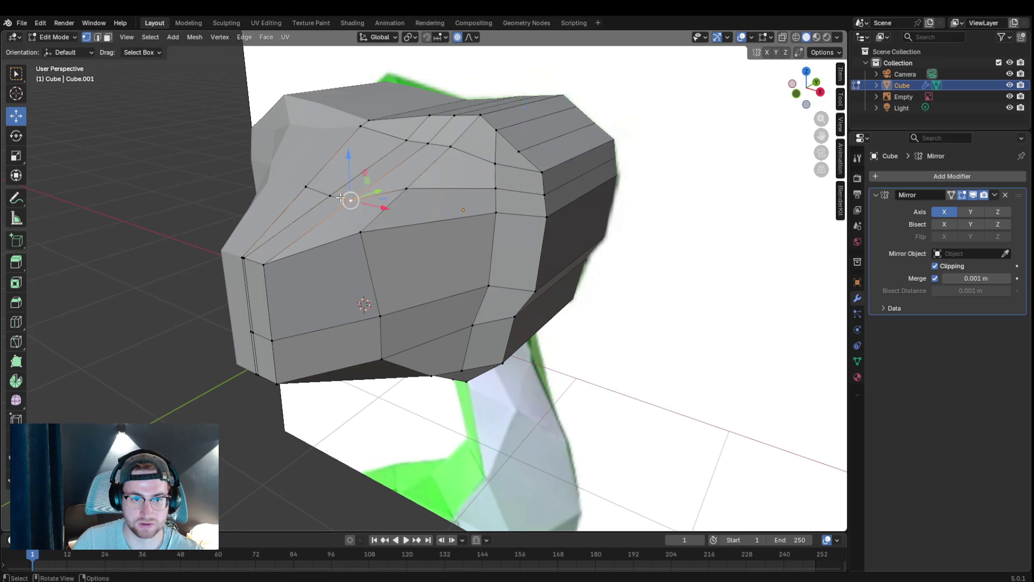
mouse_move(355, 203)
middle_down()
mouse_move(545, 195)
mouse_move(391, 198)
middle_up()
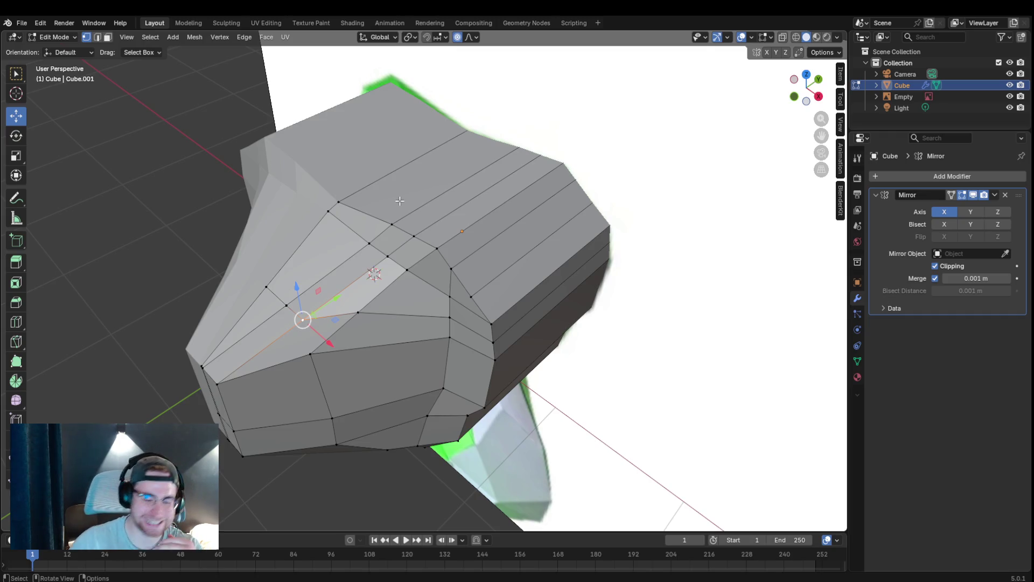
mouse_move(558, 267)
middle_down()
mouse_move(580, 164)
mouse_move(572, 149)
middle_up()
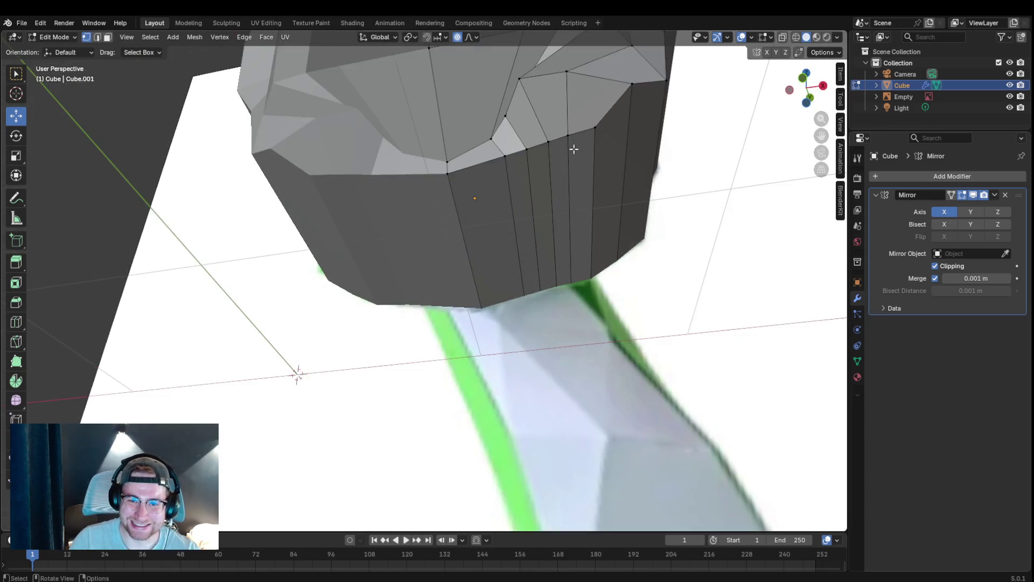
- Push/pull the selection from the context menu, then reposition underside vertices with soft falloff
right_click(820, 138)
click(808, 201)
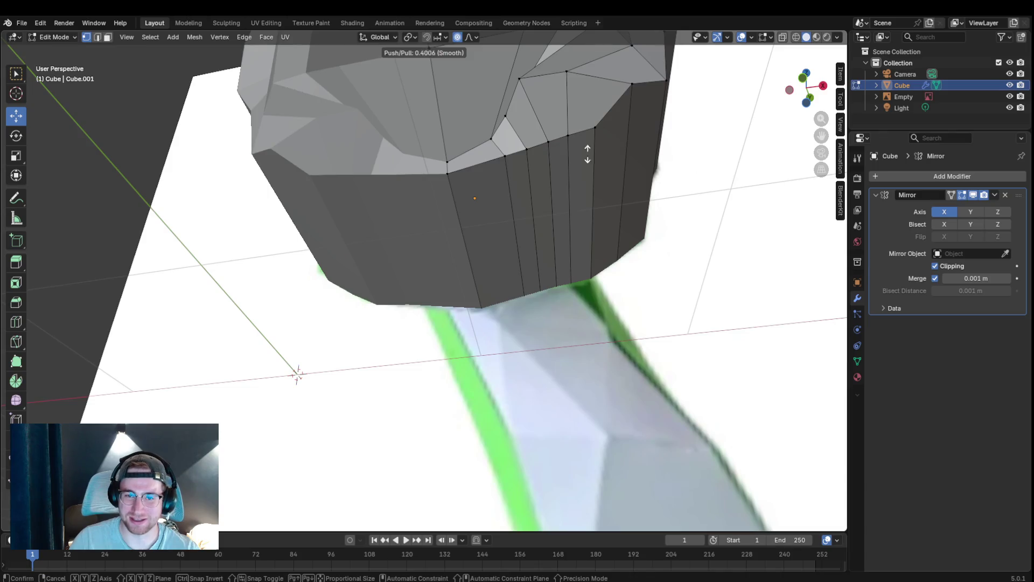
click(812, 137)
middle_drag(297, 374, 444, 245)
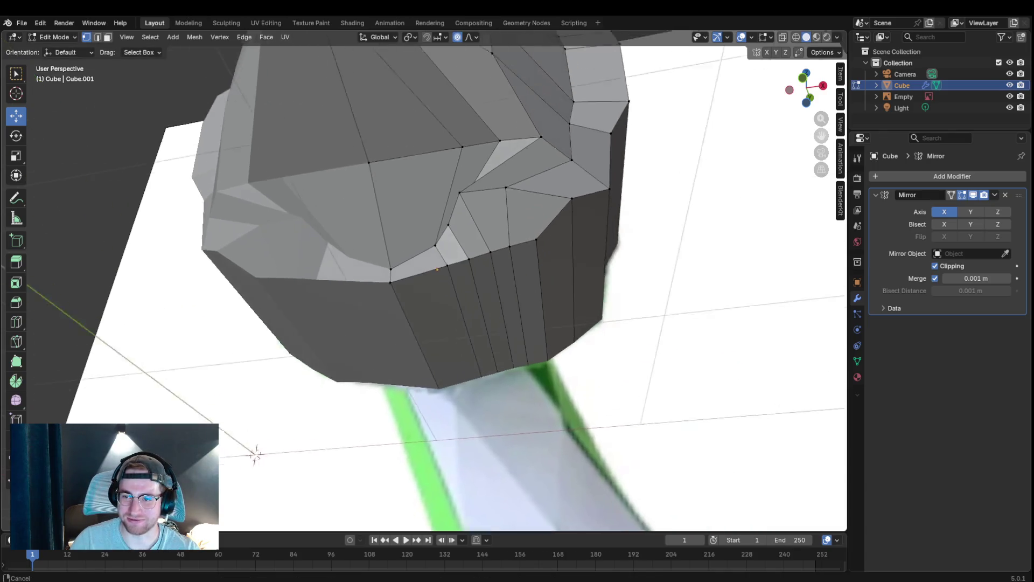
key(g)
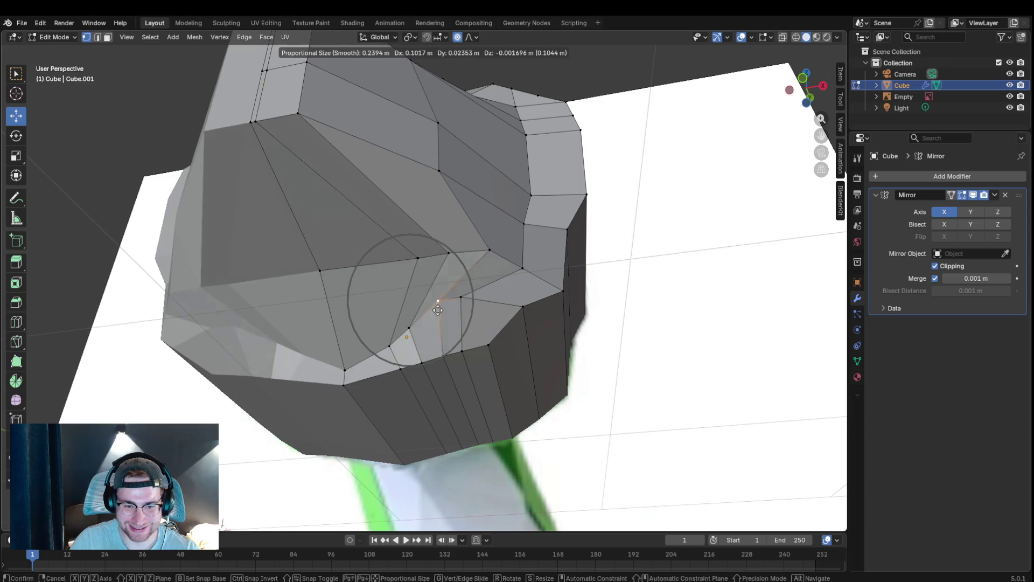
click(450, 306)
middle_drag(450, 300, 411, 320)
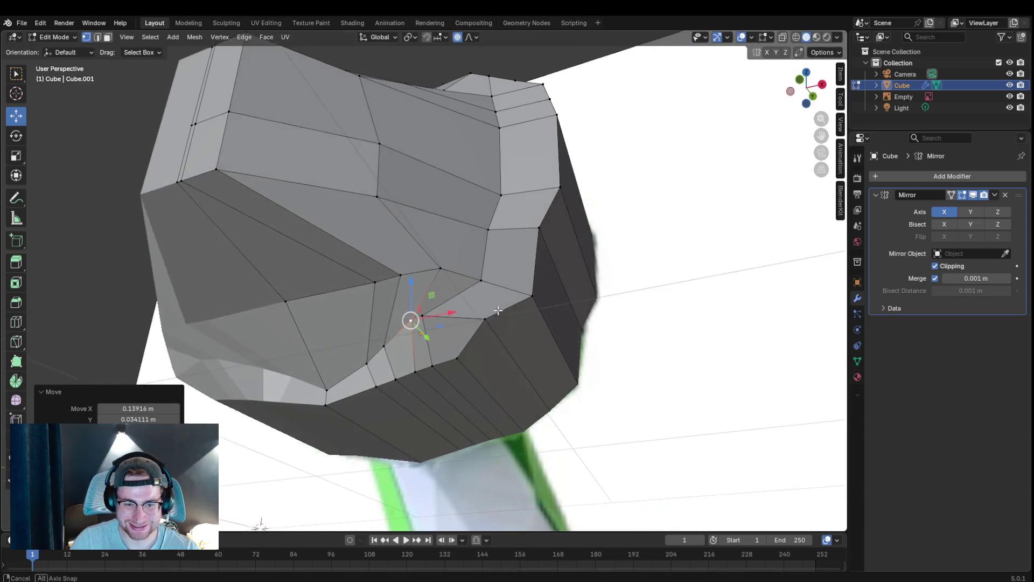
click(378, 280)
key(g)
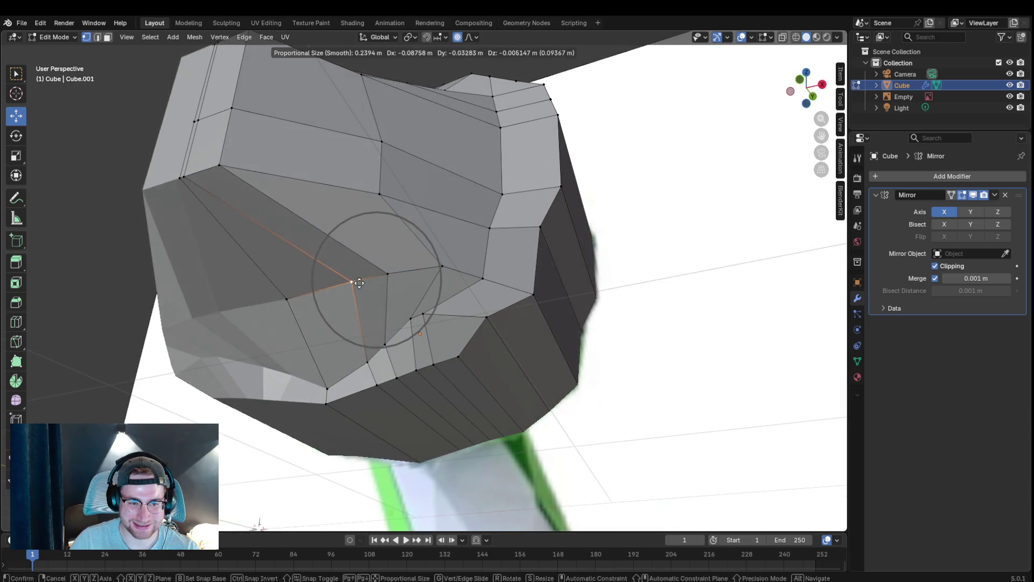
click(327, 285)
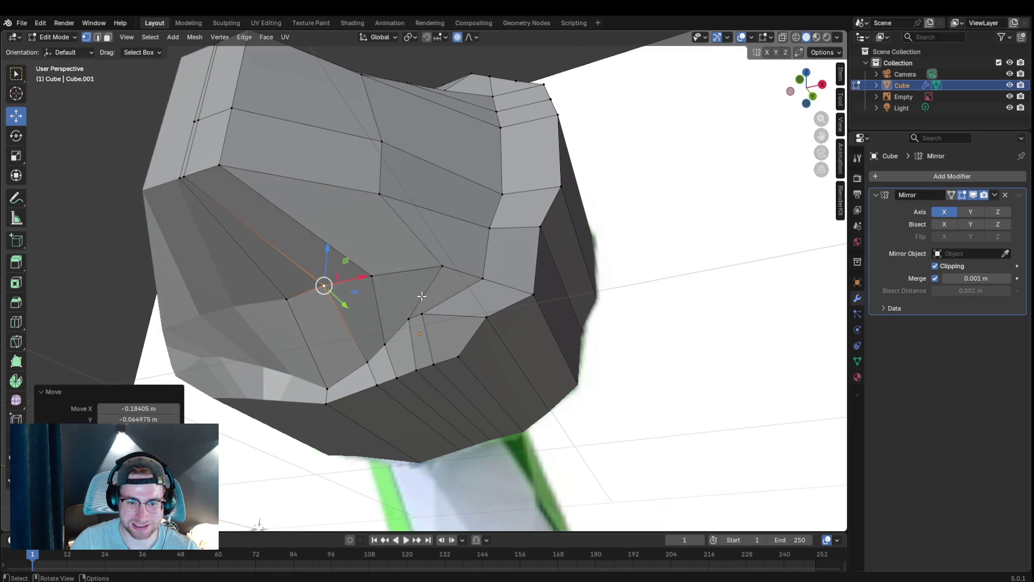
click(443, 265)
key(g)
click(415, 284)
- Drag lower jaw vertices down and left with falloff, orbiting to check the smoother contour
mouse_move(415, 284)
middle_down()
mouse_move(528, 321)
mouse_move(404, 333)
middle_up()
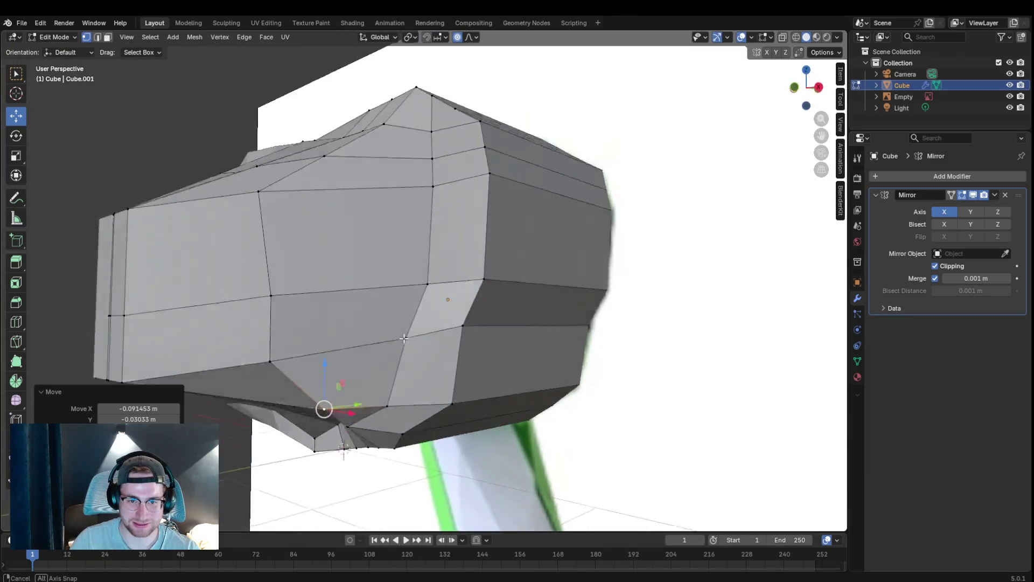
mouse_move(403, 332)
middle_down()
mouse_move(402, 398)
mouse_move(614, 282)
middle_up()
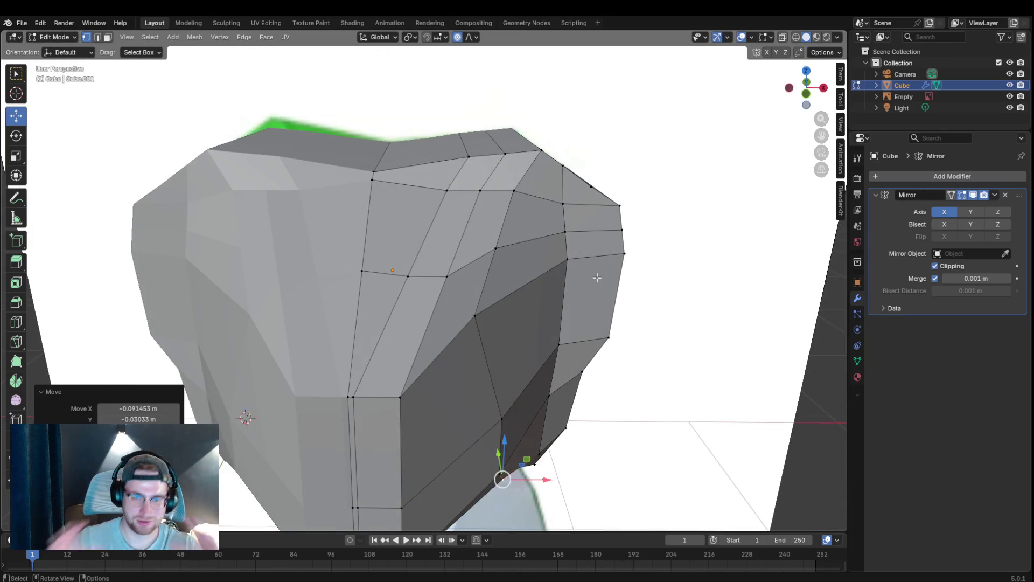
mouse_move(597, 277)
middle_down()
mouse_move(604, 217)
mouse_move(345, 329)
middle_up()
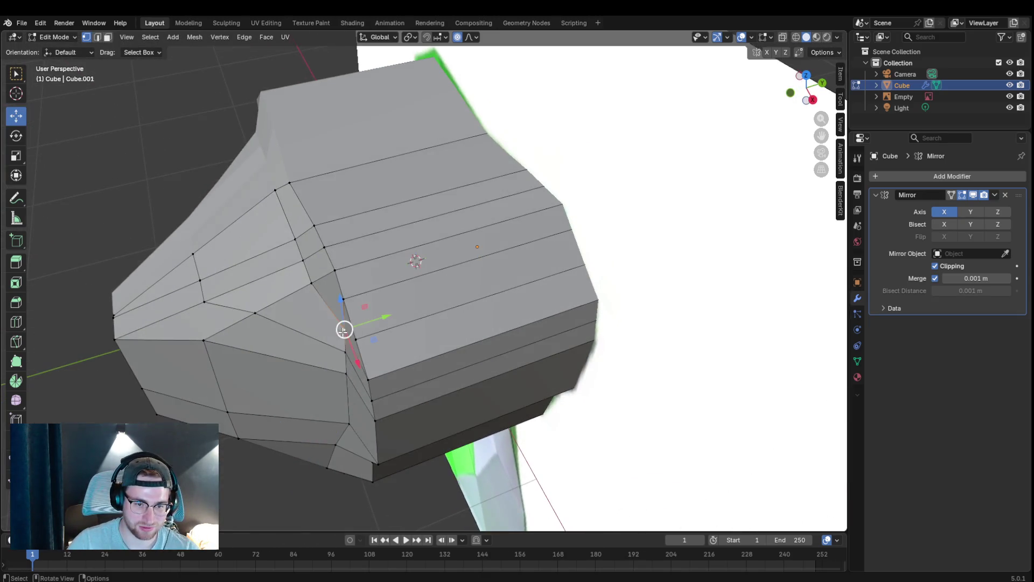
drag(345, 329, 337, 368)
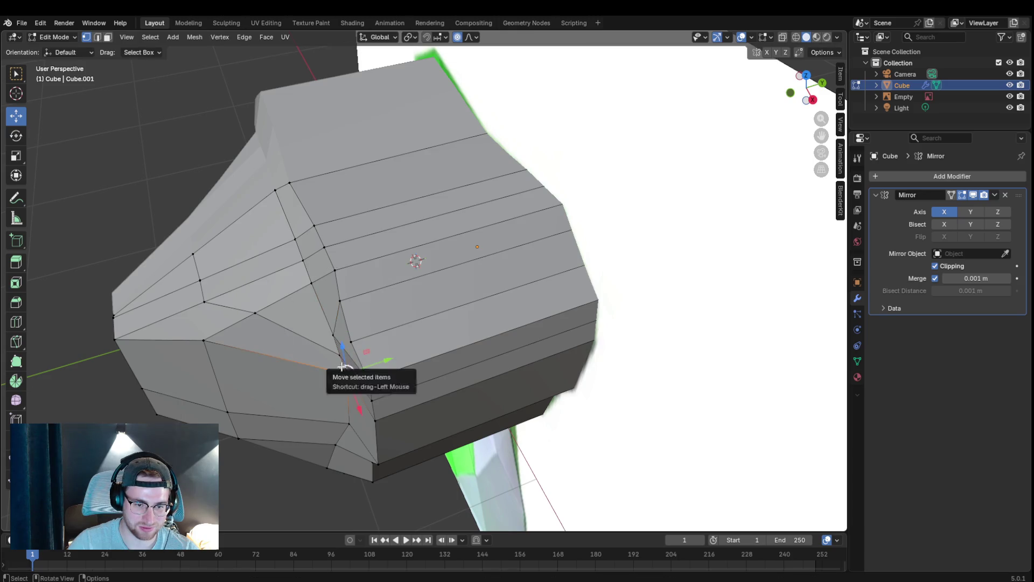
drag(340, 362, 346, 427)
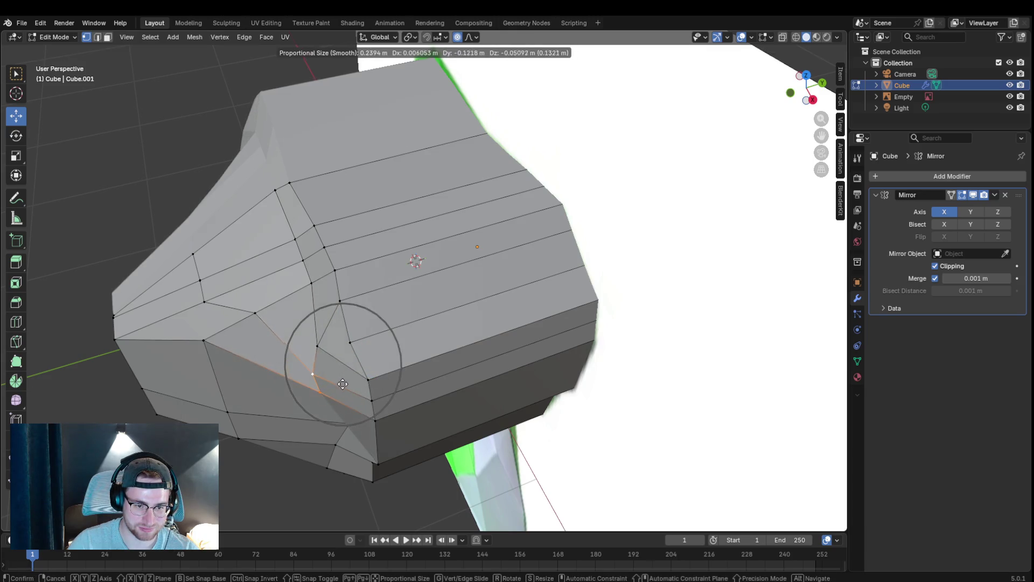
middle_drag(346, 427, 351, 419)
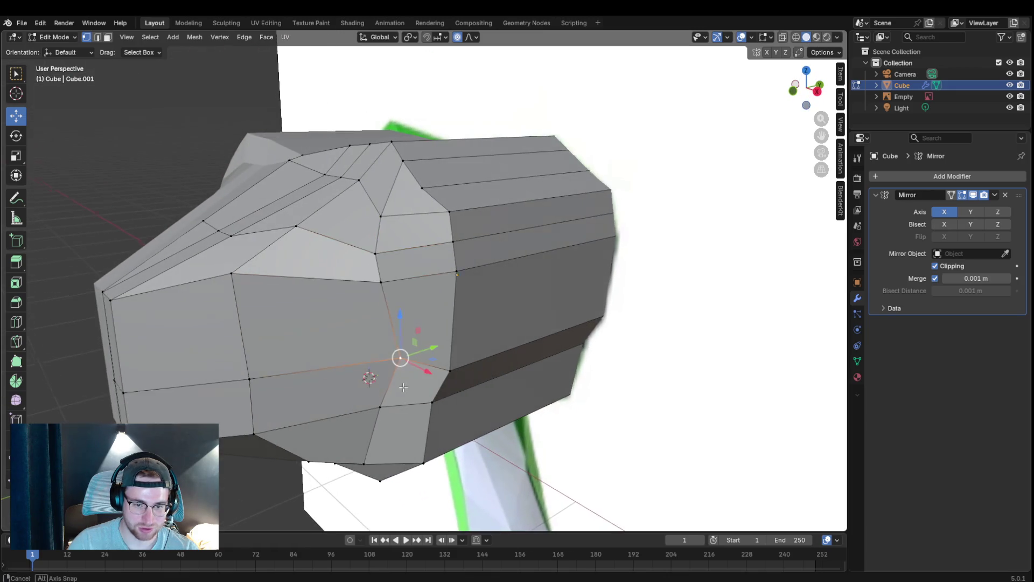
drag(350, 418, 342, 422)
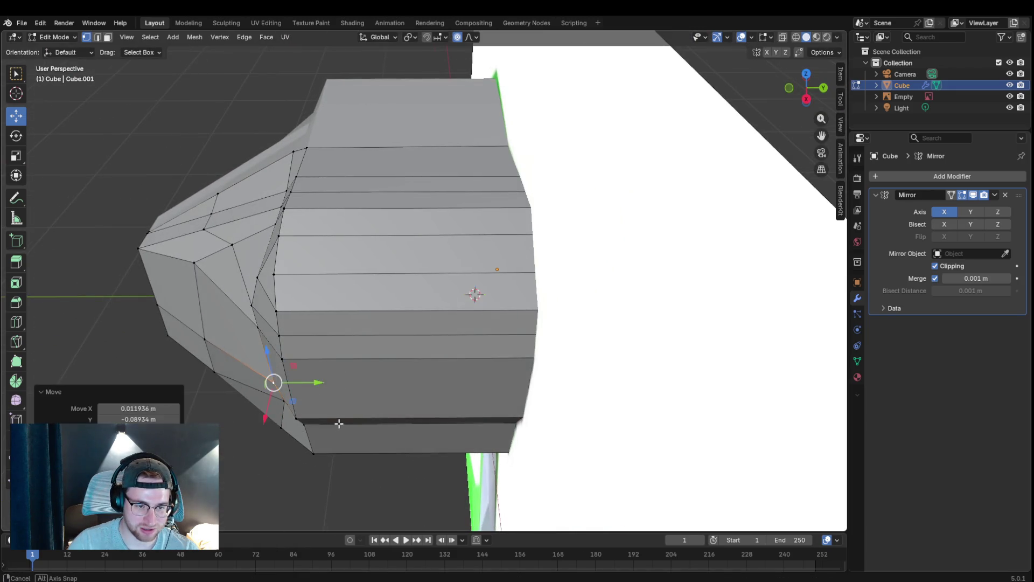
middle_drag(342, 422, 352, 405)
drag(308, 410, 304, 423)
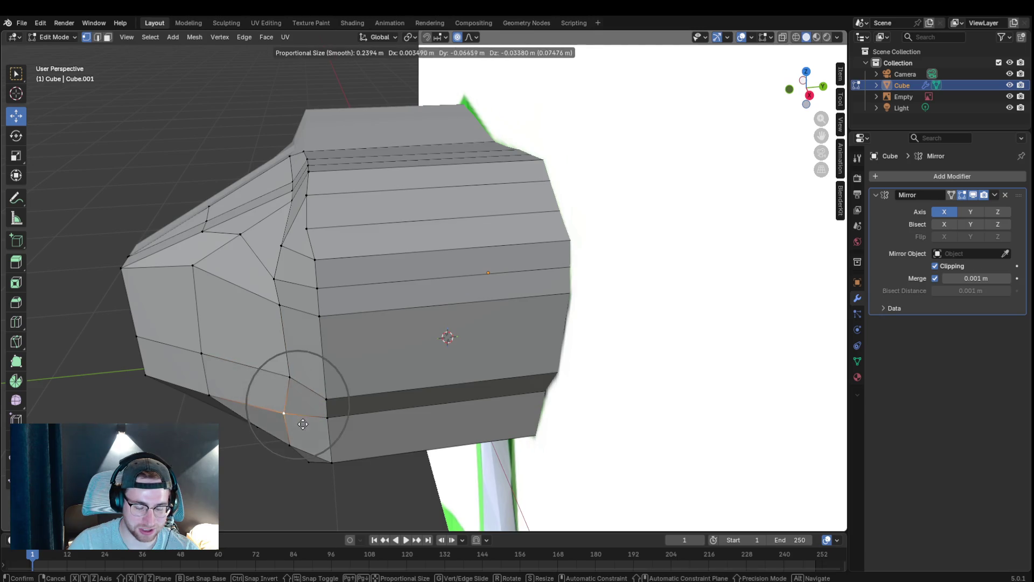
mouse_move(370, 420)
middle_down()
mouse_move(480, 403)
mouse_move(497, 375)
mouse_move(288, 369)
mouse_move(289, 408)
middle_up()
mouse_move(288, 409)
mouse_down()
mouse_move(300, 411)
mouse_move(286, 411)
mouse_up()
mouse_move(287, 411)
middle_down()
mouse_move(282, 385)
mouse_move(351, 415)
middle_up()
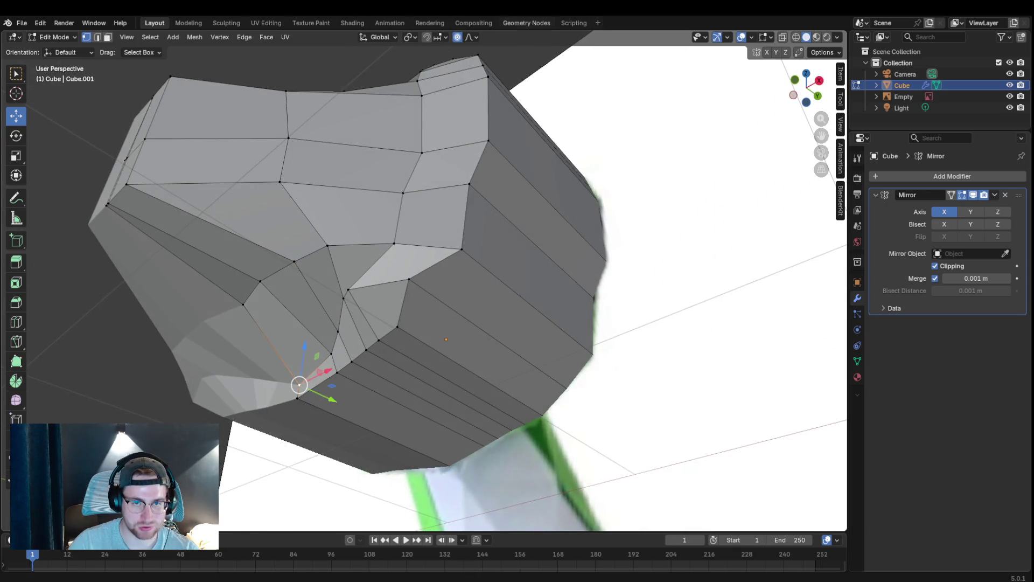
- Turn off proportional editing and nudge a single jaw-corner vertex to sharpen the crease
click(457, 37)
middle_drag(452, 243, 340, 258)
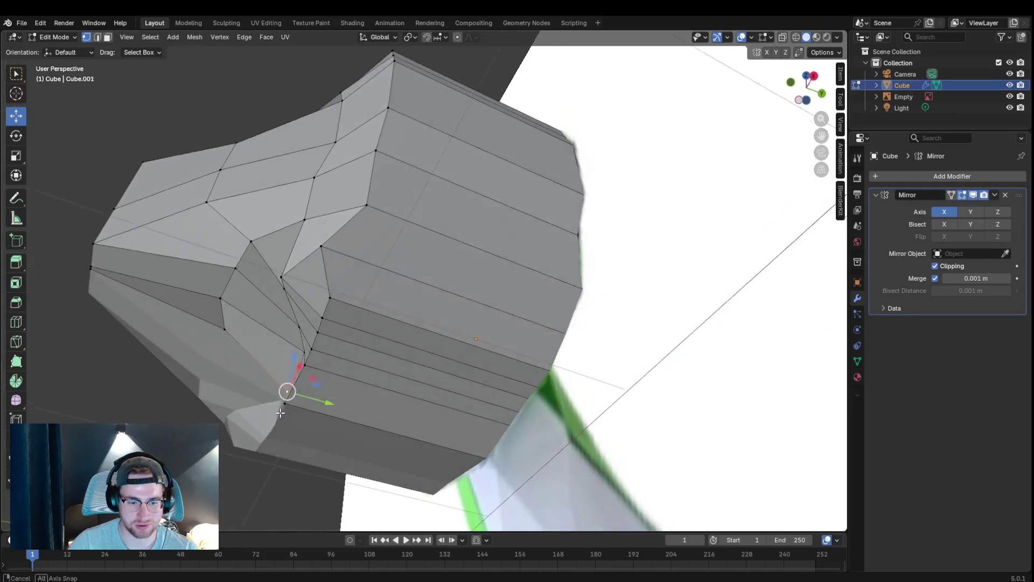
mouse_move(286, 414)
mouse_down()
mouse_move(308, 423)
mouse_move(337, 404)
mouse_up()
middle_drag(337, 404, 471, 422)
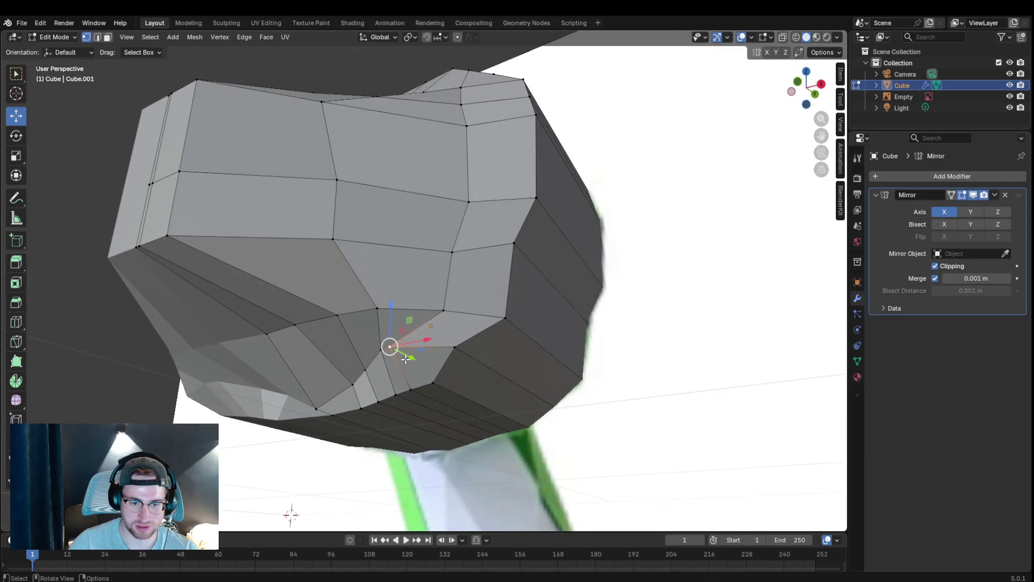
- Reposition vertices under the head, on its side and on its top to refine the shape
key(g)
click(431, 356)
mouse_move(484, 358)
middle_down()
mouse_move(483, 387)
mouse_move(564, 417)
mouse_move(484, 377)
middle_up()
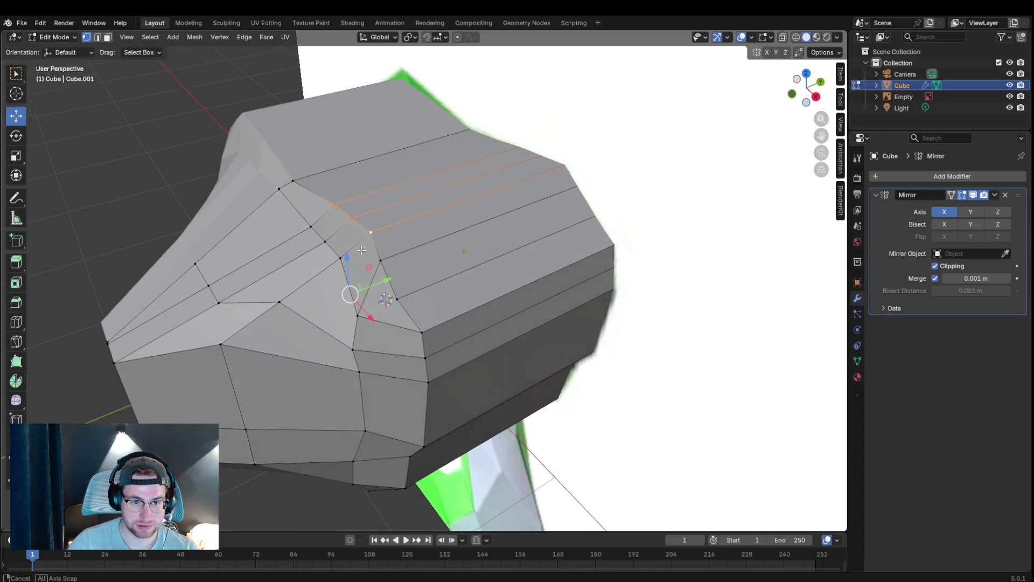
middle_drag(389, 237, 322, 229)
key(g)
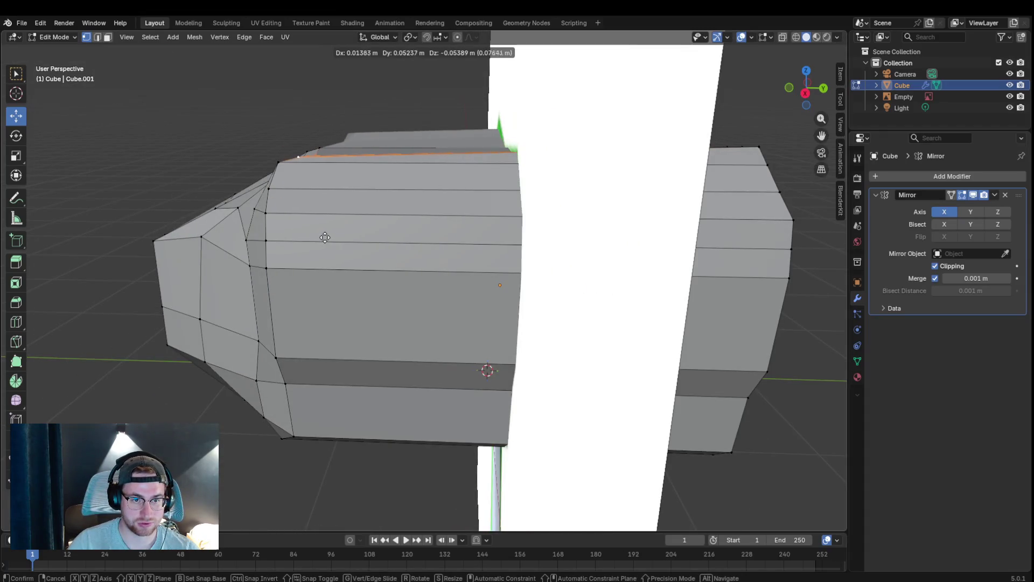
click(322, 235)
mouse_move(300, 229)
middle_down()
mouse_move(432, 240)
mouse_move(555, 224)
mouse_move(578, 209)
mouse_move(465, 158)
middle_up()
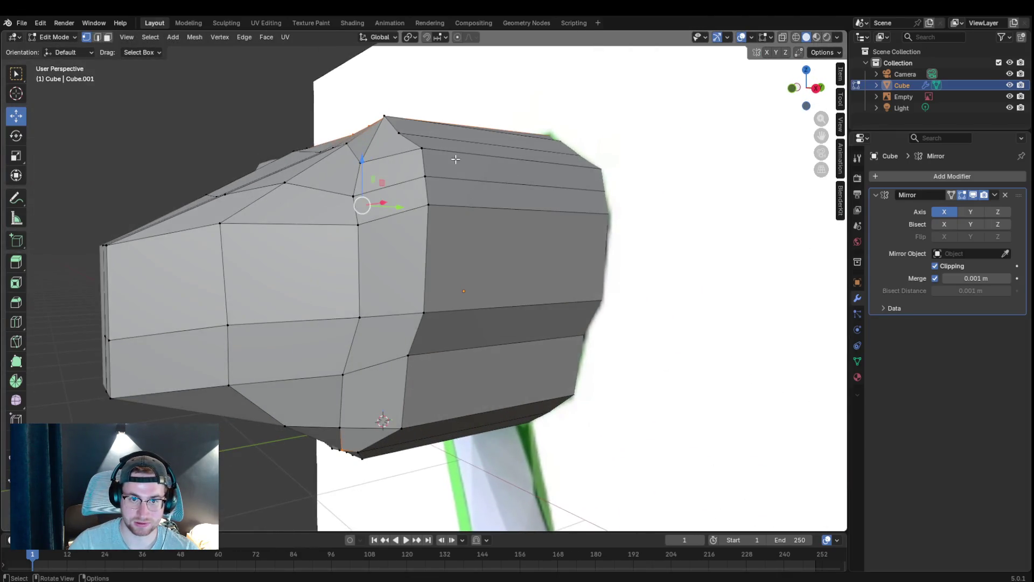
middle_drag(399, 132, 579, 147)
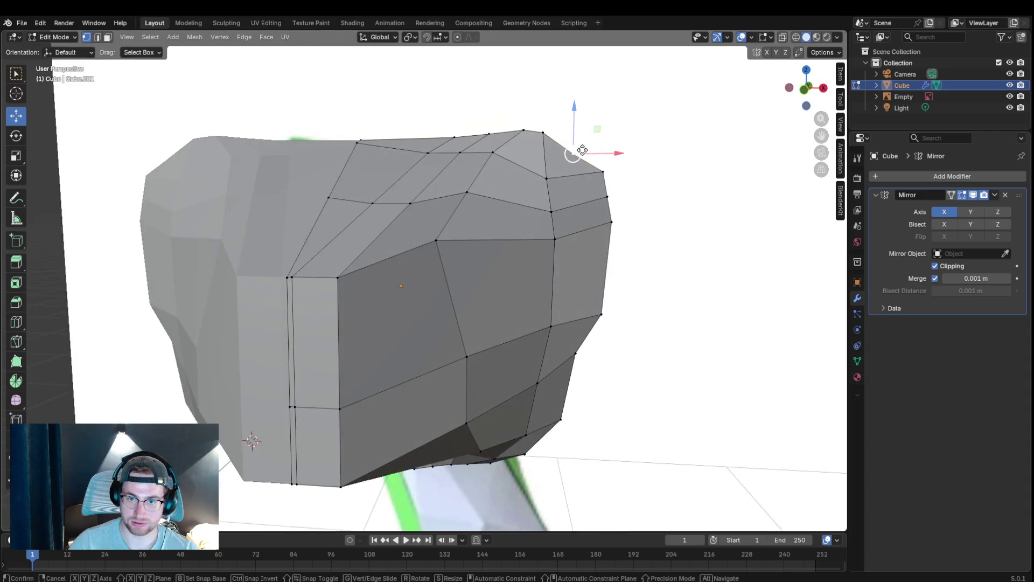
key(g)
click(589, 139)
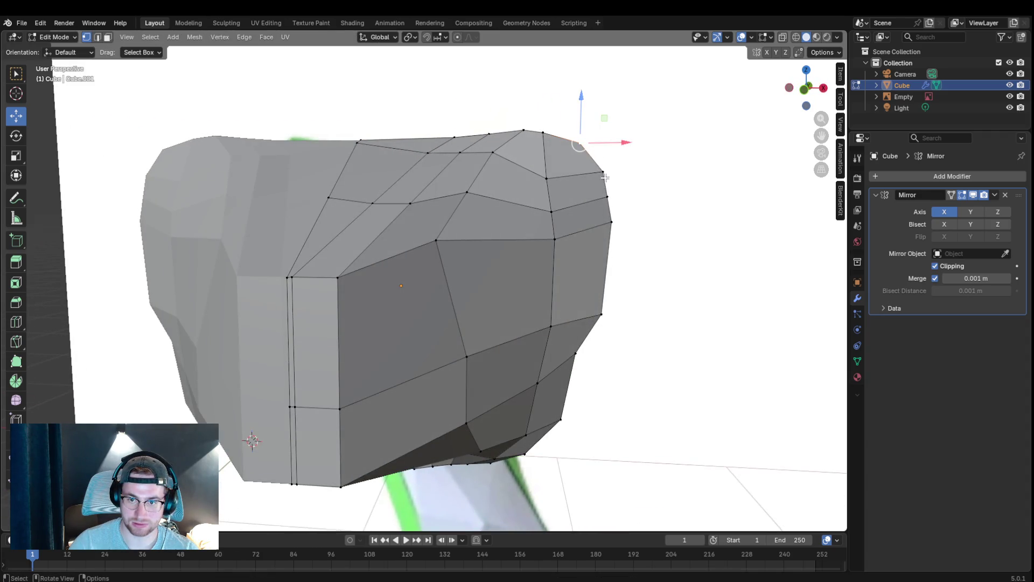
key(g)
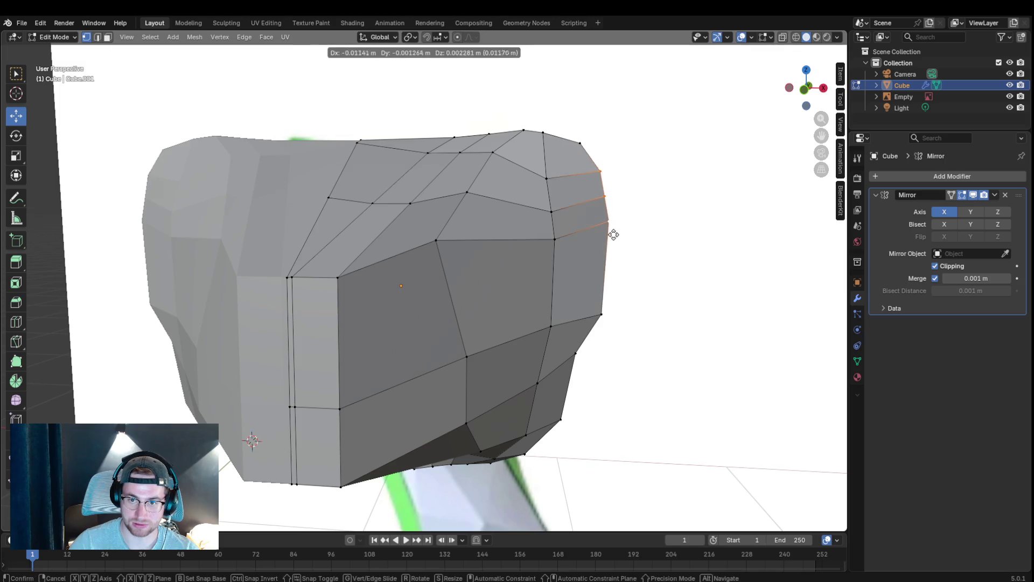
click(605, 238)
- Adjust vertices at the head's end, its side and near the snout from several angles
middle_drag(605, 238, 608, 240)
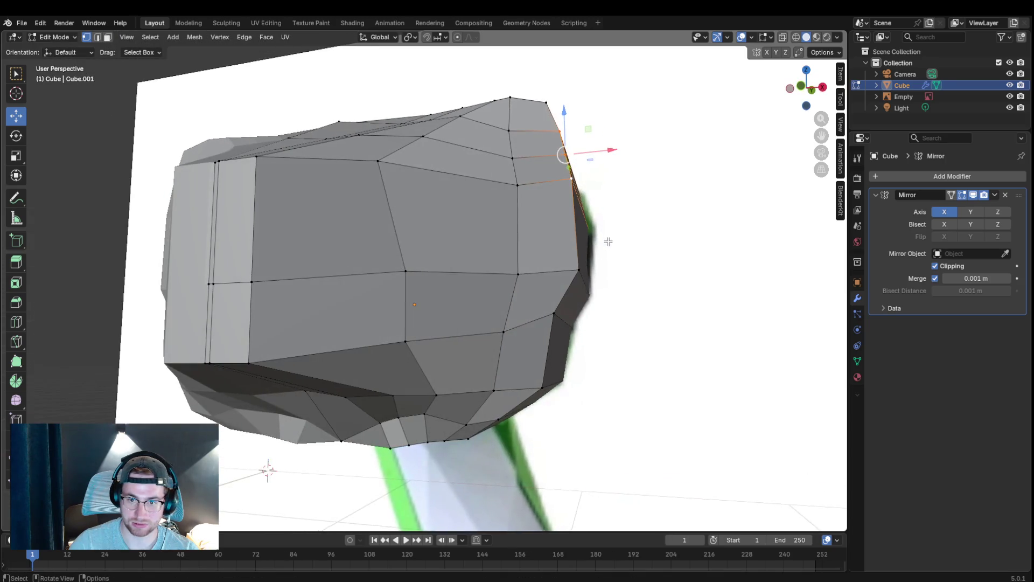
key(g)
click(544, 388)
mouse_move(544, 388)
middle_down()
mouse_move(637, 389)
mouse_move(517, 348)
mouse_move(544, 347)
middle_up()
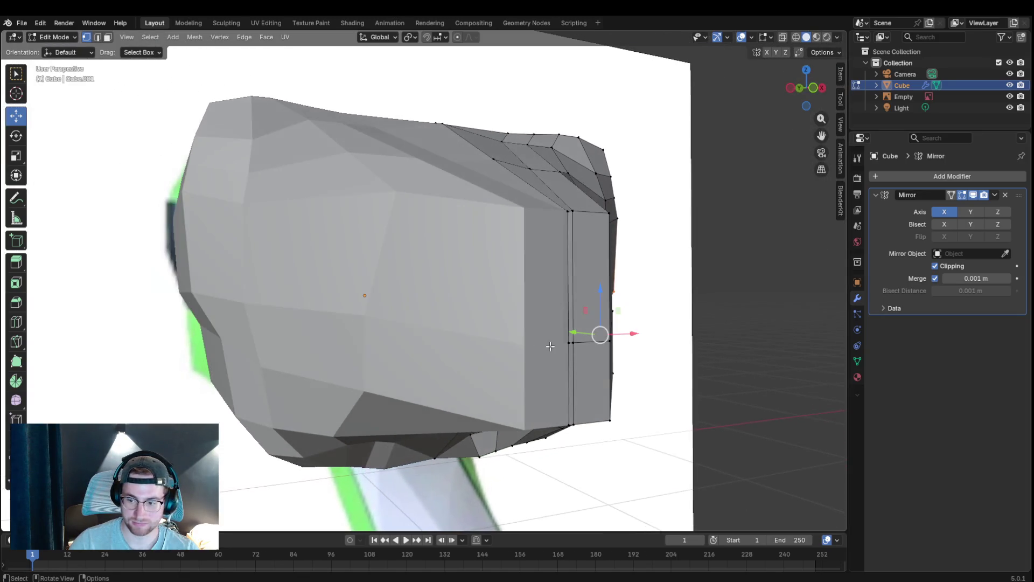
click(572, 343)
key(g)
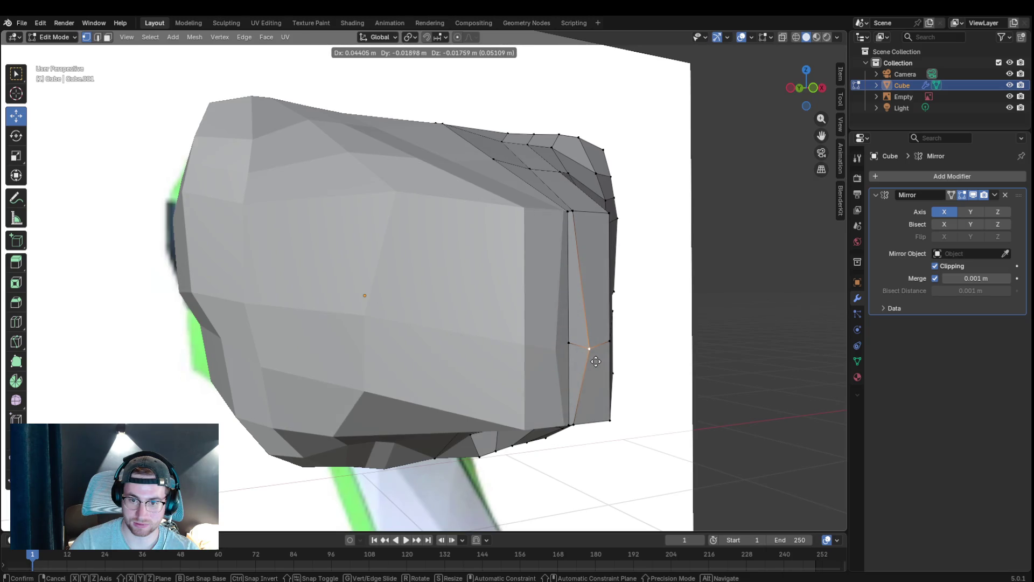
click(575, 359)
mouse_move(576, 359)
middle_down()
mouse_move(452, 350)
mouse_move(376, 371)
middle_up()
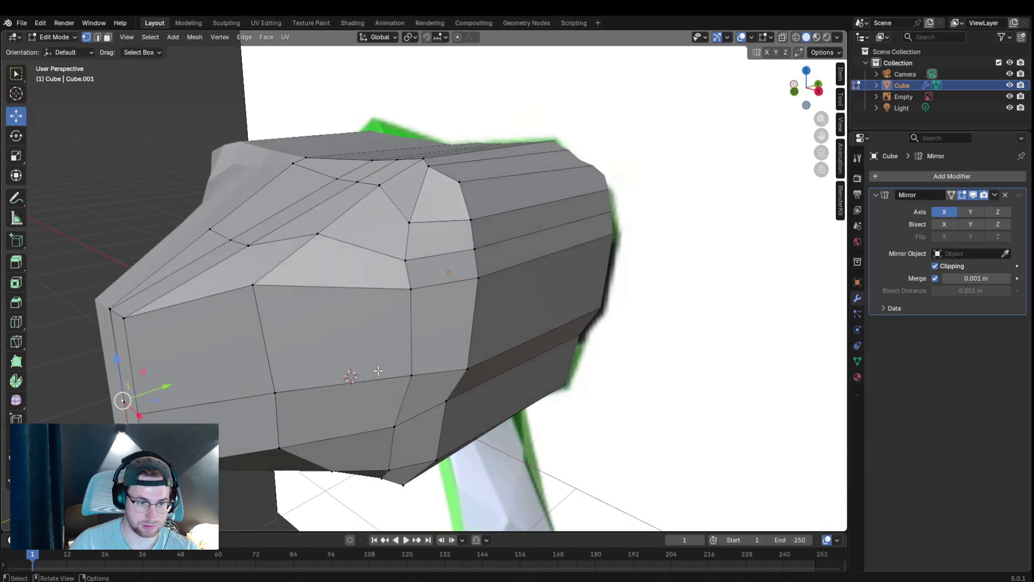
key(g)
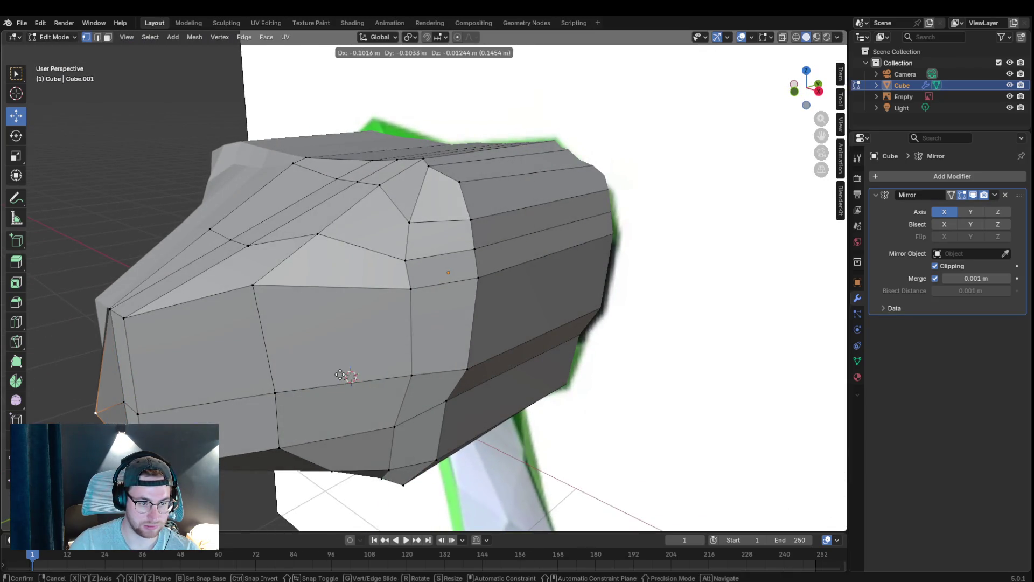
click(341, 375)
mouse_move(434, 350)
middle_down()
mouse_move(510, 326)
mouse_move(151, 384)
middle_up()
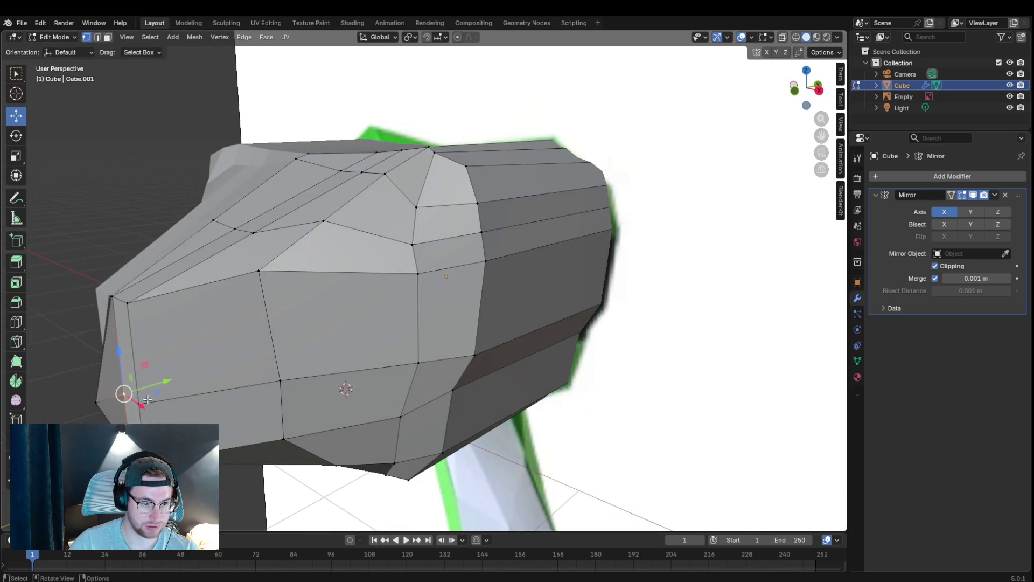
key(g)
click(172, 401)
- Move a top vertex and an underside vertex, briefly trying edge-slide before free placement
middle_drag(173, 399, 254, 391)
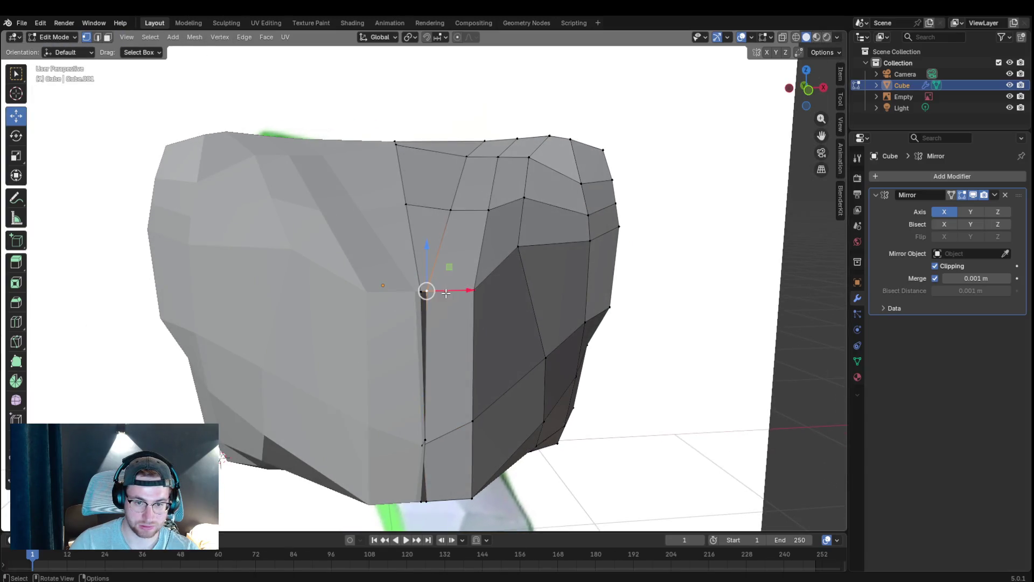
key(g)
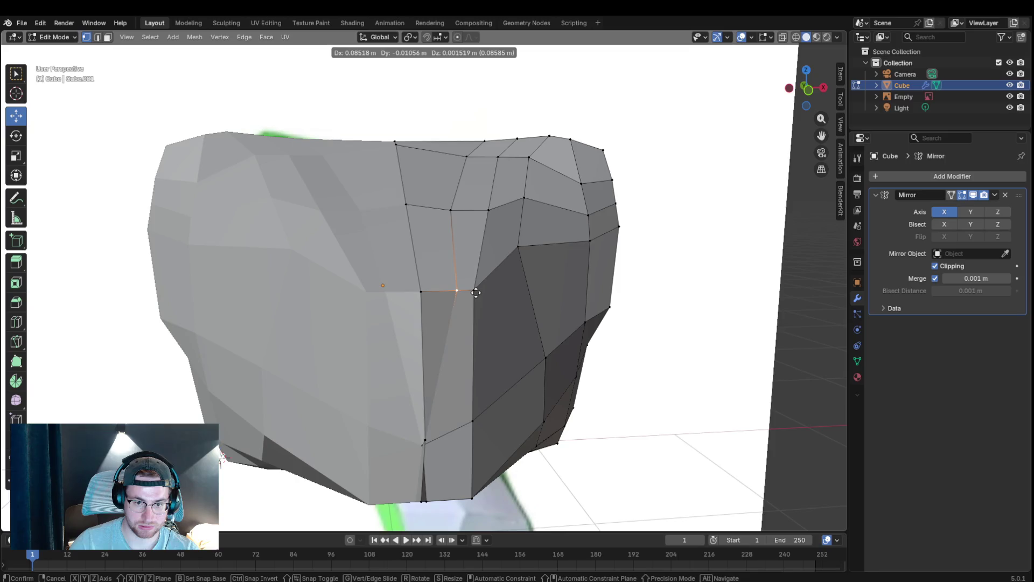
click(476, 293)
mouse_move(527, 336)
middle_down()
mouse_move(460, 300)
mouse_move(432, 269)
middle_up()
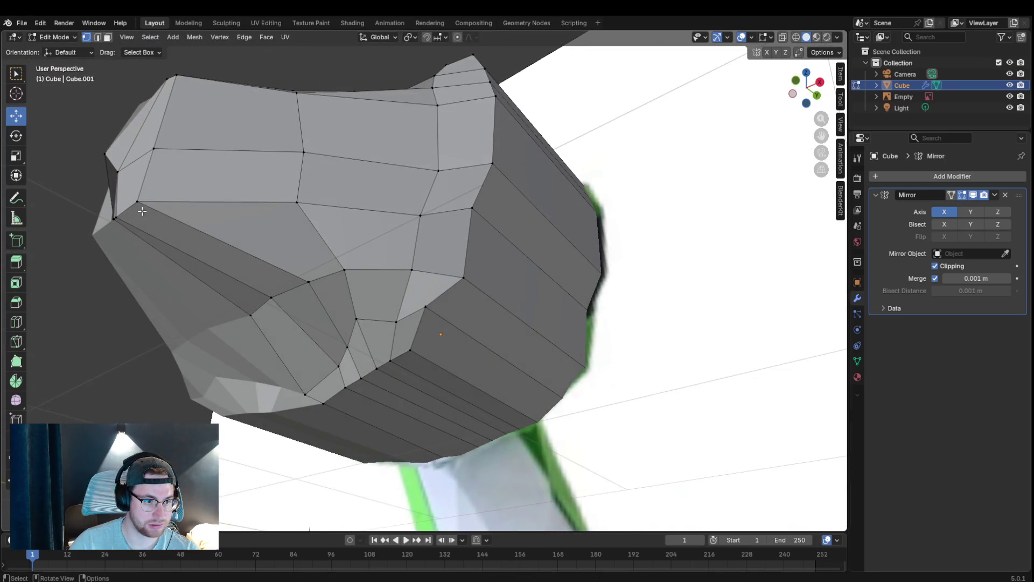
key(g)
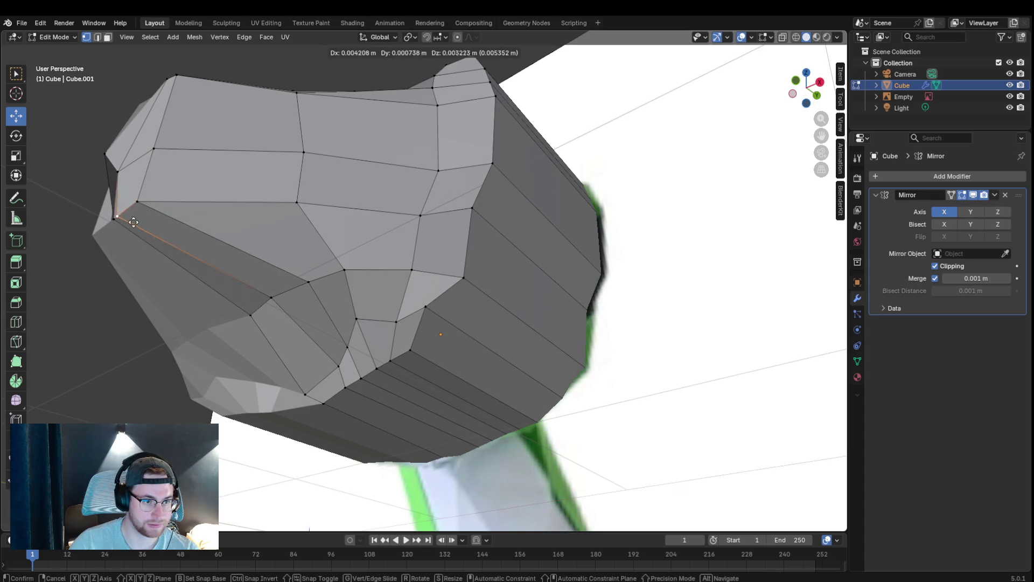
key(g)
key(g)
click(160, 212)
middle_drag(160, 212, 311, 227)
key(g)
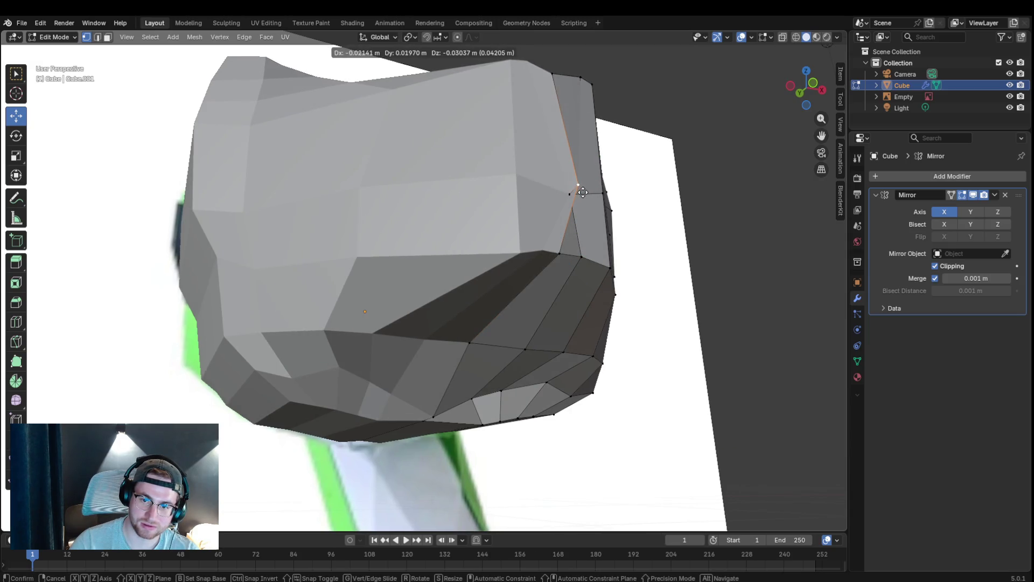
click(581, 191)
middle_drag(581, 192, 270, 440)
key(g)
click(312, 410)
- Nudge the centre-seam vertex upward in small steps and call up the delete options for it
mouse_move(338, 397)
middle_down()
mouse_move(523, 310)
mouse_move(503, 315)
middle_up()
scroll(522, 310, up, 4)
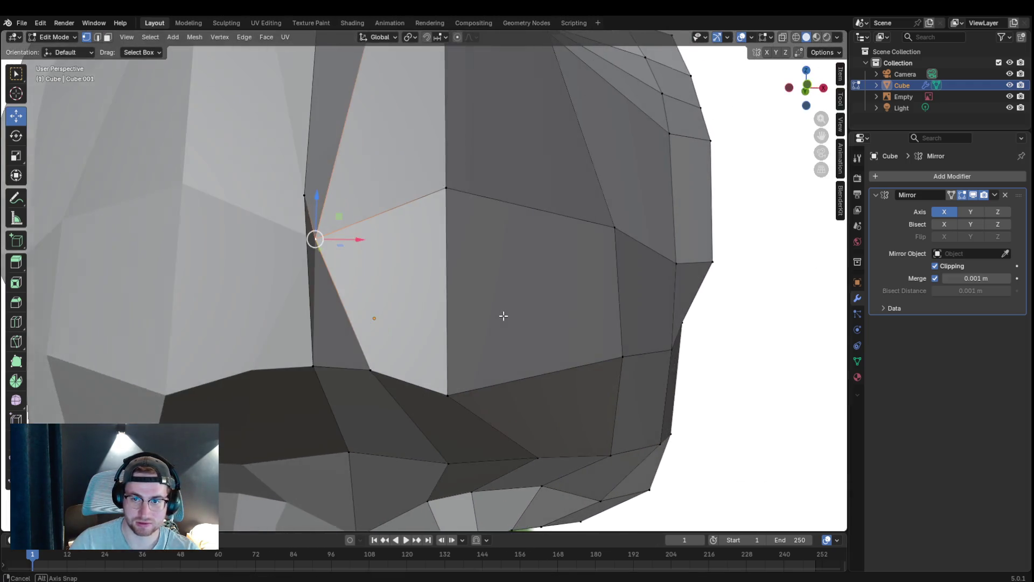
key(g)
click(370, 243)
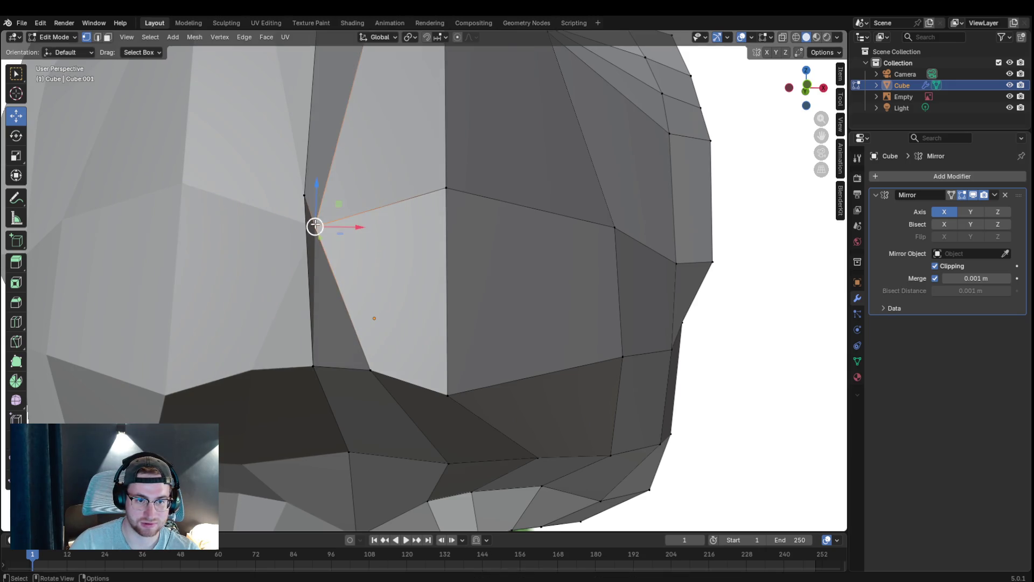
key(g)
click(349, 221)
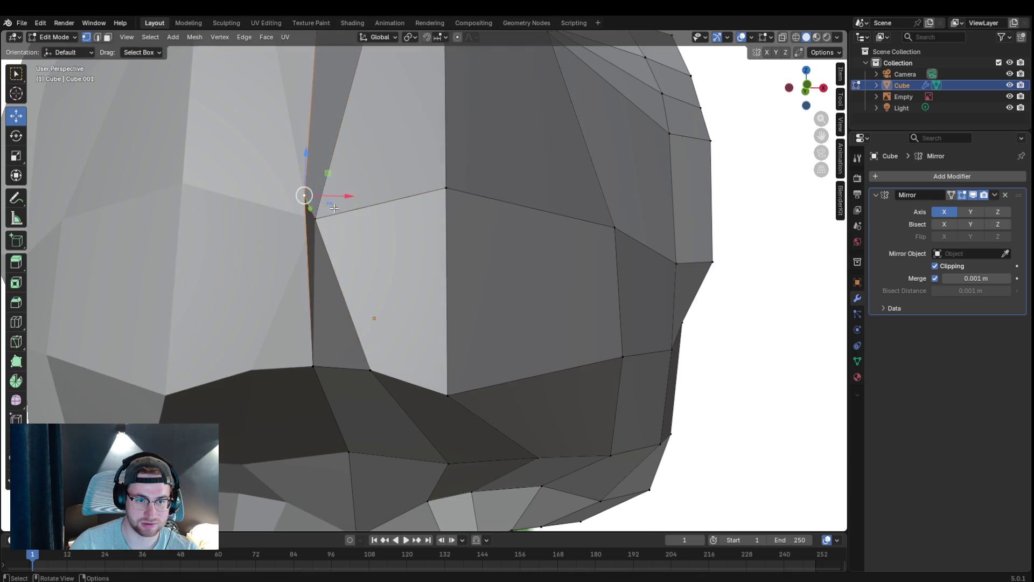
key(g)
click(379, 241)
key(x)
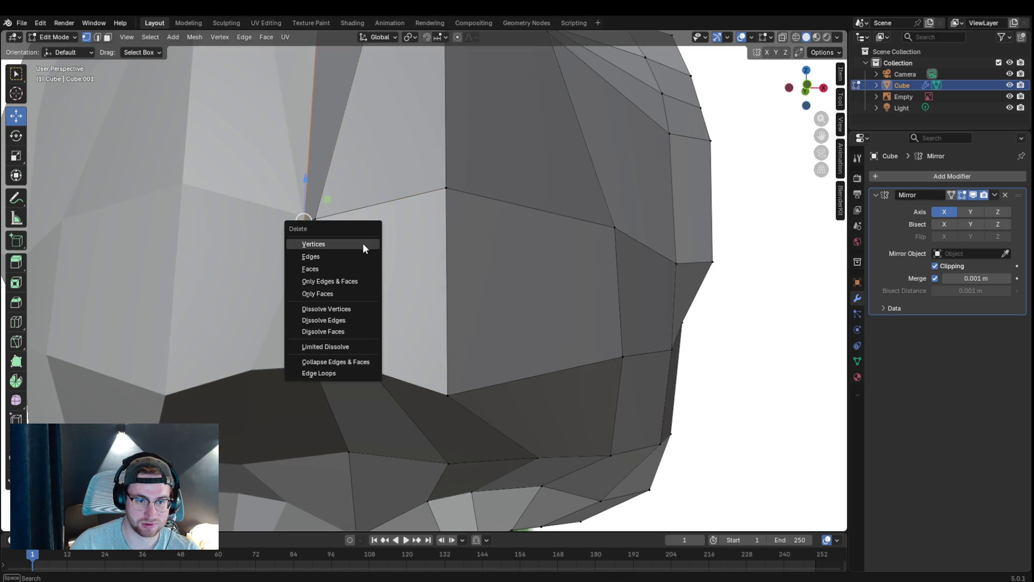
- Delete the seam vertex and reposition neighbouring vertices around the resulting hole
click(358, 244)
middle_drag(394, 254, 391, 269)
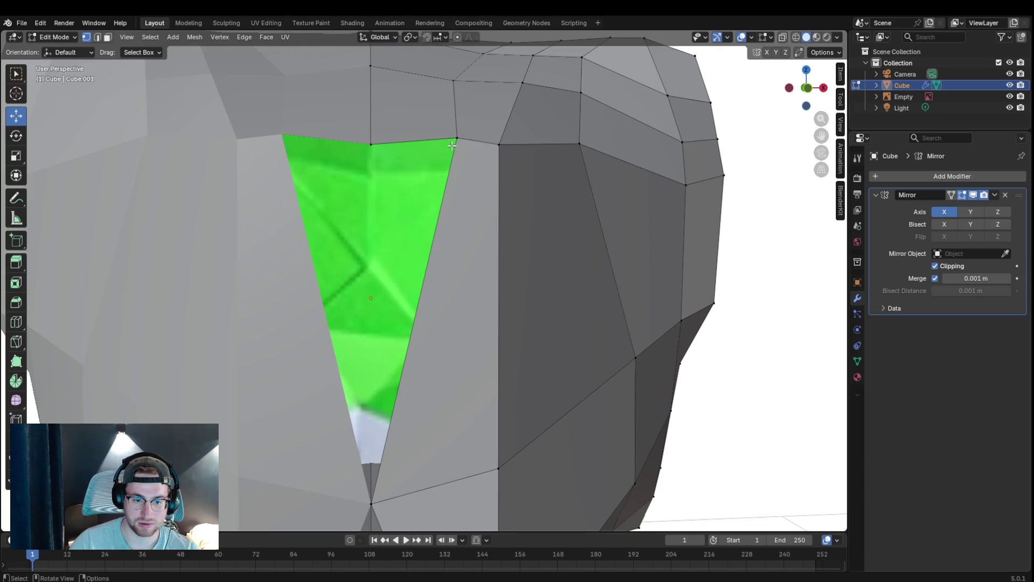
scroll(451, 144, down, 3)
scroll(452, 145, down, 3)
mouse_move(451, 145)
middle_down()
mouse_move(393, 162)
mouse_move(397, 142)
middle_up()
middle_drag(139, 333, 104, 330)
key(g)
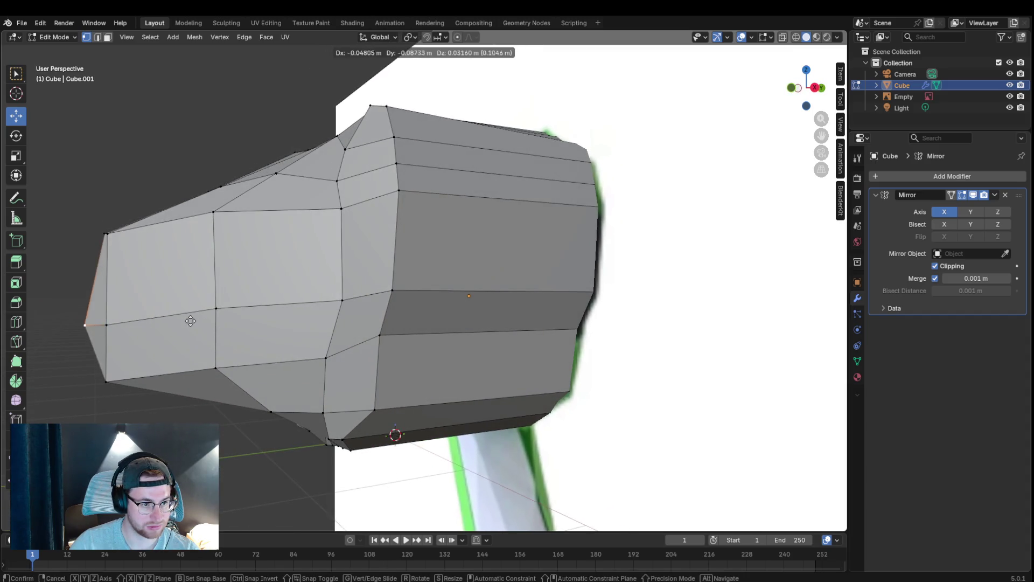
click(174, 321)
middle_drag(174, 321, 314, 298)
middle_drag(415, 246, 451, 269)
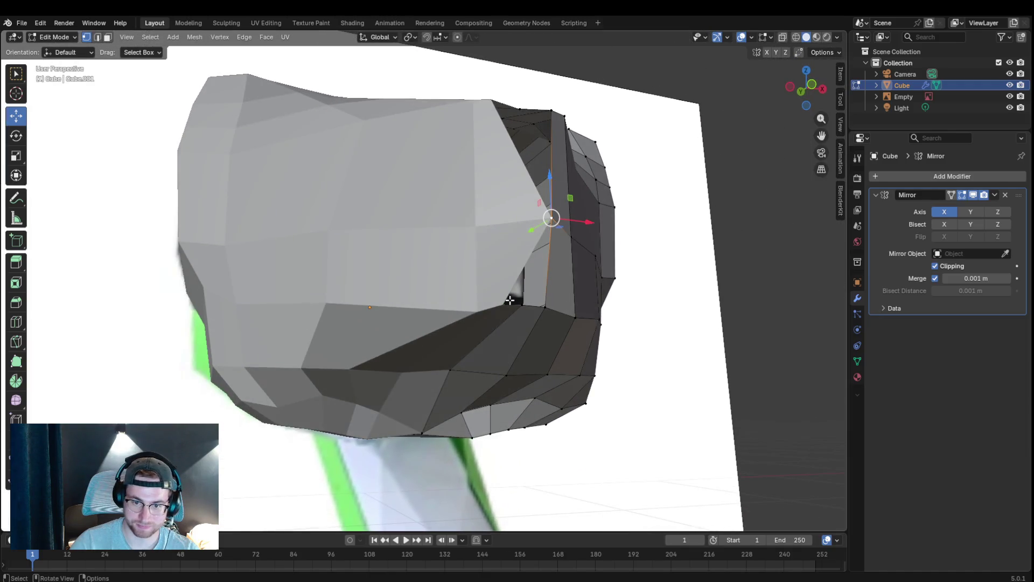
key(g)
click(525, 323)
- Move the lower vertex and a lower-edge vertex of the head front further right
mouse_move(518, 308)
middle_down()
mouse_move(586, 354)
mouse_move(595, 331)
mouse_move(596, 340)
middle_up()
click(425, 367)
key(g)
click(429, 348)
mouse_move(429, 348)
middle_down()
mouse_move(404, 388)
mouse_move(450, 415)
mouse_move(446, 377)
middle_up()
click(473, 359)
key(g)
click(496, 373)
key(g)
click(511, 375)
middle_drag(596, 369, 614, 397)
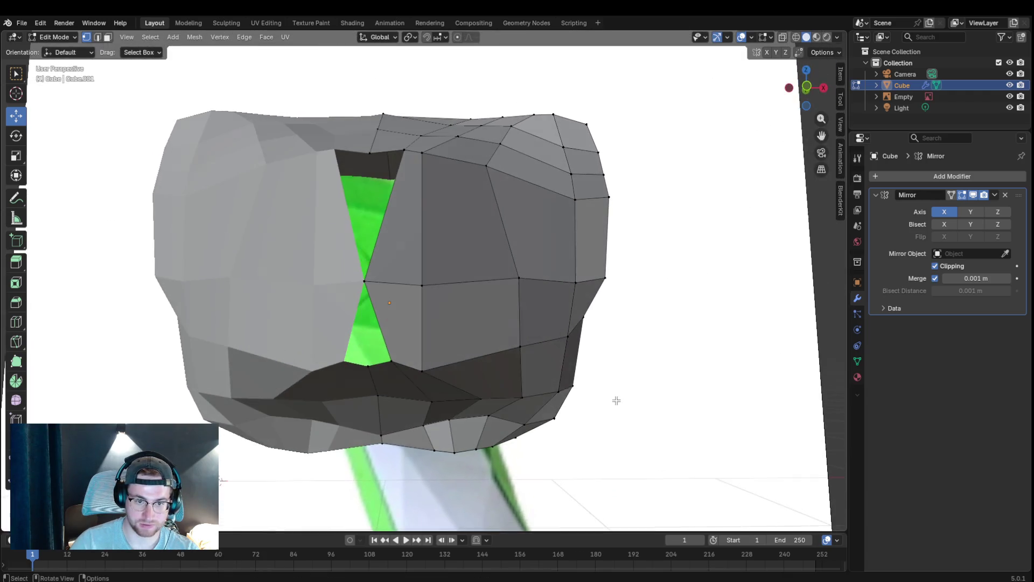
scroll(386, 347, up, 2)
scroll(374, 422, up, 2)
scroll(374, 411, down, 1)
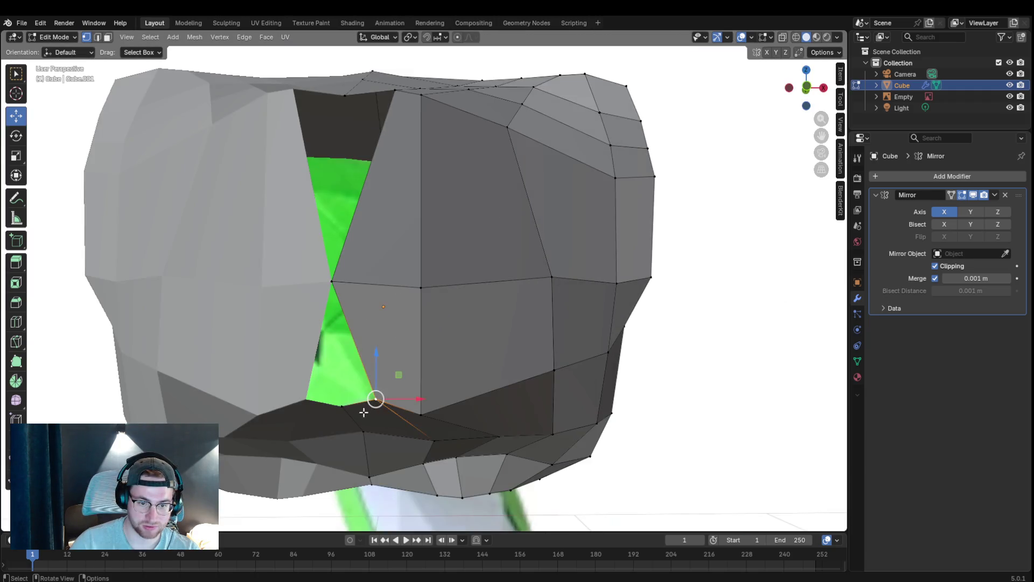
- Shift the open-edge vertices and fill the lower and upper triangular holes with new faces
key(g)
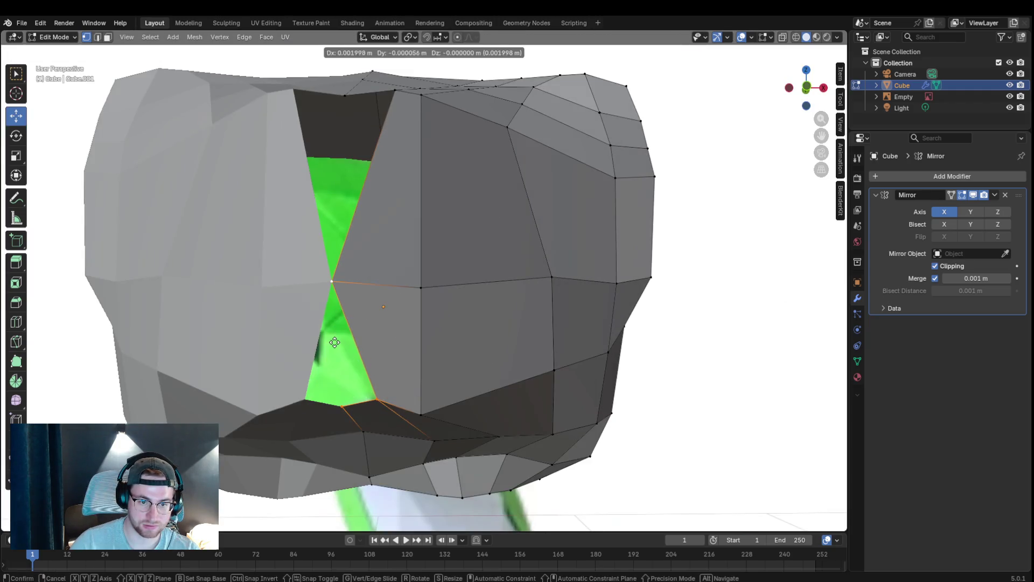
click(337, 339)
key(f)
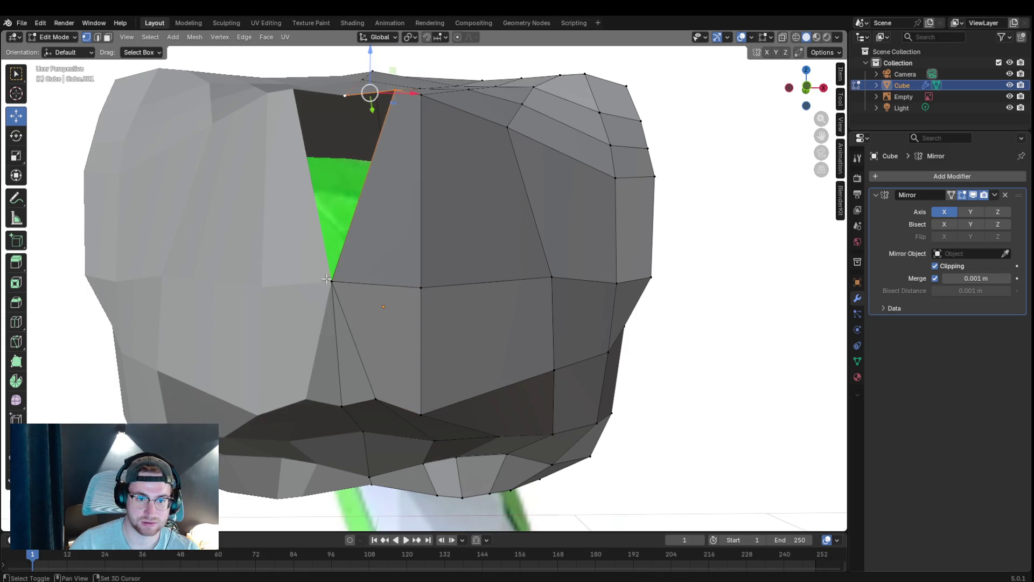
key(g)
right_click(376, 277)
key(f)
middle_drag(376, 277, 492, 305)
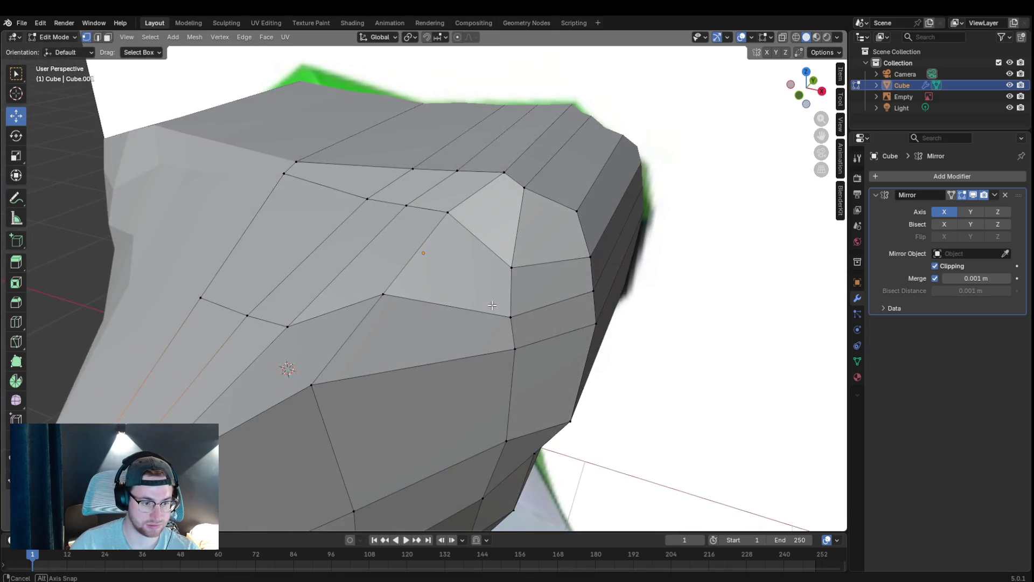
- Reposition a front vertex and the head's lower-corner vertex
mouse_move(286, 368)
middle_down()
mouse_move(265, 385)
mouse_move(314, 261)
middle_up()
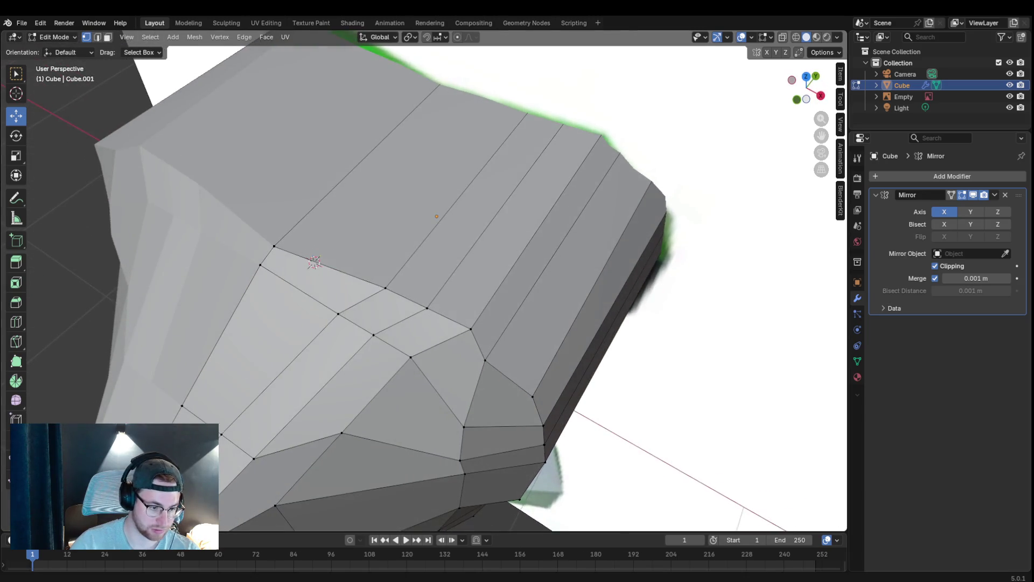
middle_drag(816, 136, 540, 353)
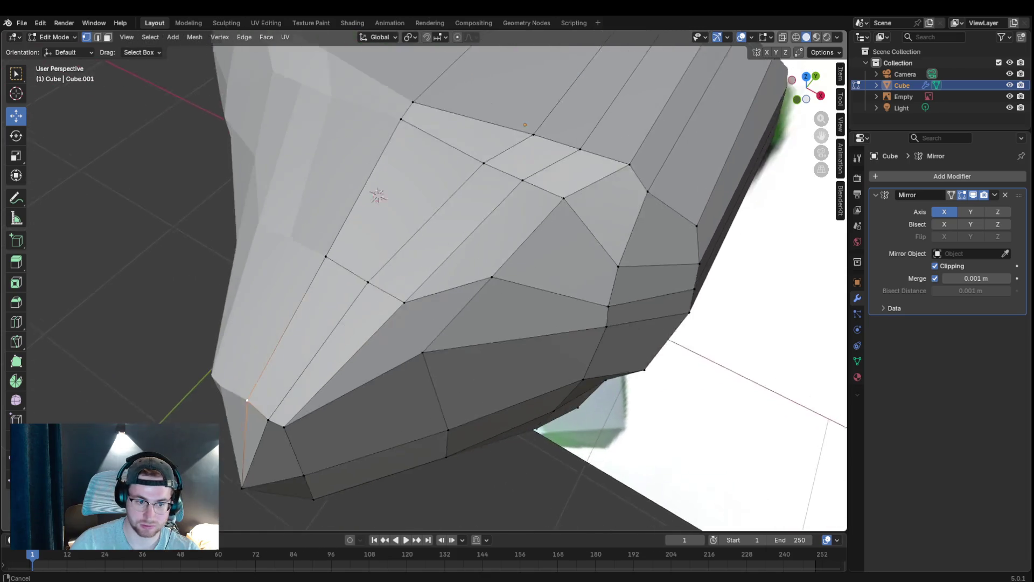
key(g)
click(484, 369)
mouse_move(474, 397)
middle_down()
mouse_move(583, 338)
mouse_move(430, 318)
middle_up()
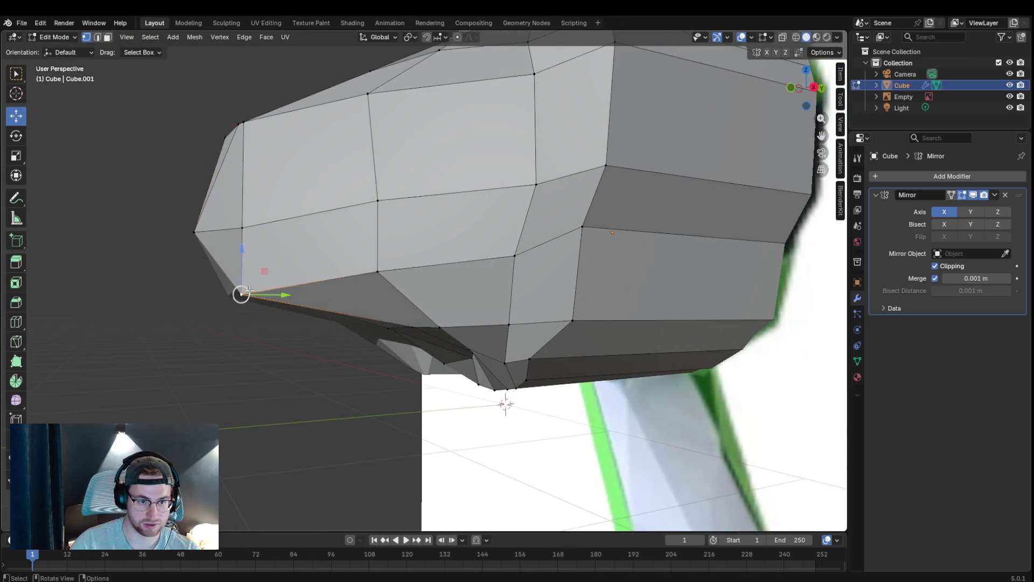
click(249, 290)
key(g)
click(272, 275)
- Move a vertex on the head's front and another on its underside, ending near the snout
mouse_move(247, 283)
middle_down()
mouse_move(358, 404)
mouse_move(528, 182)
middle_up()
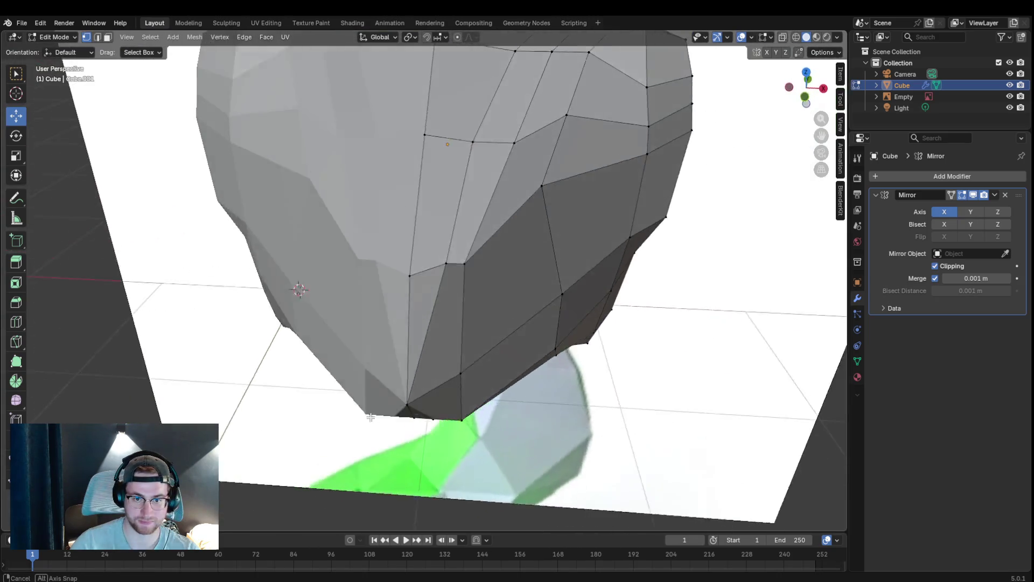
click(508, 153)
key(g)
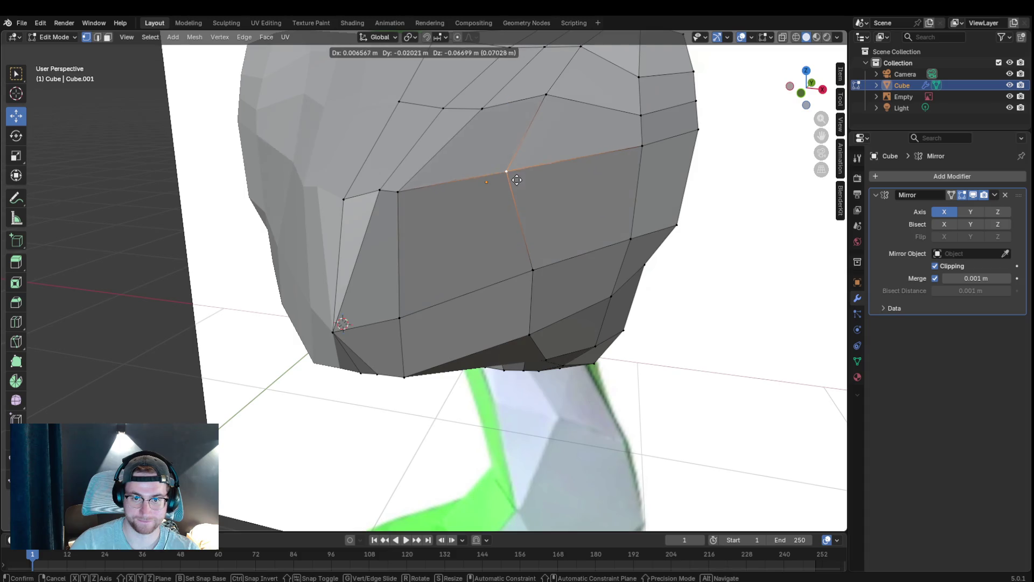
click(517, 178)
middle_drag(637, 239, 570, 276)
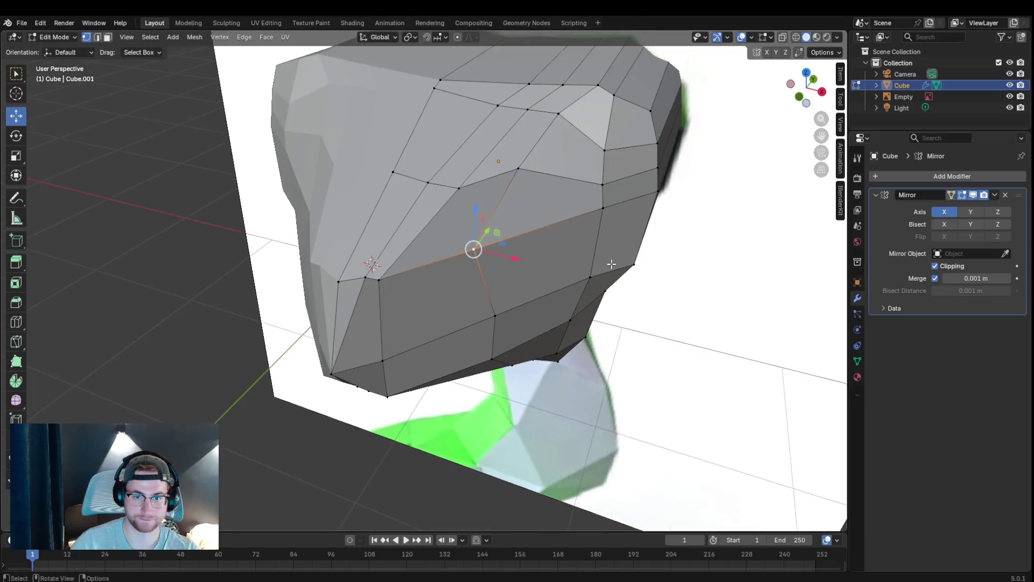
mouse_move(571, 275)
middle_down()
mouse_move(418, 237)
mouse_move(400, 260)
mouse_move(470, 271)
middle_up()
key(g)
click(439, 266)
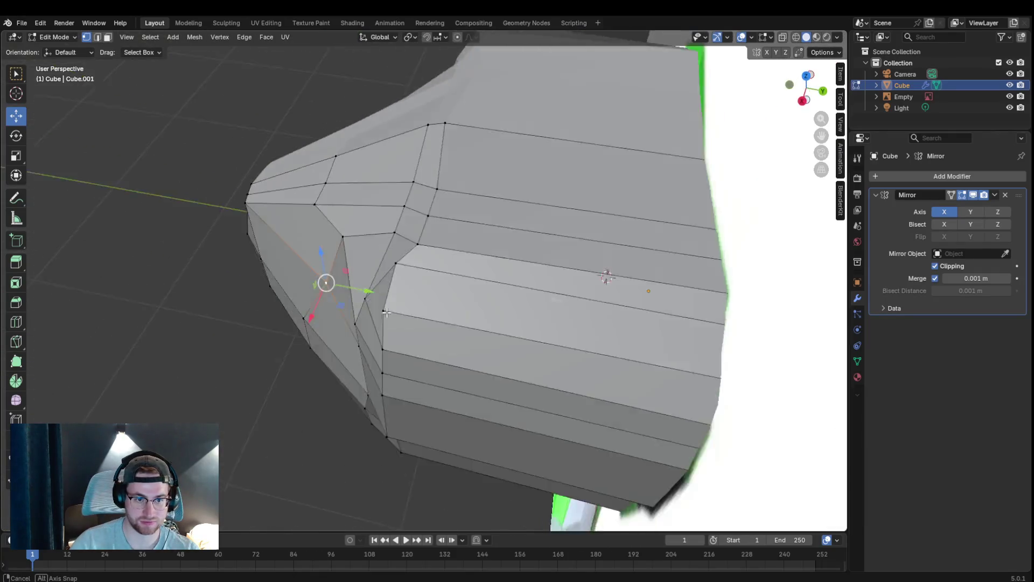
middle_drag(470, 271, 354, 212)
- Add an edge loop around the snout and pull one of its new vertices into place
key(ctrl+r)
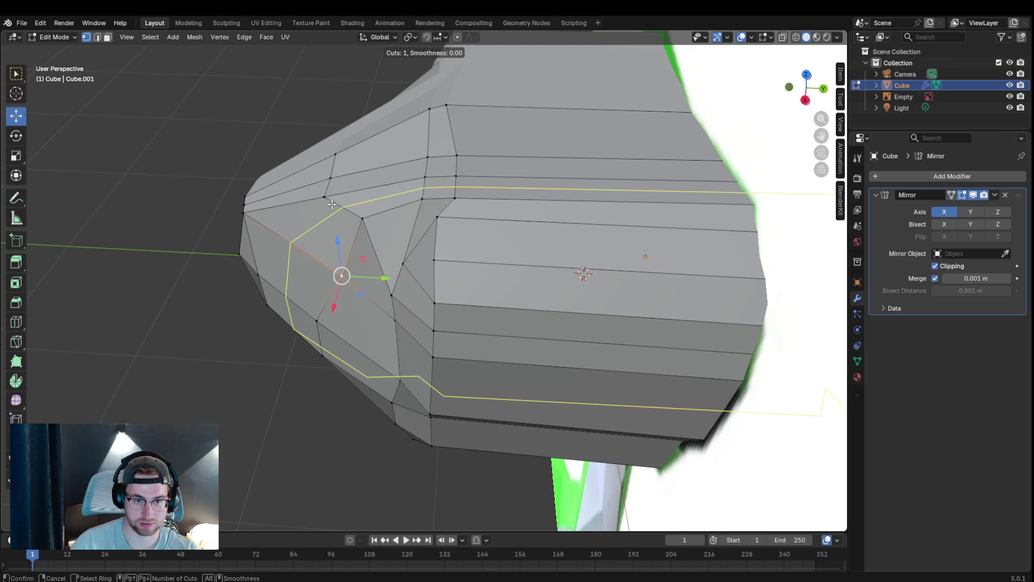
click(330, 204)
click(348, 214)
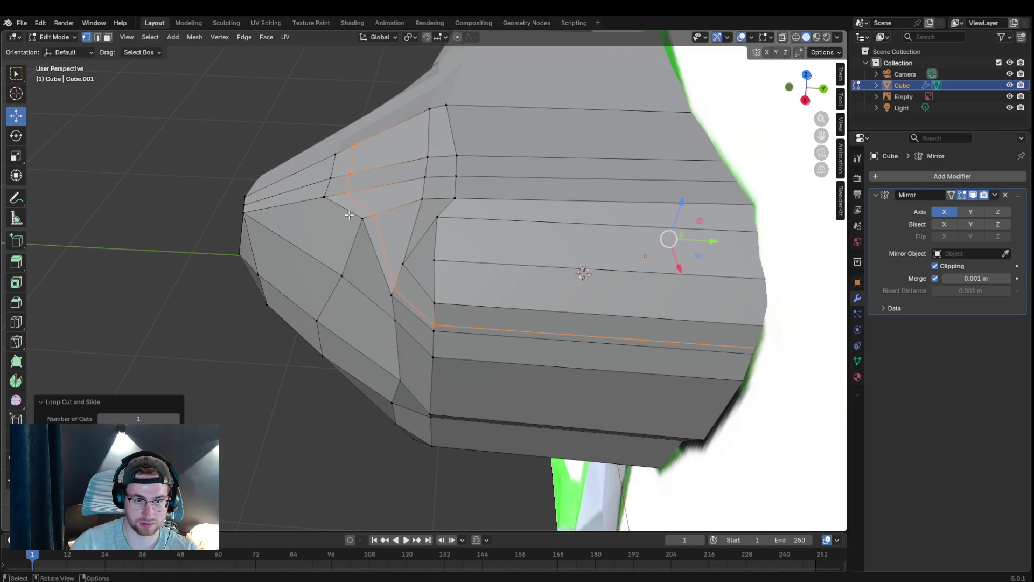
click(351, 218)
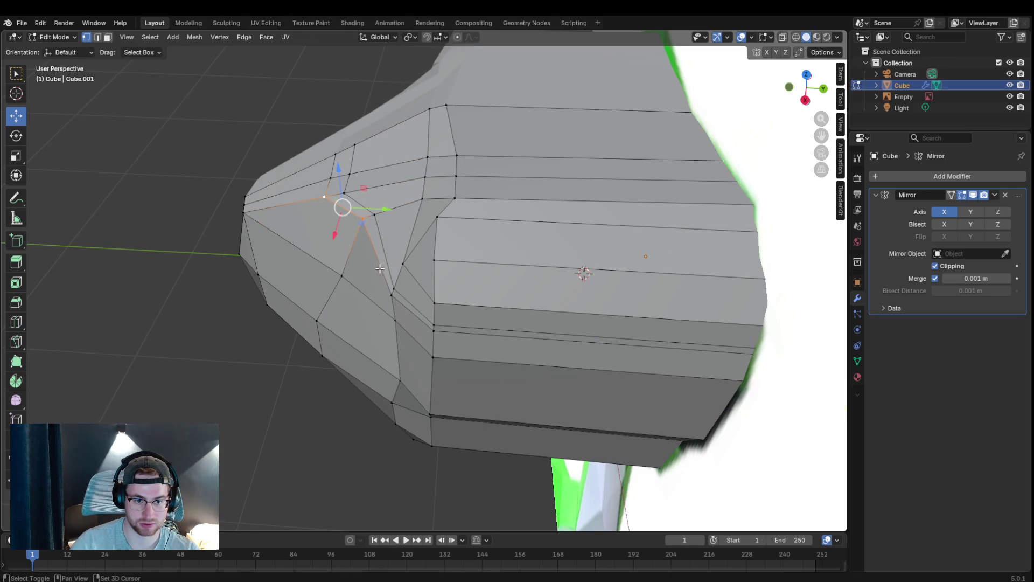
key(g)
click(361, 235)
mouse_move(360, 235)
middle_down()
mouse_move(340, 307)
mouse_move(253, 329)
mouse_move(376, 272)
mouse_move(346, 244)
middle_up()
key(g)
click(482, 149)
- Reshape the snout vertex further with several small moves to round the front
middle_drag(482, 150, 425, 249)
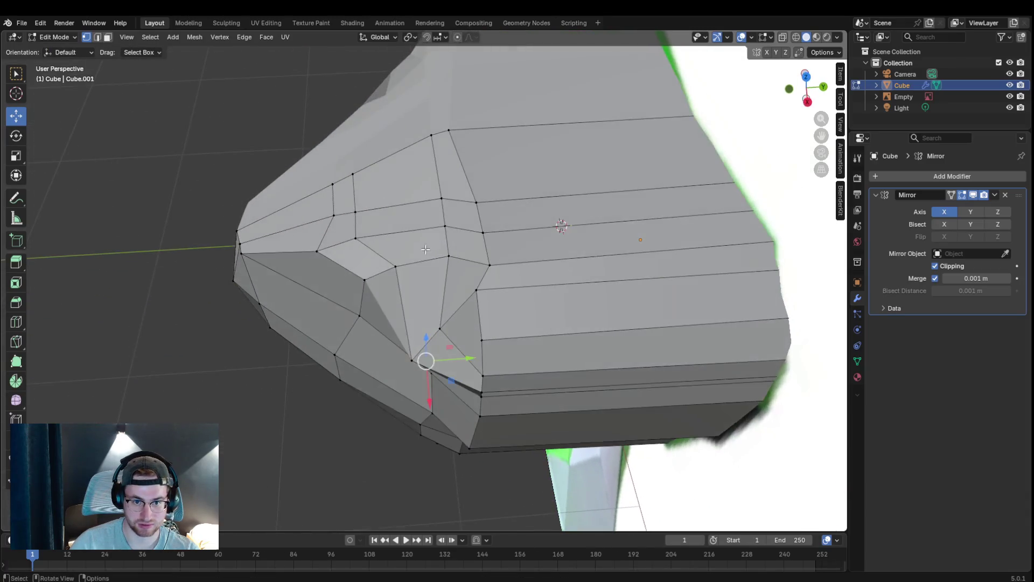
key(g)
click(452, 333)
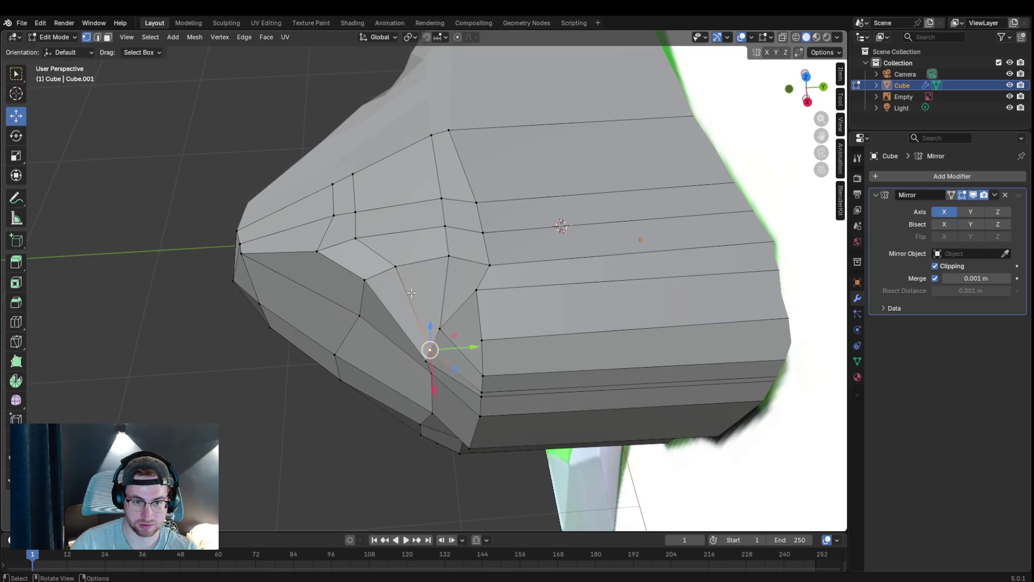
key(g)
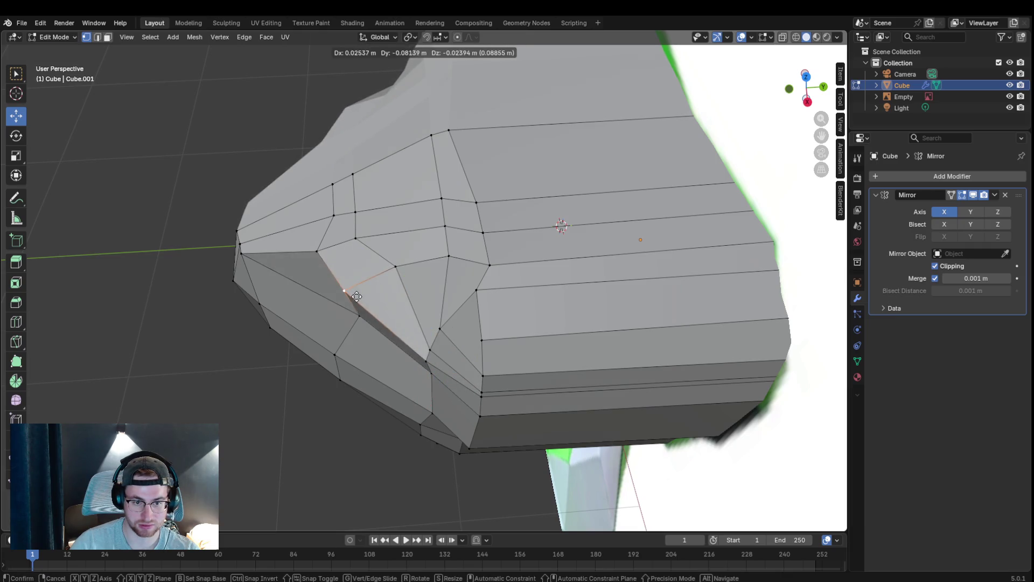
click(343, 303)
mouse_move(353, 320)
middle_down()
mouse_move(280, 325)
mouse_move(375, 235)
middle_up()
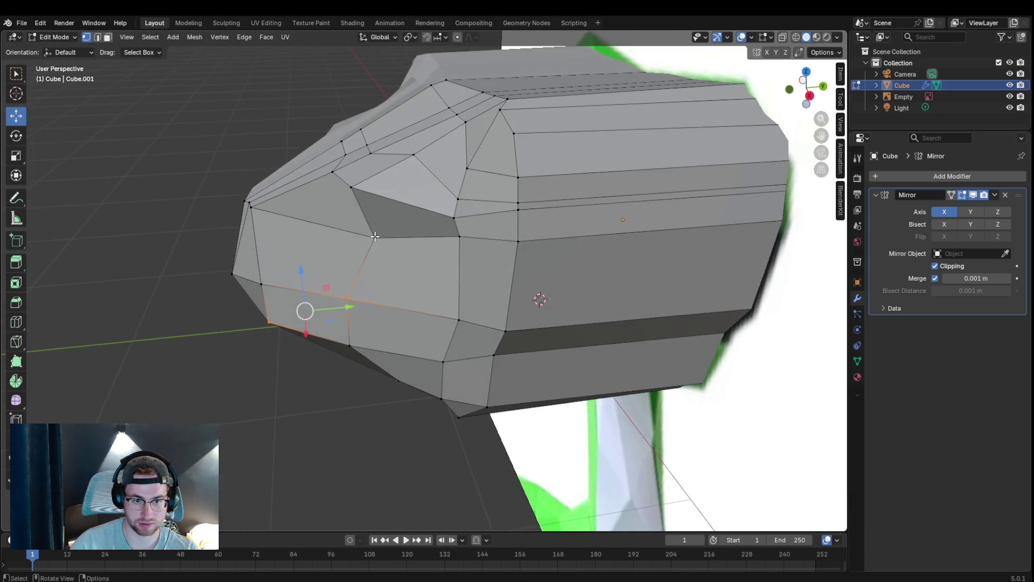
key(g)
click(381, 253)
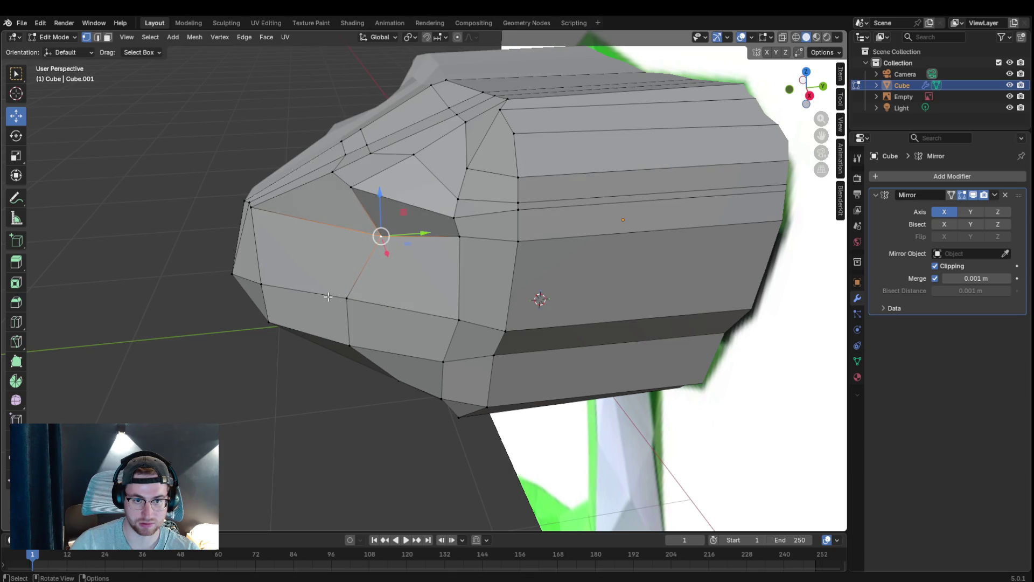
middle_drag(328, 296, 549, 267)
- Add a centred edge loop under the snout and push a nearby upper-front vertex inward
key(ctrl+r)
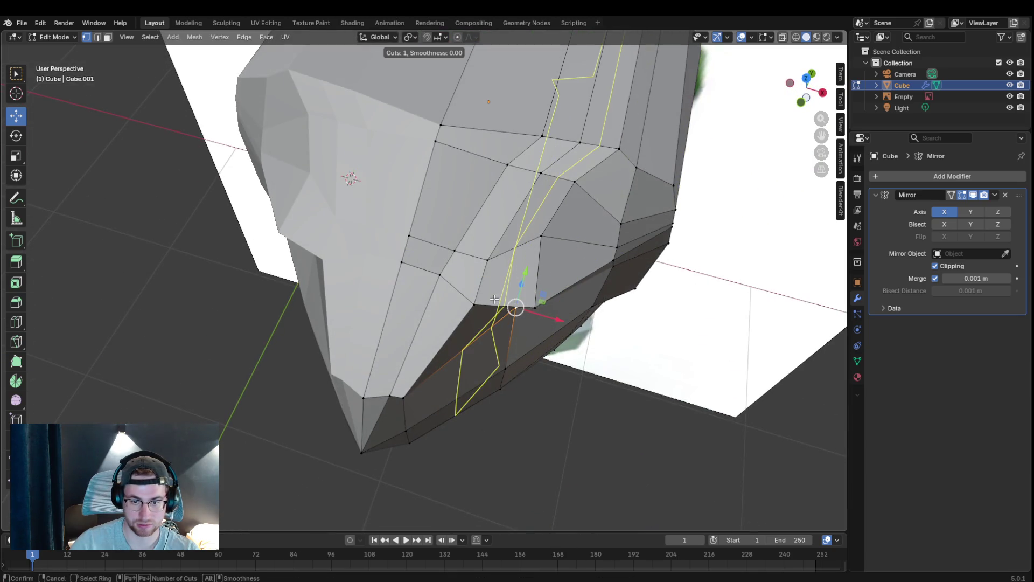
click(495, 298)
right_click(495, 298)
mouse_move(495, 298)
middle_down()
mouse_move(376, 332)
mouse_move(388, 344)
mouse_move(318, 350)
mouse_move(392, 261)
mouse_move(396, 386)
mouse_move(342, 347)
mouse_move(404, 393)
mouse_move(422, 340)
mouse_move(409, 403)
mouse_move(367, 395)
mouse_move(624, 405)
mouse_move(571, 439)
mouse_move(602, 438)
mouse_move(377, 391)
middle_up()
click(376, 331)
key(g)
click(369, 338)
key(g)
click(395, 264)
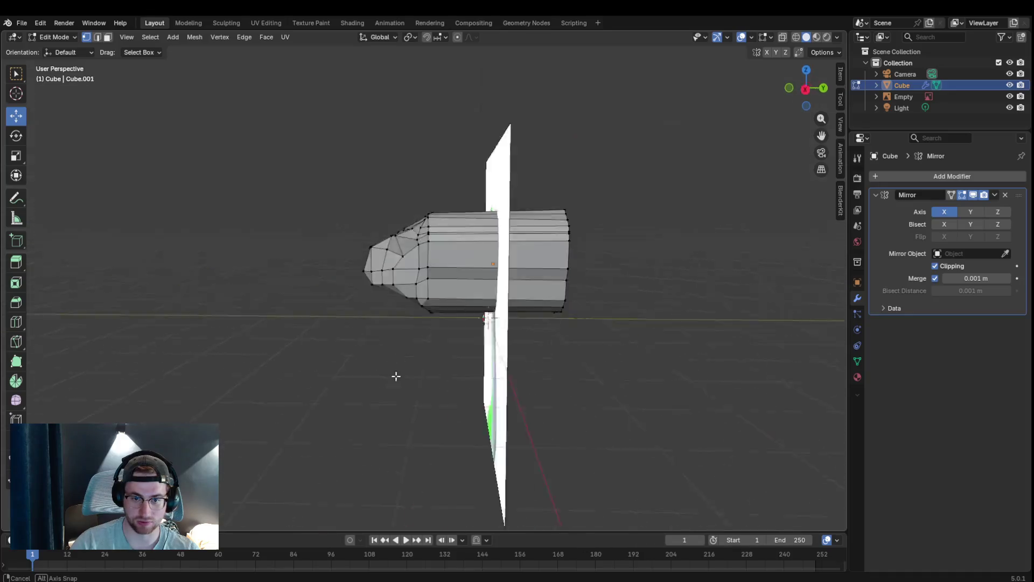
- Pull the middle band of faces across the head sideways with proportional falloff
mouse_move(507, 401)
middle_down()
mouse_move(574, 369)
mouse_move(668, 383)
mouse_move(793, 379)
mouse_move(546, 194)
mouse_move(785, 380)
middle_up()
scroll(552, 301, up, 3)
scroll(581, 321, down, 2)
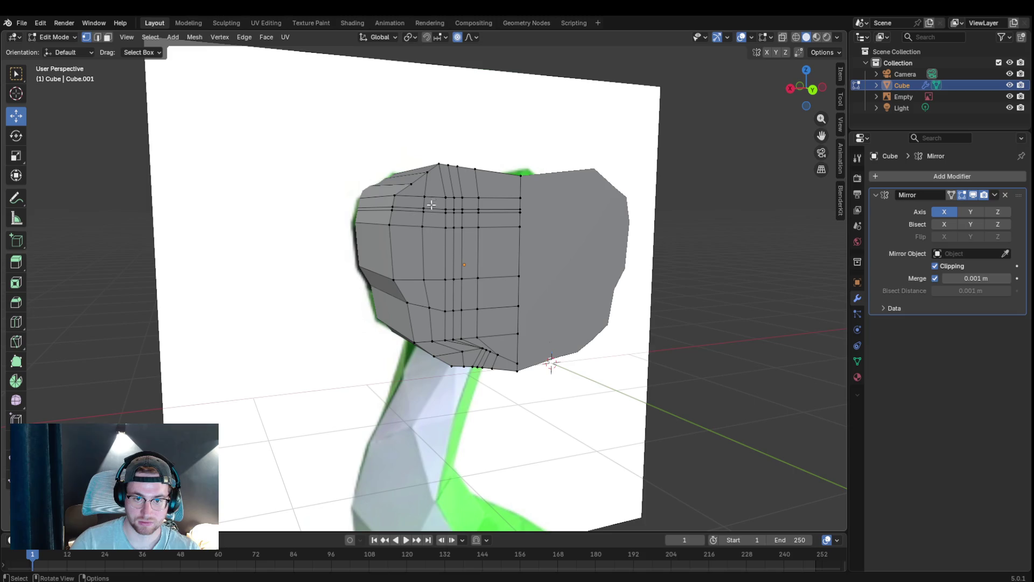
drag(418, 190, 476, 269)
drag(506, 323, 507, 325)
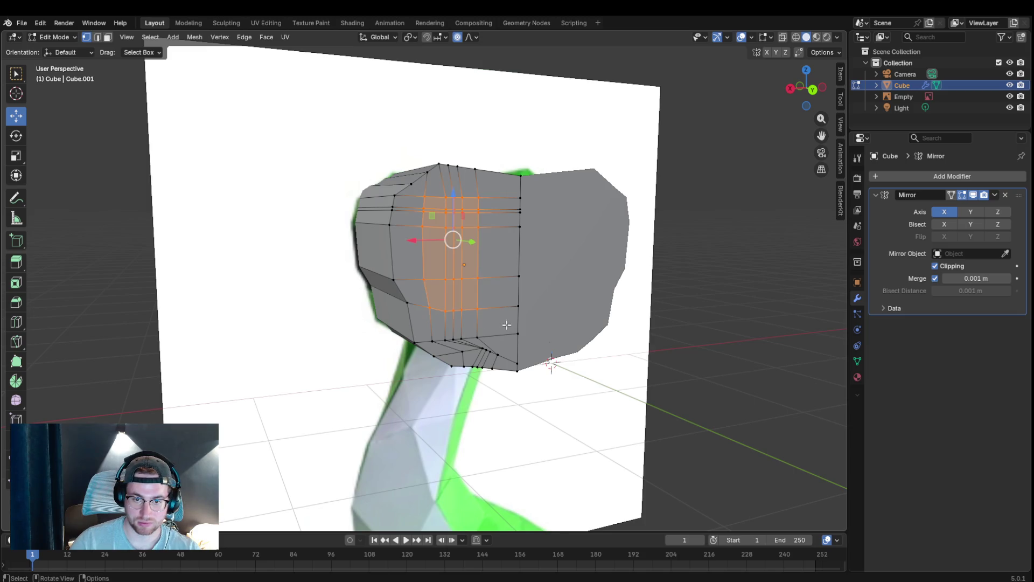
middle_drag(506, 324, 563, 369)
key(g)
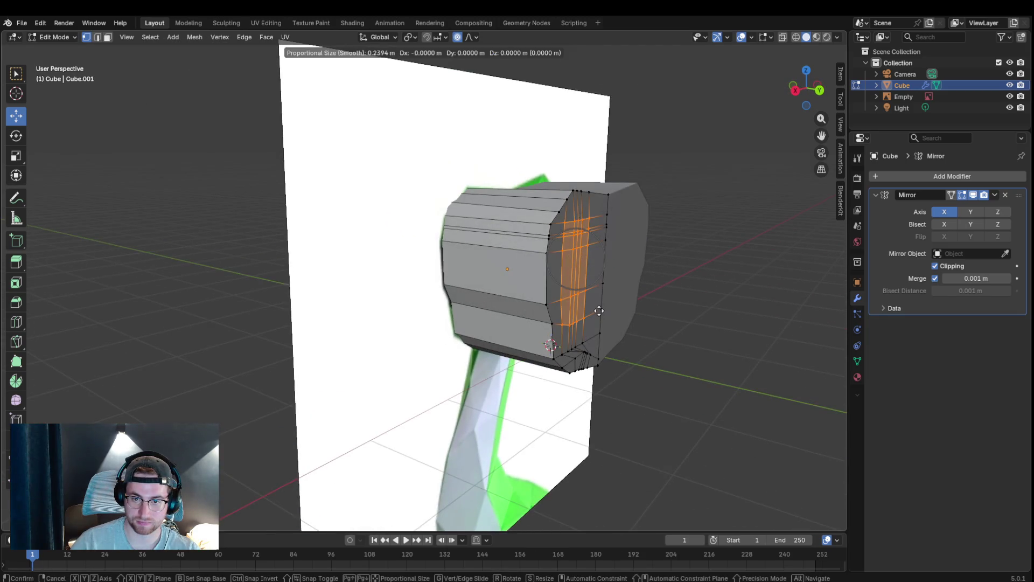
click(621, 315)
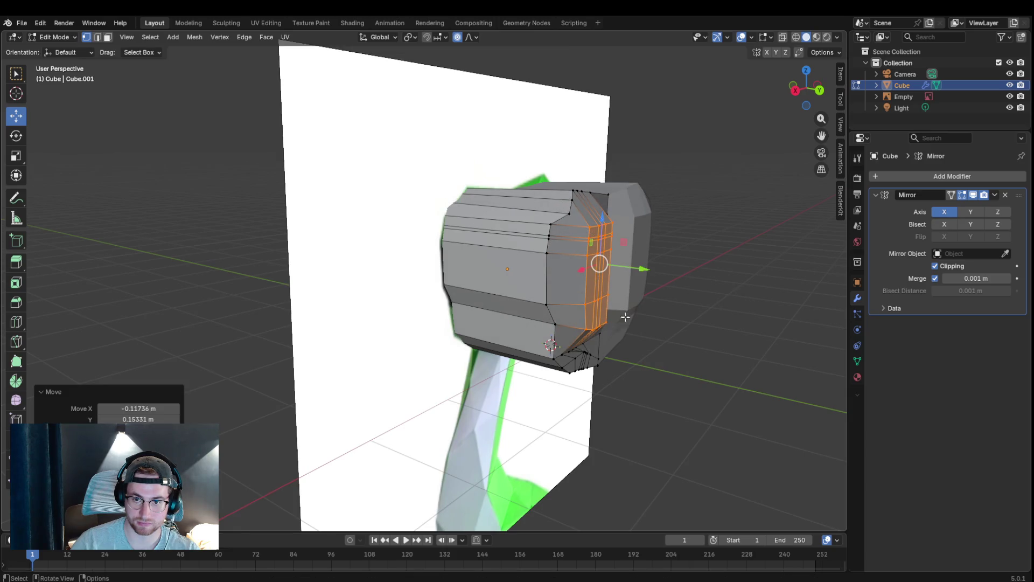
middle_drag(598, 261, 480, 307)
click(521, 271)
- Shift the vertical edge loop on the head side to round the cheek
alt+click(521, 347)
key(g)
right_click(564, 355)
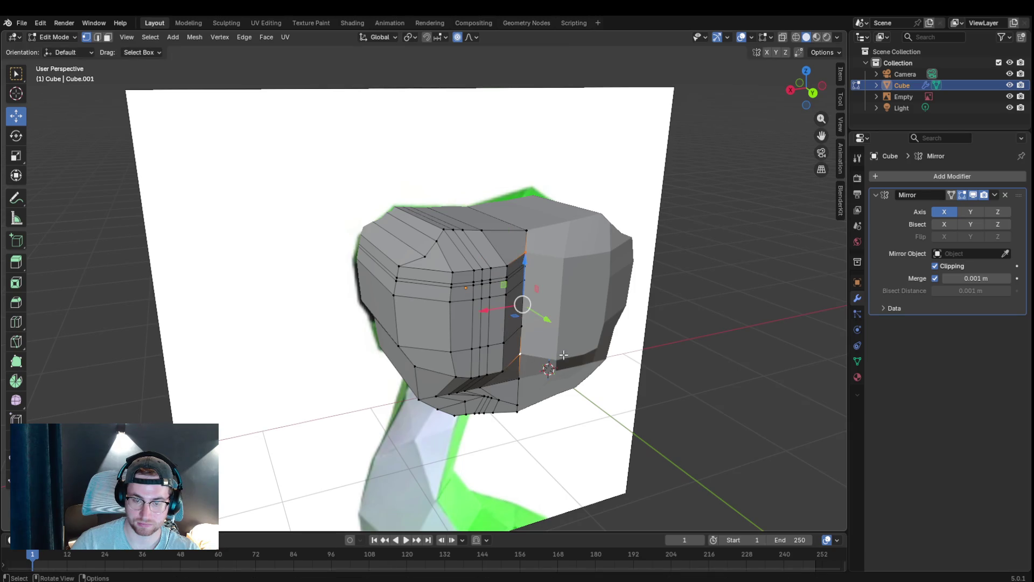
alt+click(522, 354)
click(521, 354)
click(525, 257)
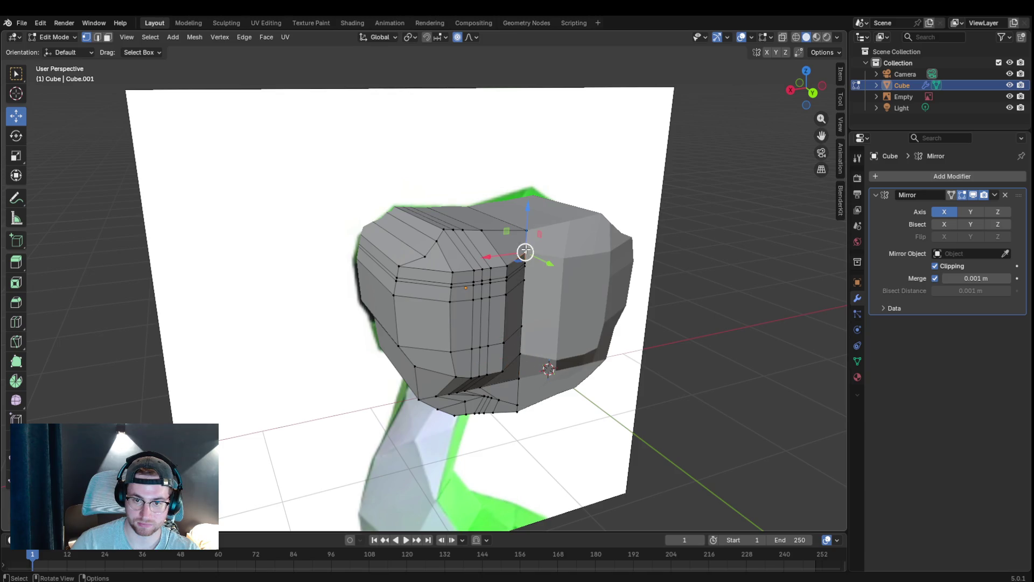
click(523, 280)
alt+click(522, 323)
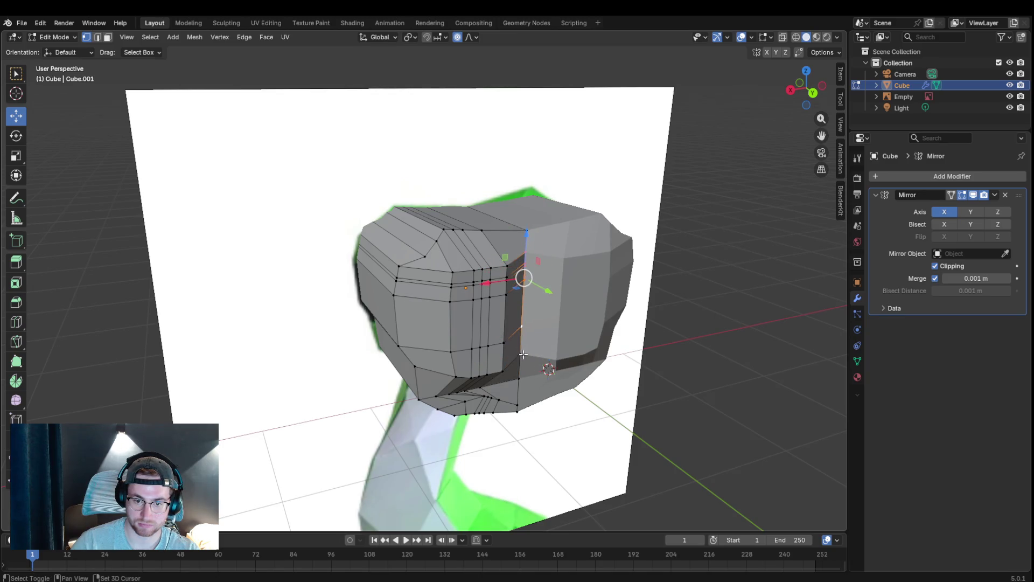
key(g)
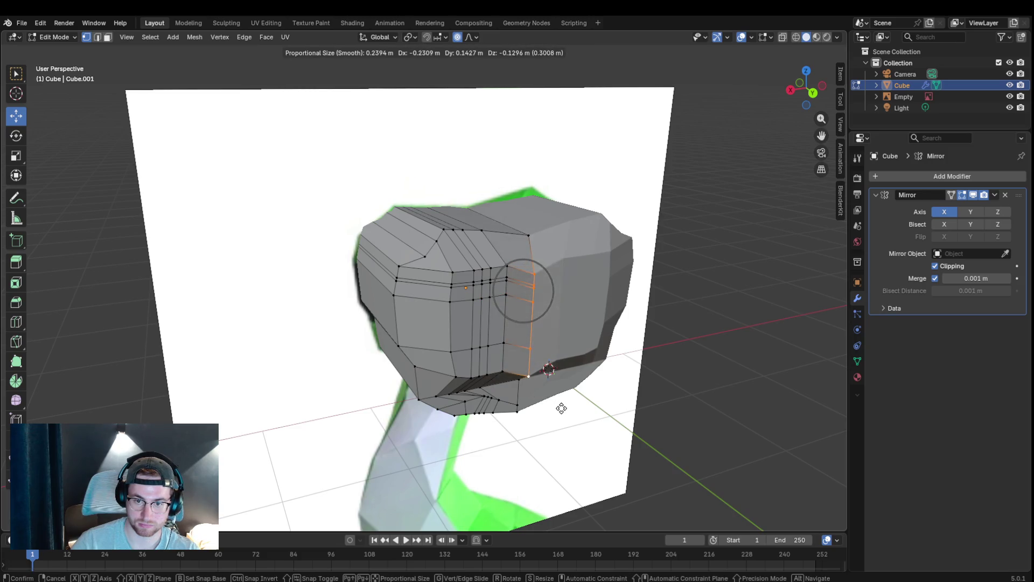
click(572, 401)
- Move a strip of side faces on the head outward with proportional falloff
mouse_move(621, 395)
middle_down()
mouse_move(678, 262)
mouse_move(528, 284)
middle_up()
click(678, 262)
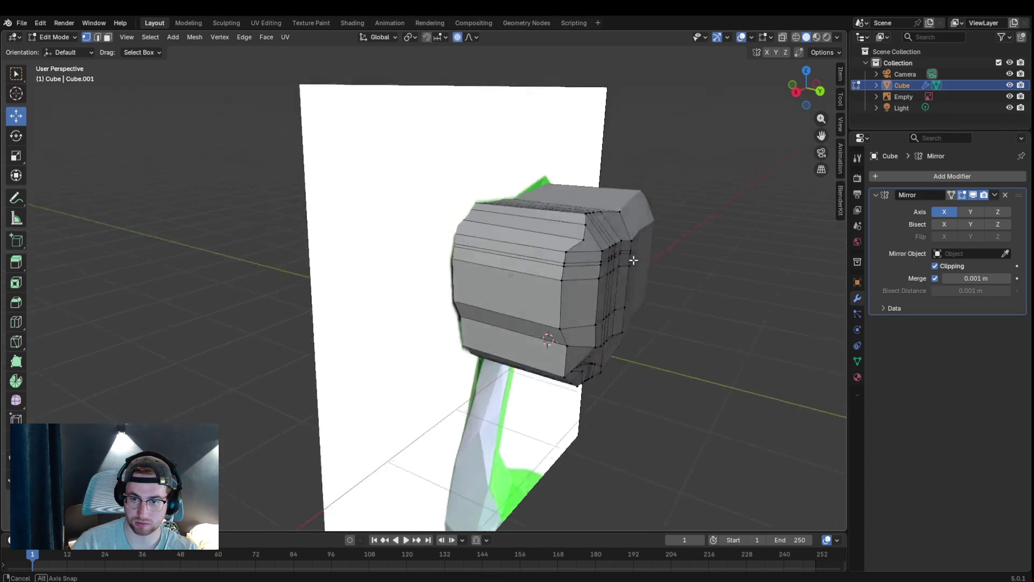
shift+click(529, 284)
shift+click(529, 299)
shift+click(530, 347)
shift+click(498, 300)
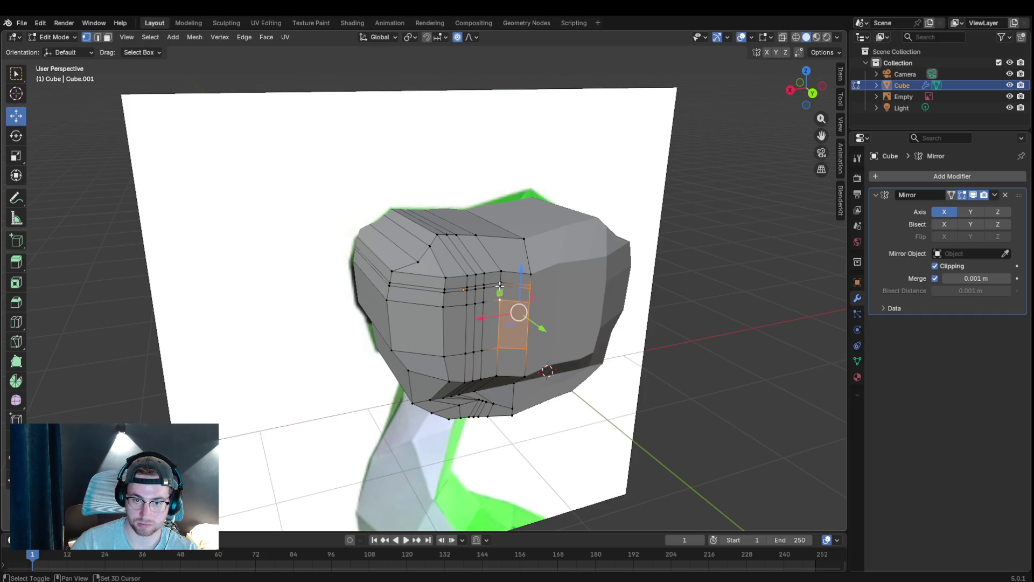
shift+click(485, 307)
shift+click(486, 349)
middle_drag(489, 351, 616, 341)
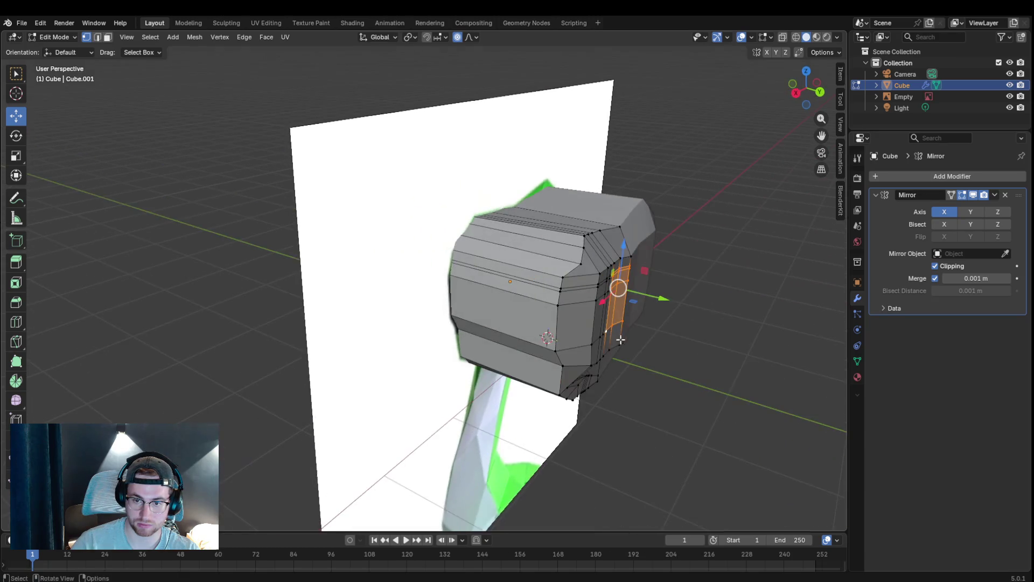
key(g)
scroll(632, 321, up, 2)
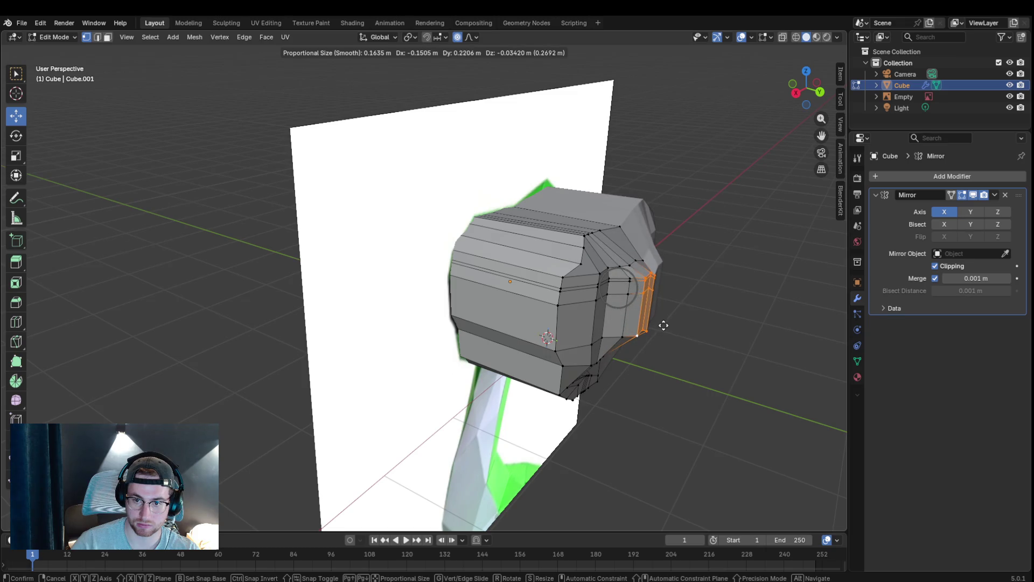
click(663, 324)
- Nudge the same strip once more and inspect the cheek from front, top and side
middle_drag(675, 263, 221, 321)
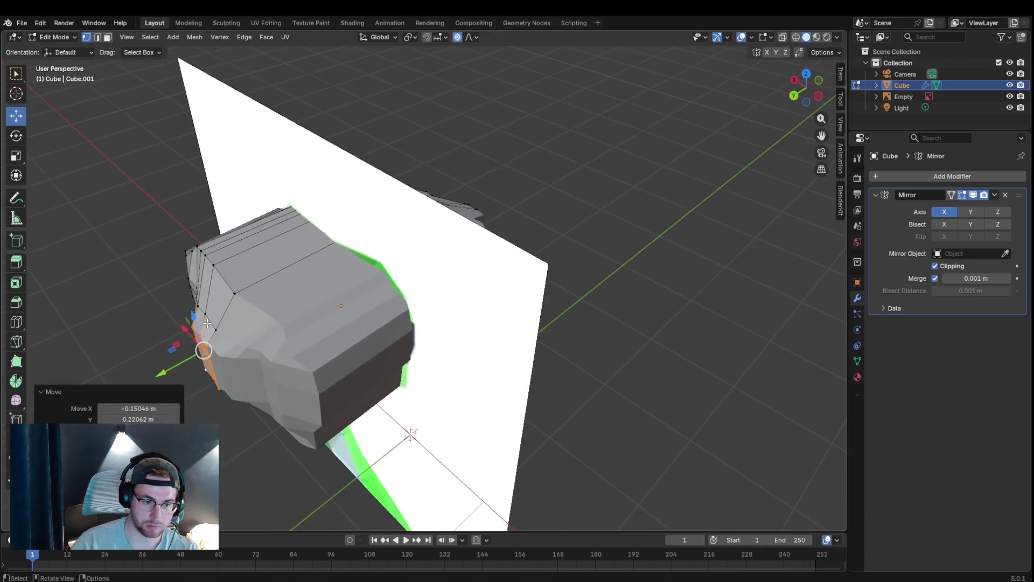
key(g)
click(206, 324)
mouse_move(205, 323)
middle_down()
mouse_move(324, 296)
mouse_move(525, 316)
middle_up()
mouse_move(621, 343)
middle_down()
mouse_move(572, 294)
mouse_move(545, 342)
middle_up()
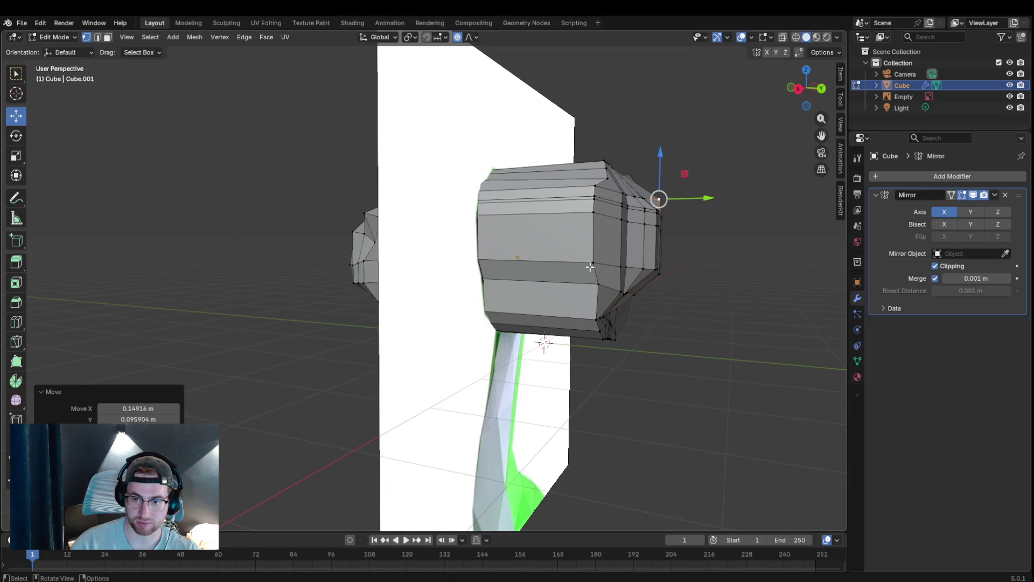
scroll(606, 291, down, 5)
middle_drag(705, 317, 619, 302)
scroll(598, 242, up, 5)
middle_drag(599, 242, 500, 278)
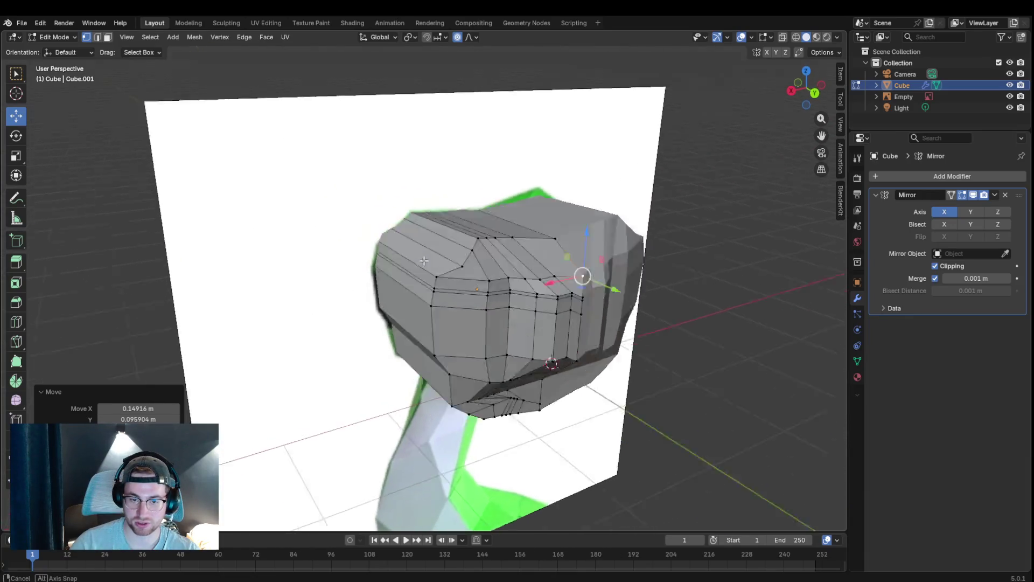
mouse_move(500, 277)
middle_down()
mouse_move(602, 120)
mouse_move(654, 367)
mouse_move(681, 344)
mouse_move(547, 287)
middle_up()
mouse_move(501, 236)
middle_down()
mouse_move(628, 340)
mouse_move(689, 330)
mouse_move(639, 335)
middle_up()
- Add three edge loops across the rear of the head, cancelling a fourth
key(ctrl+r)
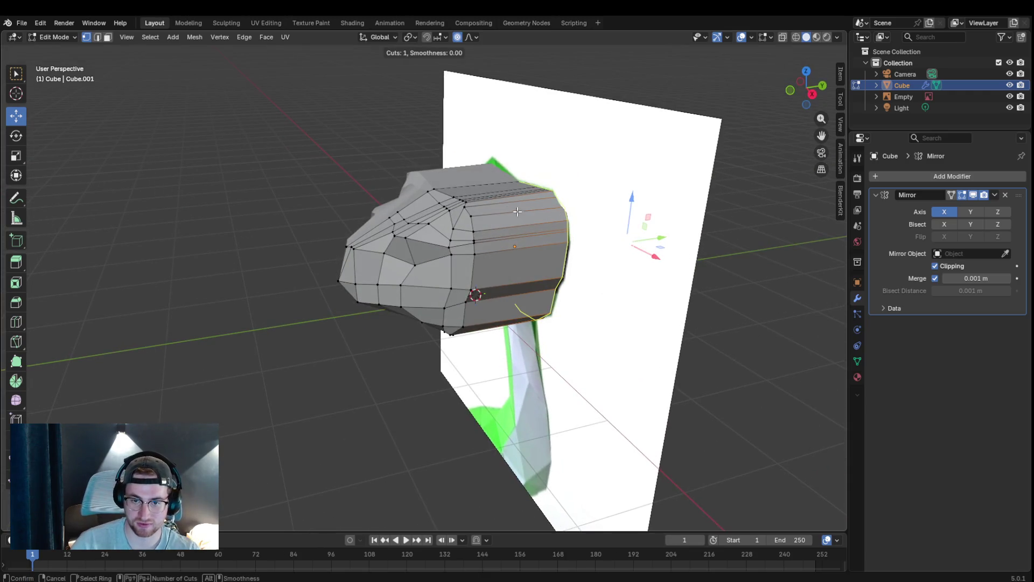
click(511, 209)
click(517, 220)
key(ctrl+r)
click(533, 220)
key(ctrl+r)
click(569, 217)
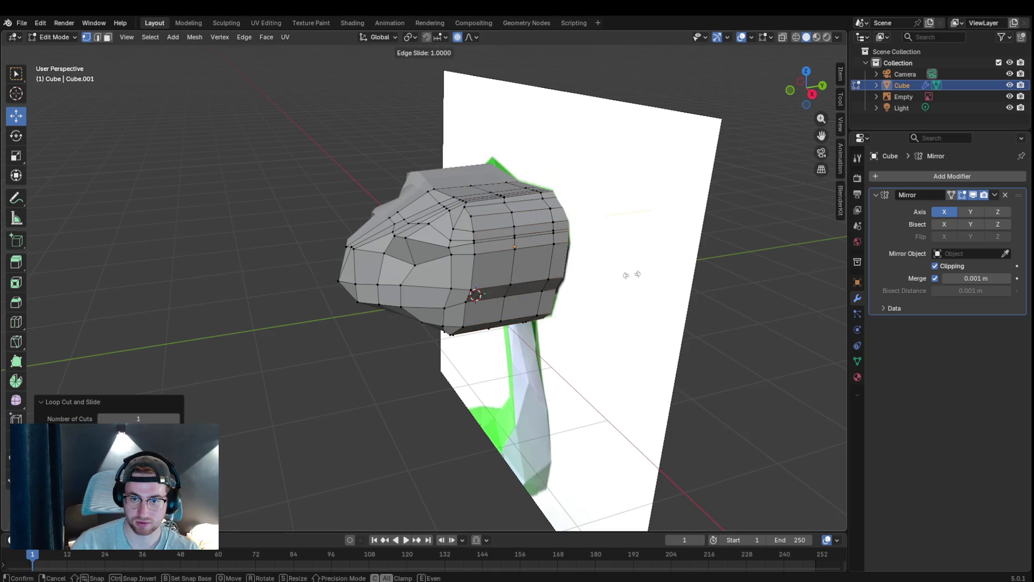
click(642, 292)
mouse_move(635, 277)
middle_down()
mouse_move(519, 350)
mouse_move(584, 289)
middle_up()
key(ctrl+r)
key(Escape)
- Deselect the loop and hide the reference image Empty in the Outliner
alt+shift+click(581, 245)
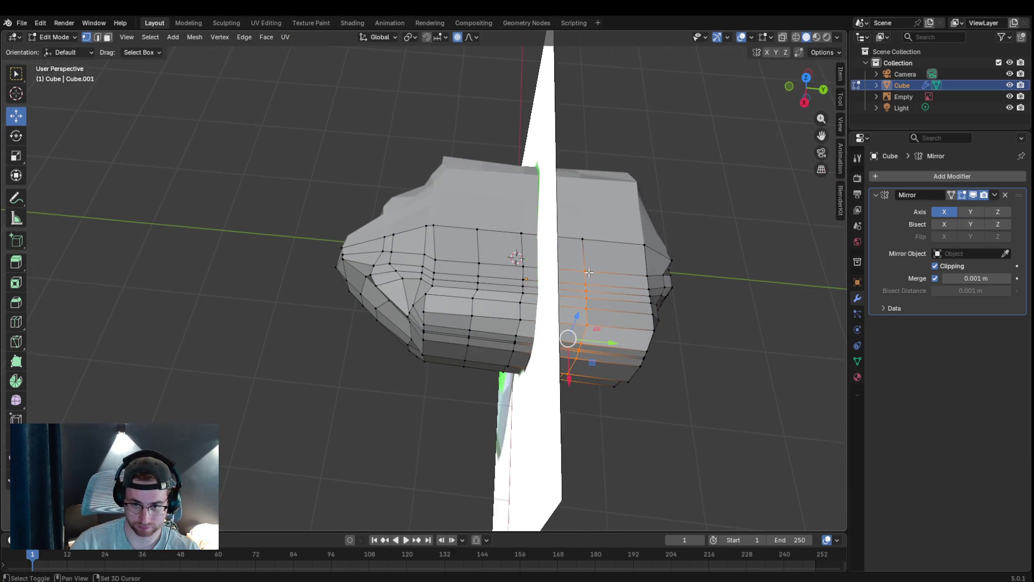
mouse_move(601, 292)
middle_down()
mouse_move(510, 183)
mouse_move(370, 187)
mouse_move(307, 203)
mouse_move(294, 250)
mouse_move(369, 187)
middle_up()
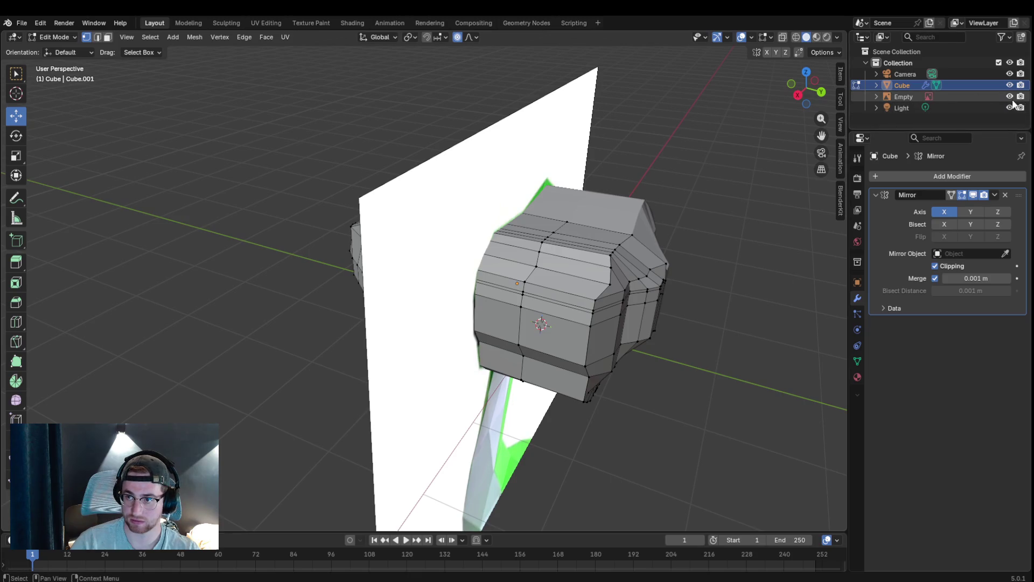
click(1009, 96)
- Push the side and middle-strip faces of the head into a rounder form
middle_drag(691, 277, 380, 301)
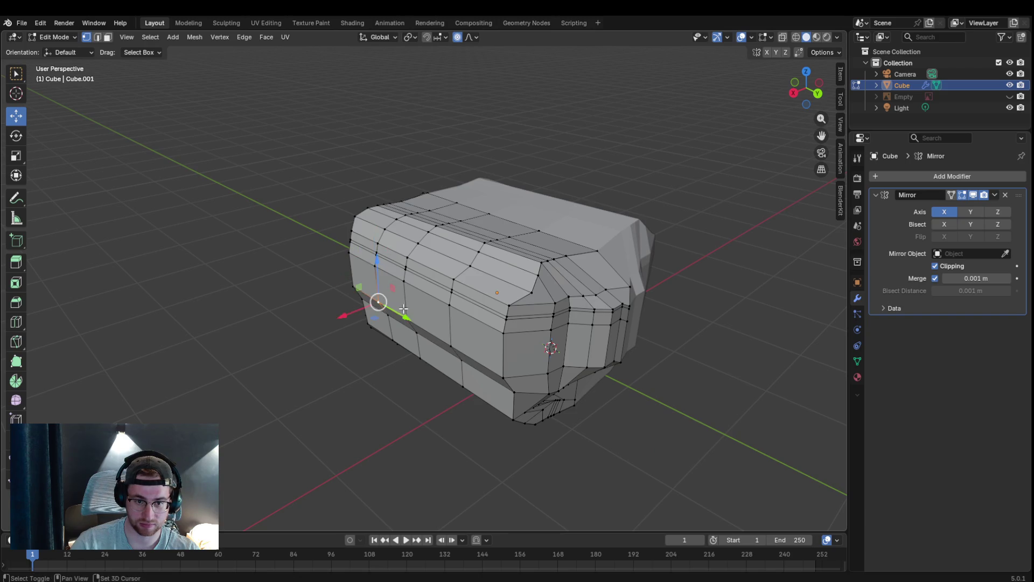
shift+click(394, 298)
shift+click(412, 303)
shift+click(441, 324)
shift+click(448, 345)
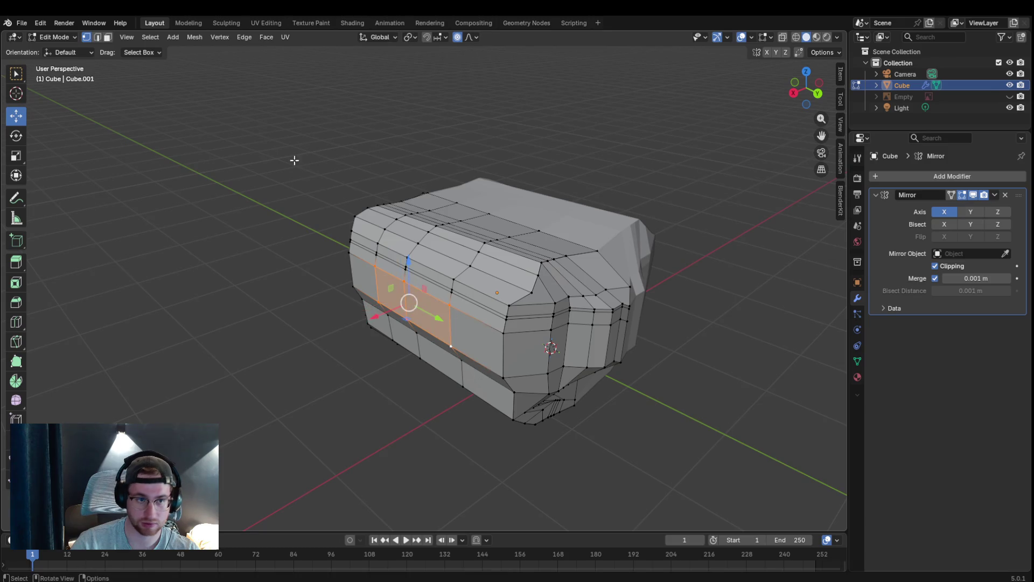
middle_drag(453, 323, 428, 284)
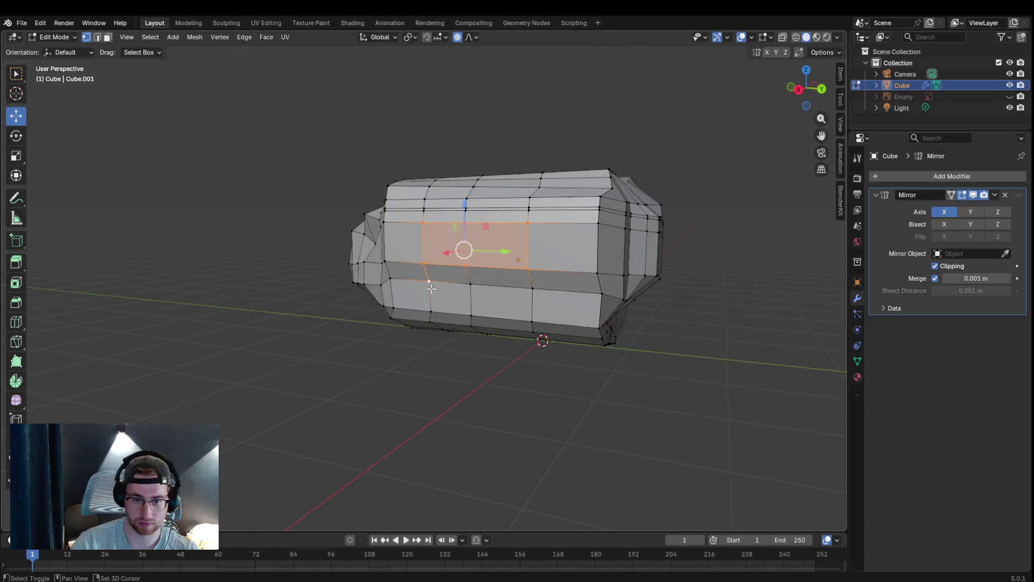
shift+click(465, 279)
shift+click(501, 283)
shift+click(448, 299)
middle_drag(533, 317, 325, 341)
key(g)
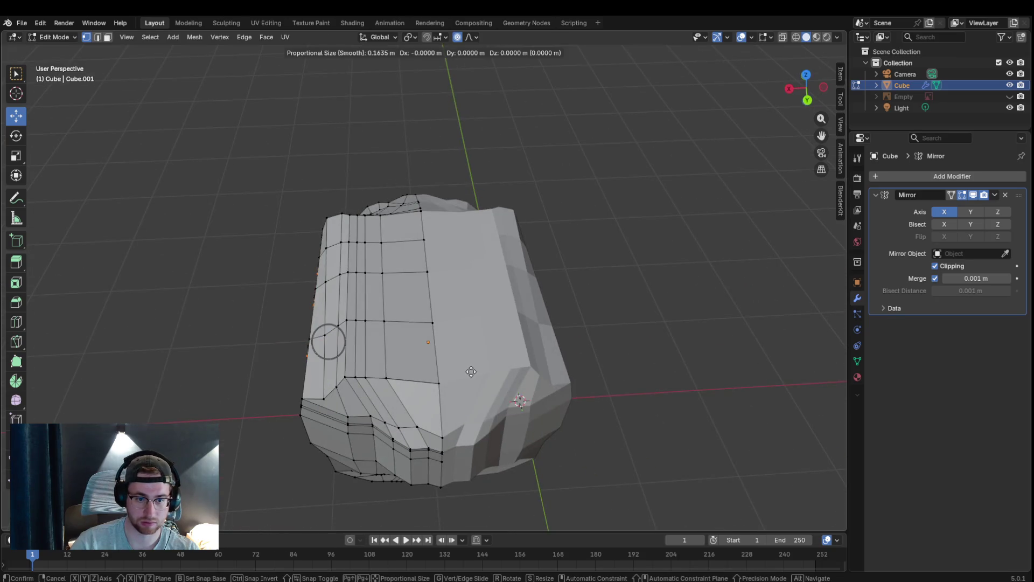
click(460, 370)
- Move the edge loop at the head's front corner to smooth the snout
mouse_move(460, 370)
middle_down()
mouse_move(619, 337)
mouse_move(335, 262)
middle_up()
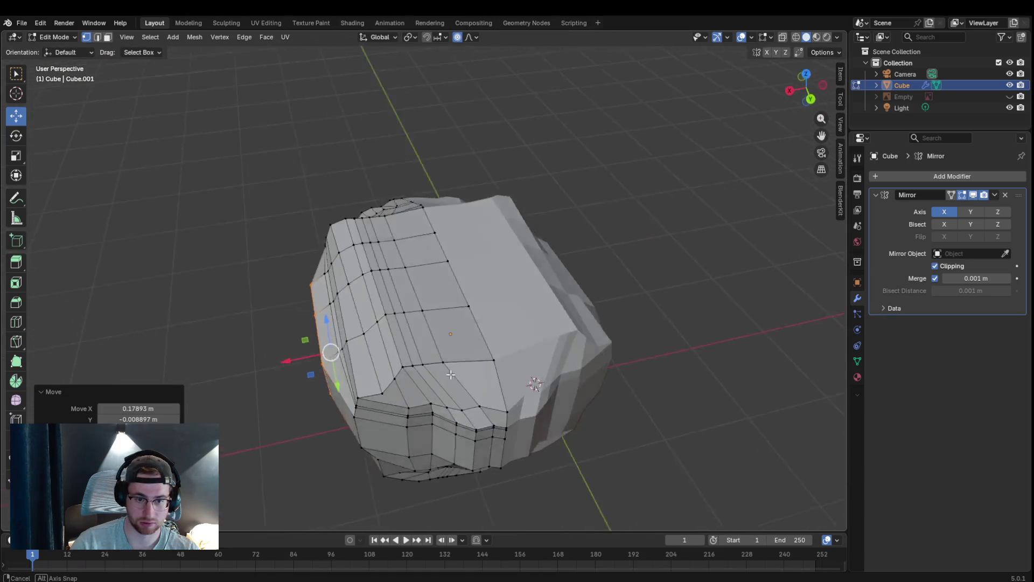
click(341, 245)
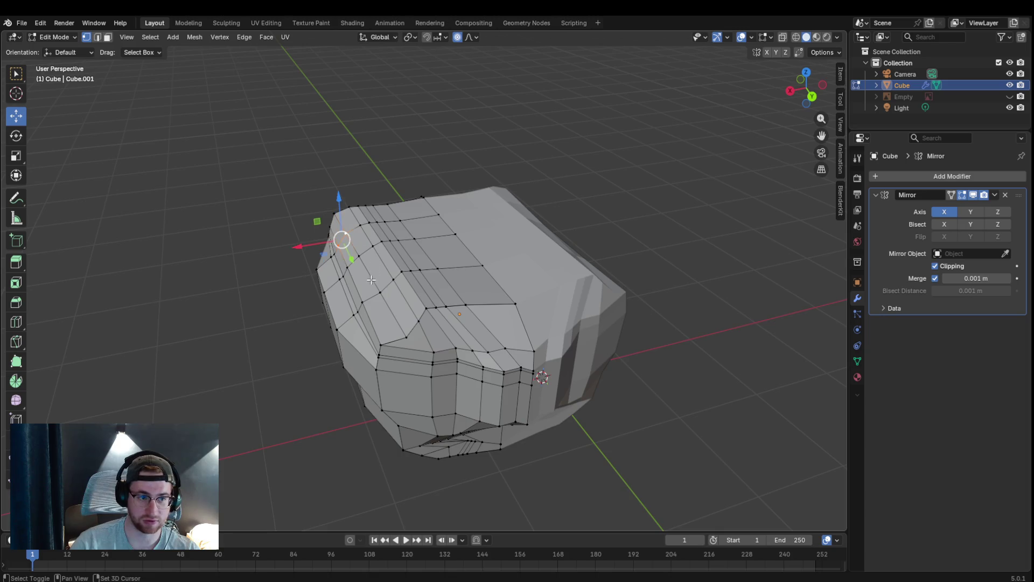
shift+click(330, 255)
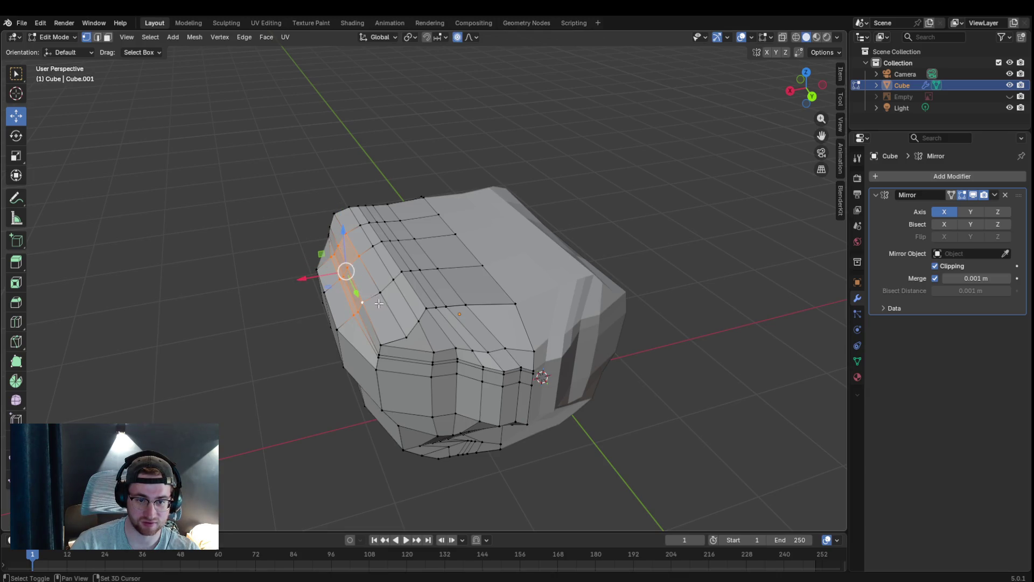
key(g)
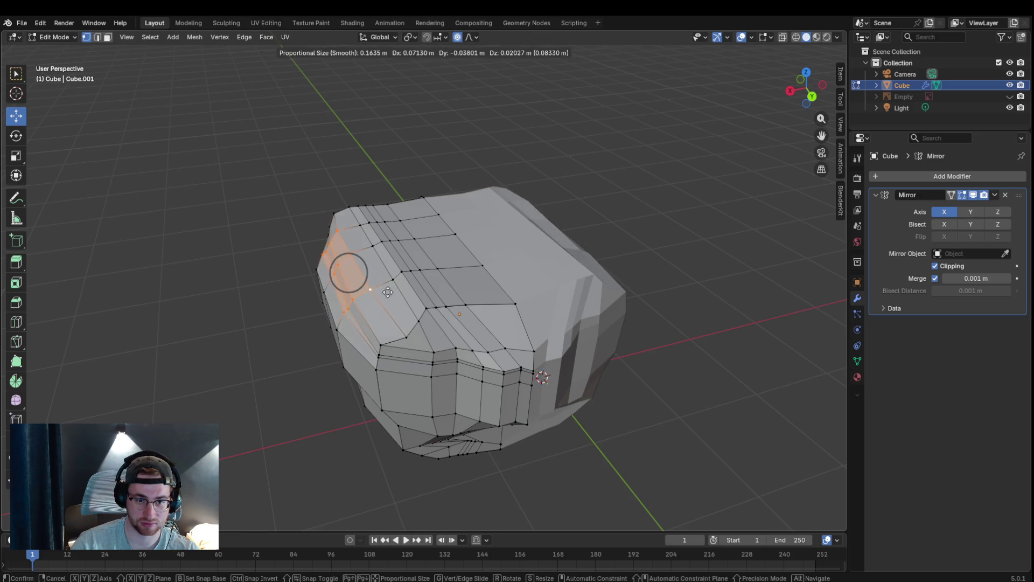
click(388, 291)
mouse_move(387, 292)
middle_down()
mouse_move(793, 254)
mouse_move(835, 278)
mouse_move(702, 282)
mouse_move(713, 293)
mouse_move(746, 251)
mouse_move(746, 268)
mouse_move(539, 277)
mouse_move(441, 226)
mouse_move(435, 207)
middle_up()
- Nudge the vertices along the top edge slightly and deselect them
shift+click(426, 197)
shift+click(425, 216)
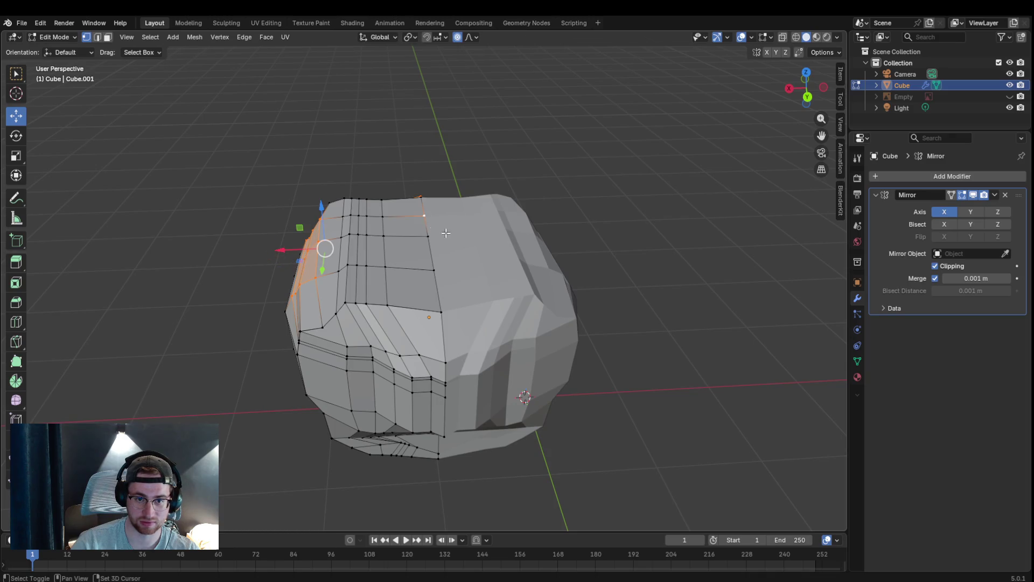
shift+click(430, 236)
shift+click(434, 270)
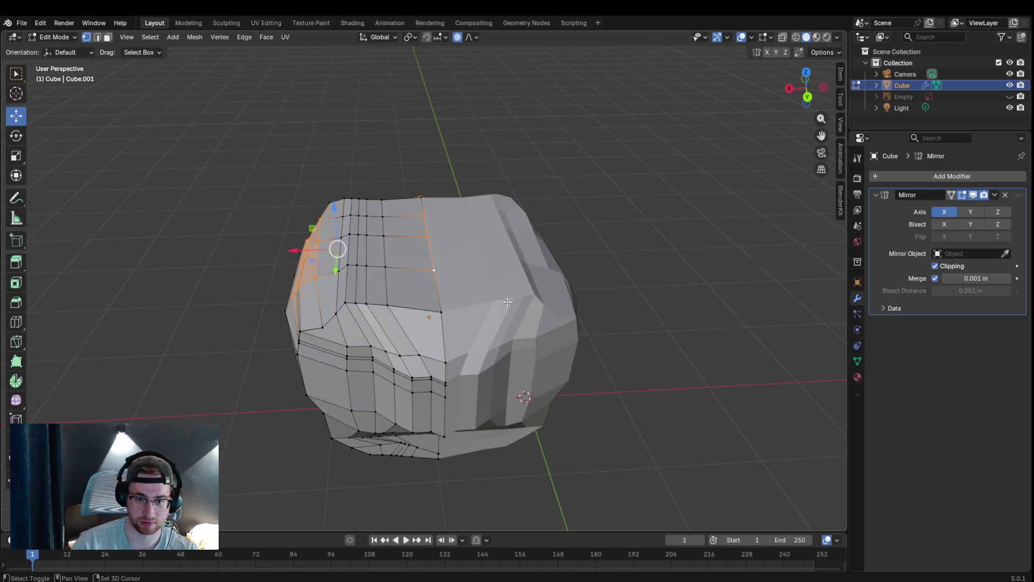
mouse_move(492, 302)
middle_down()
mouse_move(678, 293)
mouse_move(459, 204)
middle_up()
key(g)
click(434, 200)
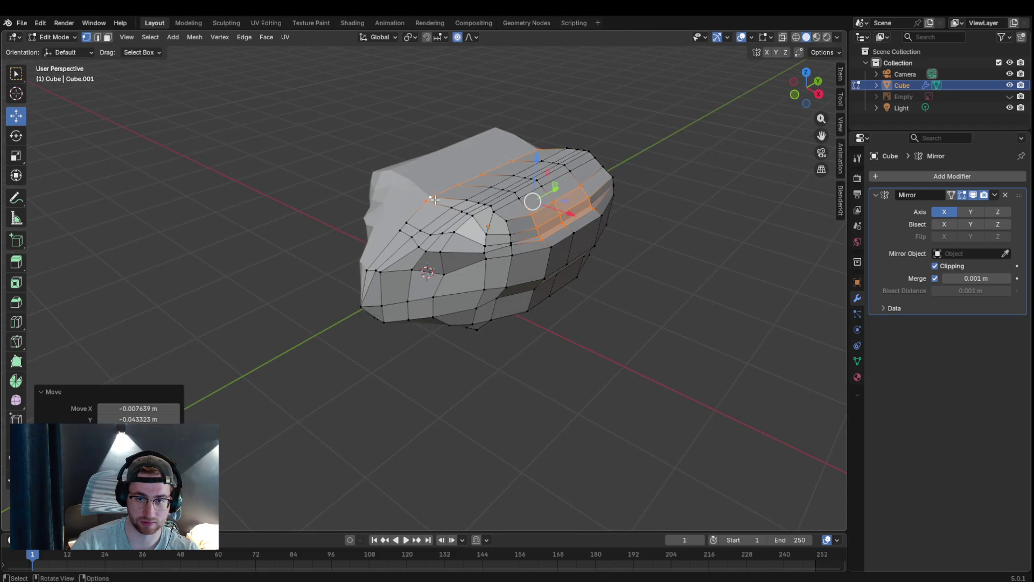
mouse_move(665, 251)
middle_down()
mouse_move(725, 237)
mouse_move(410, 263)
mouse_move(563, 270)
mouse_move(638, 328)
middle_up()
click(720, 245)
scroll(530, 265, up, 2)
scroll(531, 265, down, 2)
scroll(638, 328, down, 3)
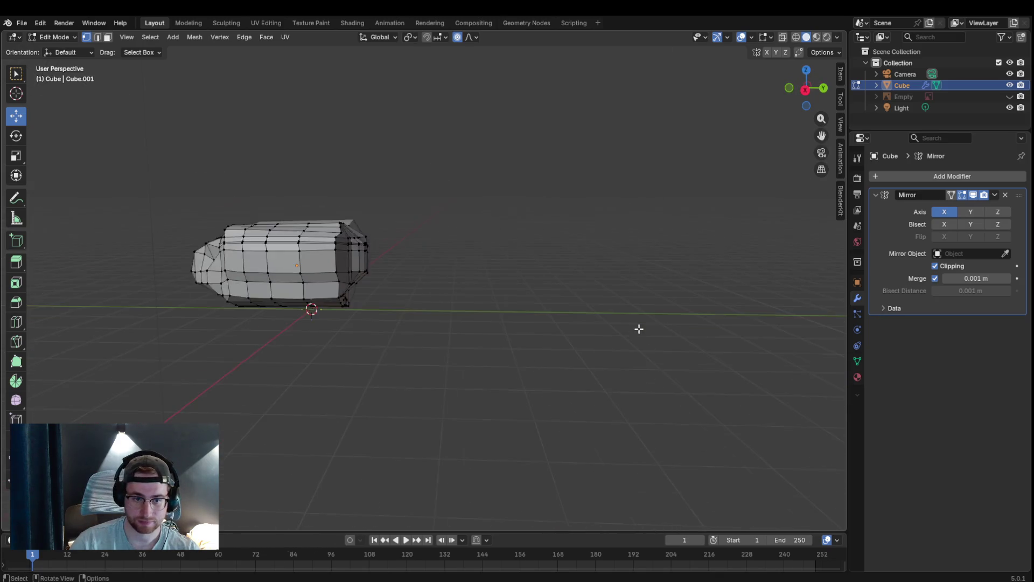
scroll(599, 343, up, 2)
- Return to Object Mode and add a cylinder to the right of the head
click(60, 36)
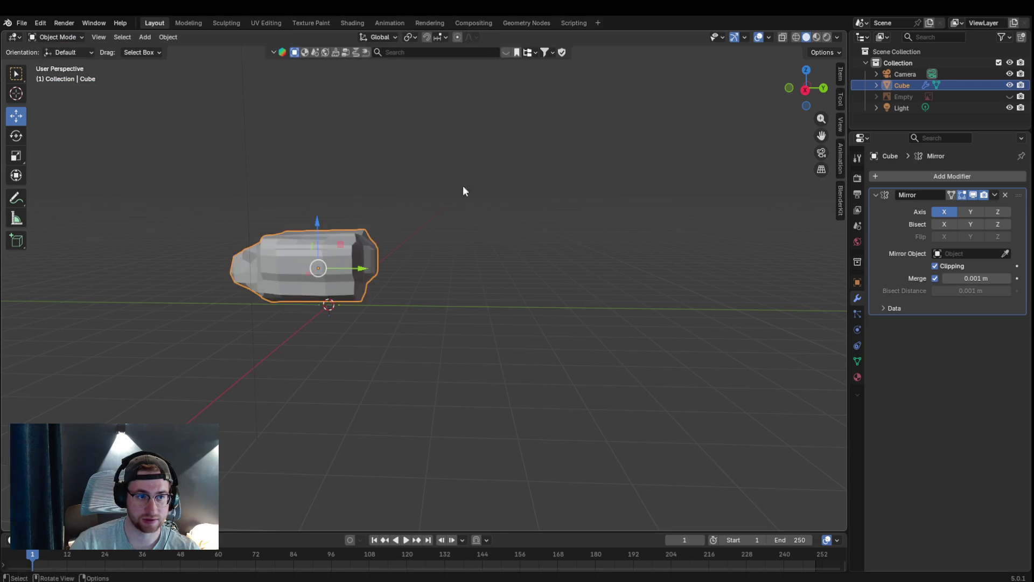
click(521, 320)
key(ctrl+a)
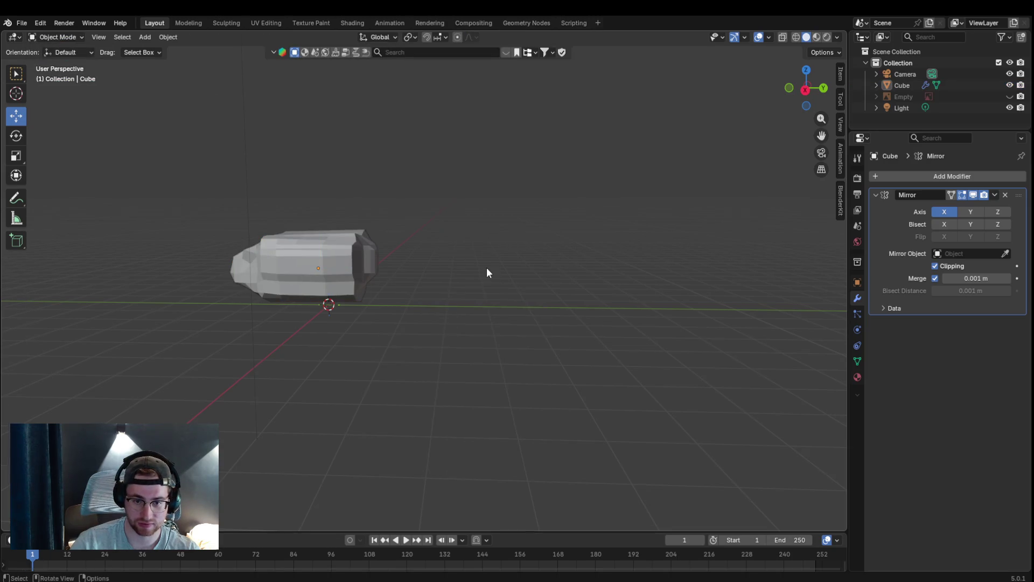
key(shift+a)
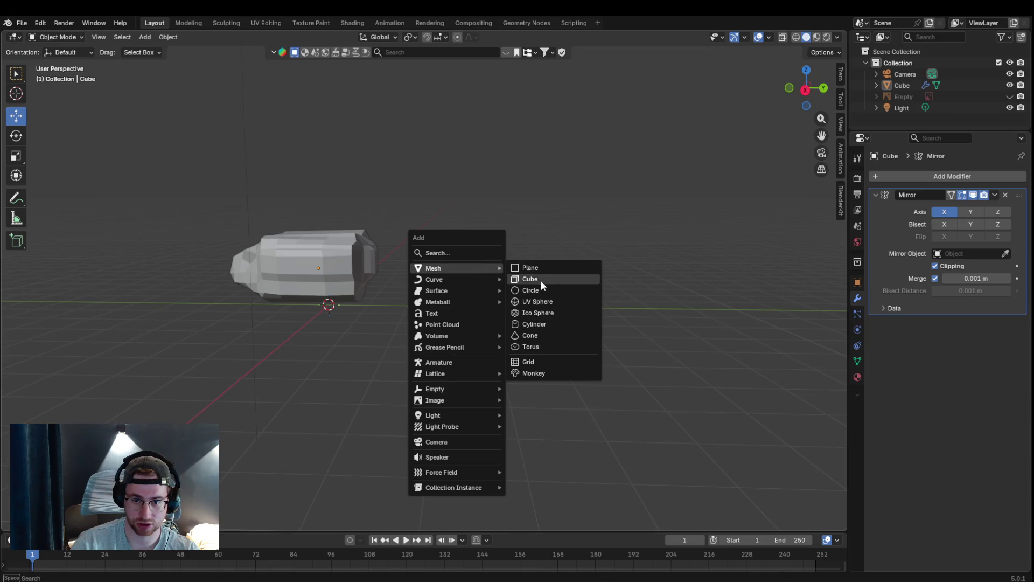
click(538, 323)
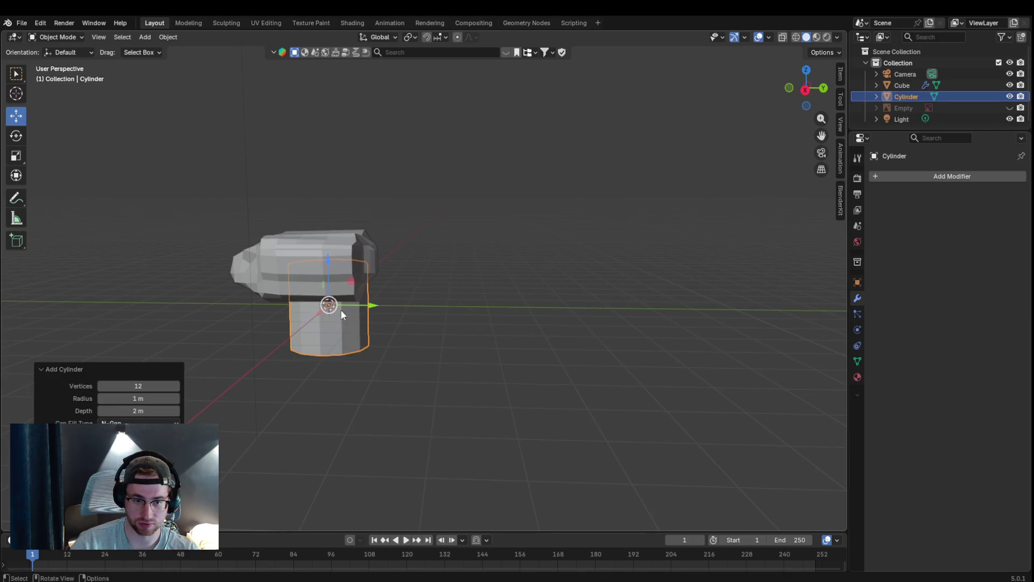
drag(340, 310, 526, 309)
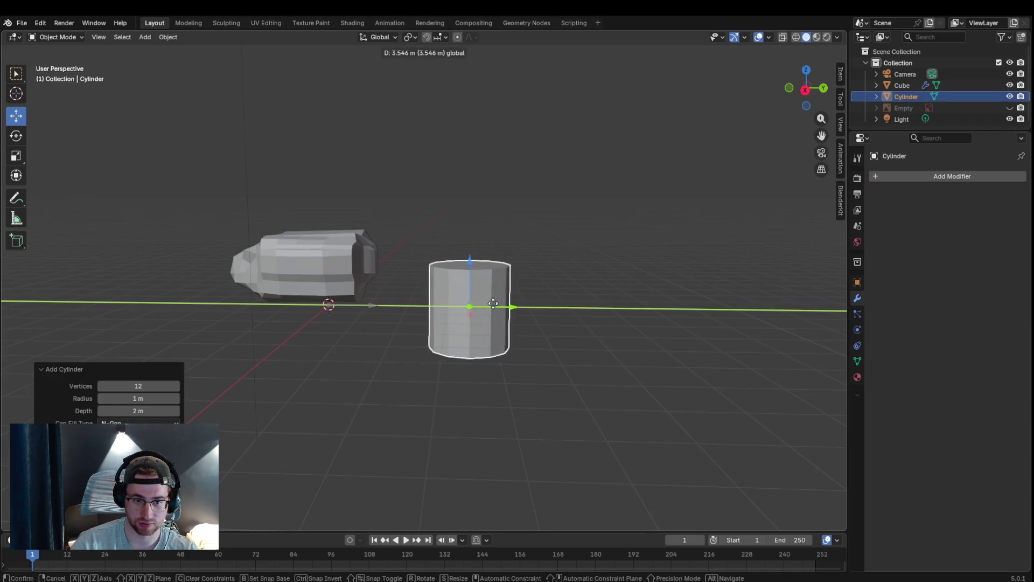
- Tip the cylinder over about X, abandon scaling it and delete it
click(17, 134)
drag(520, 276, 450, 289)
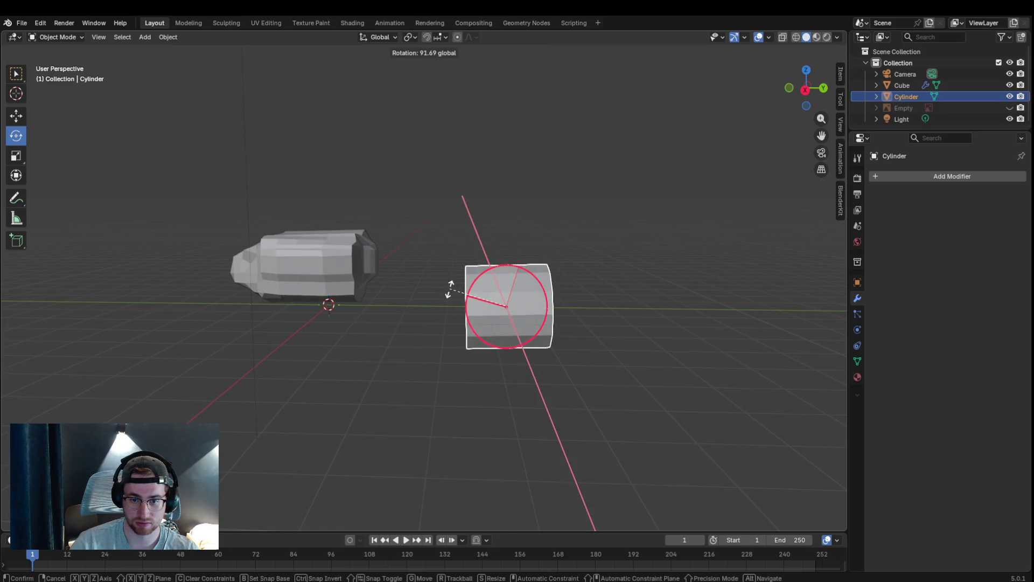
key(s)
key(x)
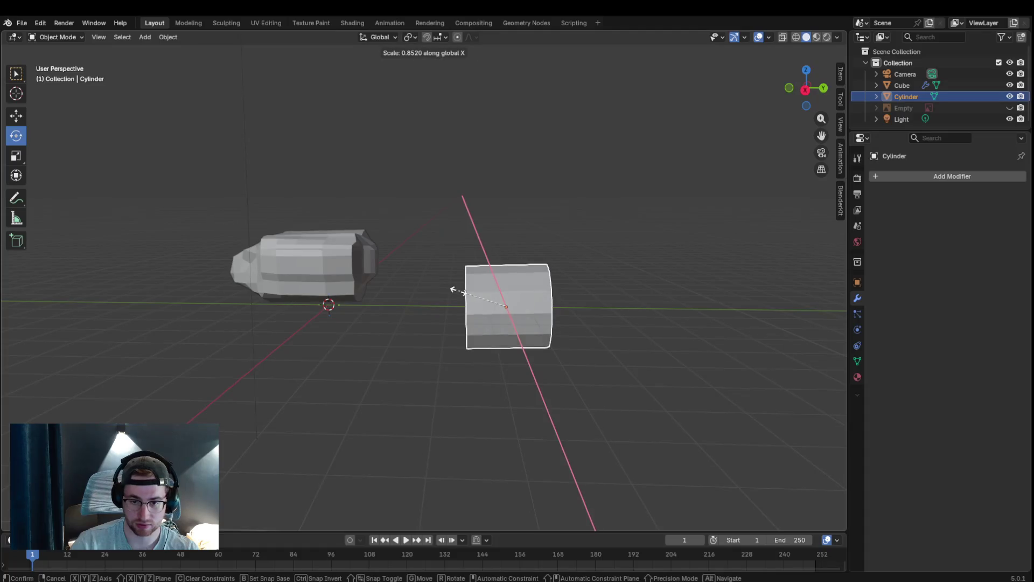
key(Escape)
key(x)
click(480, 292)
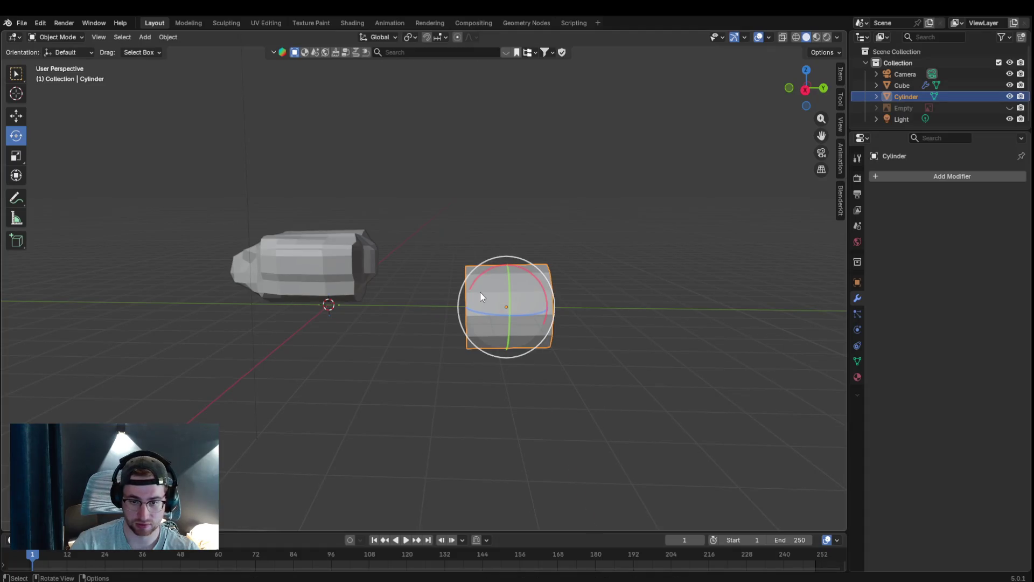
key(s)
key(Escape)
key(x)
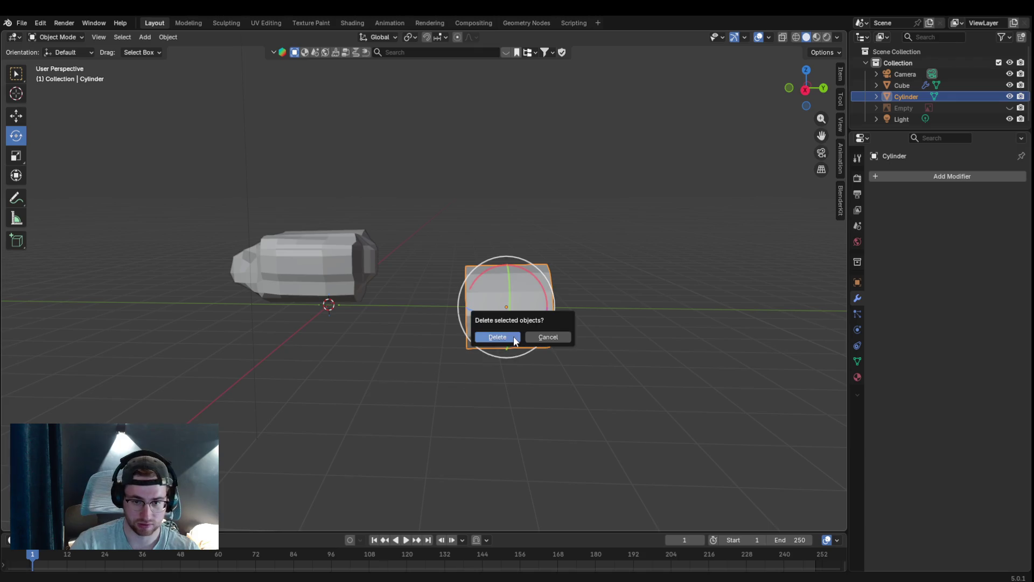
click(512, 340)
- Add and slide new cylinders along Y twice, undoing each attempt
key(shift+a)
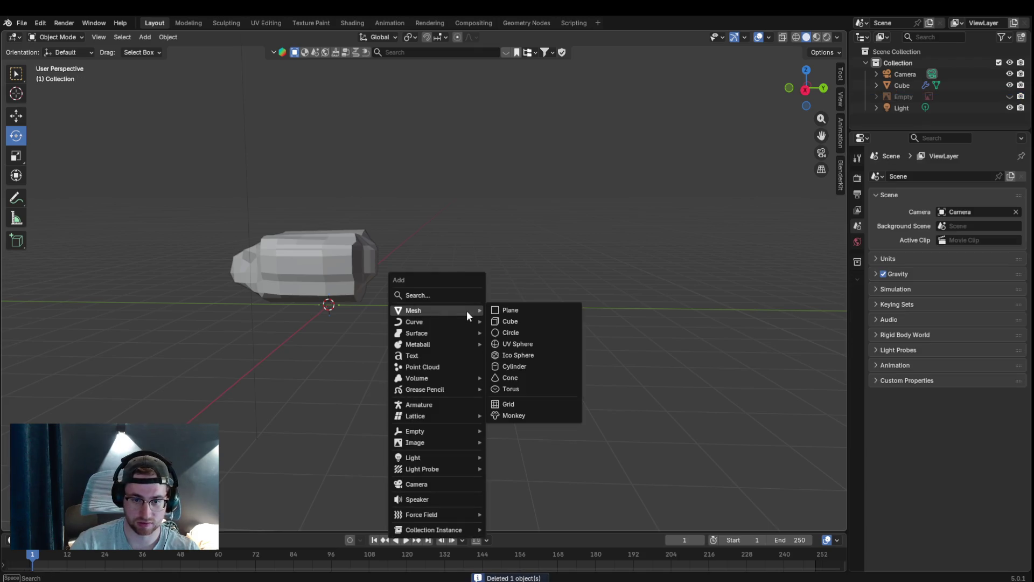
click(511, 362)
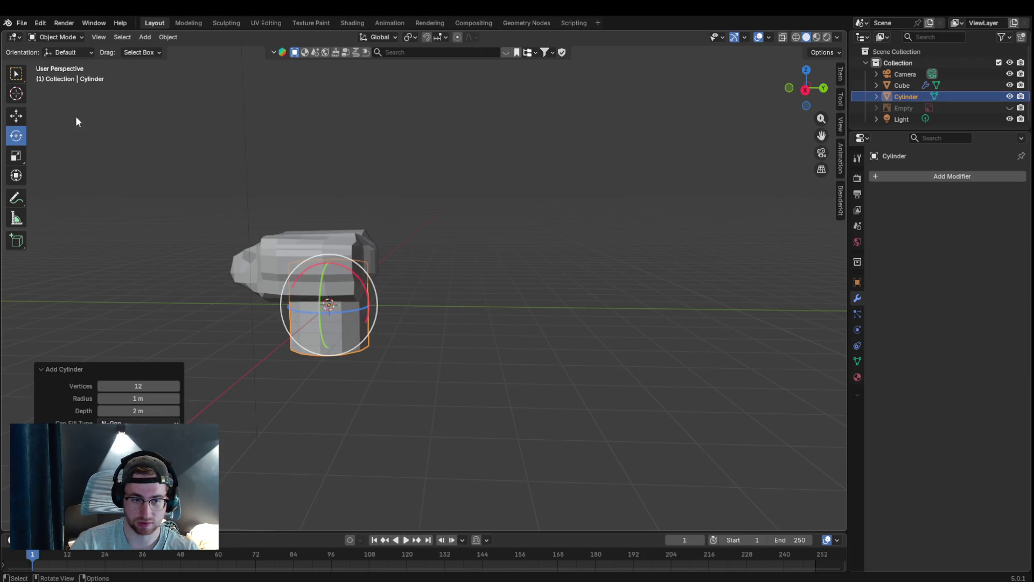
click(16, 115)
drag(334, 319, 474, 349)
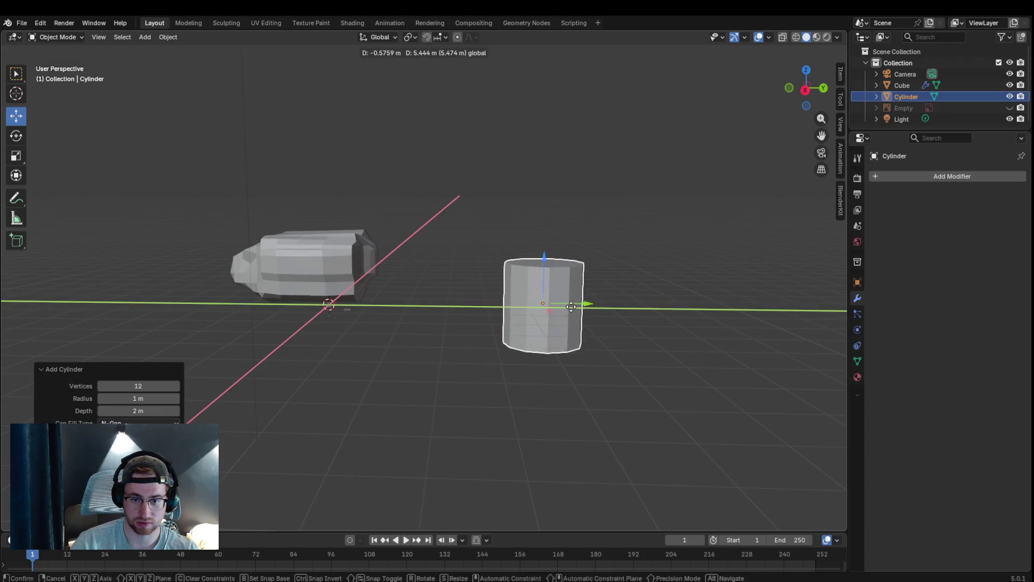
key(ctrl+z)
key(ctrl+z)
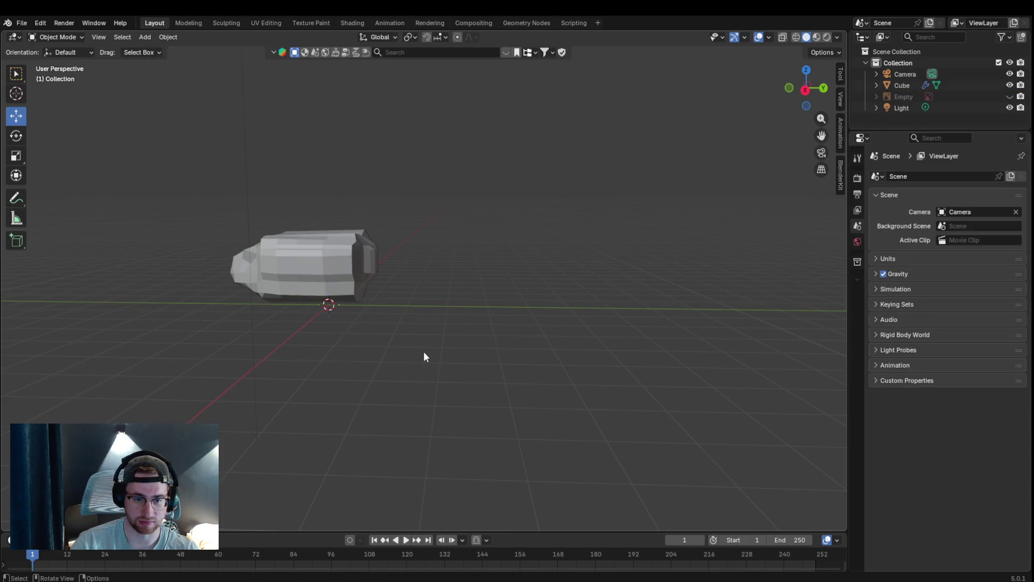
key(shift+a)
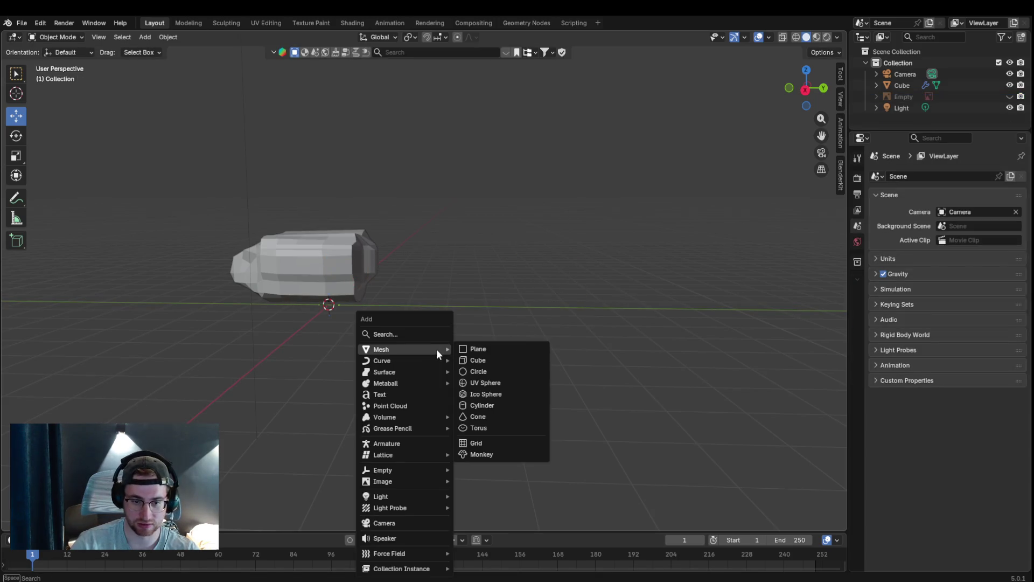
click(480, 405)
drag(358, 306, 537, 308)
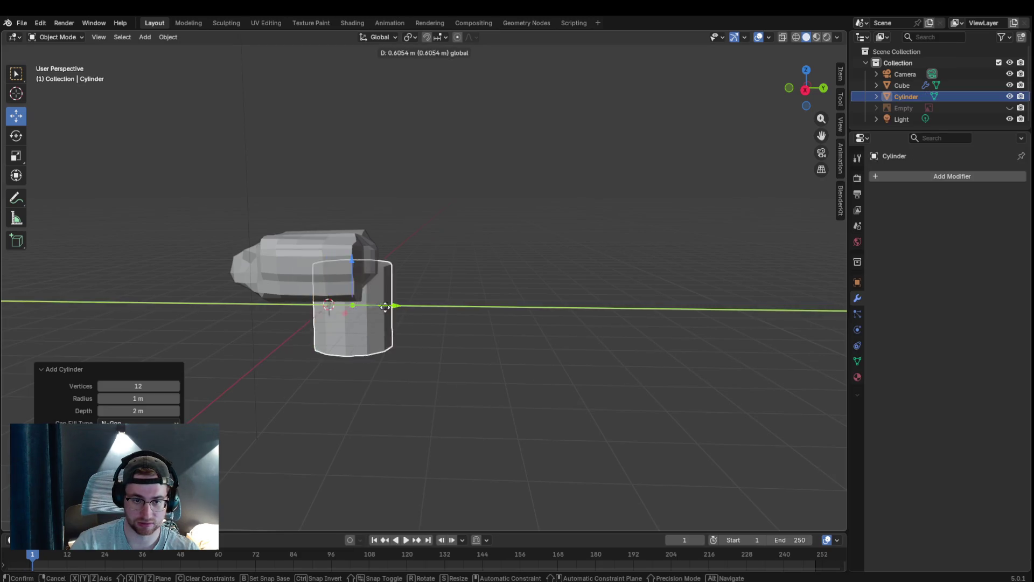
key(ctrl+z)
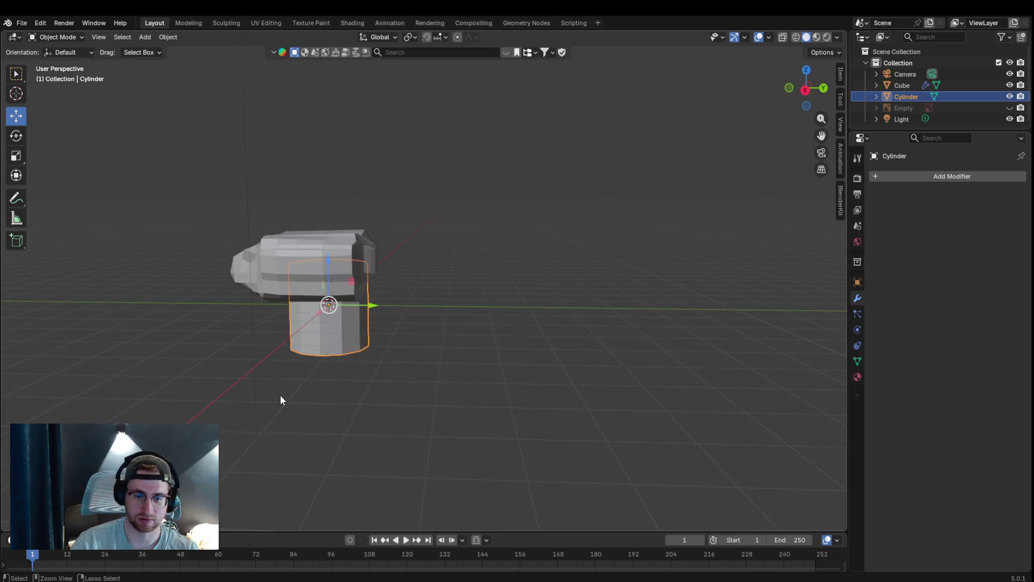
key(ctrl+z)
- Add a fresh cylinder, set its vertex count to 12 and slide it right along Y
key(shift+a)
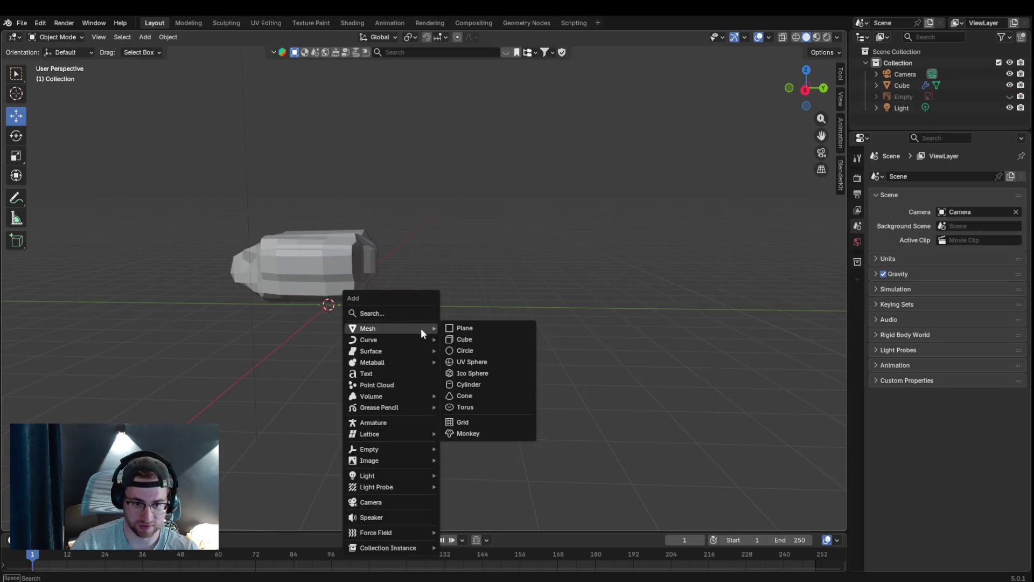
click(468, 383)
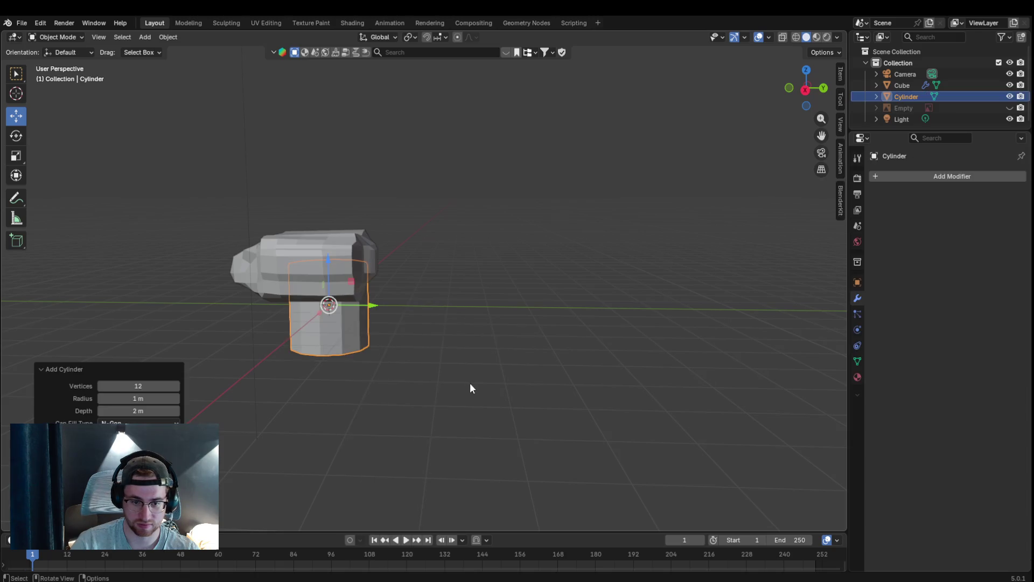
click(162, 387)
text(80)
key(Return)
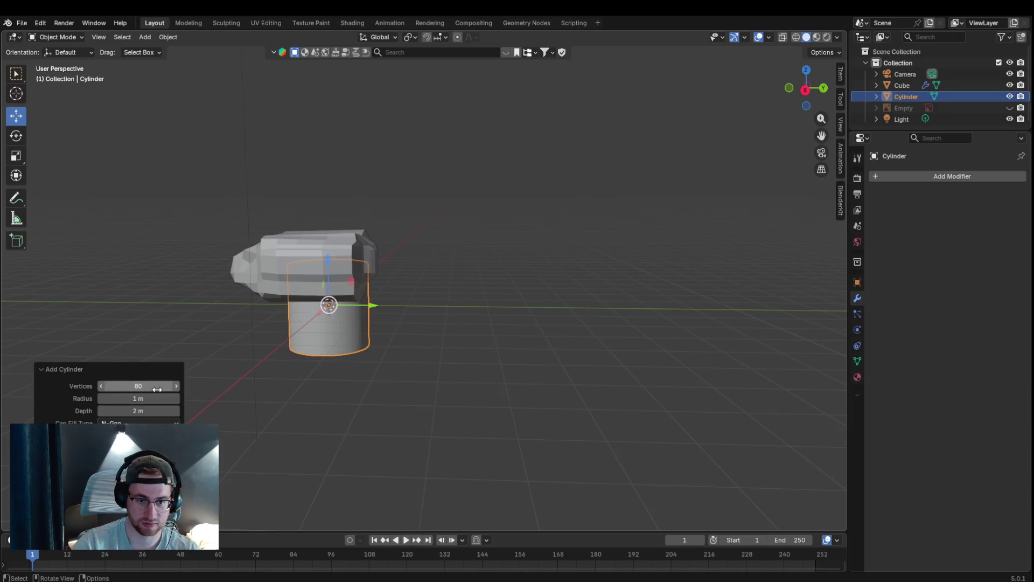
click(157, 389)
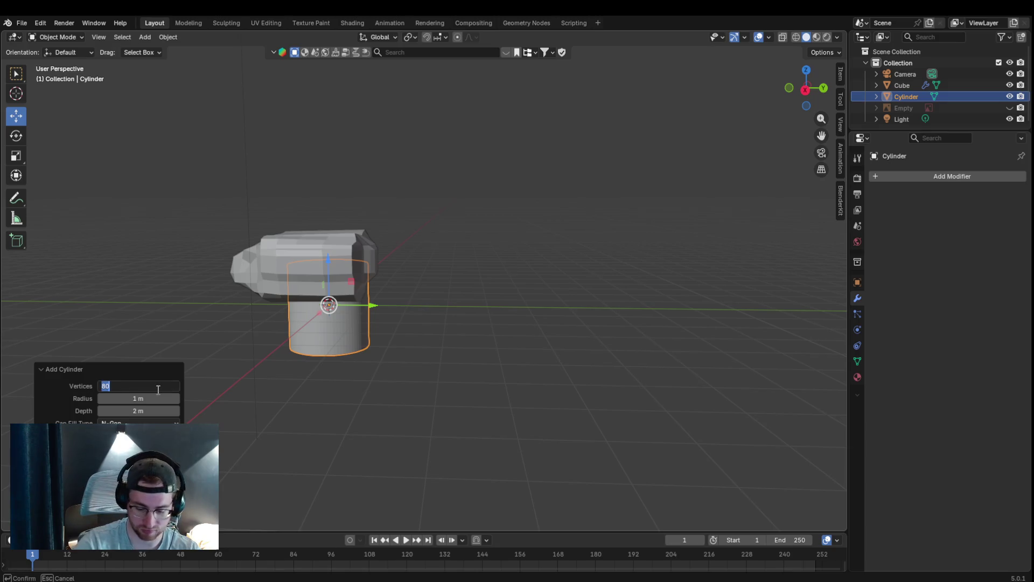
text(8)
key(Return)
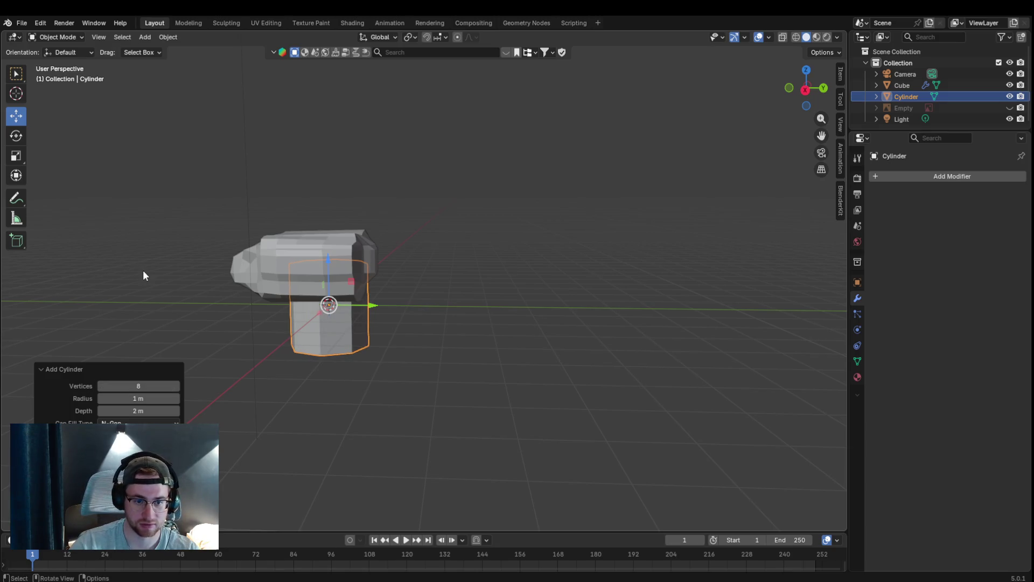
click(136, 387)
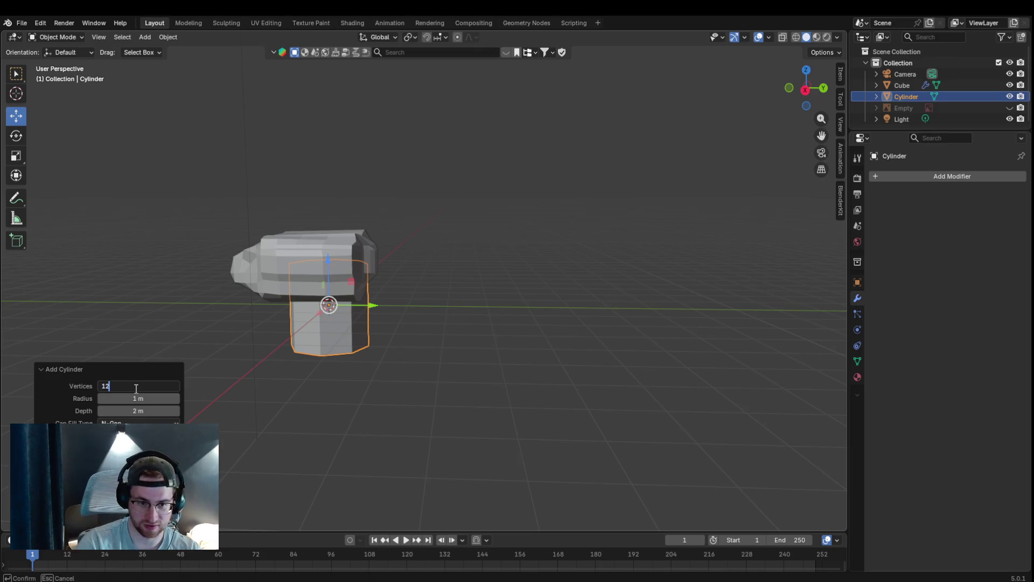
key(Return)
drag(368, 306, 478, 307)
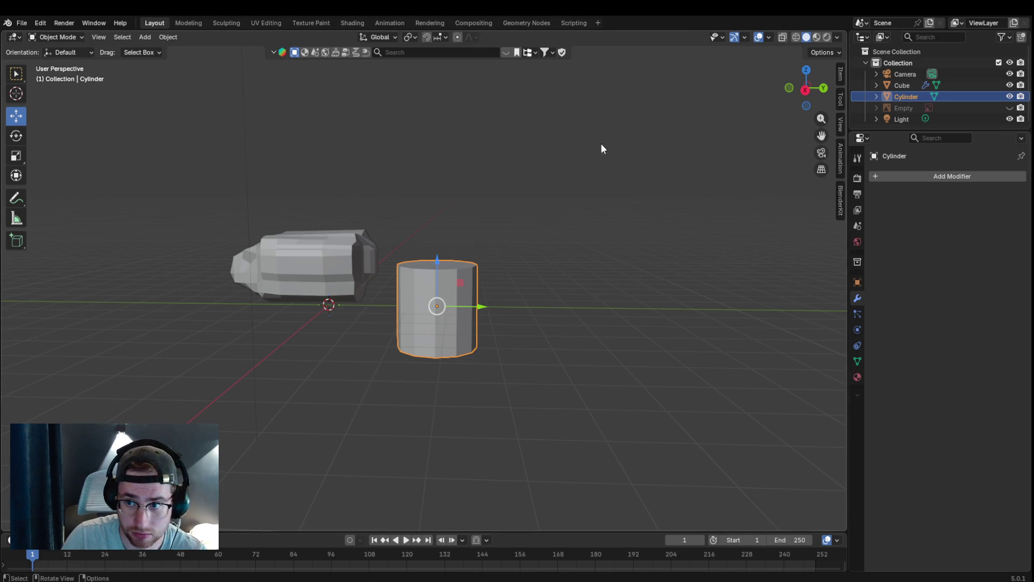
- Switch to the Rotate tool for the new cylinder
key(shift+space)
key(r)
- Rotate the cylinder 90° about X so it lies on its side
drag(474, 297, 421, 269)
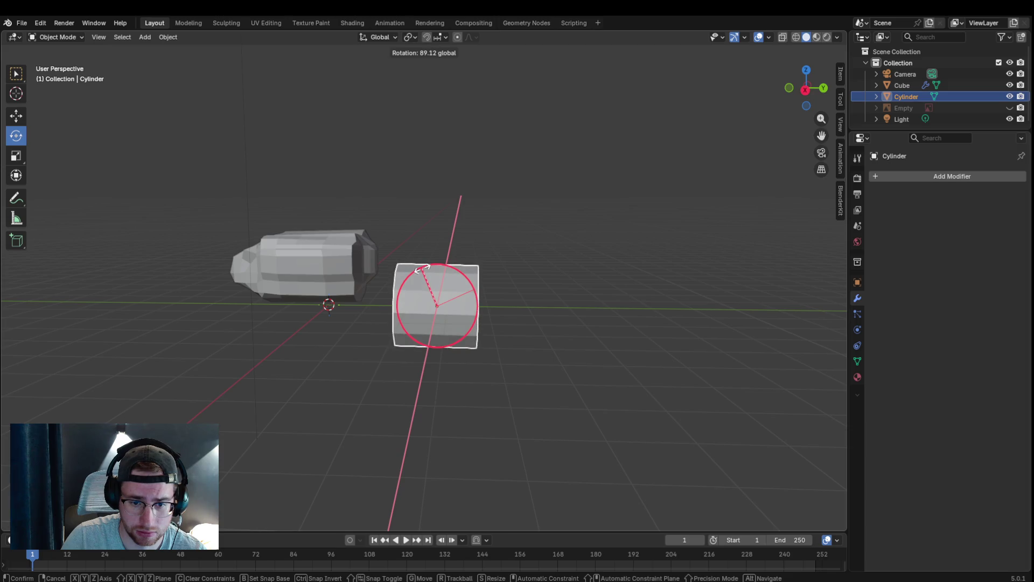
drag(420, 269, 424, 273)
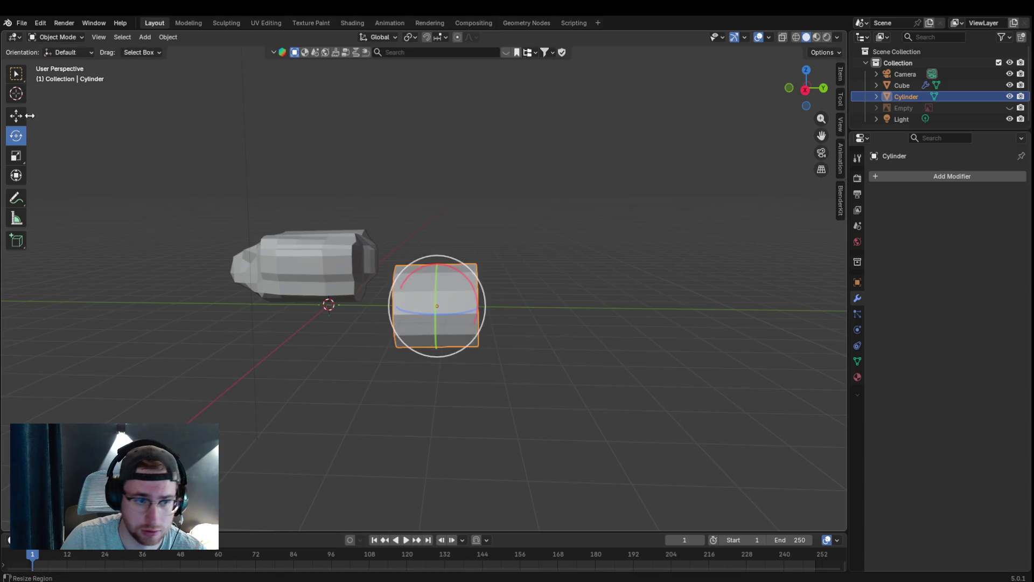
click(21, 115)
- Stretch the cylinder along Y into a long body and fine-tune its tilt about X
key(s)
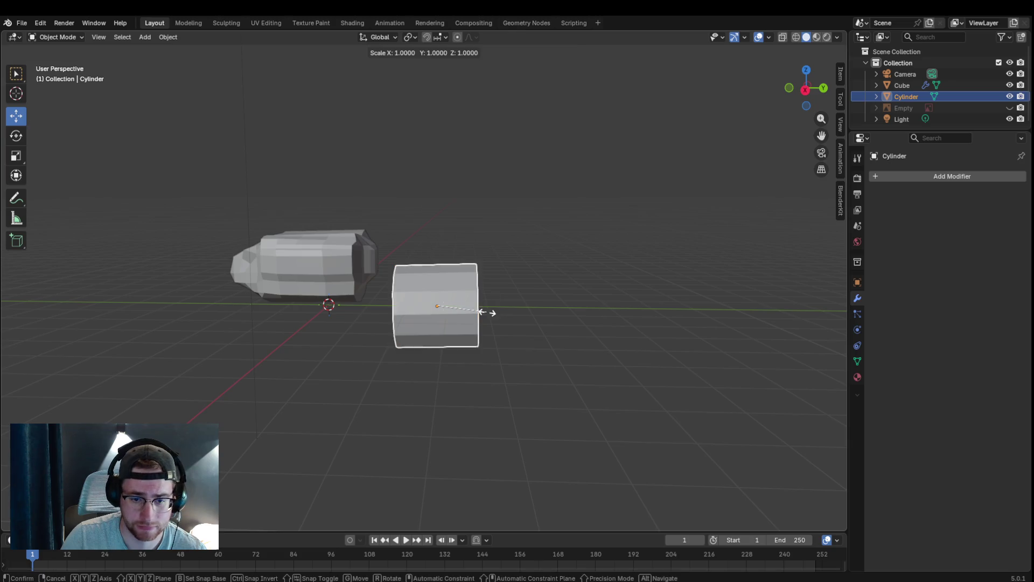
key(Escape)
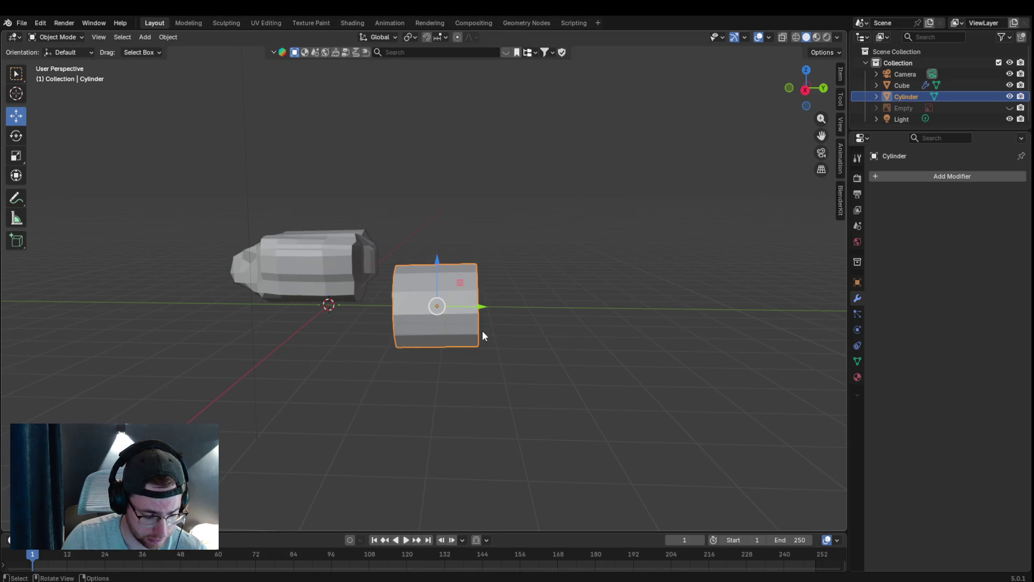
key(s)
key(x)
key(y)
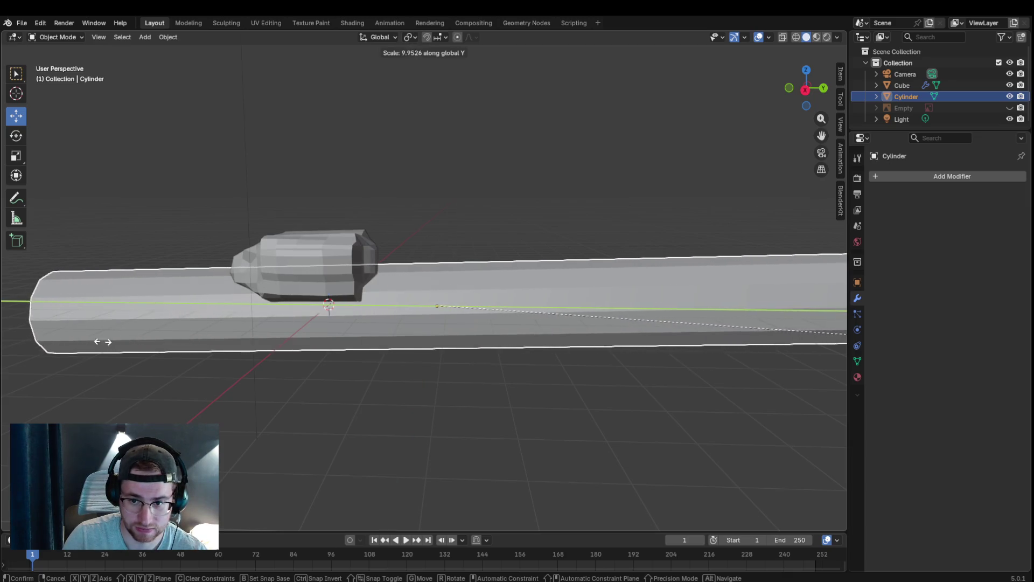
click(305, 313)
scroll(418, 300, down, 3)
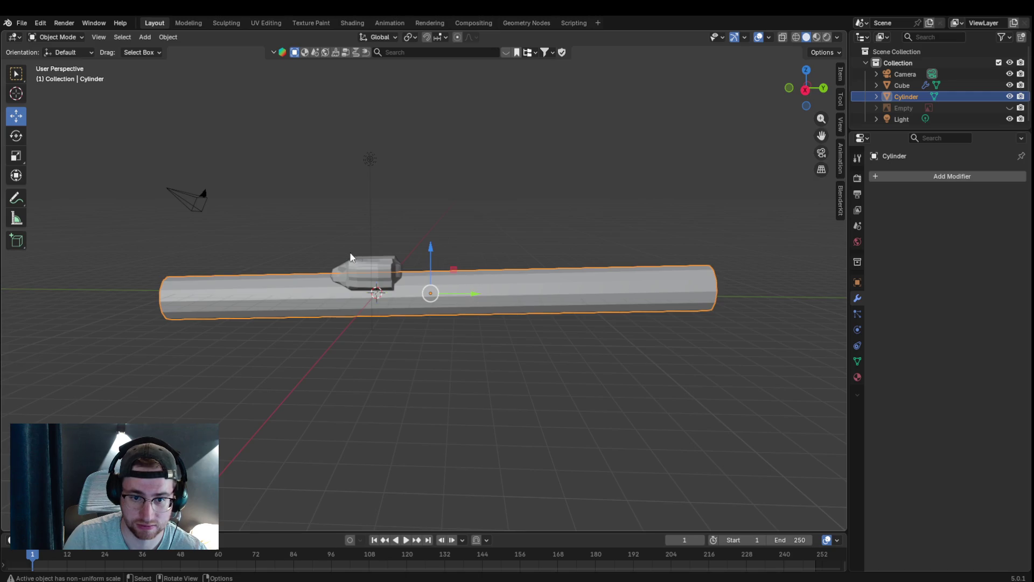
click(16, 134)
mouse_move(470, 281)
mouse_down()
mouse_move(455, 285)
mouse_move(477, 309)
mouse_move(443, 324)
mouse_up()
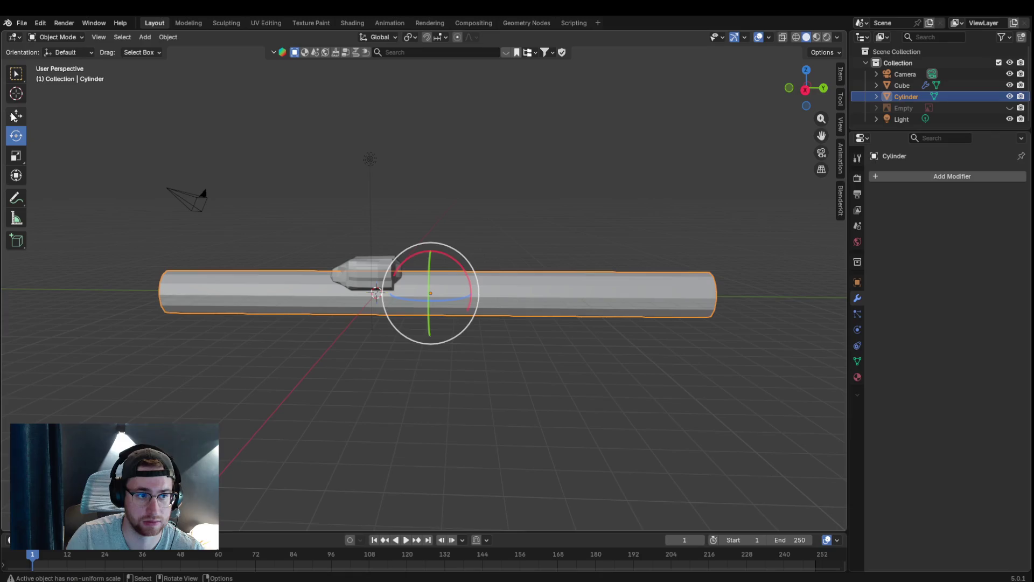
- Slide the long cylinder along Y so it sits behind the cube head
key(shift+space)
key(g)
mouse_move(466, 298)
mouse_down()
mouse_move(708, 288)
mouse_move(673, 241)
mouse_up()
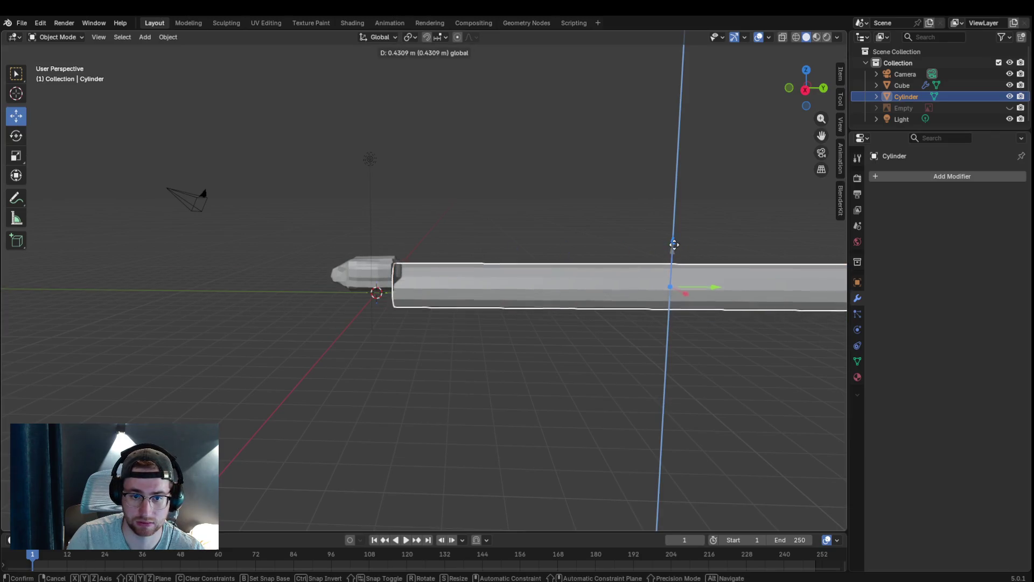
right_click(498, 331)
mouse_move(586, 321)
middle_down()
mouse_move(525, 291)
mouse_move(595, 258)
middle_up()
key(g)
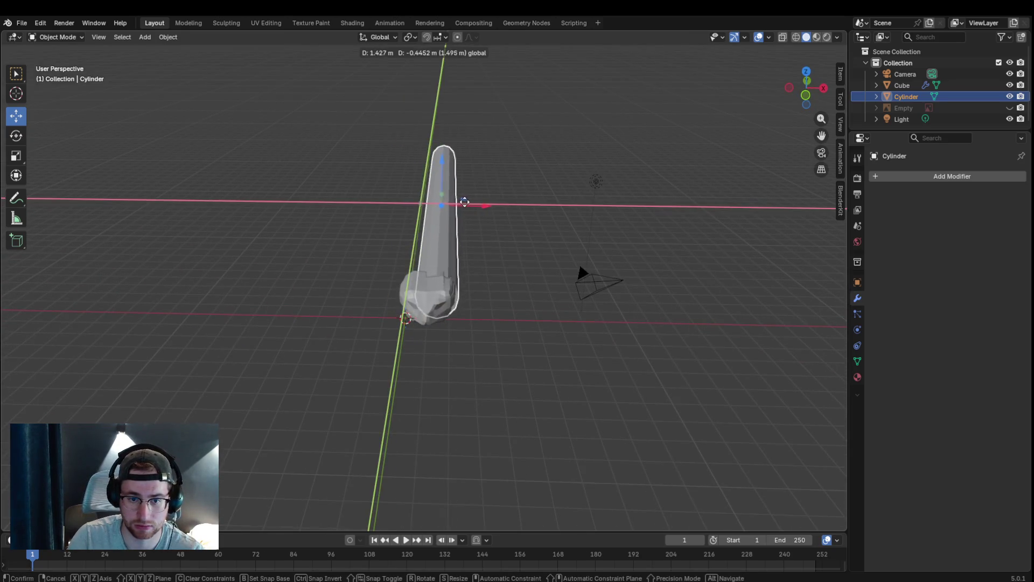
click(459, 199)
mouse_move(500, 251)
middle_down()
mouse_move(406, 290)
mouse_move(467, 222)
mouse_move(405, 268)
mouse_move(412, 261)
middle_up()
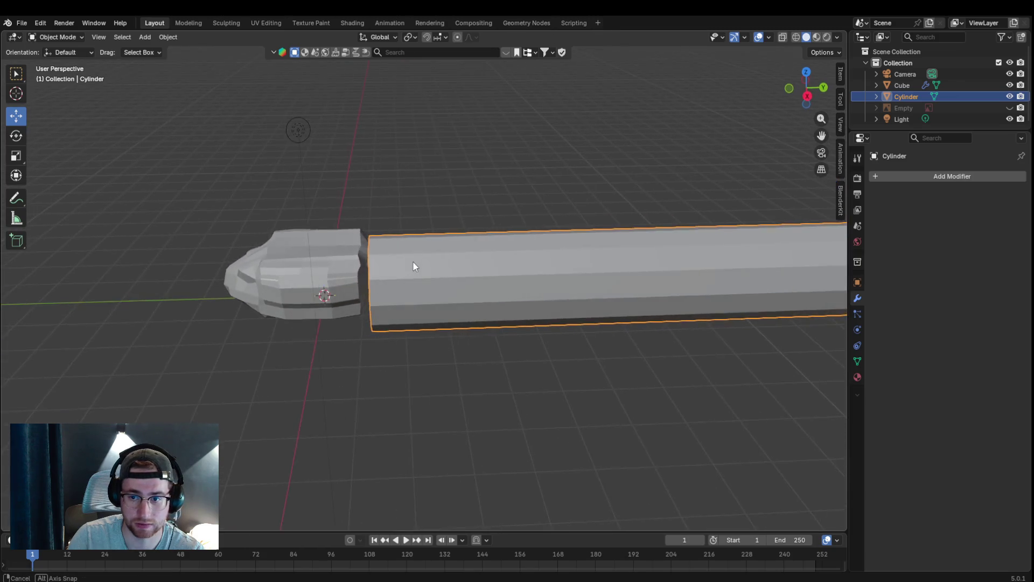
scroll(413, 261, down, 4)
- Nudge the body along Y and X to line it up with the head, then deselect it
drag(711, 275, 684, 271)
drag(690, 232, 688, 231)
mouse_move(538, 314)
middle_down()
mouse_move(615, 348)
mouse_move(465, 205)
middle_up()
drag(455, 127, 455, 126)
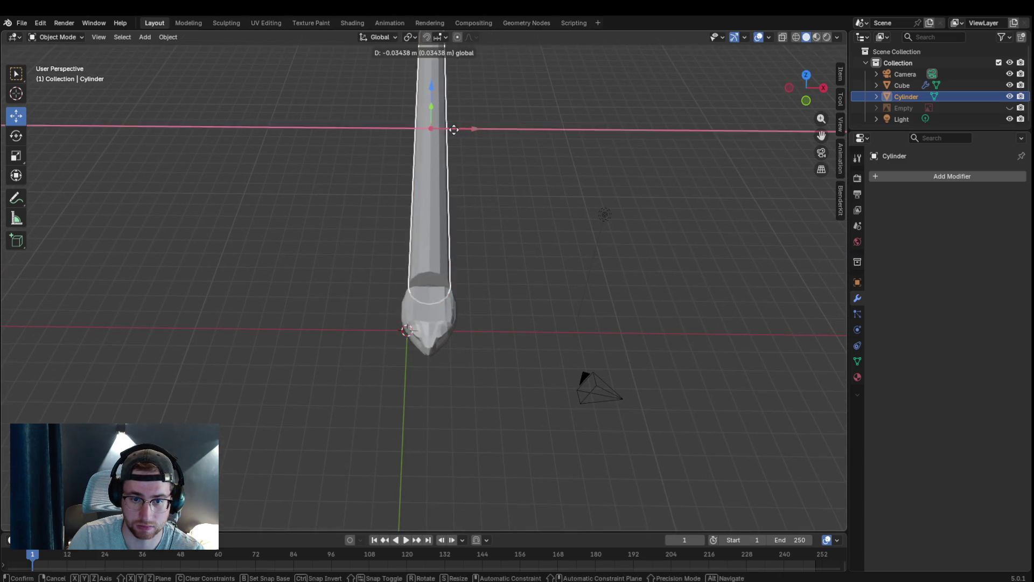
click(552, 194)
mouse_move(558, 210)
middle_down()
mouse_move(436, 215)
mouse_move(460, 179)
middle_up()
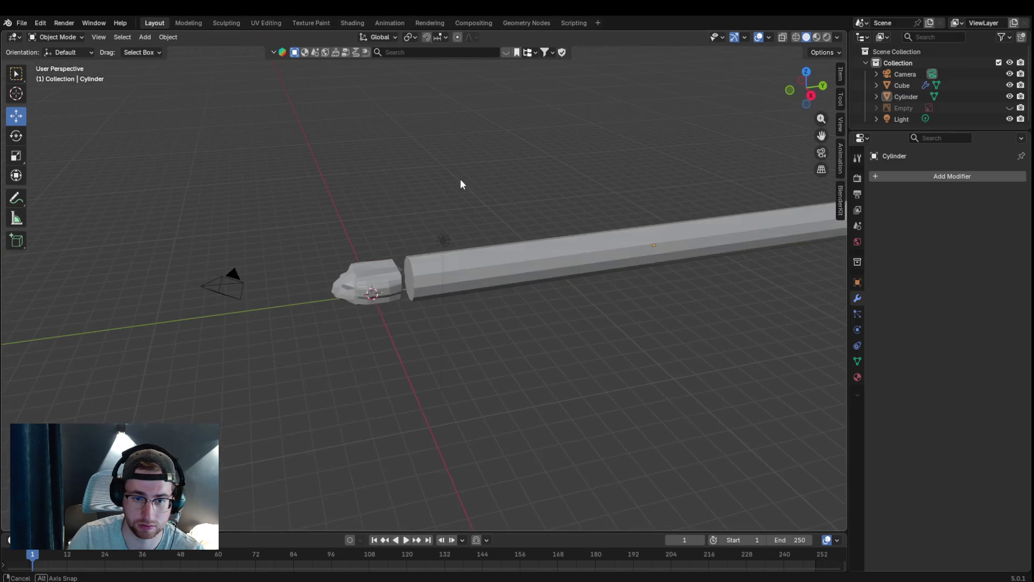
scroll(434, 248, up, 2)
scroll(400, 268, up, 2)
- Extrude the body's end face beside the head and scale it to about 0.678 to form a neck
click(57, 37)
click(61, 61)
click(107, 37)
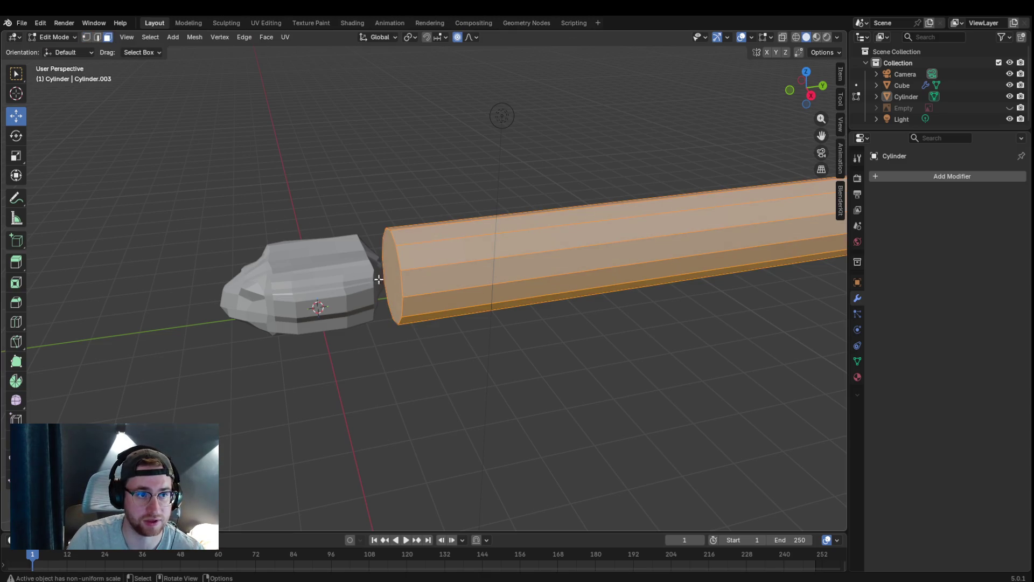
click(405, 272)
key(e)
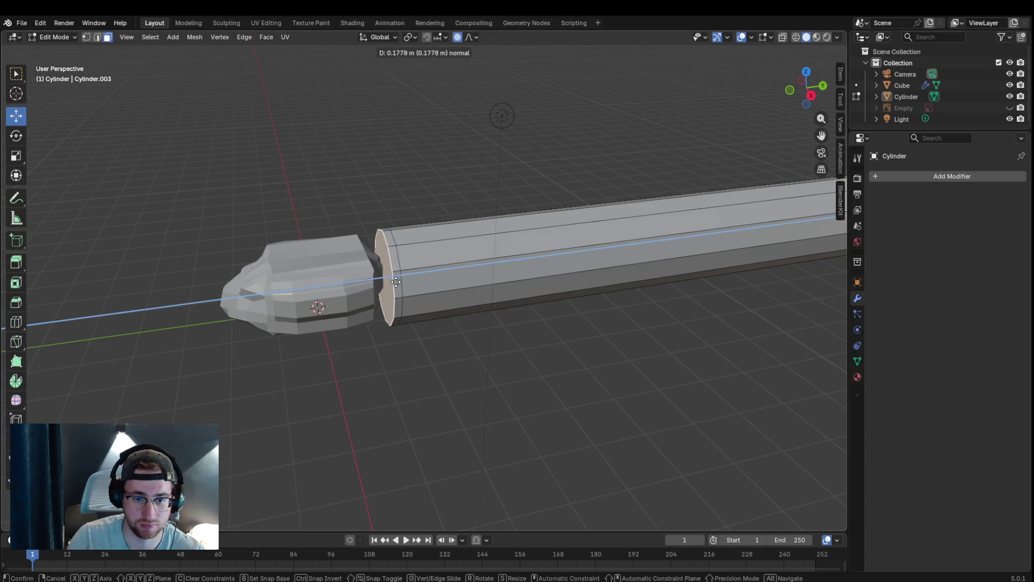
click(386, 282)
key(s)
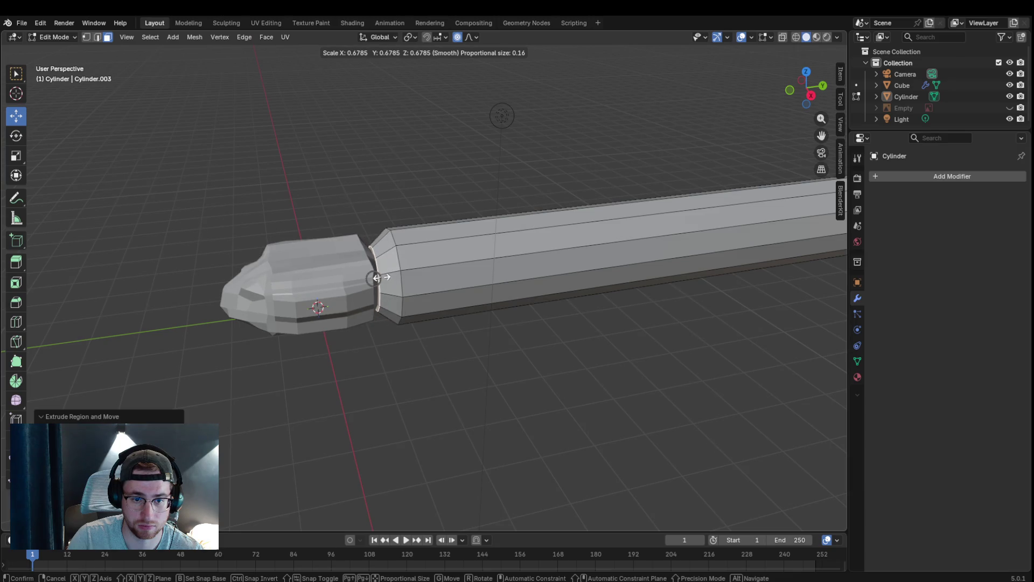
click(369, 277)
- Orbit around the neck joint to check it, then select the tail end face
mouse_move(369, 277)
middle_down()
mouse_move(536, 338)
mouse_move(579, 252)
middle_up()
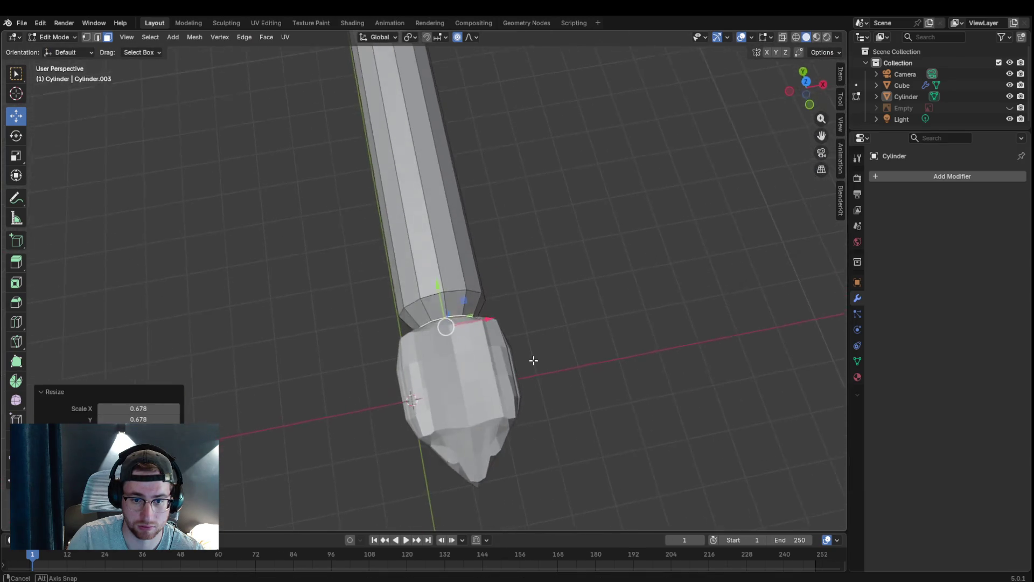
scroll(579, 252, up, 4)
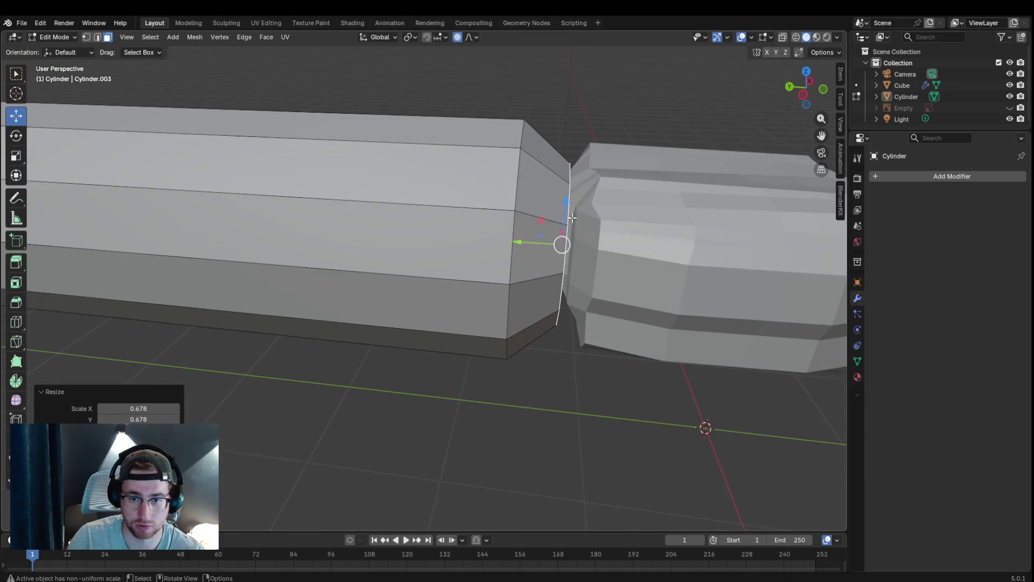
mouse_move(589, 230)
middle_down()
mouse_move(597, 255)
mouse_move(560, 190)
middle_up()
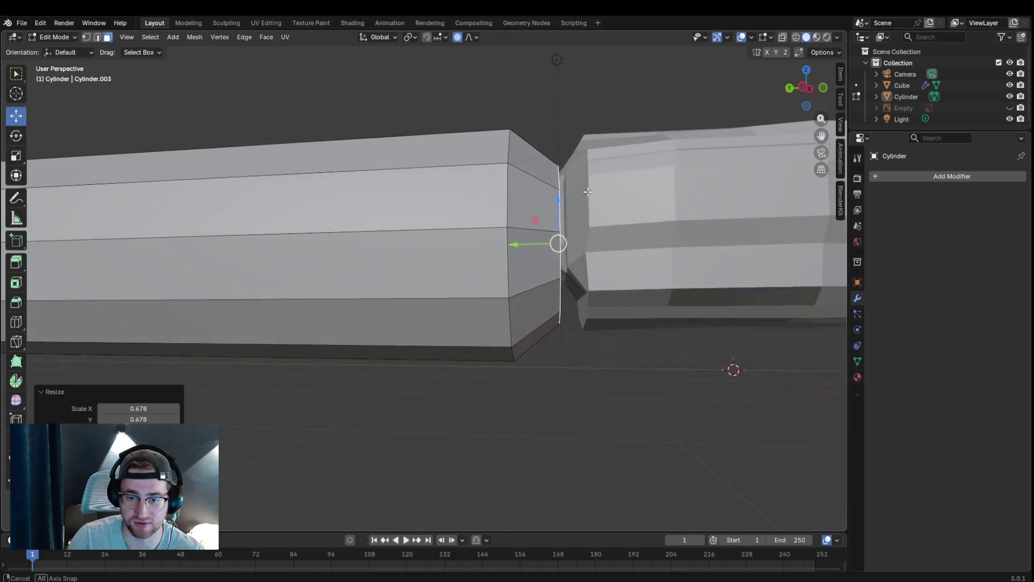
mouse_move(561, 191)
middle_down()
mouse_move(582, 238)
mouse_move(392, 310)
middle_up()
scroll(582, 239, down, 5)
scroll(392, 310, down, 3)
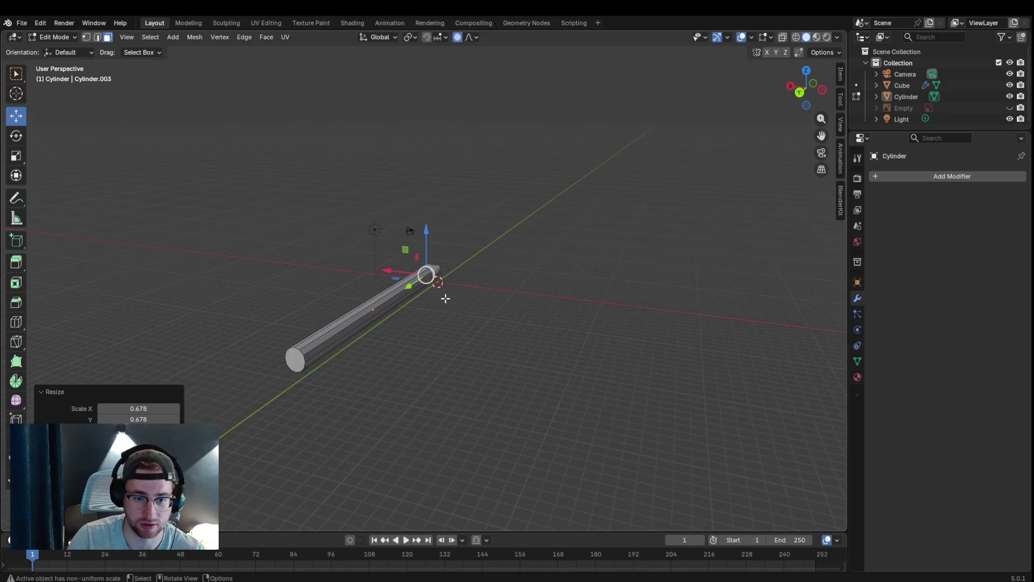
scroll(392, 310, up, 2)
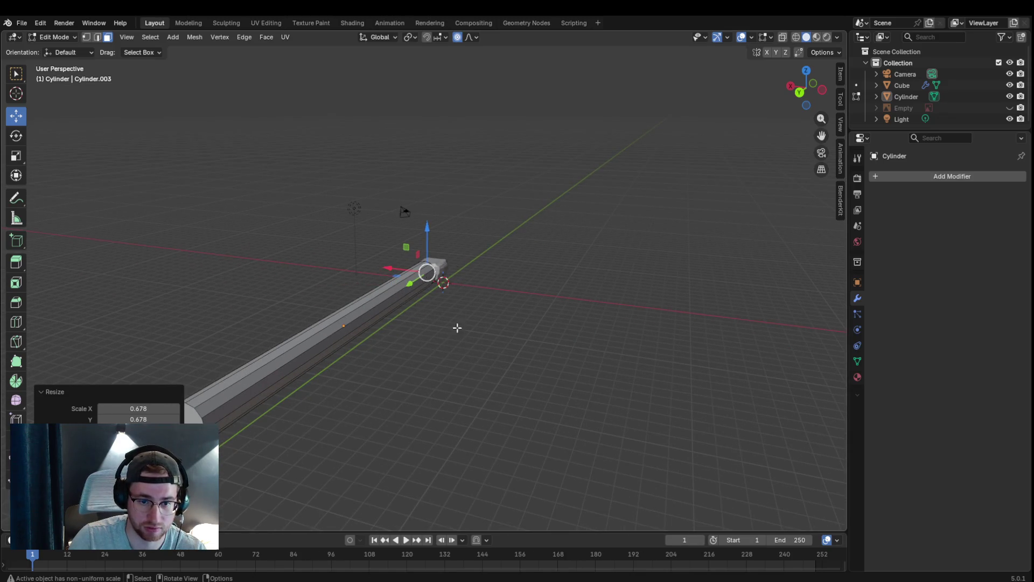
mouse_move(769, 122)
middle_down()
mouse_move(576, 270)
mouse_move(531, 286)
mouse_move(386, 277)
middle_up()
scroll(577, 270, up, 3)
scroll(577, 271, down, 2)
click(287, 241)
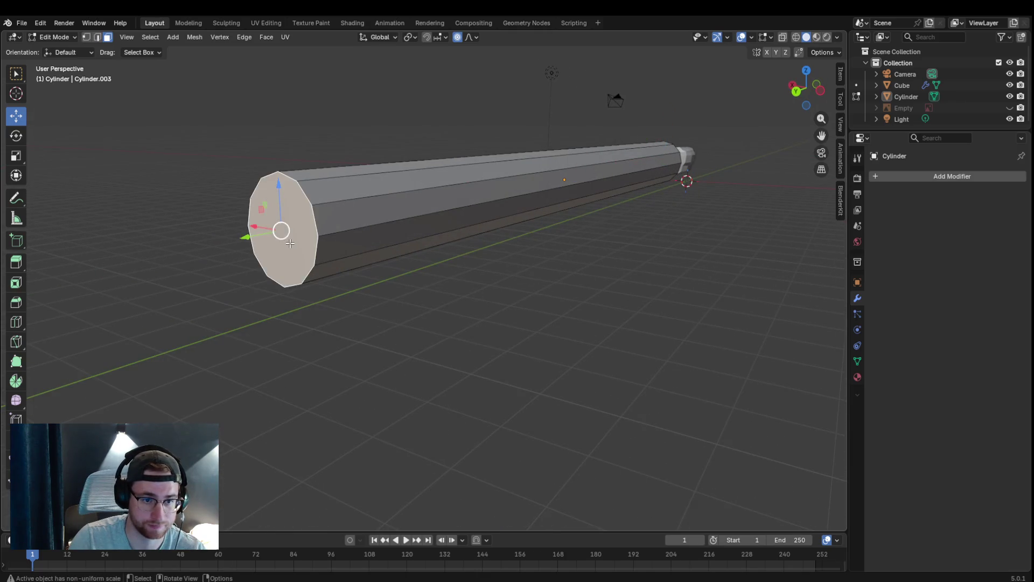
- Add a loop cut near the tail end of the body and select the tail end face
key(s)
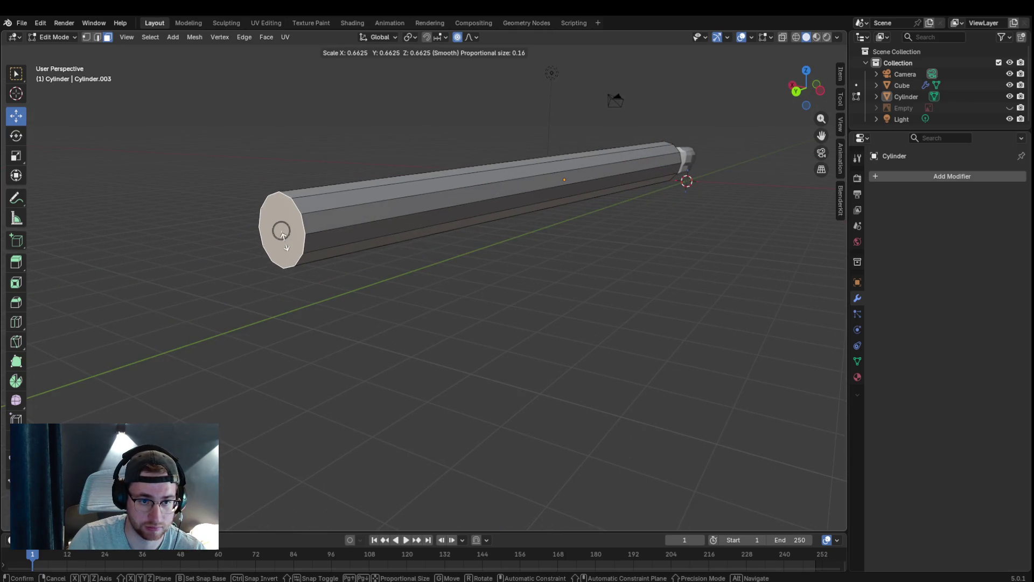
click(291, 234)
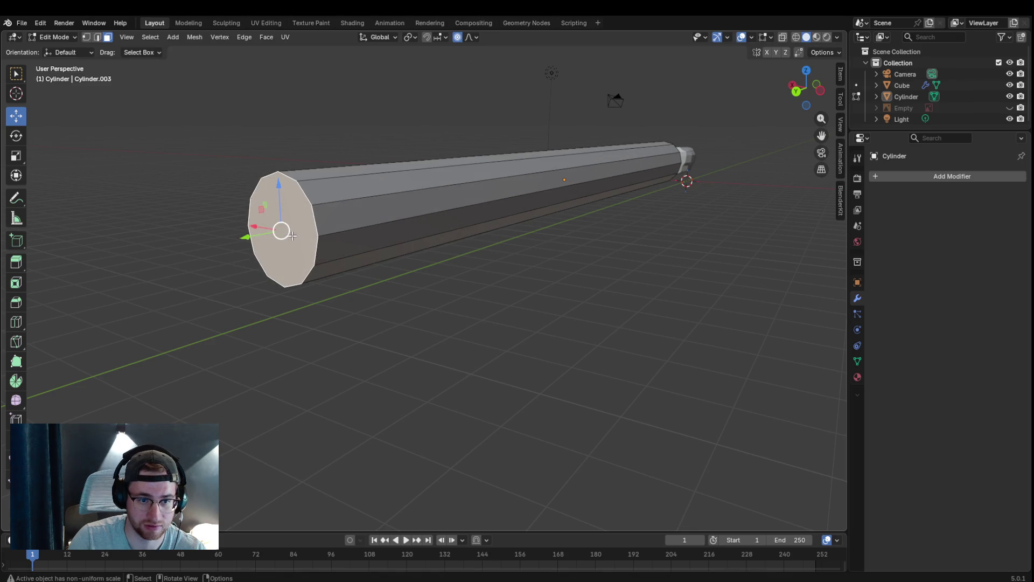
key(ctrl+r)
click(368, 217)
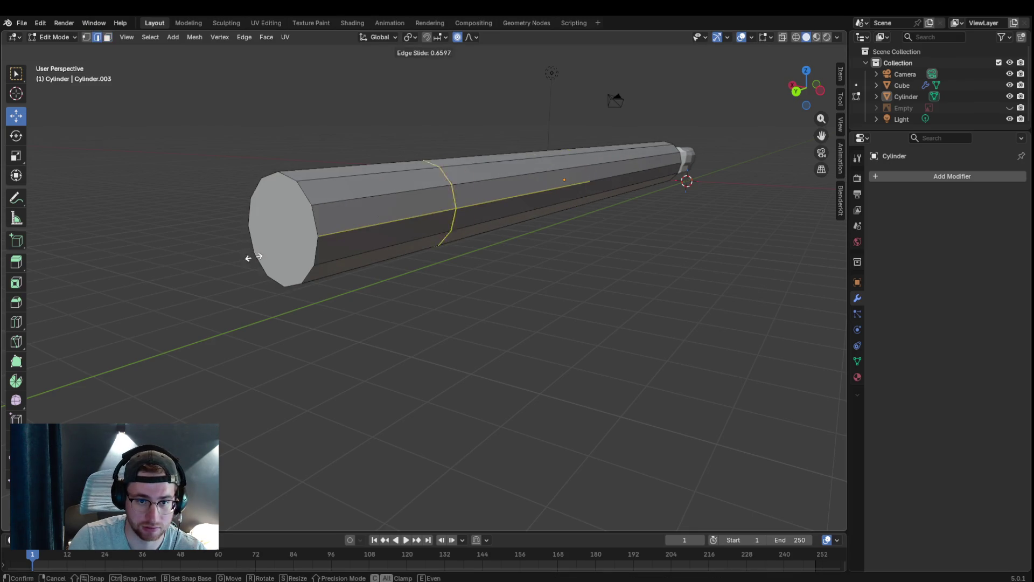
click(222, 266)
click(269, 239)
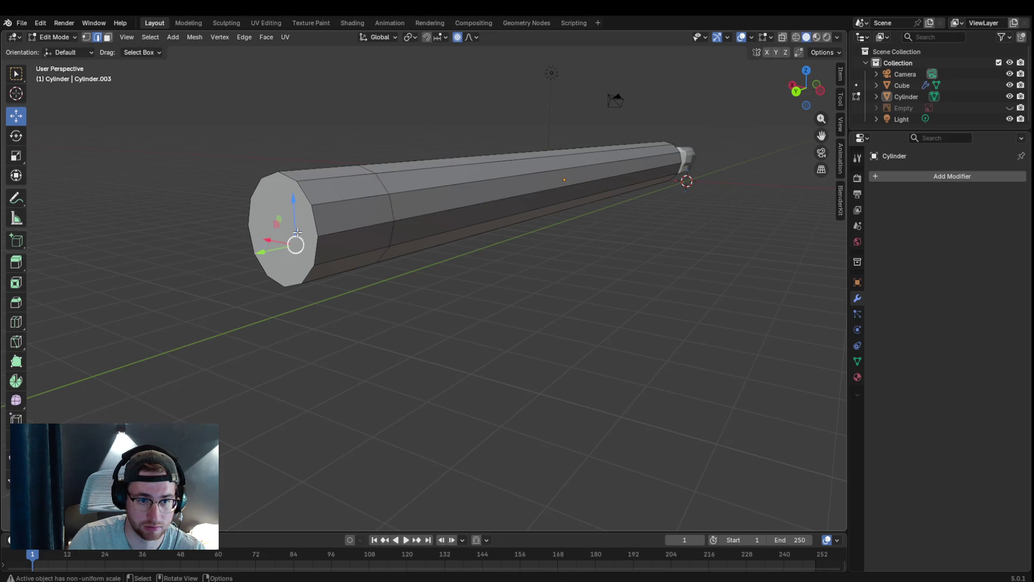
click(108, 36)
click(307, 231)
- Extrude the tail face in place, shrink it to about 0.366 and push it out along the tail
key(e)
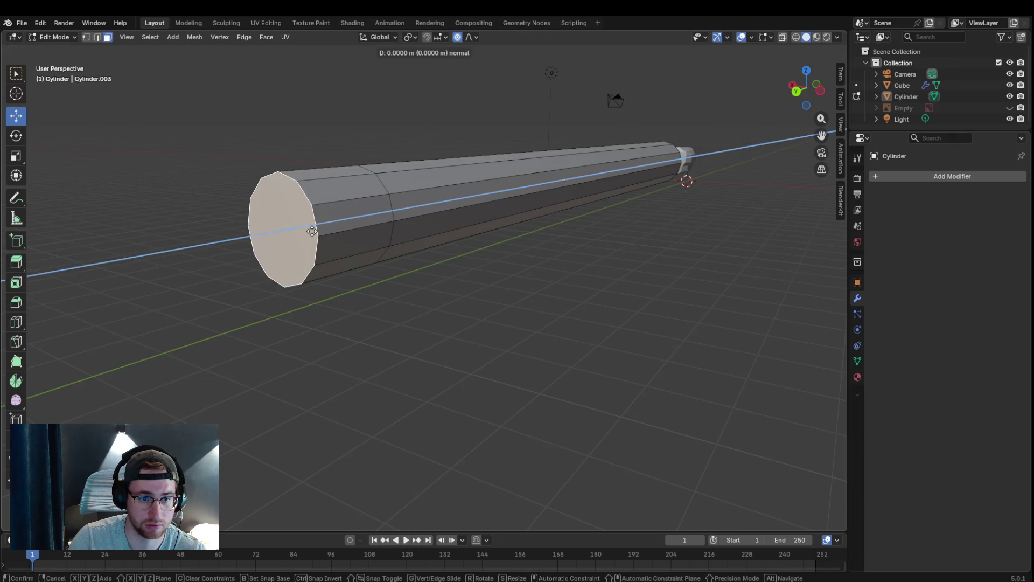
right_click(312, 232)
key(s)
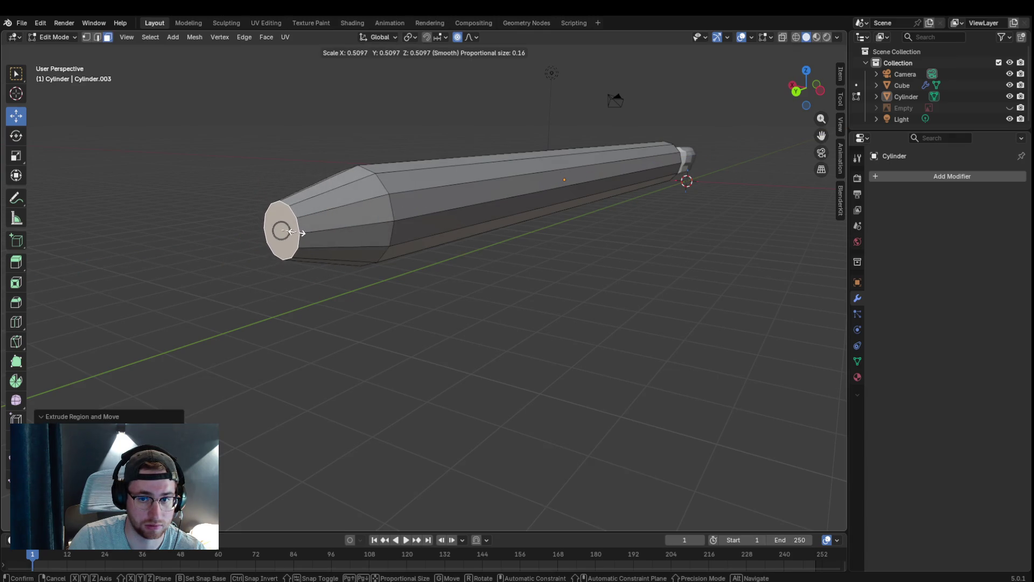
click(283, 233)
key(g)
key(z)
key(z)
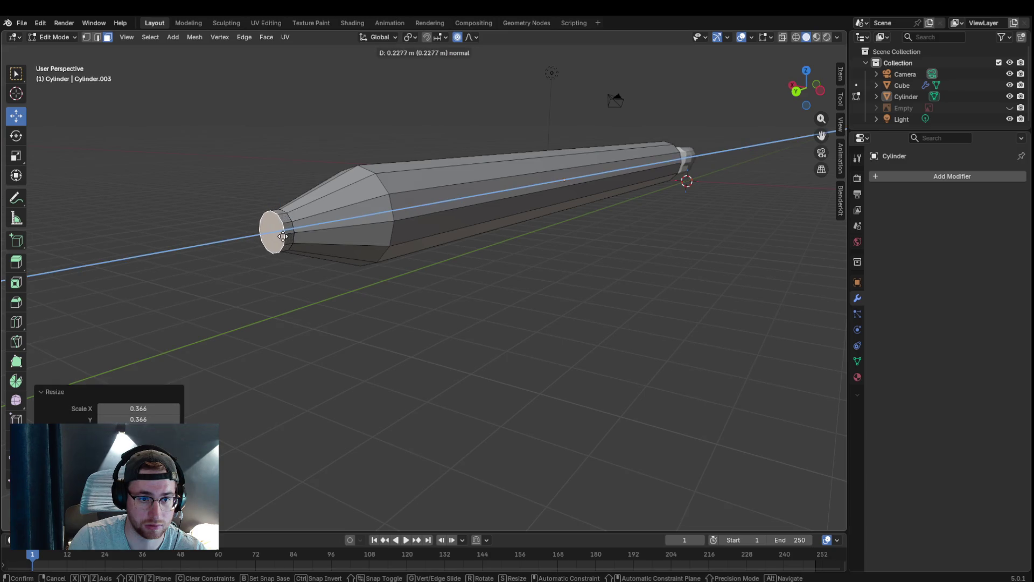
click(276, 239)
- Extrude once more in place and shrink the tip to about 0.268, tapering the tail to a point
key(e)
right_click(276, 238)
key(s)
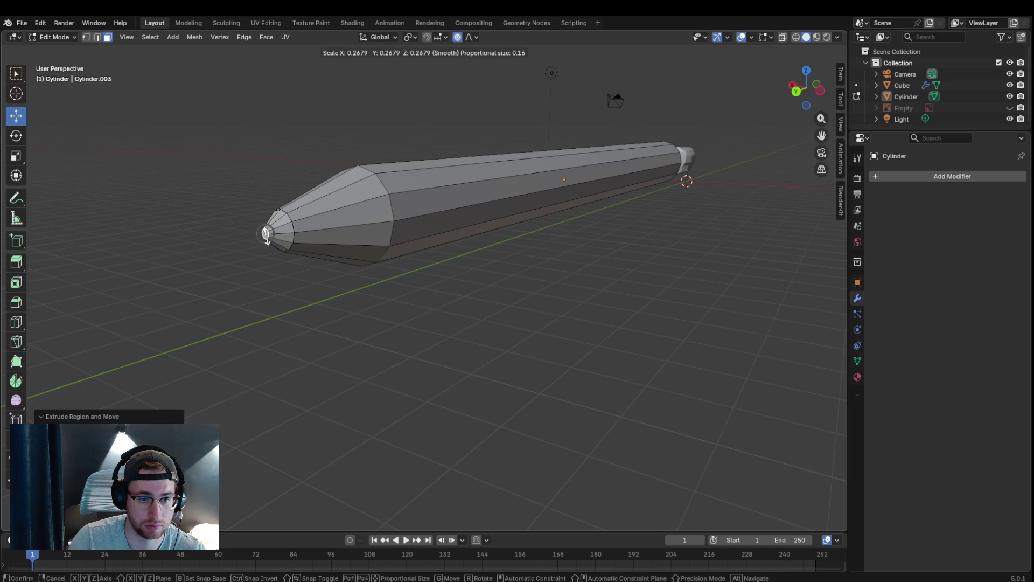
click(266, 234)
mouse_move(266, 232)
middle_down()
mouse_move(524, 308)
mouse_move(536, 331)
middle_up()
scroll(494, 299, down, 5)
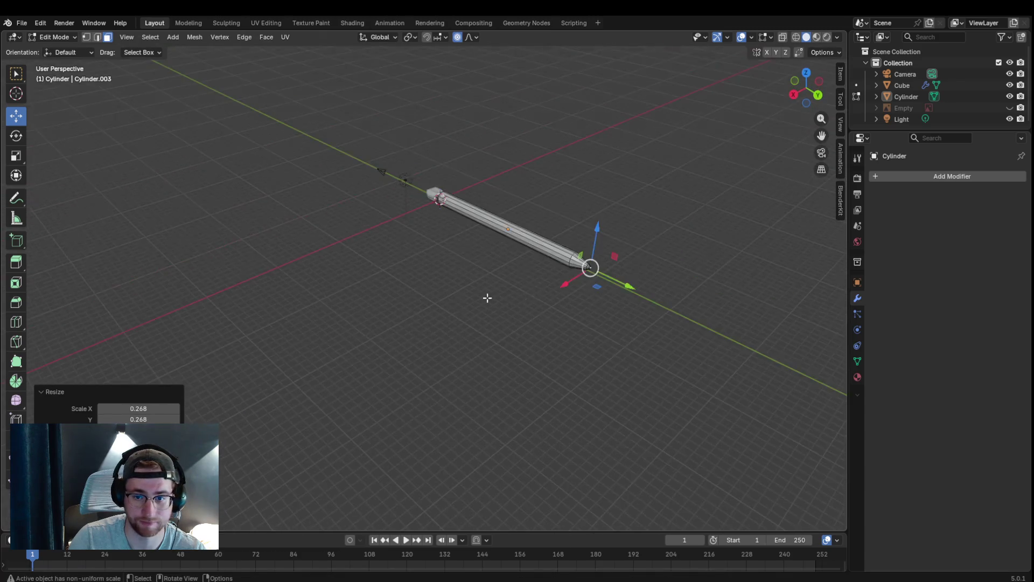
scroll(492, 300, up, 4)
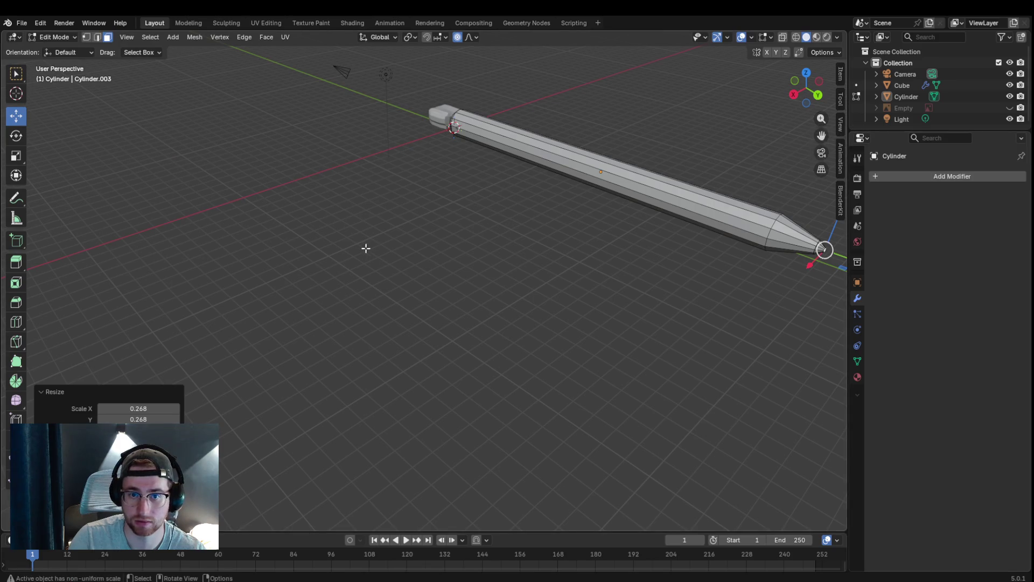
mouse_move(504, 200)
middle_down()
mouse_move(563, 202)
mouse_move(606, 164)
middle_up()
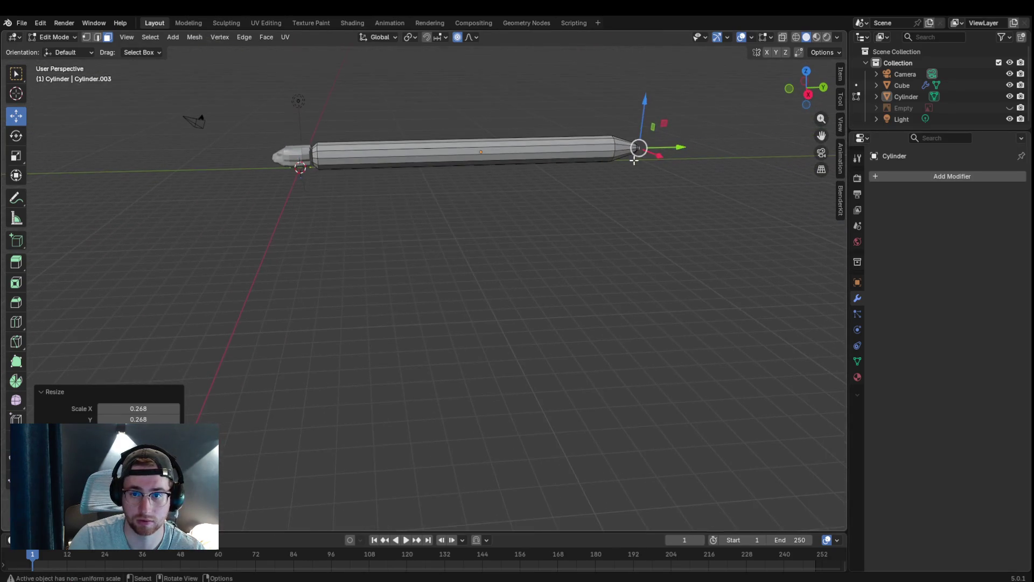
drag(821, 133, 821, 258)
scroll(515, 226, up, 2)
scroll(516, 226, up, 1)
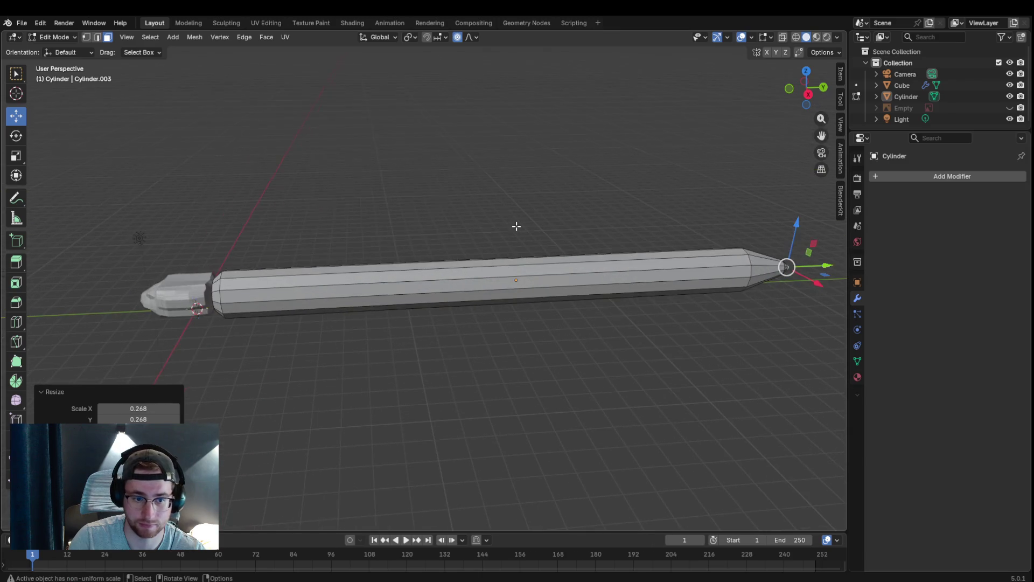
key(ctrl+r)
scroll(435, 278, up, 4)
scroll(428, 279, up, 5)
scroll(425, 281, up, 6)
scroll(421, 283, up, 10)
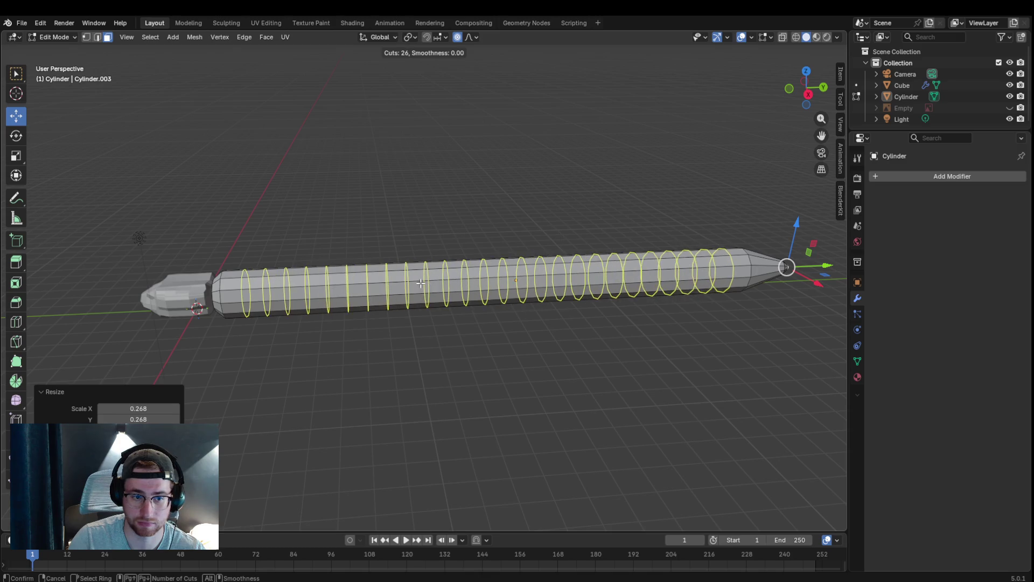
scroll(420, 283, up, 4)
scroll(422, 282, up, 3)
click(422, 282)
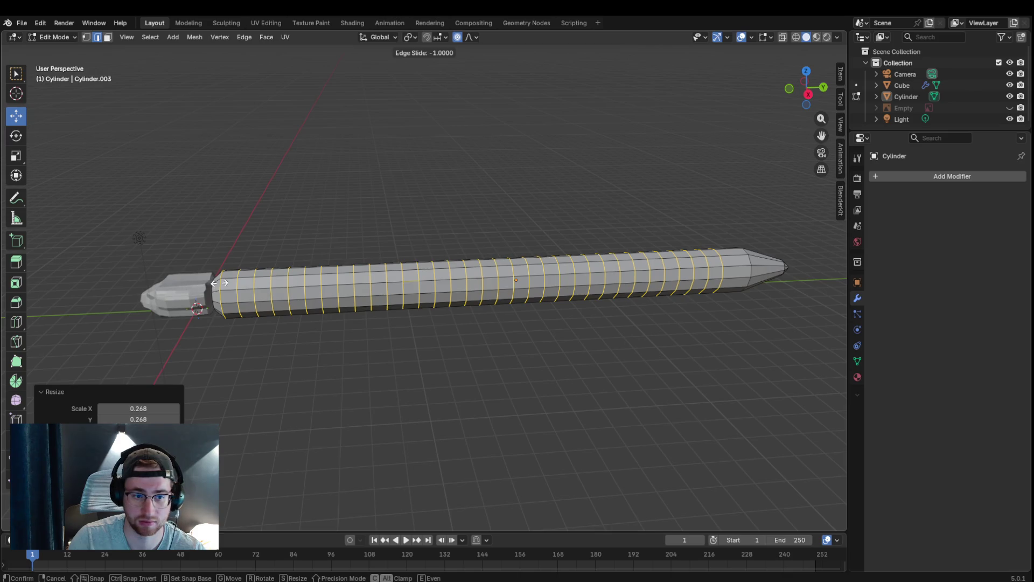
right_click(465, 278)
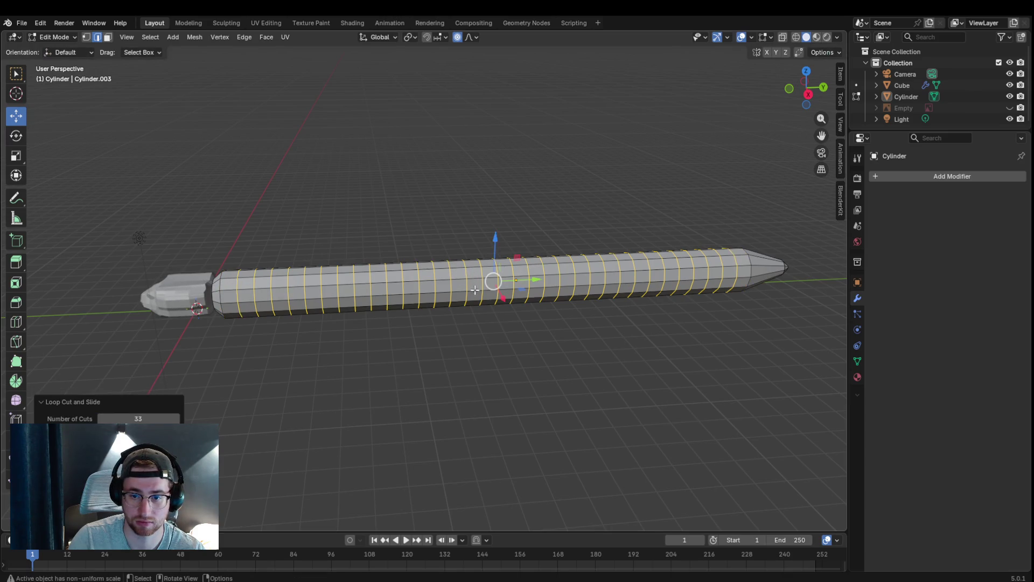
key(alt+a)
key(ctrl+r)
click(777, 273)
right_click(777, 274)
key(ctrl+r)
click(777, 268)
right_click(768, 267)
key(ctrl+r)
click(760, 269)
mouse_move(543, 422)
middle_down()
mouse_move(529, 394)
mouse_move(490, 401)
mouse_move(507, 411)
mouse_move(557, 337)
middle_up()
ctrl+alt+click(556, 333)
key(ctrl+z)
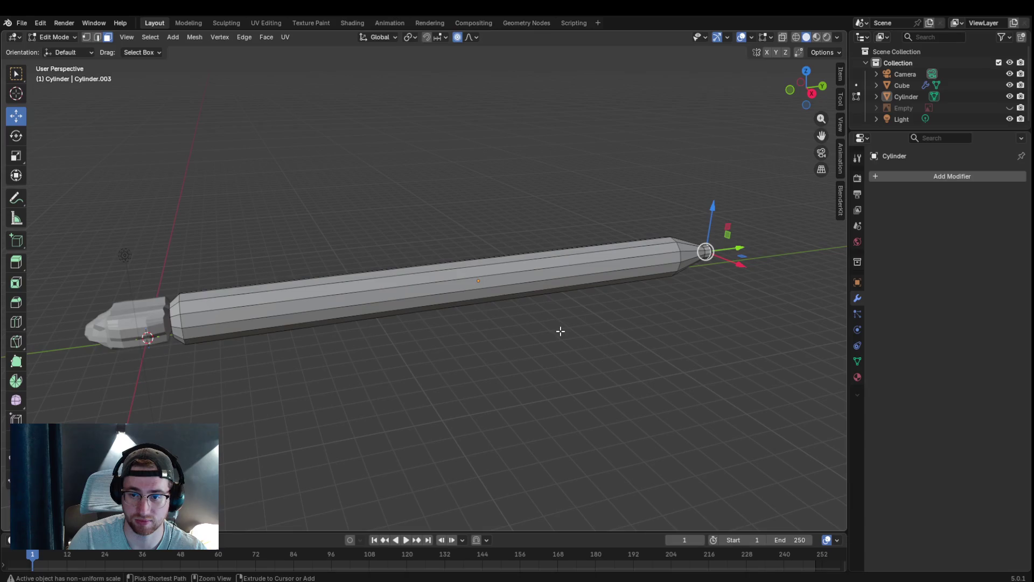
ctrl+alt+click(622, 264)
- Add a loop cut mid-body and scale the section near the tail to about 0.807
key(ctrl+r)
click(554, 264)
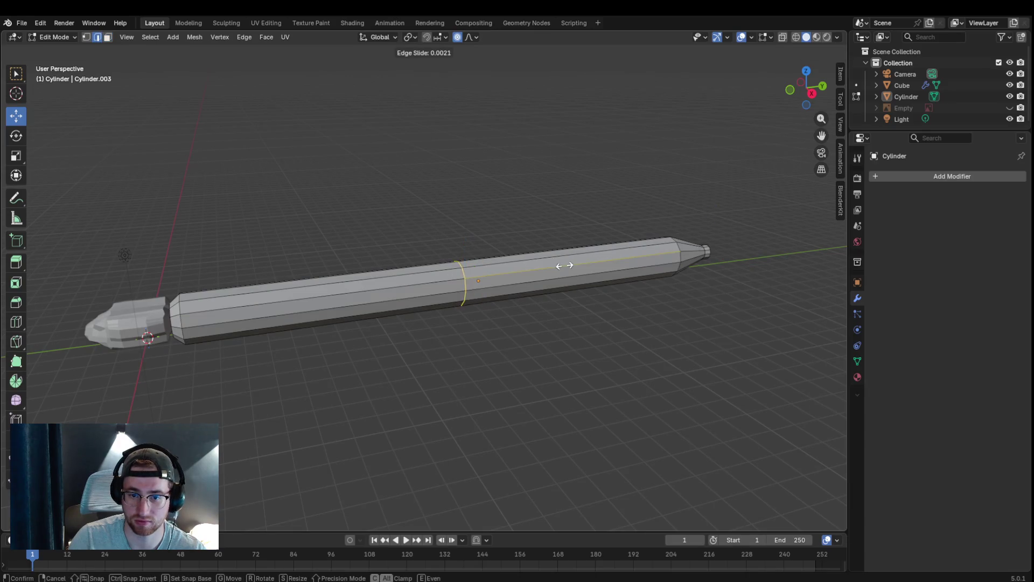
click(685, 251)
middle_drag(676, 277, 642, 290)
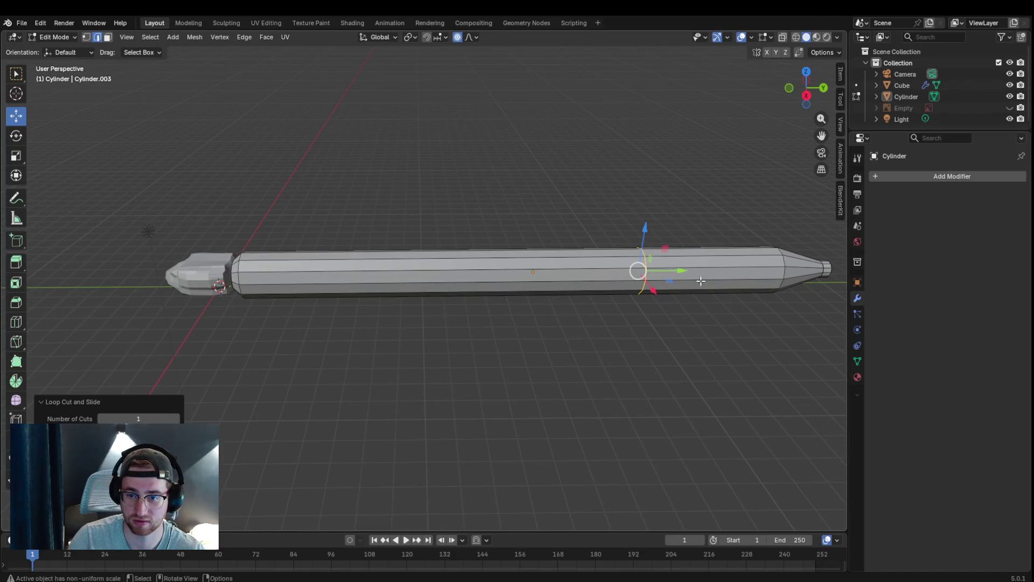
drag(663, 212, 762, 364)
key(g)
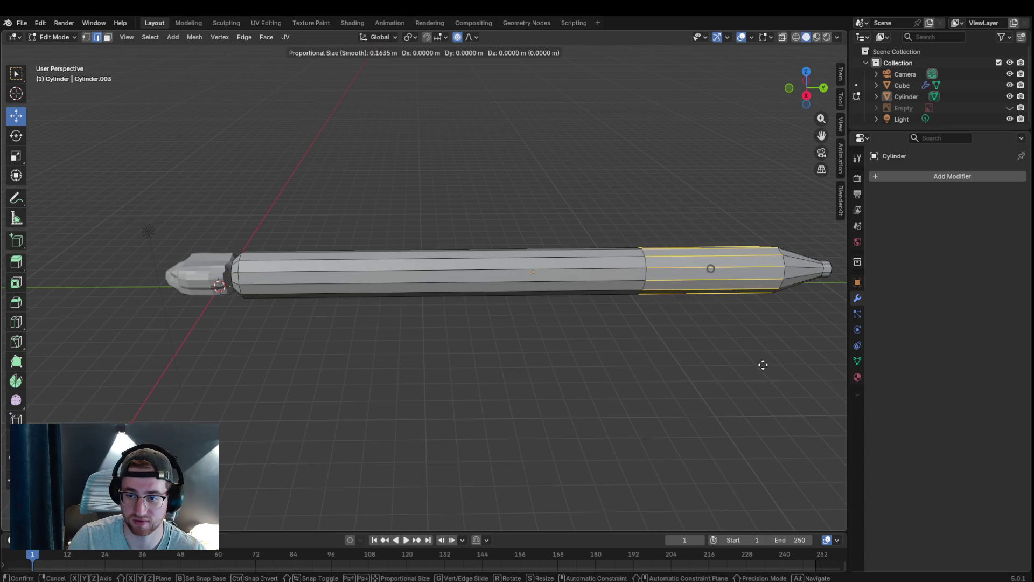
key(s)
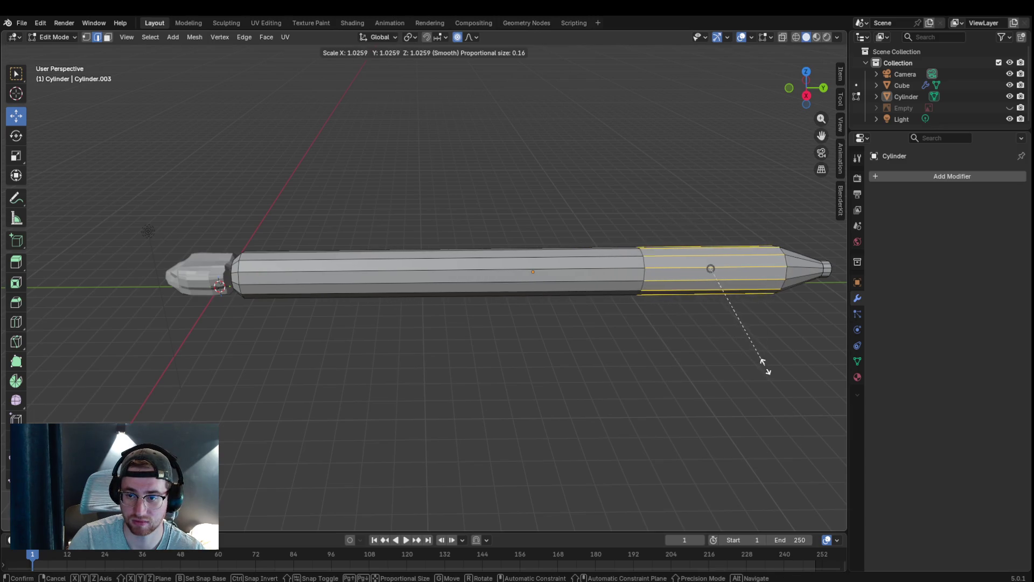
click(752, 343)
- Add another mid-body loop and scale the stretch between the loops to 0.9
mouse_move(704, 354)
middle_down()
mouse_move(714, 322)
mouse_move(712, 356)
middle_up()
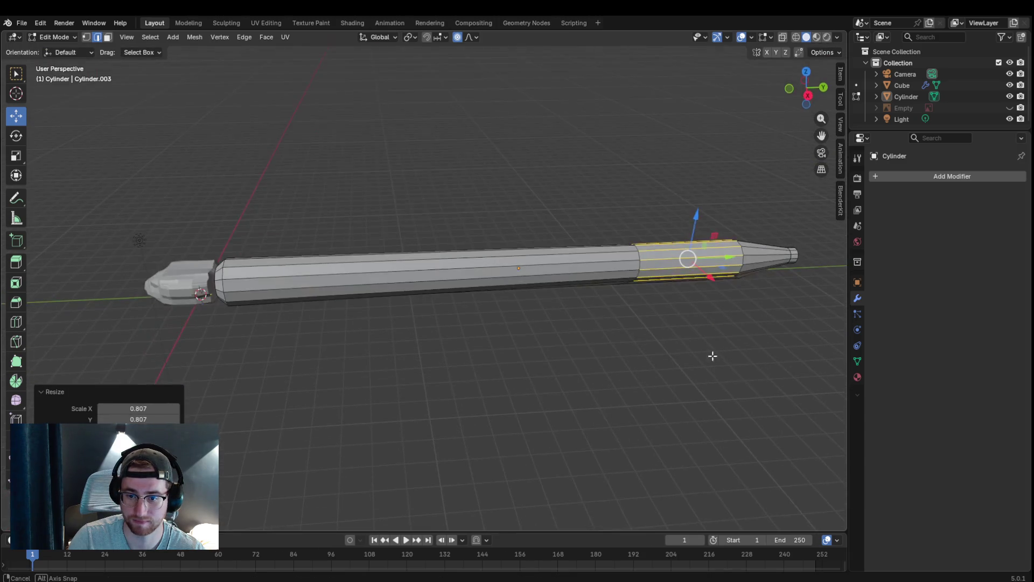
key(ctrl+r)
click(525, 267)
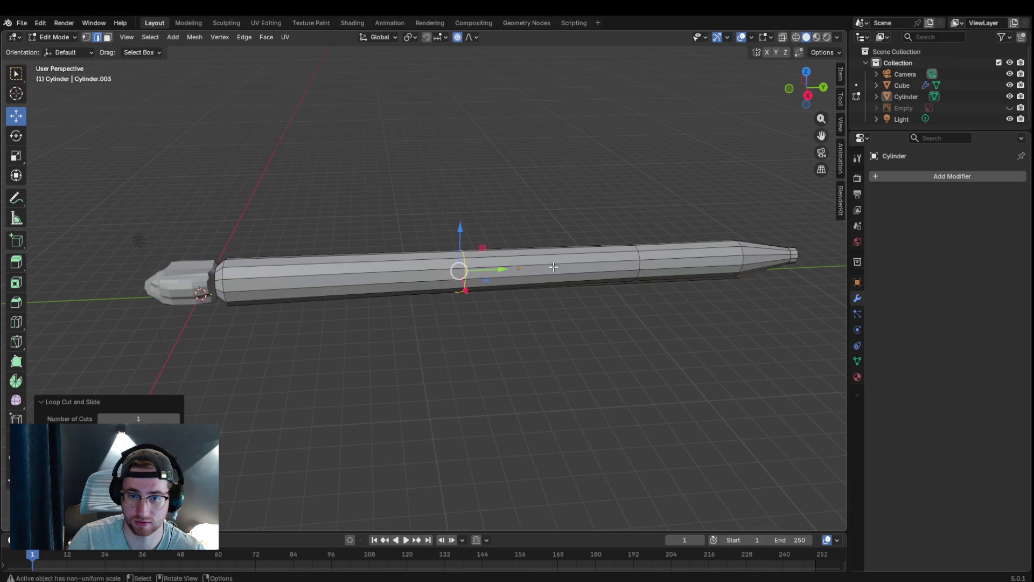
alt+click(638, 279)
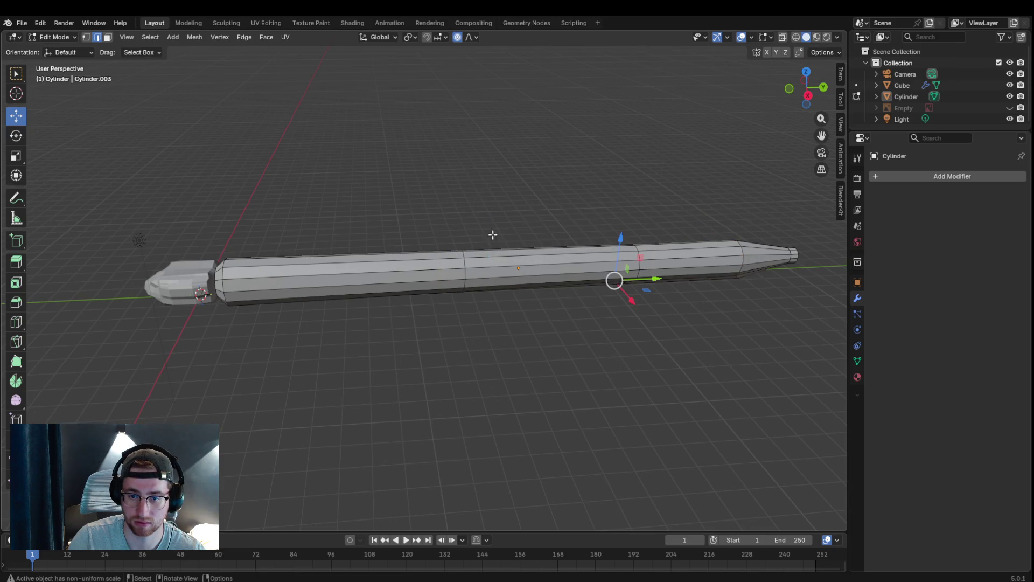
ctrl+alt+click(517, 259)
text(s)
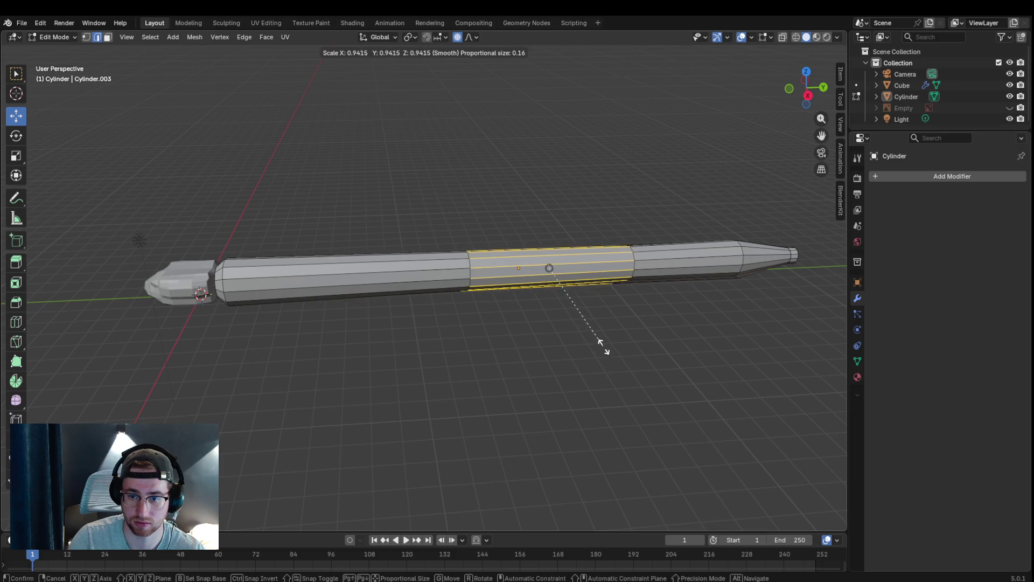
text(.9)
key(Return)
- Undo a step, clear the edge selection and orbit to view the whole snake
mouse_move(625, 339)
middle_down()
mouse_move(708, 294)
mouse_move(697, 259)
mouse_move(774, 356)
mouse_move(509, 295)
mouse_move(639, 213)
mouse_move(449, 327)
mouse_move(459, 325)
mouse_move(461, 380)
mouse_move(512, 97)
mouse_move(485, 377)
mouse_move(459, 346)
mouse_move(436, 355)
mouse_move(370, 439)
mouse_move(423, 376)
middle_up()
key(ctrl+z)
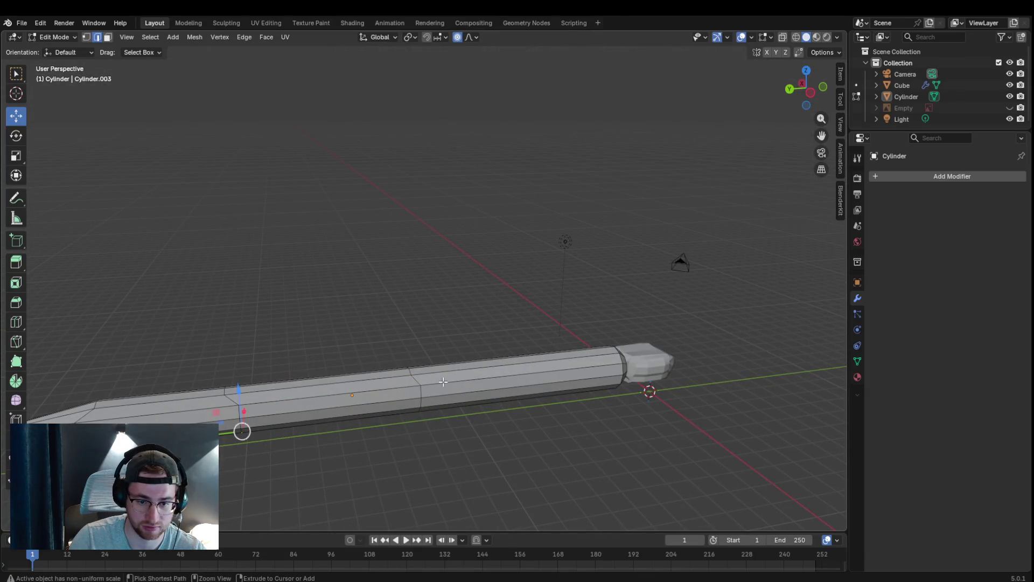
drag(333, 377, 345, 382)
key(a)
key(alt+a)
mouse_move(530, 439)
middle_down()
mouse_move(314, 436)
mouse_move(342, 425)
middle_up()
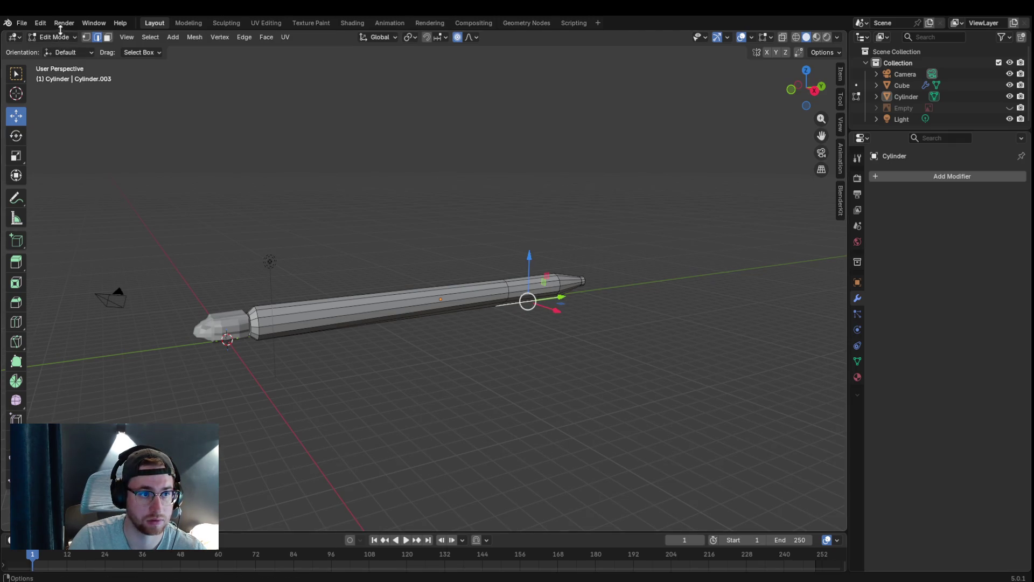
- Frame the snake, select the body's end loop beside the head and scale it down with proportional falloff
click(40, 23)
click(497, 345)
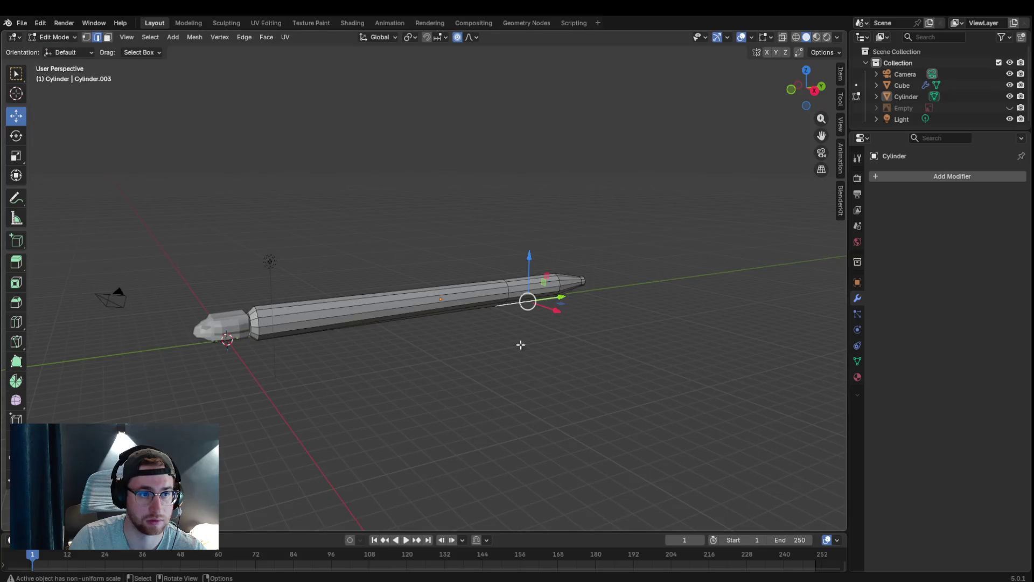
middle_drag(453, 296, 557, 303)
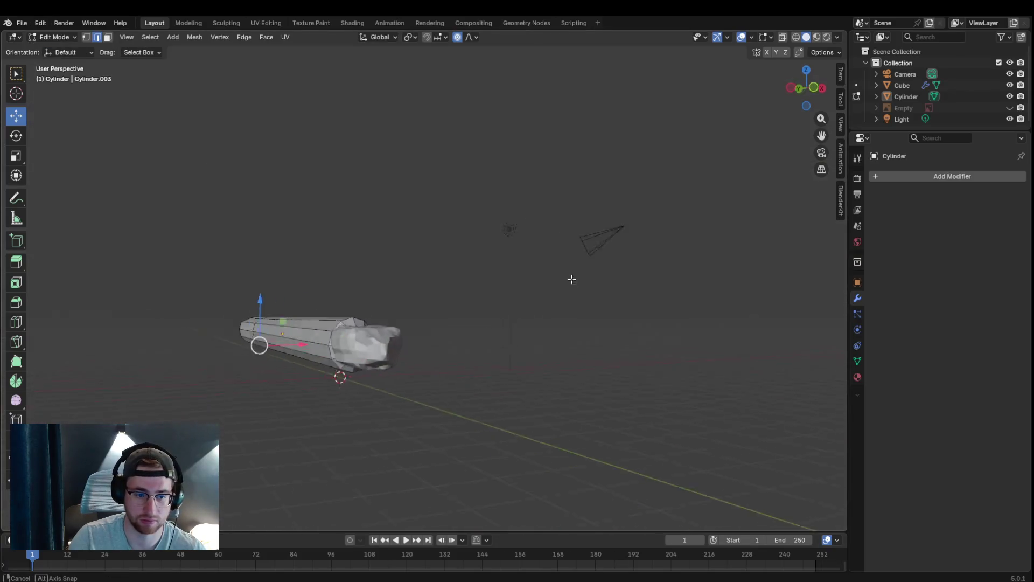
scroll(558, 302, up, 4)
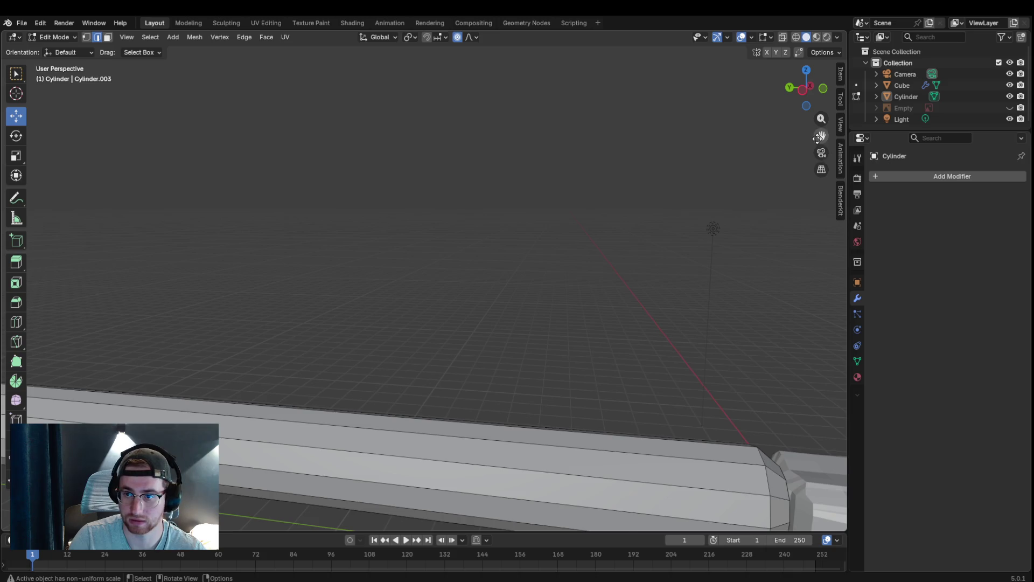
key(KP_Decimal)
middle_drag(493, 346, 499, 353)
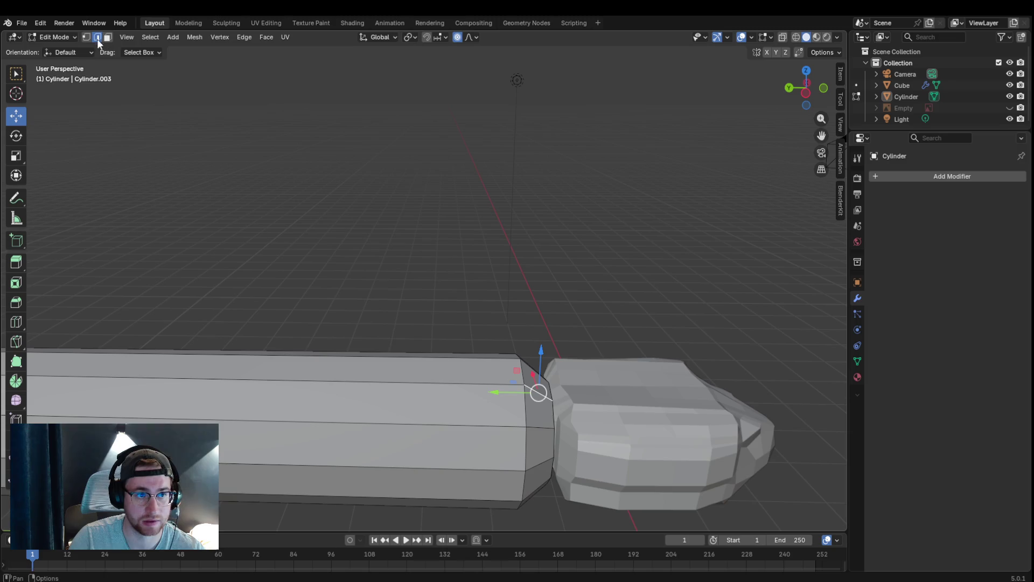
alt+click(521, 376)
key(s)
key(Escape)
key(s)
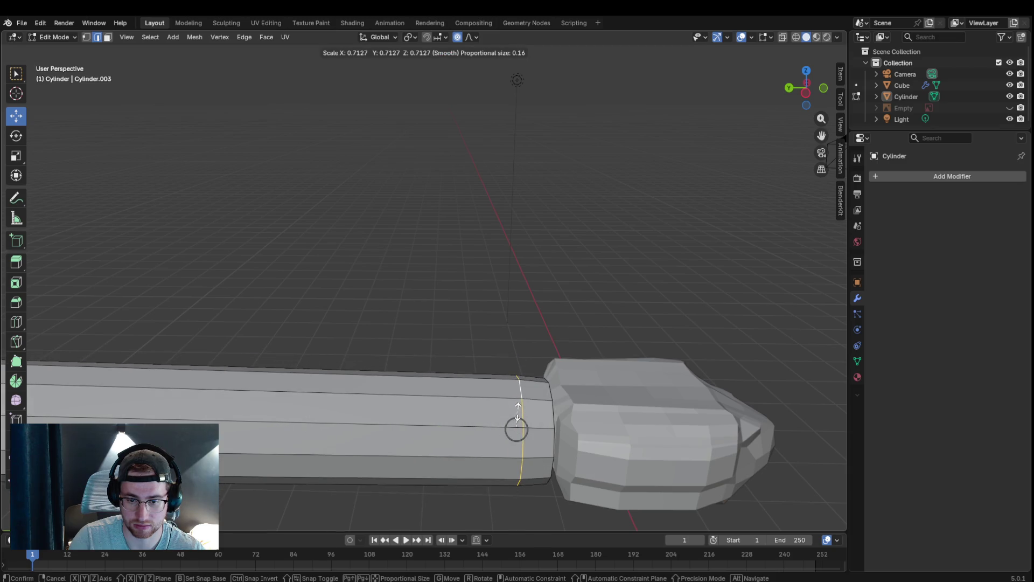
click(565, 294)
- Reposition the end loop with G and shrink it further to slim the neck join
mouse_move(565, 294)
middle_down()
mouse_move(475, 296)
mouse_move(533, 286)
mouse_move(637, 303)
mouse_move(661, 185)
mouse_move(429, 166)
middle_up()
scroll(467, 178, up, 2)
scroll(500, 206, up, 2)
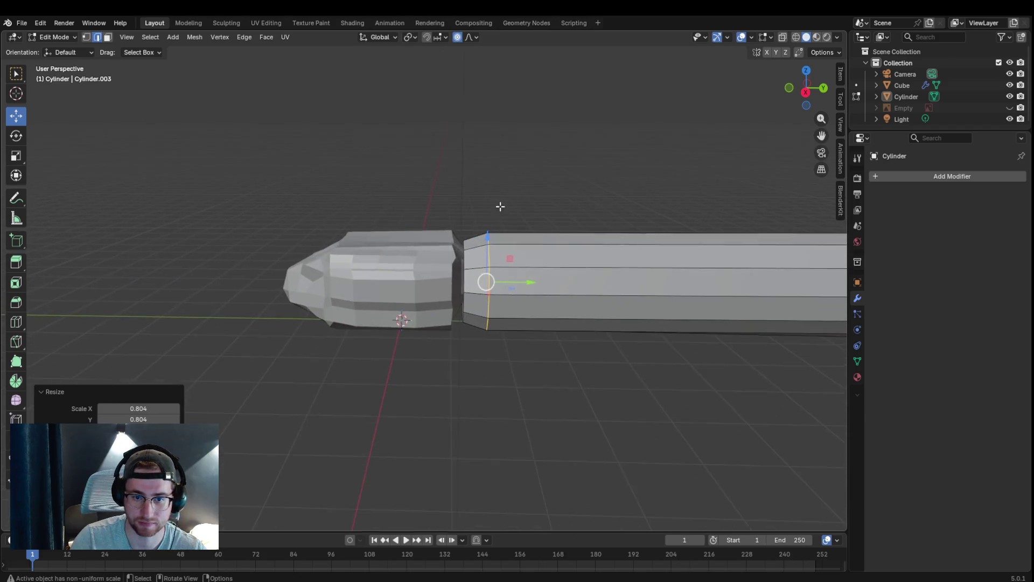
scroll(500, 206, up, 1)
click(468, 244)
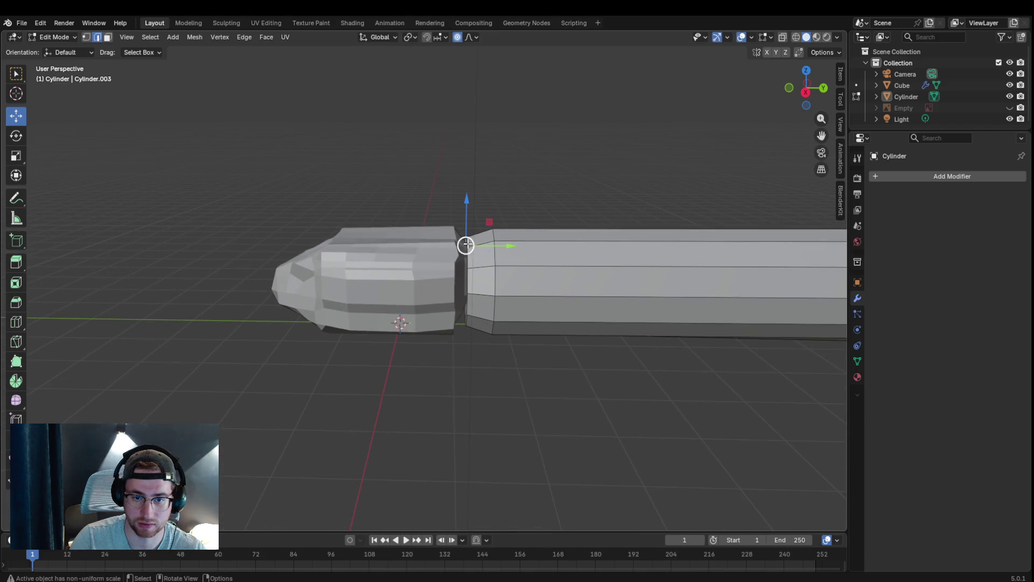
alt+click(466, 282)
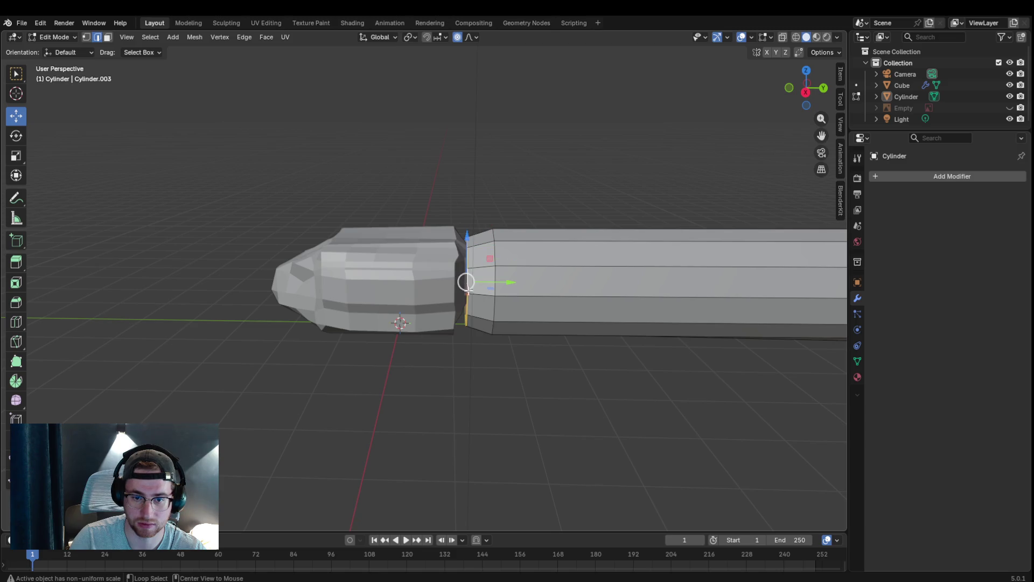
key(g)
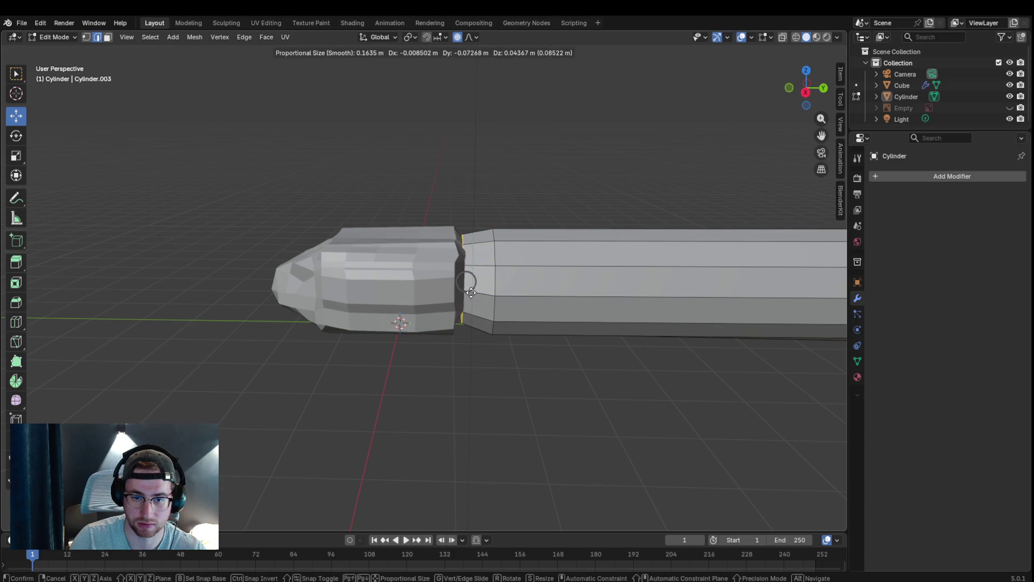
click(469, 293)
key(s)
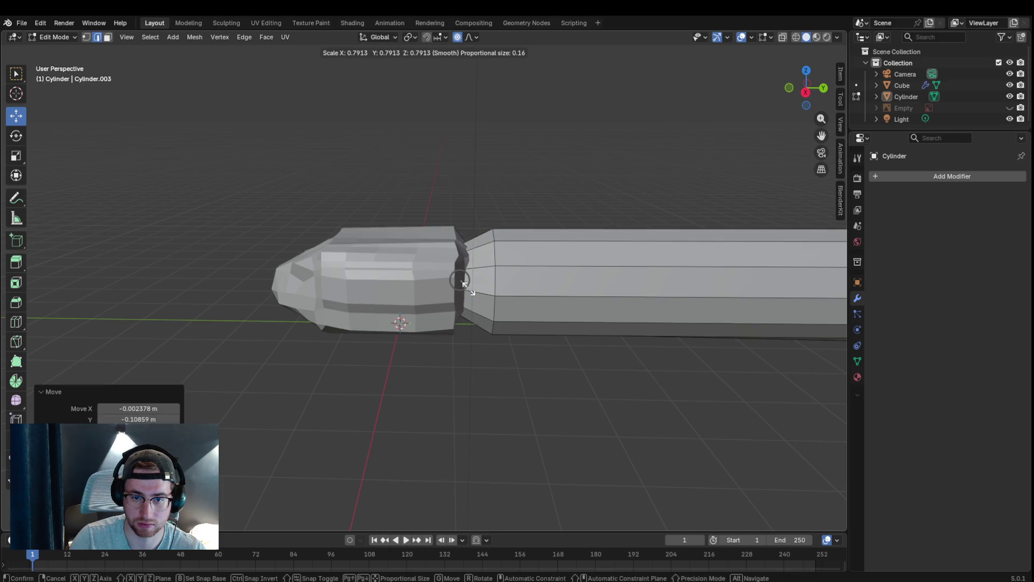
click(462, 282)
mouse_move(478, 362)
middle_down()
mouse_move(500, 363)
mouse_move(538, 326)
middle_up()
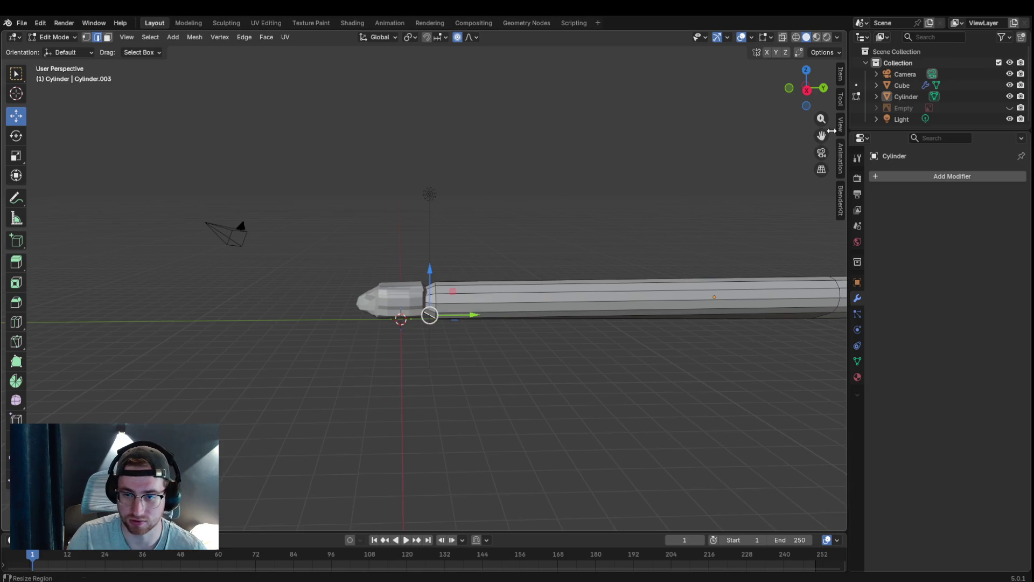
- Add an edge loop around the body just behind the neck join
drag(821, 135, 840, 237)
mouse_move(640, 202)
middle_down()
mouse_move(640, 229)
mouse_move(580, 248)
middle_up()
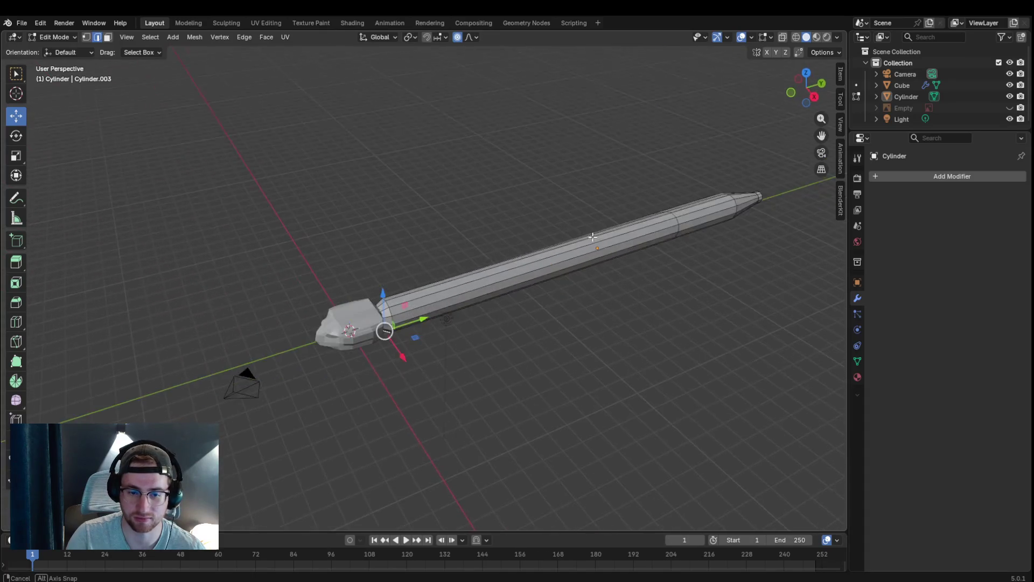
scroll(579, 248, up, 3)
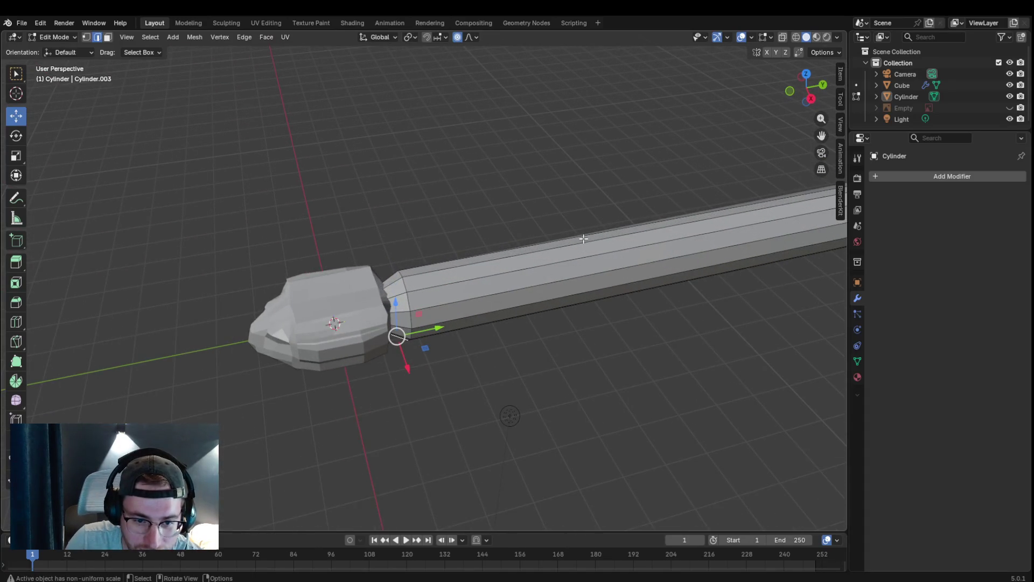
mouse_move(508, 404)
middle_down()
mouse_move(399, 280)
mouse_move(436, 287)
middle_up()
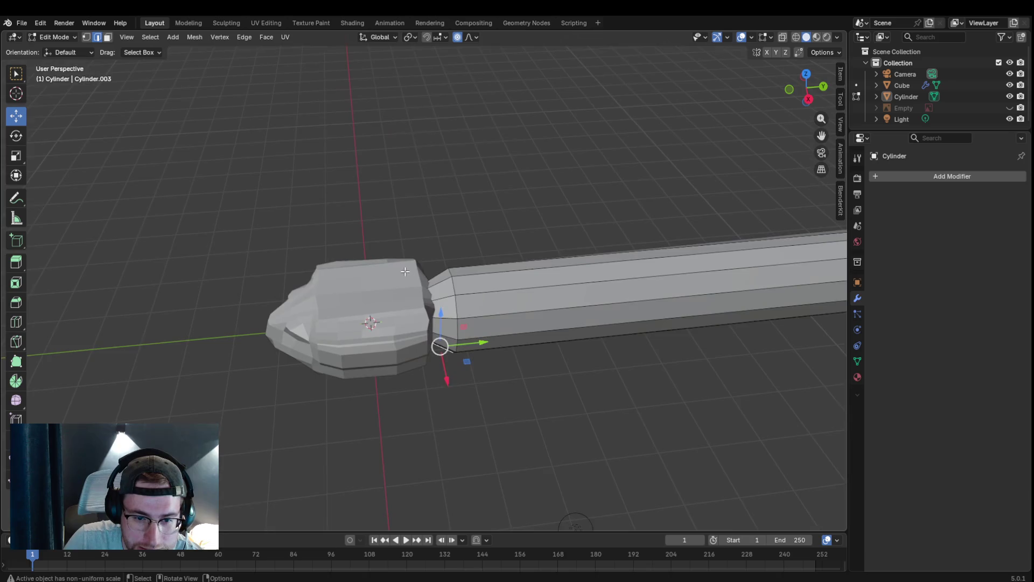
key(ctrl+r)
click(436, 287)
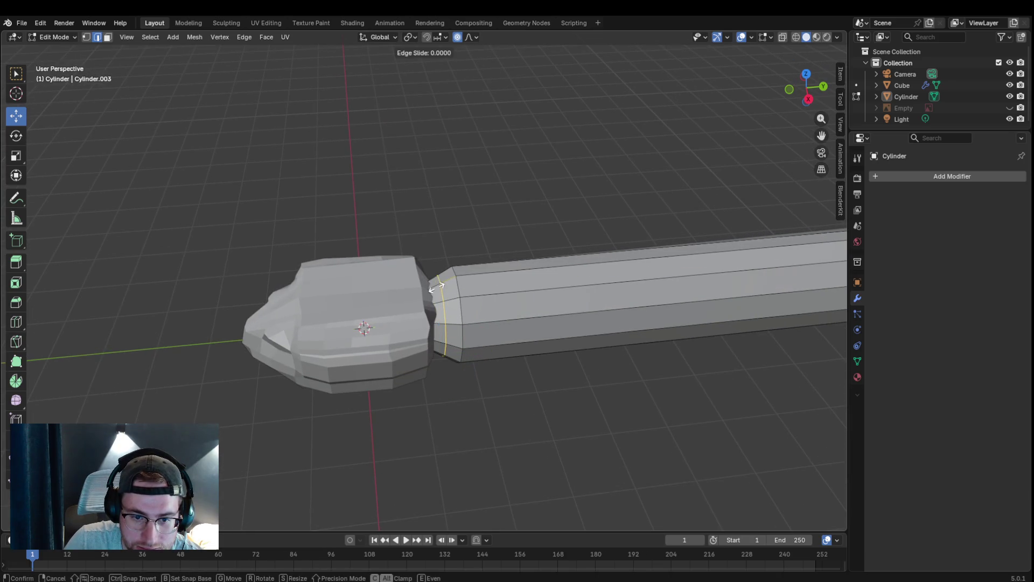
click(438, 288)
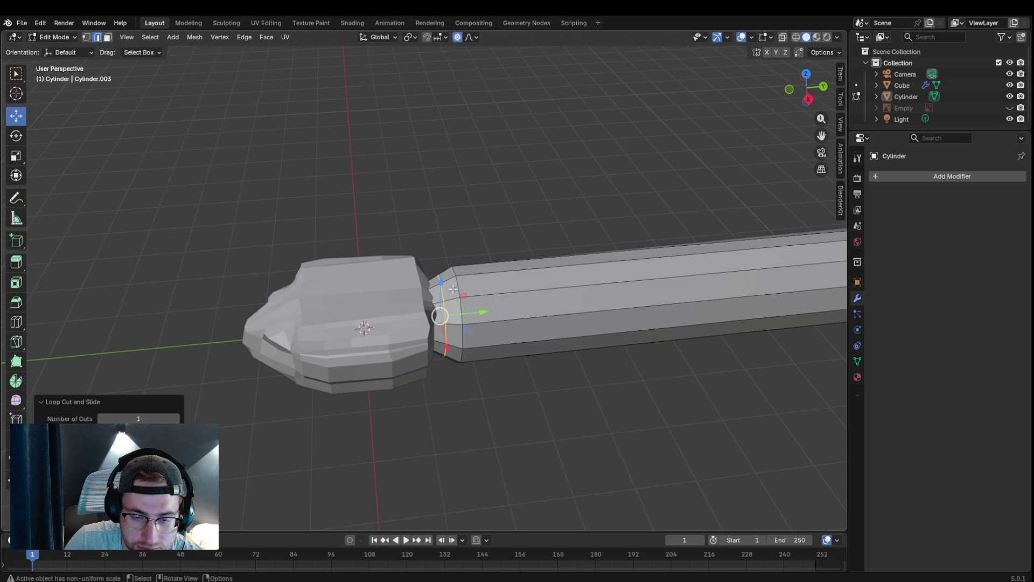
- Select the ring behind the neck and scale it to about 86% with soft falloff, tapering toward the head
click(456, 265)
click(457, 287)
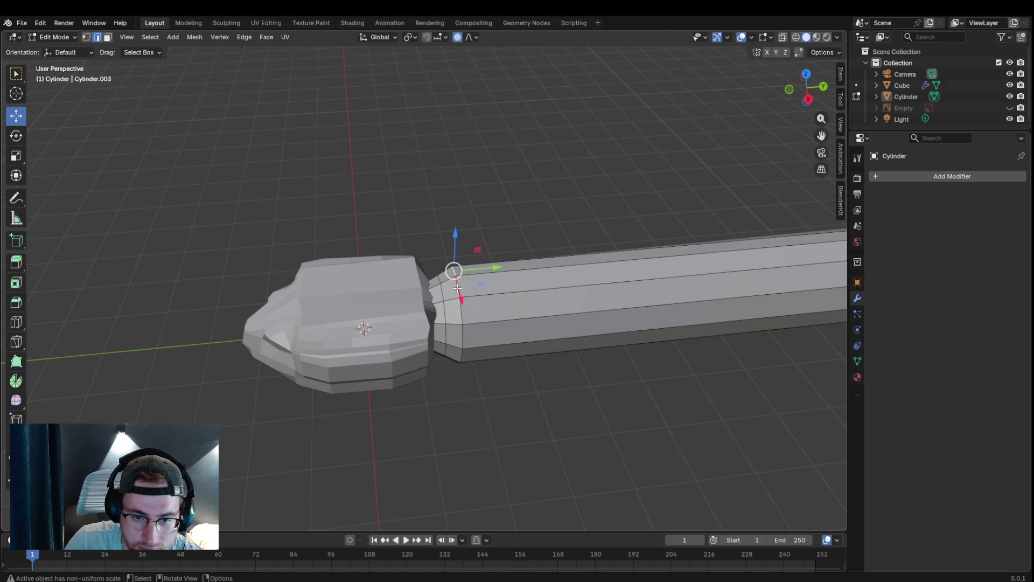
alt+click(463, 316)
key(s)
key(Escape)
key(s)
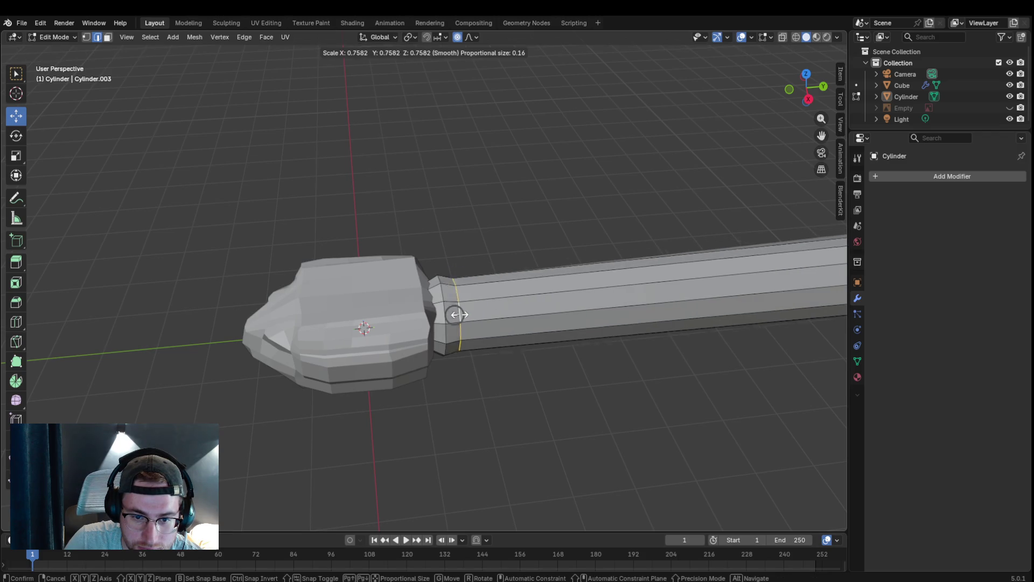
click(457, 315)
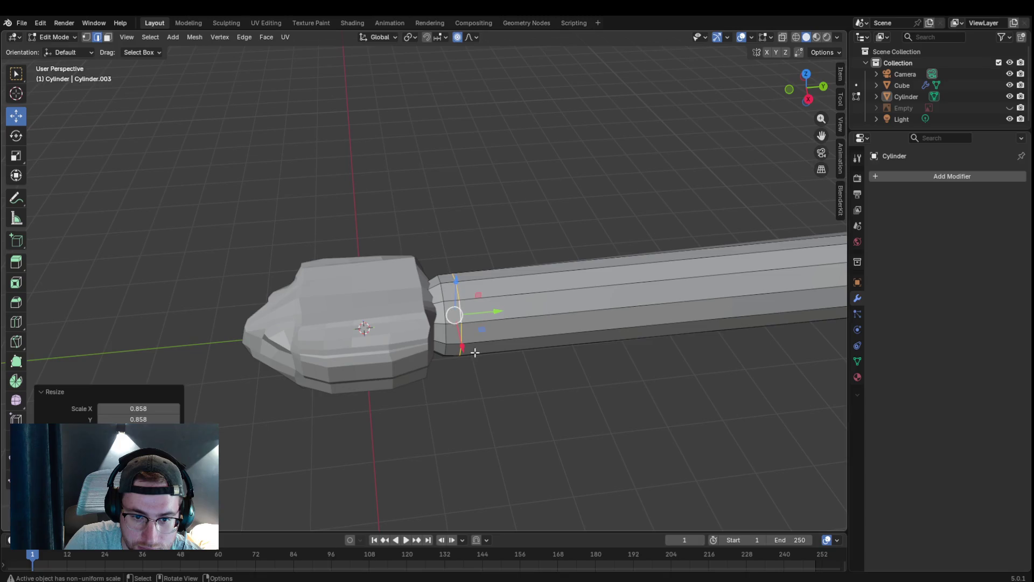
mouse_move(536, 365)
middle_down()
mouse_move(601, 349)
mouse_move(593, 312)
middle_up()
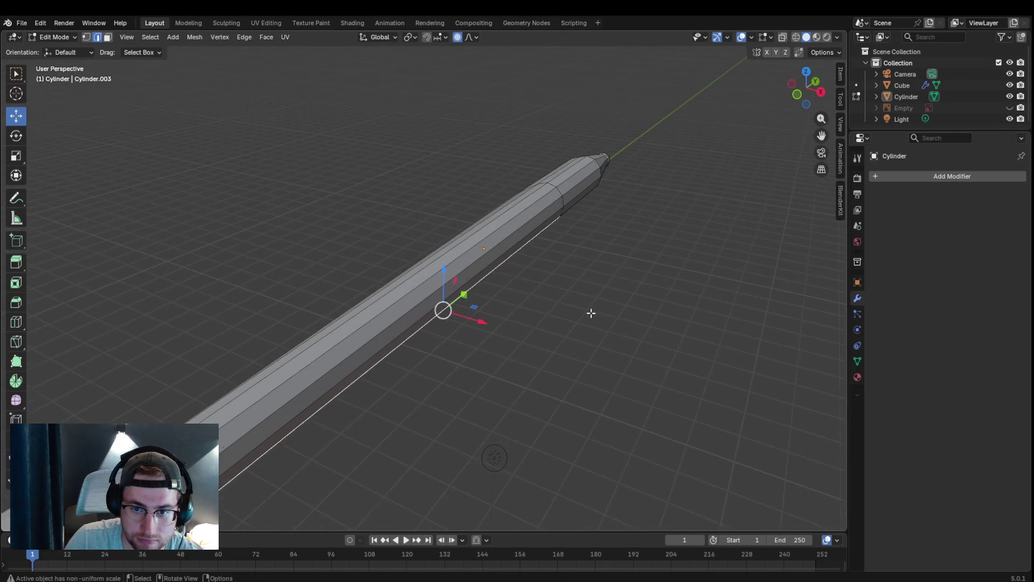
scroll(464, 363, down, 3)
mouse_move(463, 363)
middle_down()
mouse_move(535, 298)
mouse_move(604, 280)
mouse_move(381, 279)
middle_up()
scroll(434, 299, up, 3)
scroll(434, 299, down, 2)
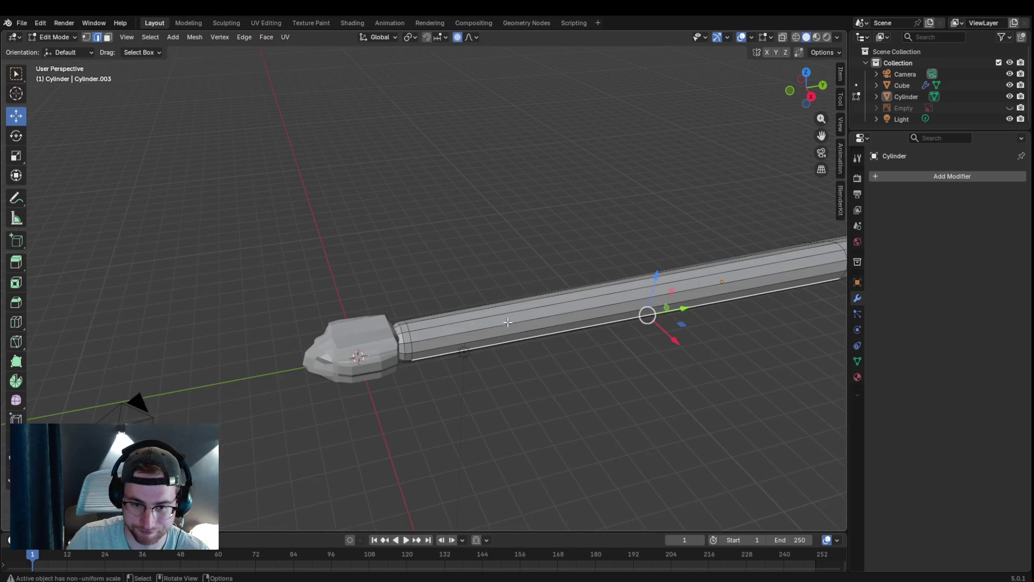
middle_drag(807, 134, 437, 234)
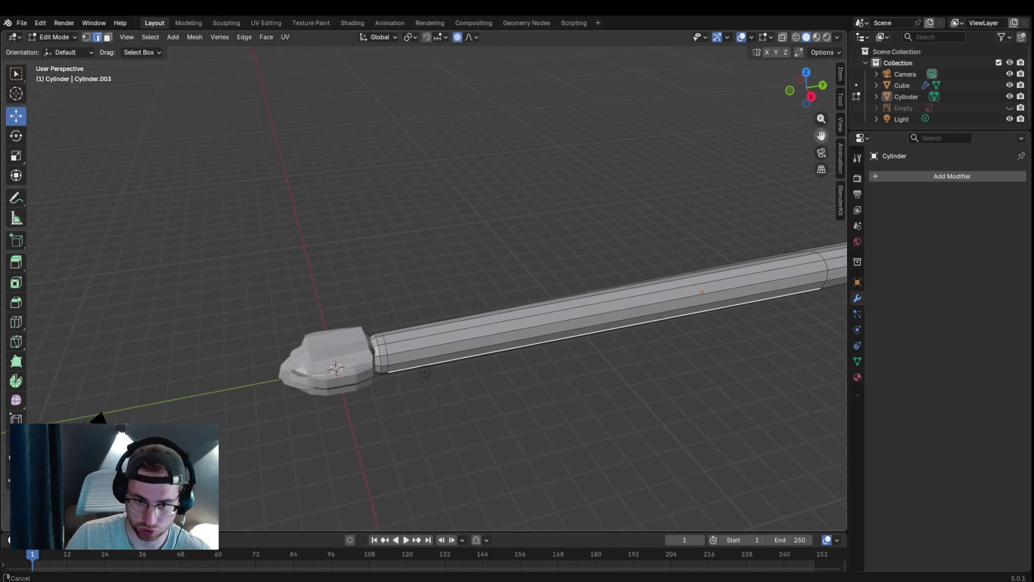
scroll(437, 233, down, 2)
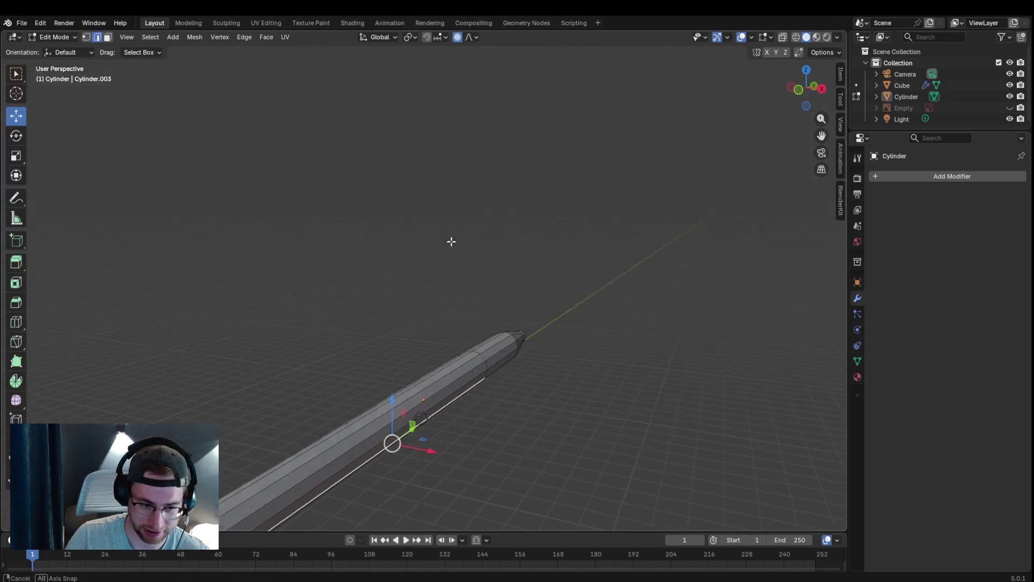
- Add about 27 evenly spaced loop cuts along the length of the body
middle_drag(418, 241, 476, 269)
key(KP_1)
scroll(476, 272, down, 5)
scroll(442, 365, up, 2)
drag(821, 134, 1002, 8)
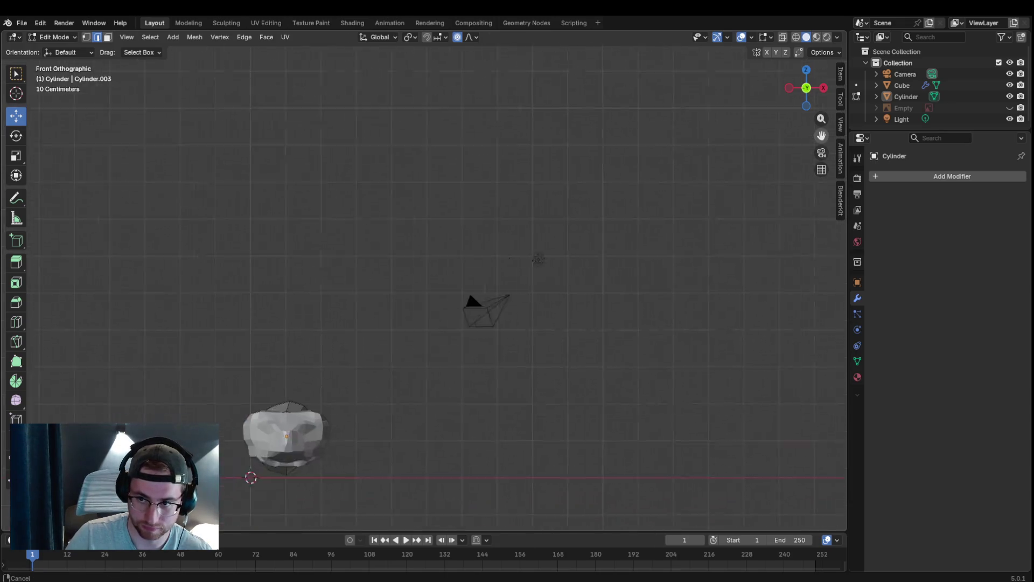
middle_drag(400, 353, 572, 413)
key(ctrl+r)
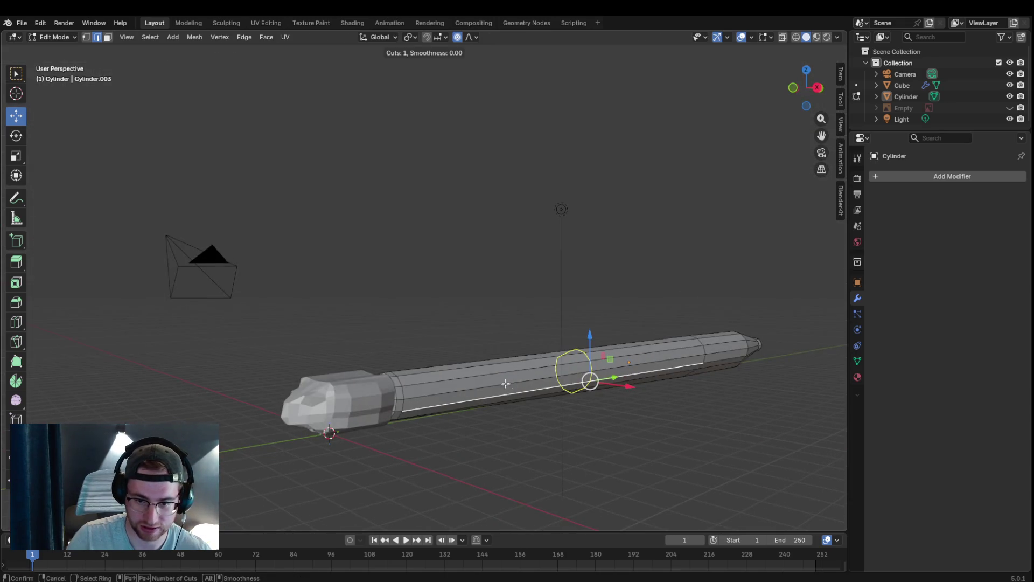
scroll(541, 372, up, 8)
scroll(541, 373, up, 10)
scroll(541, 373, up, 12)
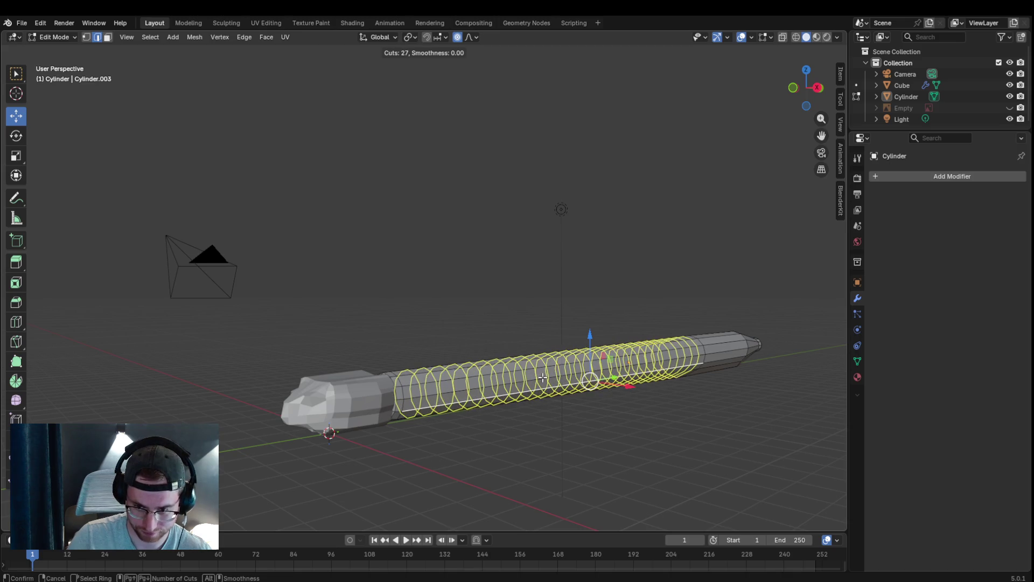
click(541, 374)
click(743, 353)
- Add 6 more loop cuts close to the tail tip, left unslid in place
key(ctrl+r)
scroll(735, 348, up, 20)
right_click(736, 346)
click(735, 348)
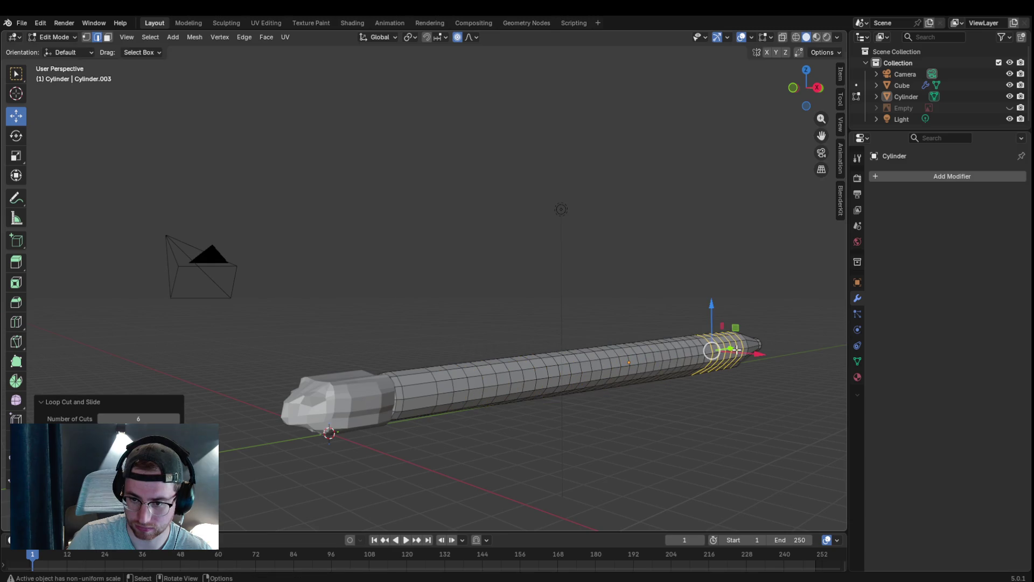
mouse_move(794, 407)
middle_down()
mouse_move(738, 429)
mouse_move(605, 380)
mouse_move(580, 386)
middle_up()
scroll(584, 440, up, 2)
scroll(584, 440, up, 3)
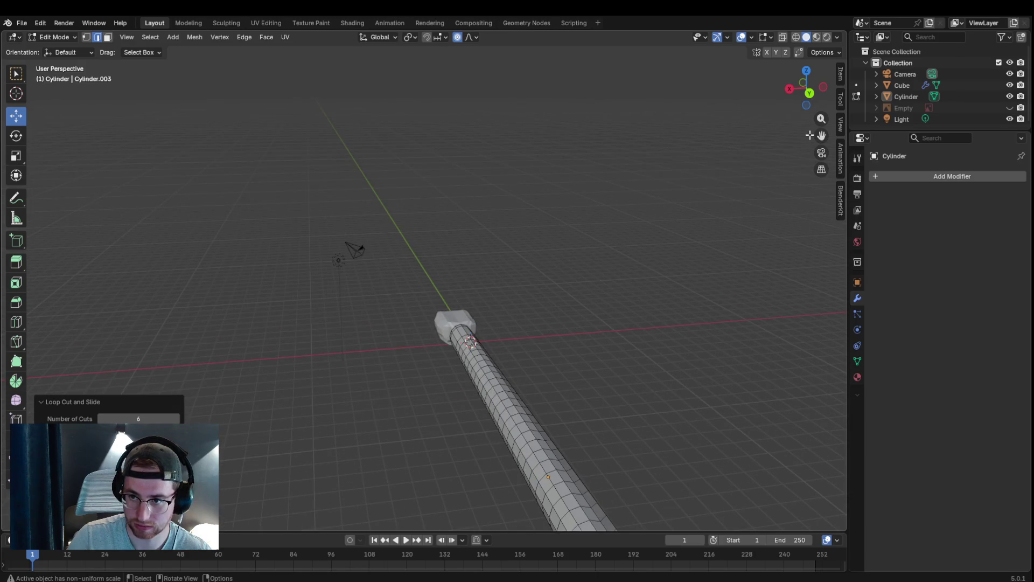
- Select the tail's end cap face and inset it to begin the stepped tip
drag(809, 134, 442, 327)
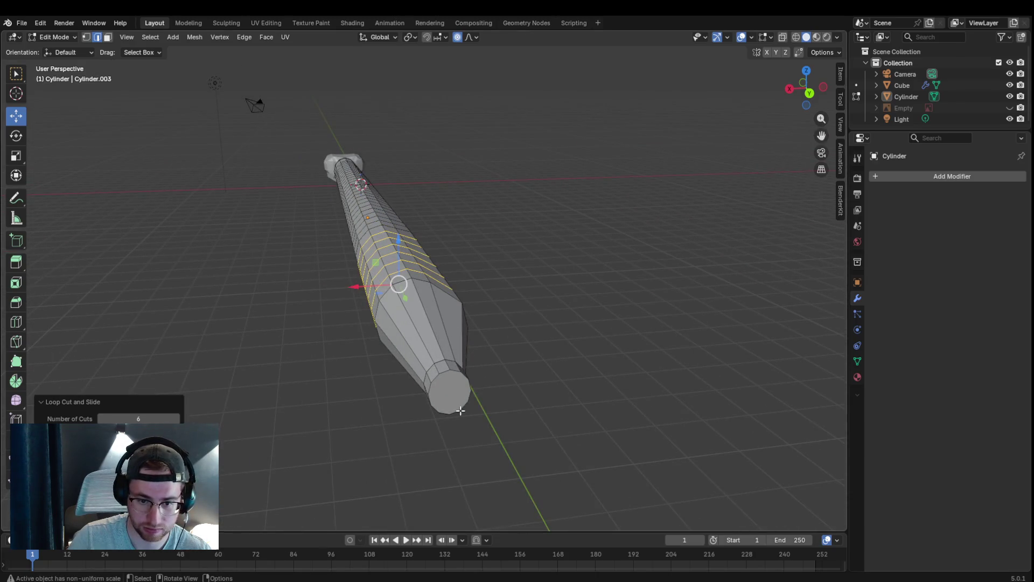
click(459, 406)
click(436, 379)
click(502, 362)
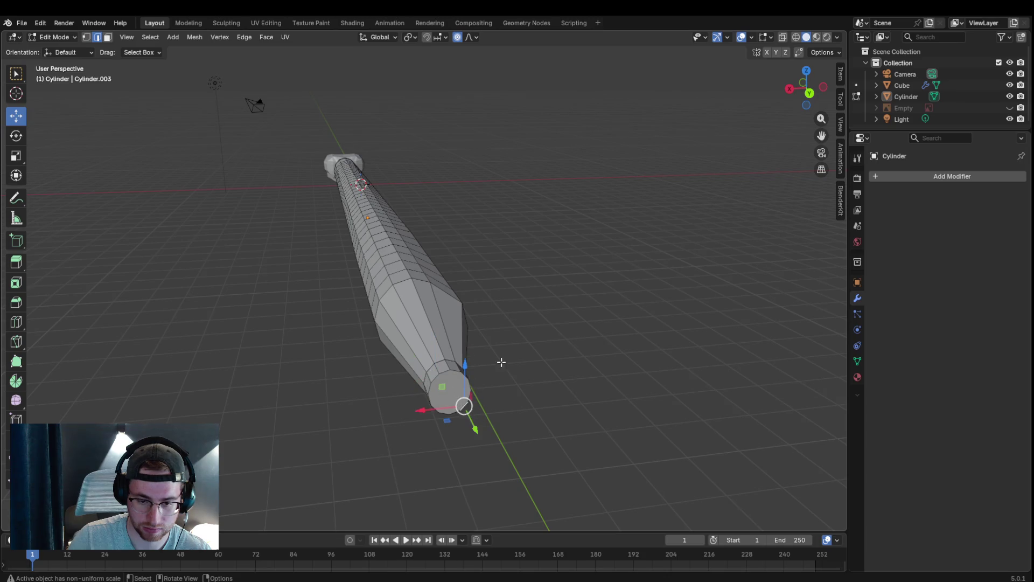
click(166, 104)
click(450, 393)
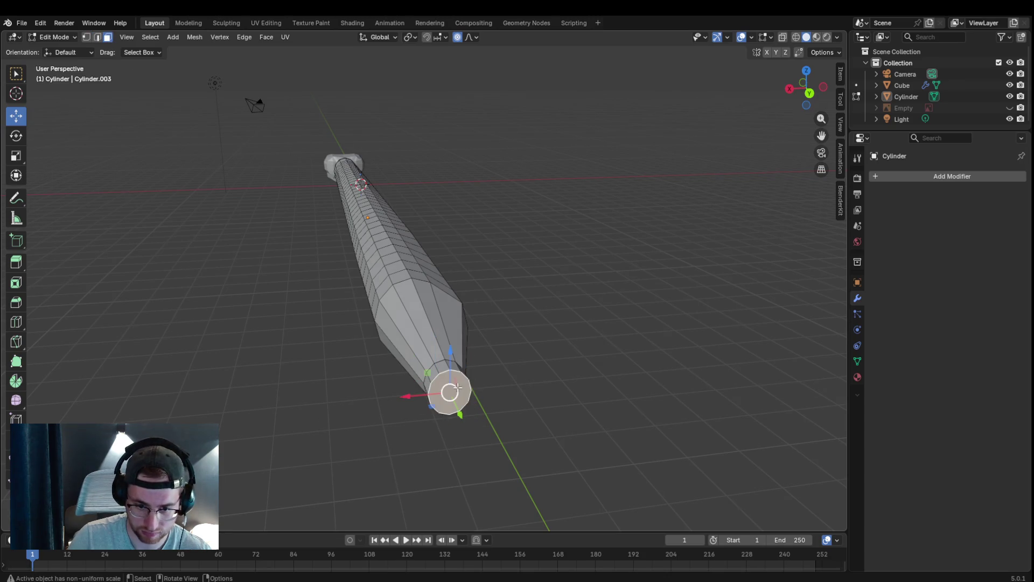
key(i)
click(457, 392)
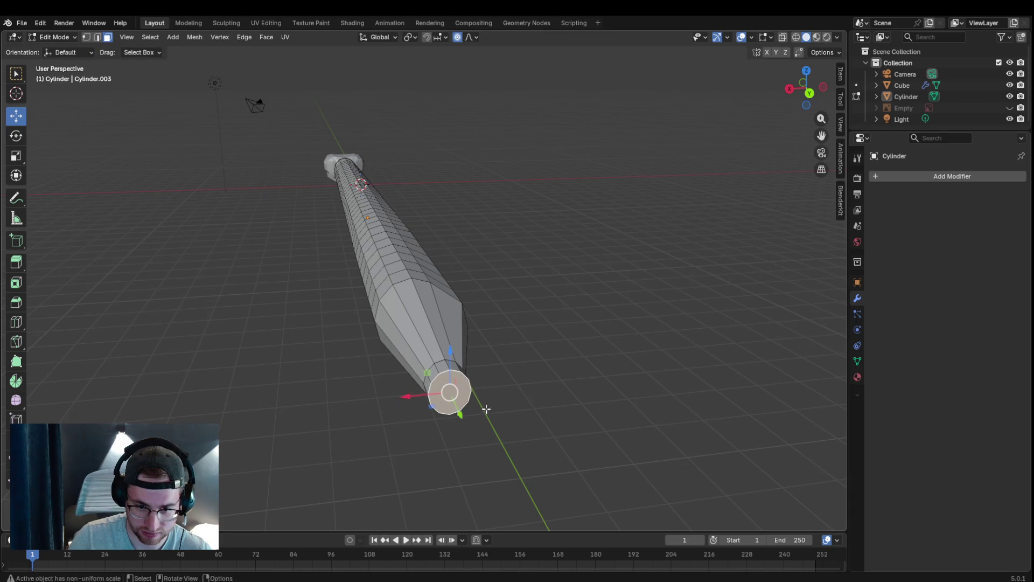
key(i)
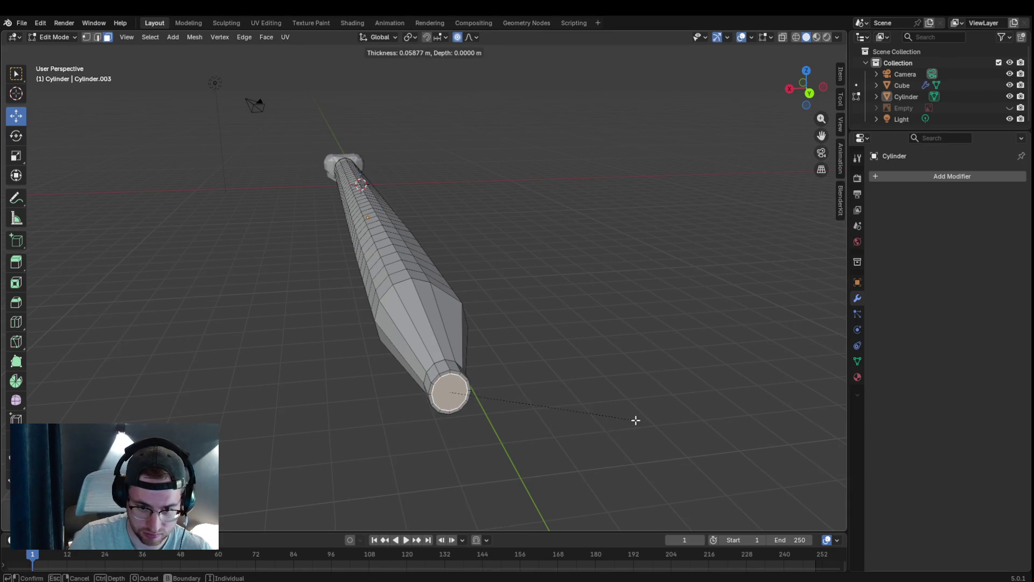
click(636, 420)
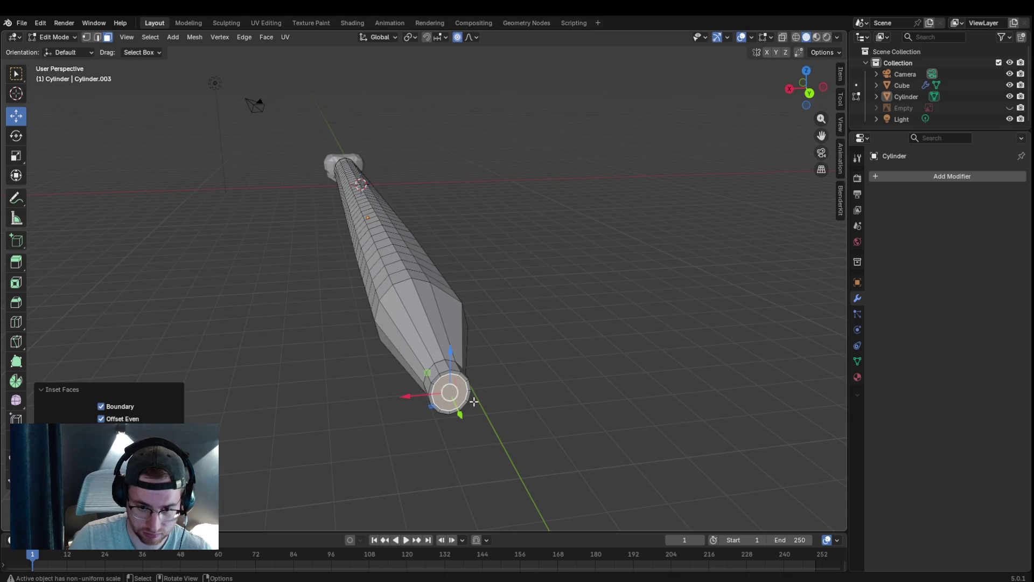
- Extrude the inset tip face a short distance, then inset and extrude it again for a second ring
middle_drag(474, 401, 499, 405)
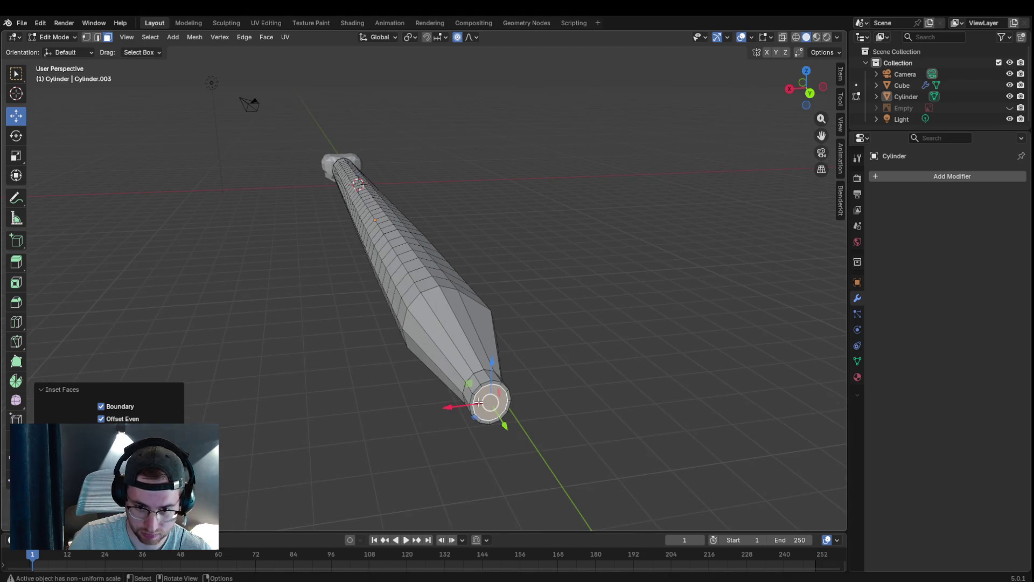
key(s)
right_click(488, 403)
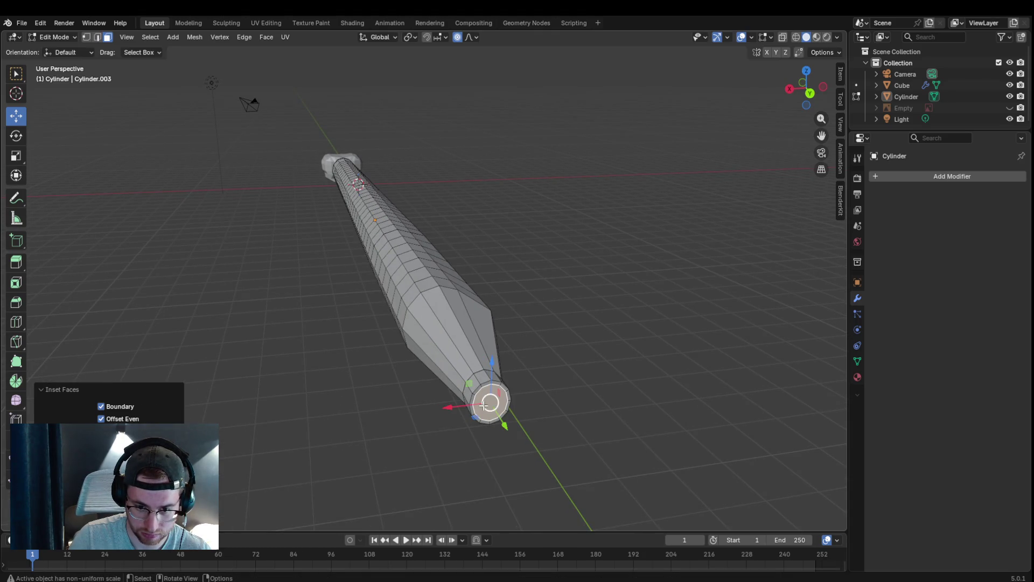
click(529, 405)
key(e)
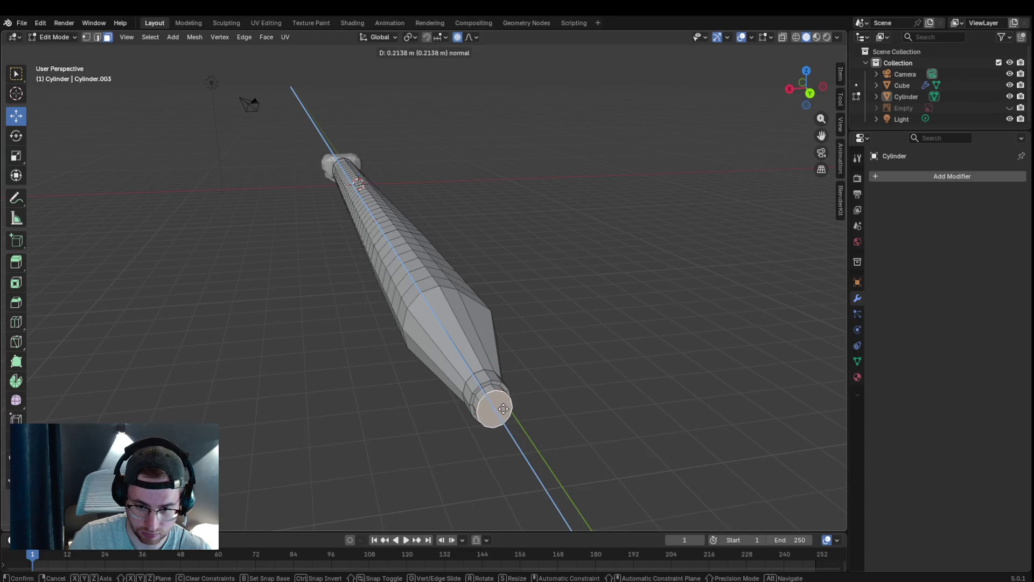
click(504, 408)
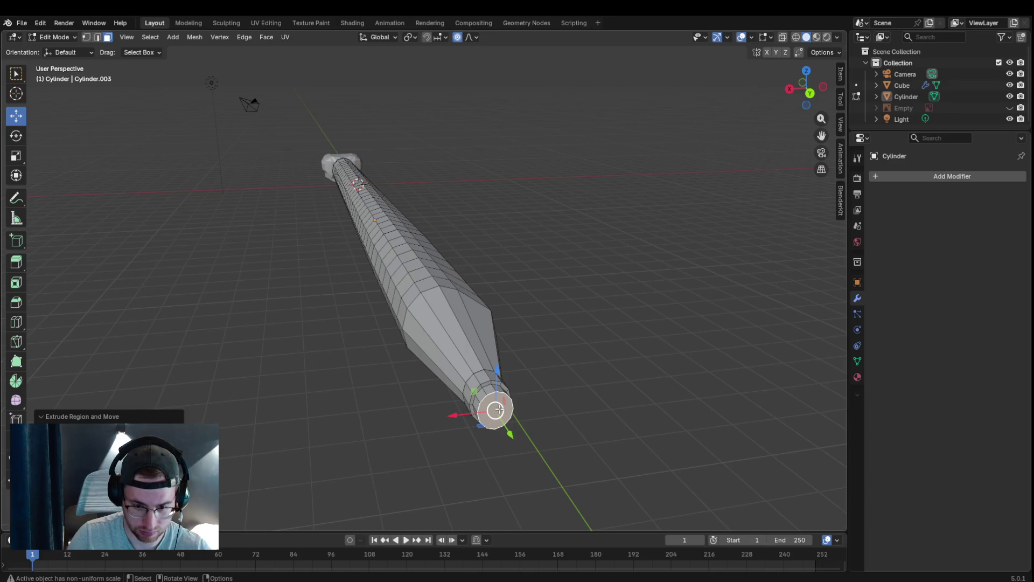
key(i)
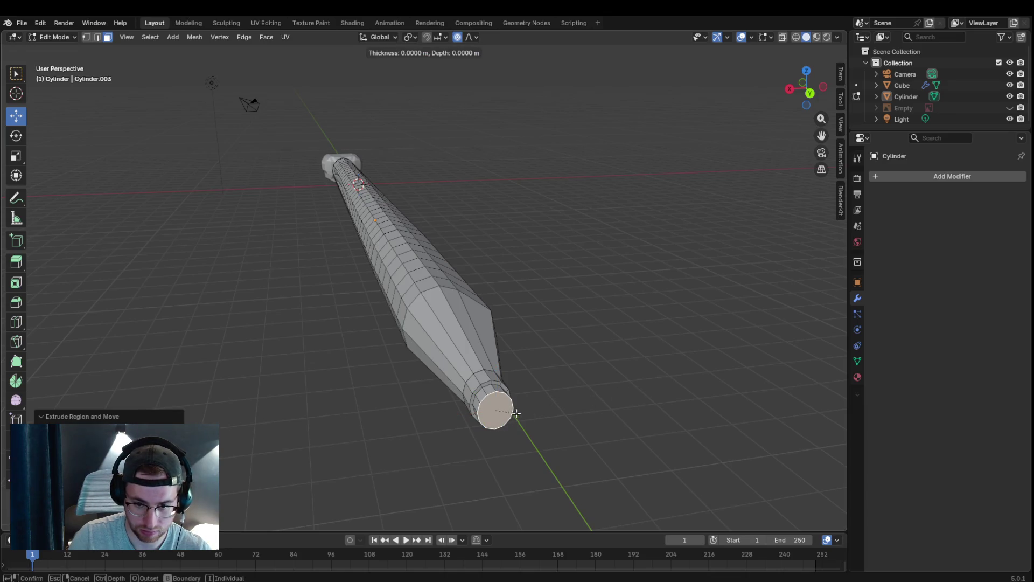
key(Escape)
key(i)
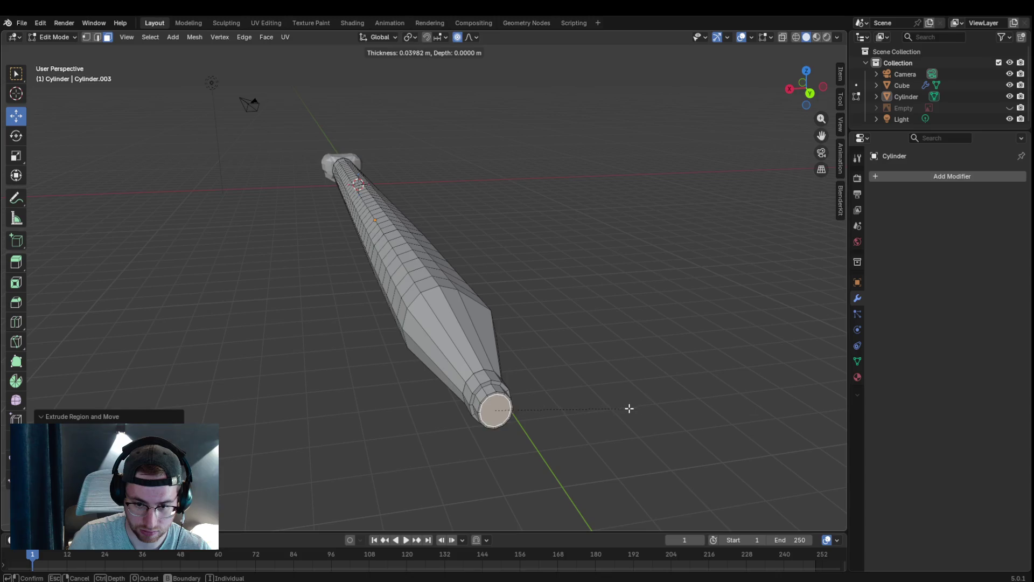
click(618, 411)
key(e)
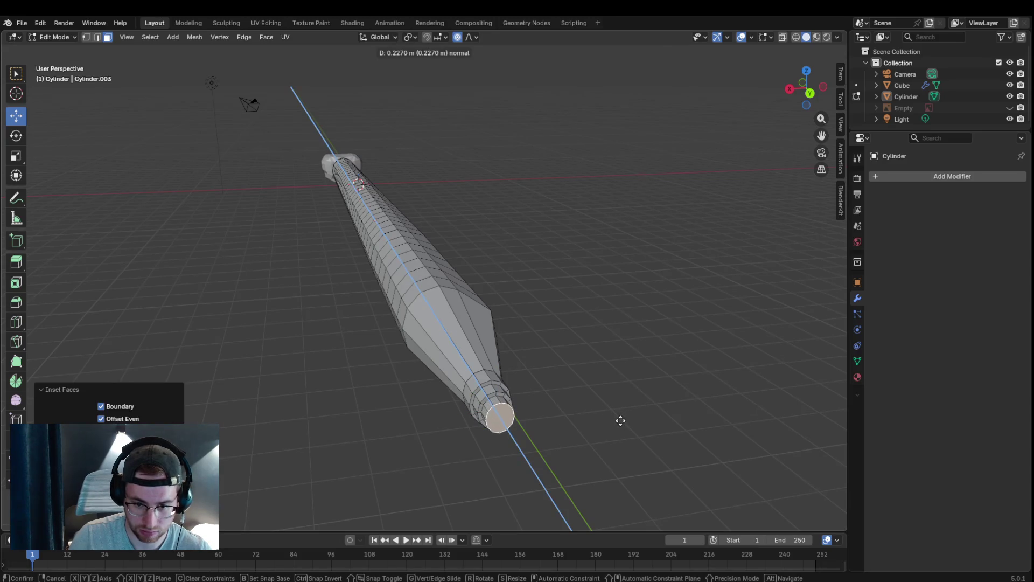
click(621, 420)
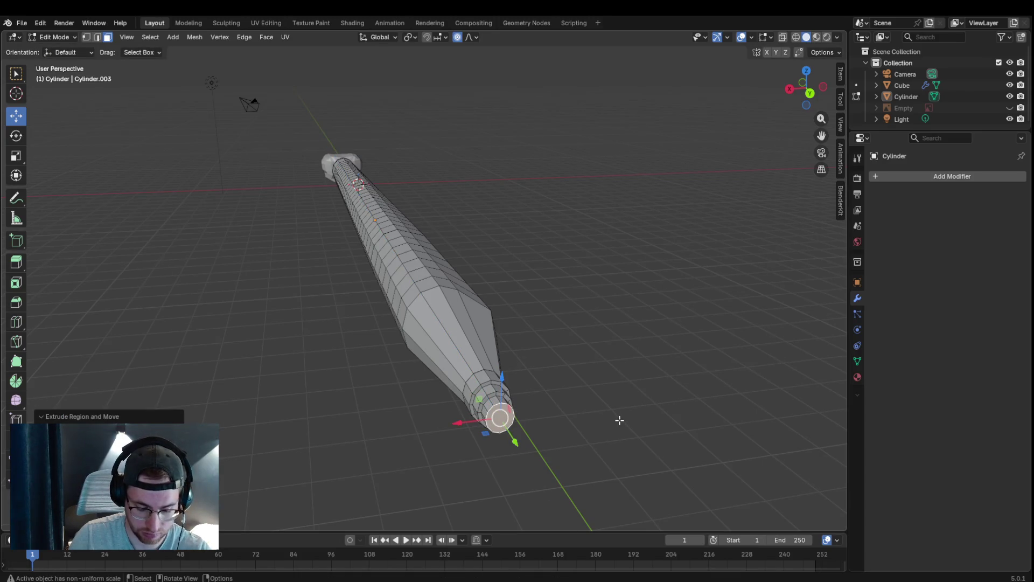
- Add three more progressively smaller inset-and-extrude rings to bring the tail to a fine point
key(i)
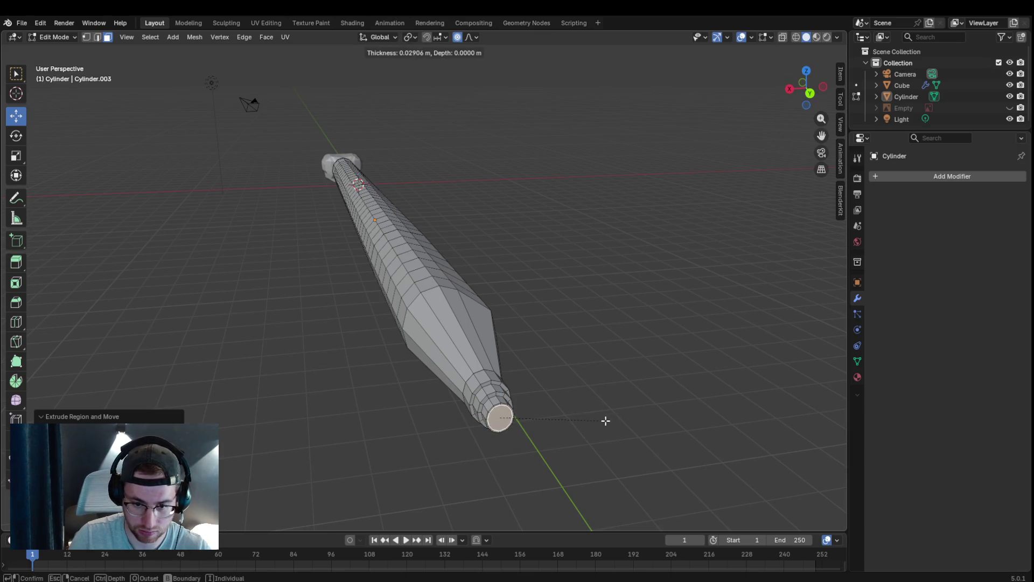
click(589, 421)
key(e)
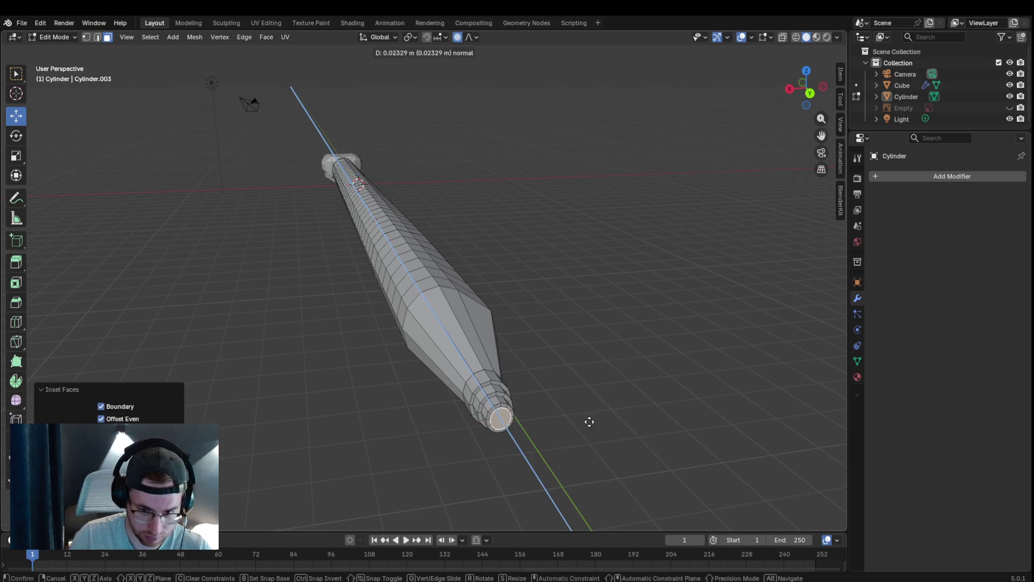
click(595, 429)
key(i)
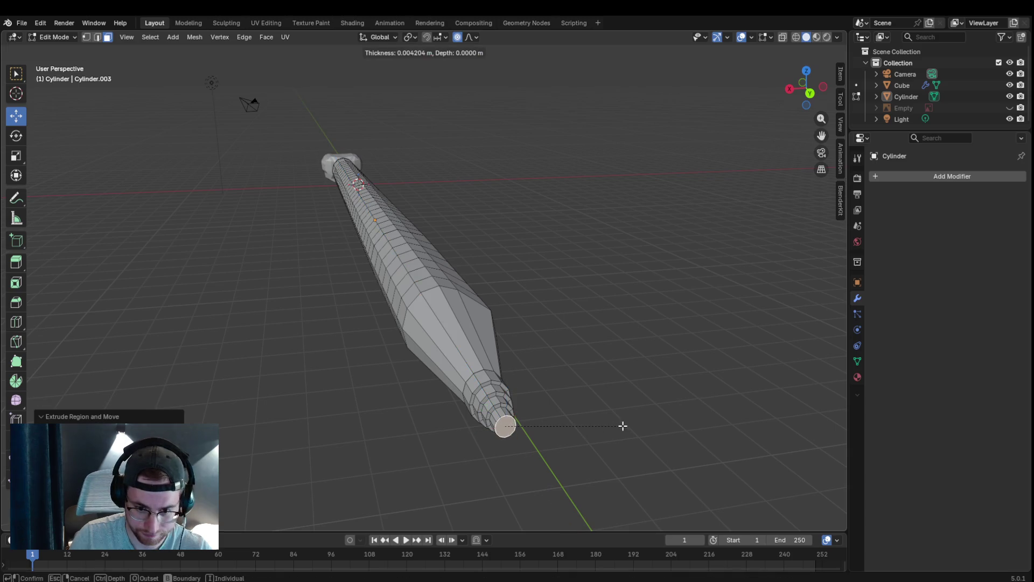
click(608, 425)
key(e)
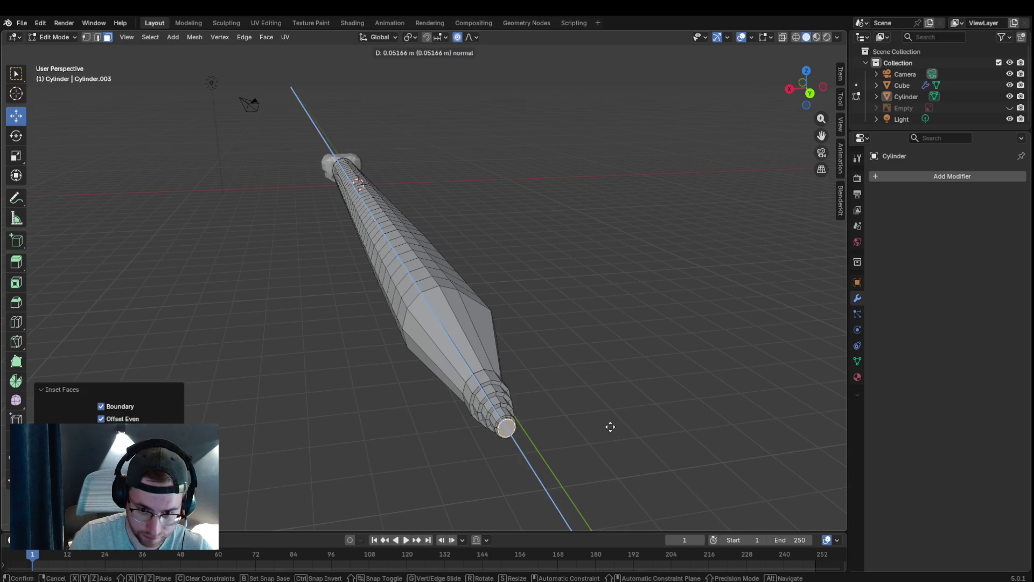
click(612, 428)
key(i)
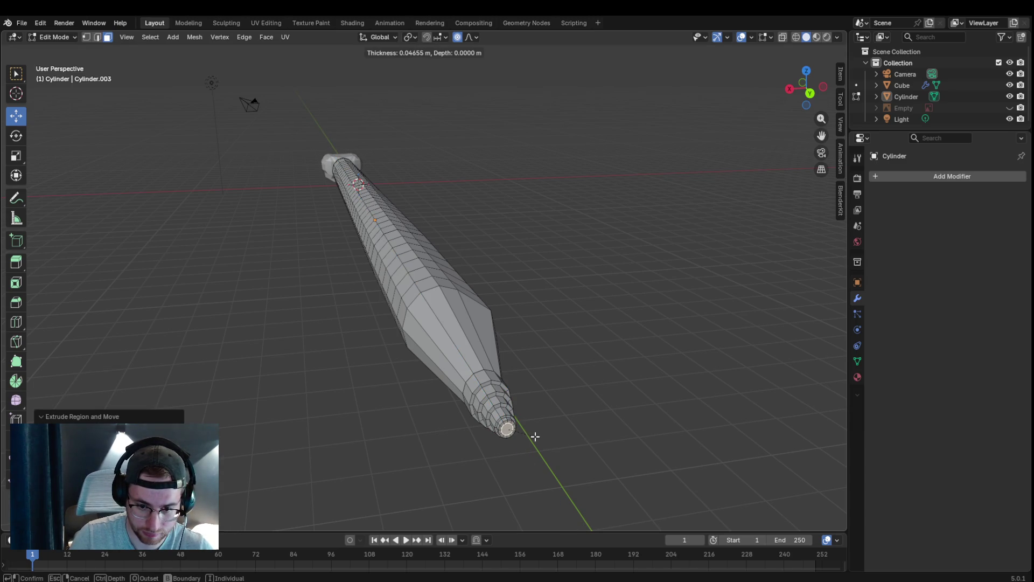
click(536, 436)
key(e)
click(626, 429)
mouse_move(625, 428)
middle_down()
mouse_move(717, 403)
mouse_move(716, 423)
middle_up()
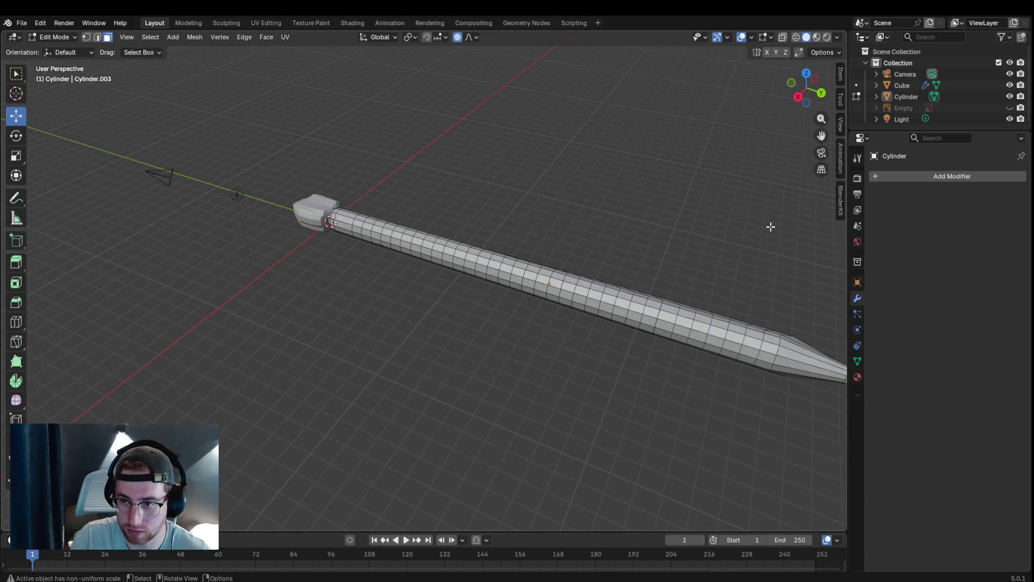
- Select the edge loop around the body where the tail taper begins
shift+middle_drag(772, 246, 724, 231)
scroll(595, 193, up, 5)
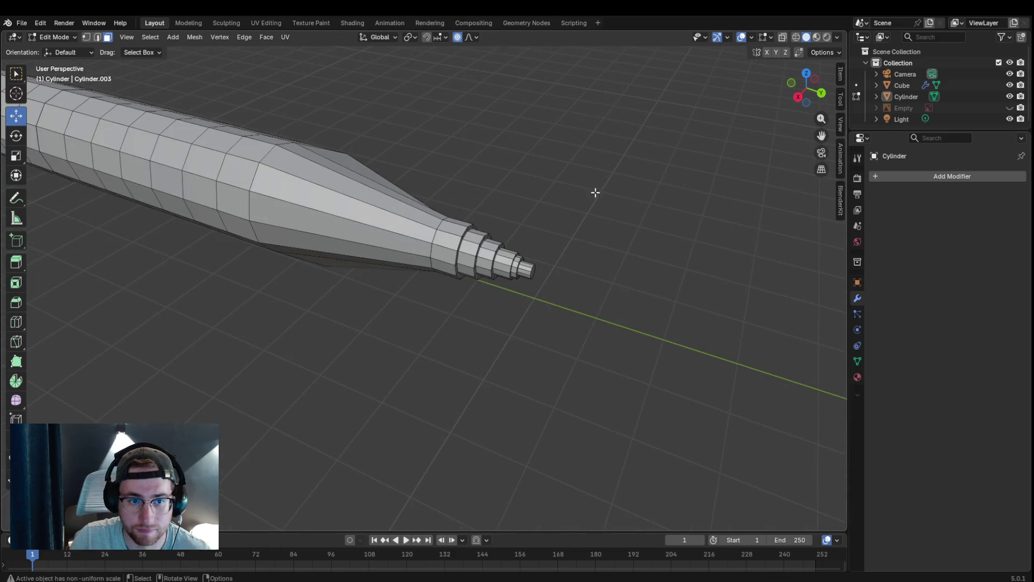
middle_drag(595, 193, 595, 203)
alt+click(438, 341)
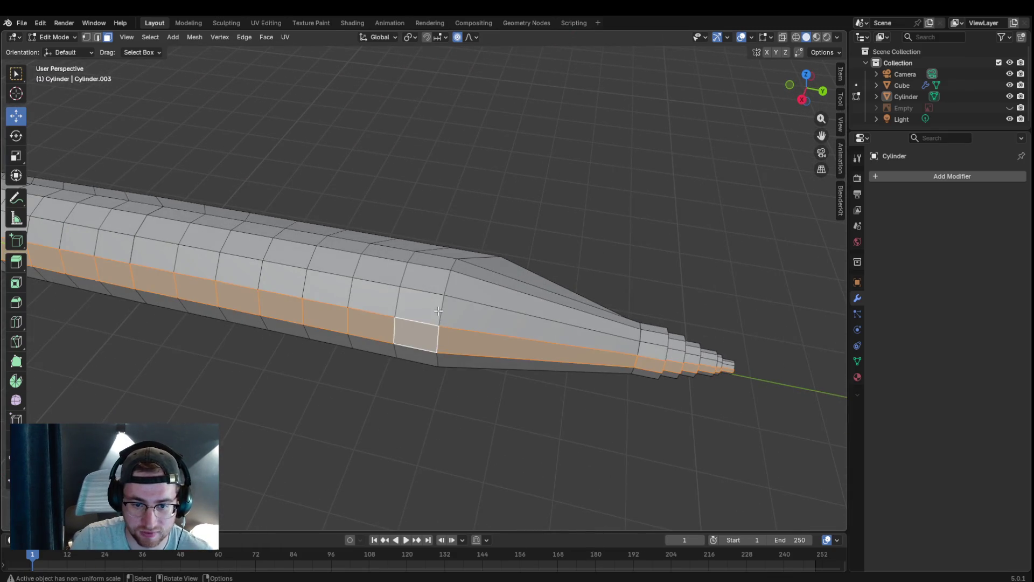
click(99, 39)
click(438, 347)
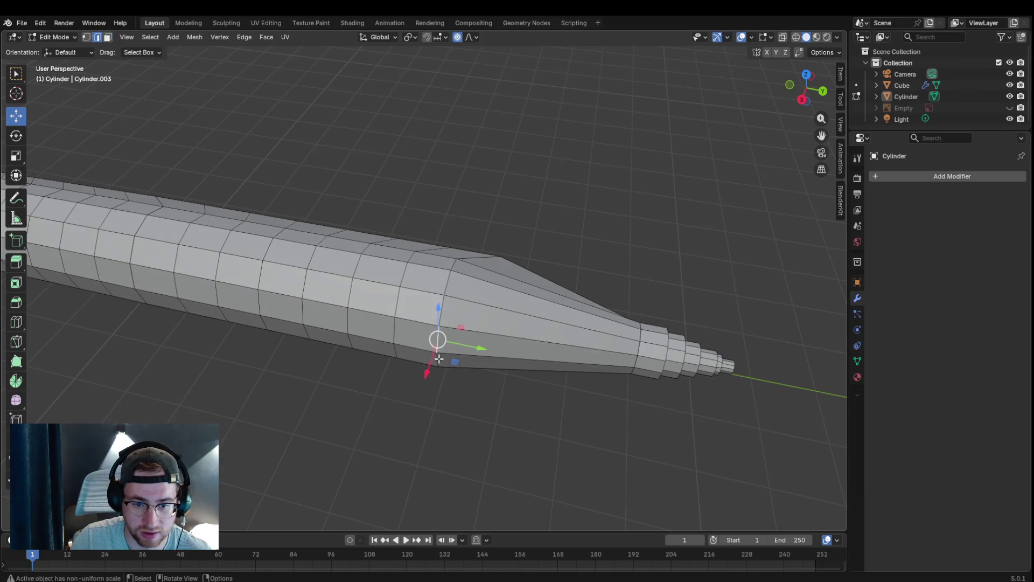
alt+click(447, 308)
- Scale that loop down to about 87% with proportional falloff to smooth the taper transition
key(e)
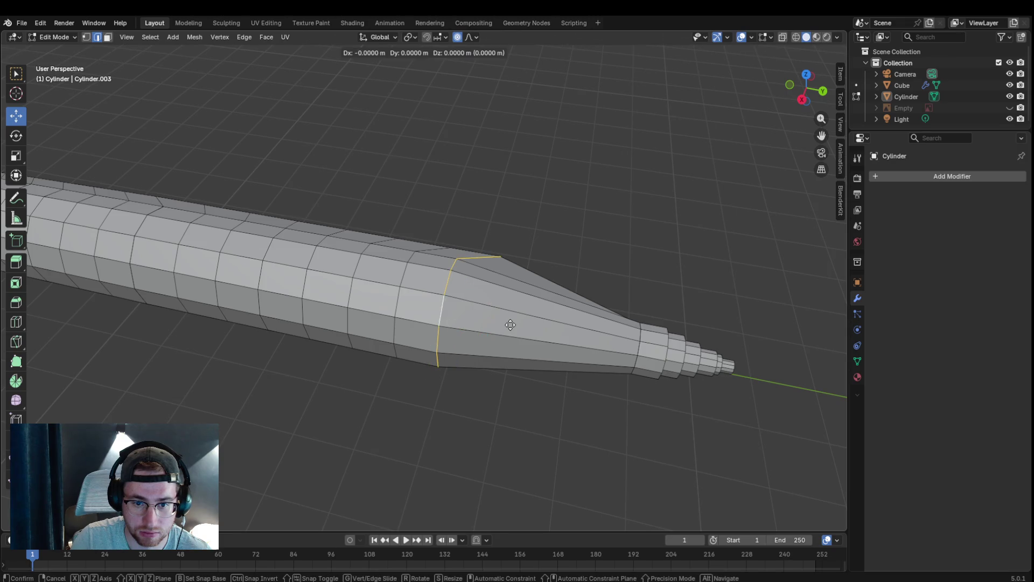
key(Escape)
key(g)
key(Escape)
key(s)
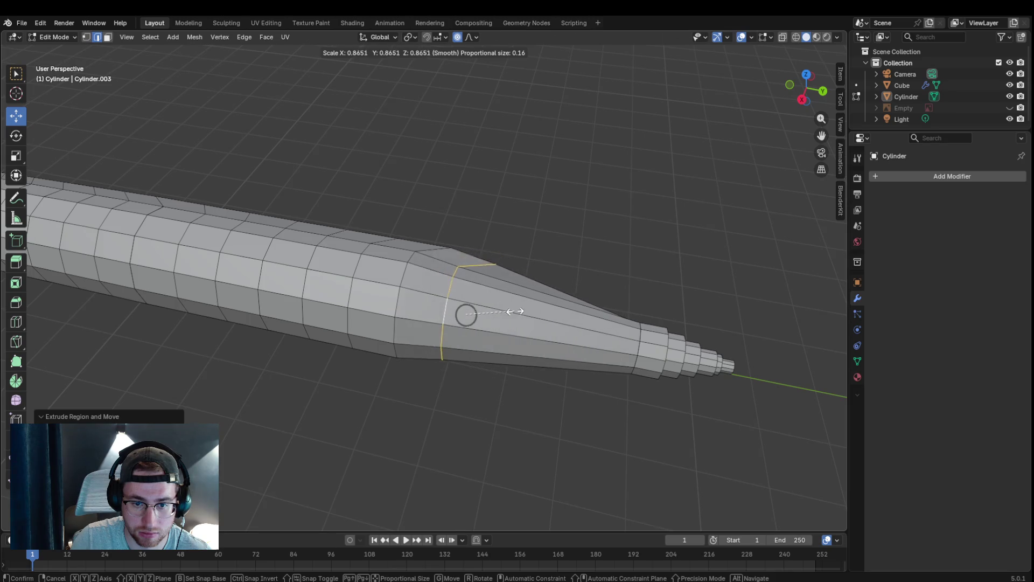
click(514, 311)
scroll(590, 299, down, 3)
mouse_move(585, 254)
middle_down()
mouse_move(610, 250)
mouse_move(591, 247)
middle_up()
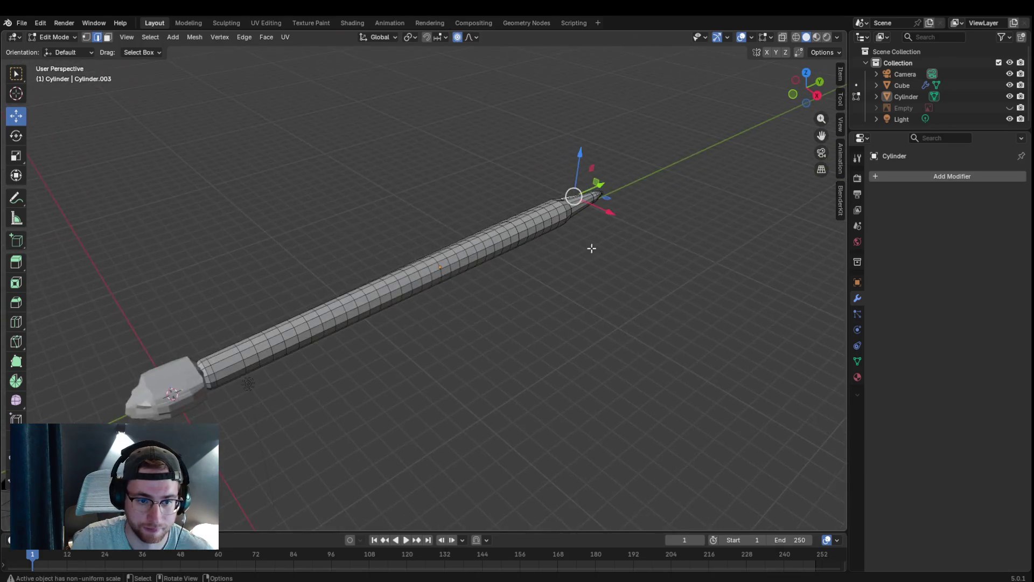
scroll(572, 245, up, 2)
scroll(565, 278, down, 1)
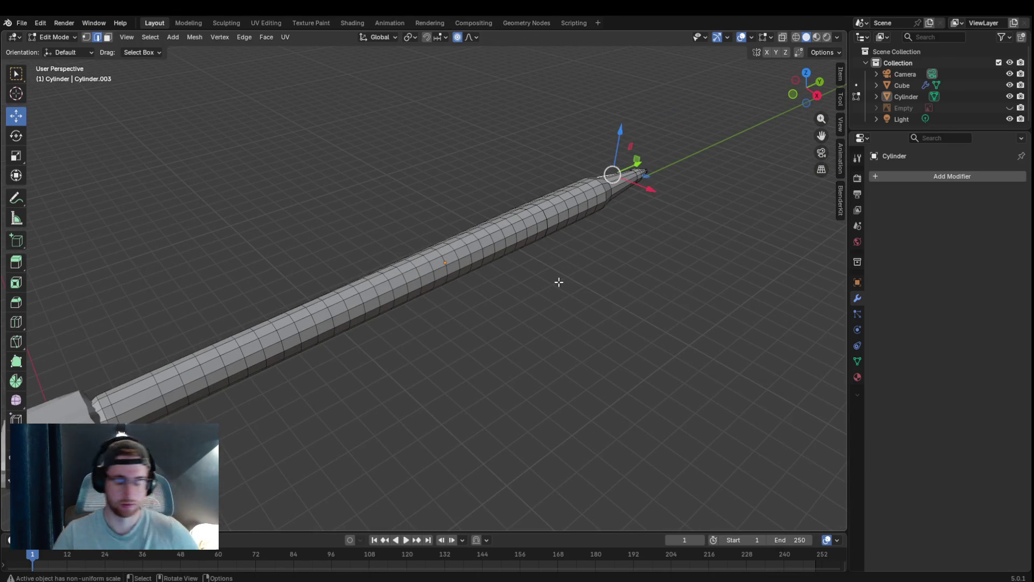
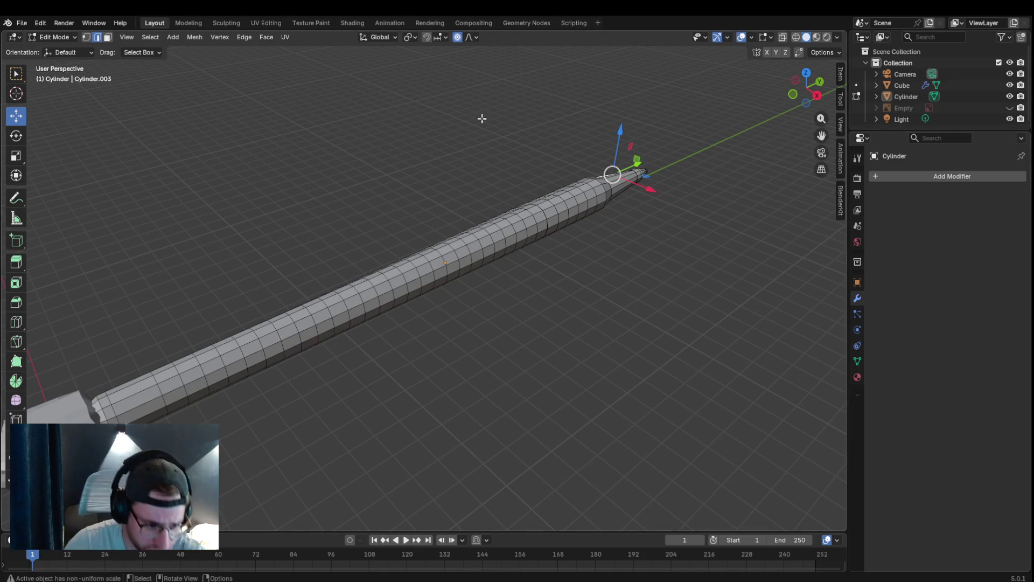
scroll(532, 92, up, 5)
scroll(806, 126, down, 4)
scroll(143, 282, up, 3)
scroll(547, 234, down, 1)
scroll(368, 240, up, 4)
scroll(385, 252, down, 4)
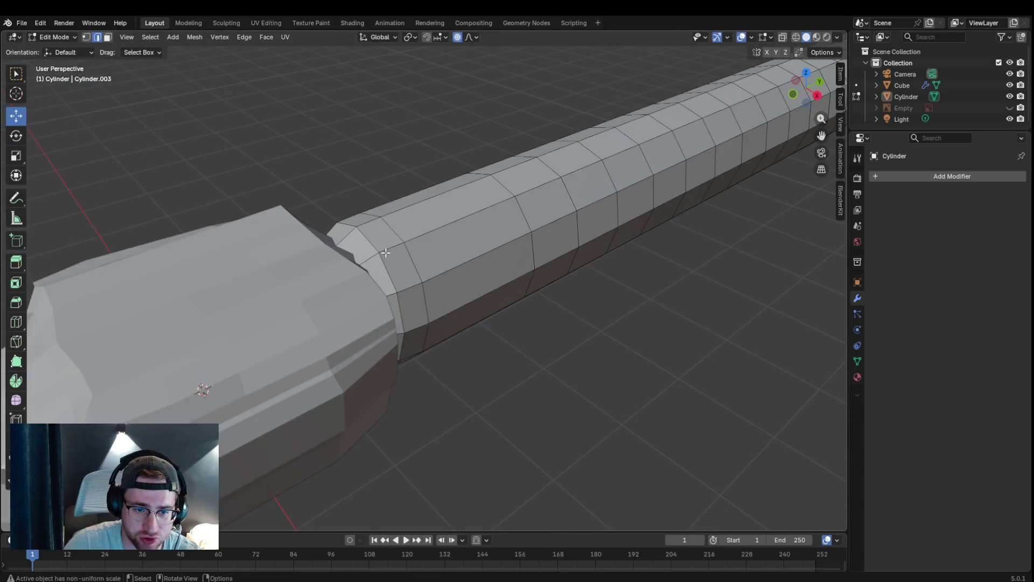
scroll(448, 261, down, 4)
scroll(450, 263, up, 4)
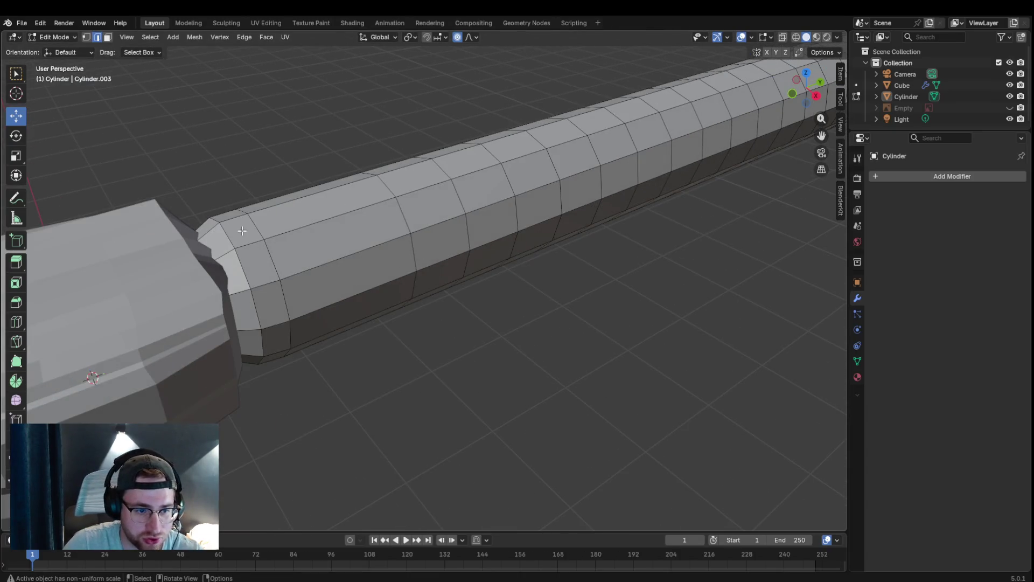
- With X-ray on, scale the body's end loop up to about 1.5 into a flared collar
click(783, 37)
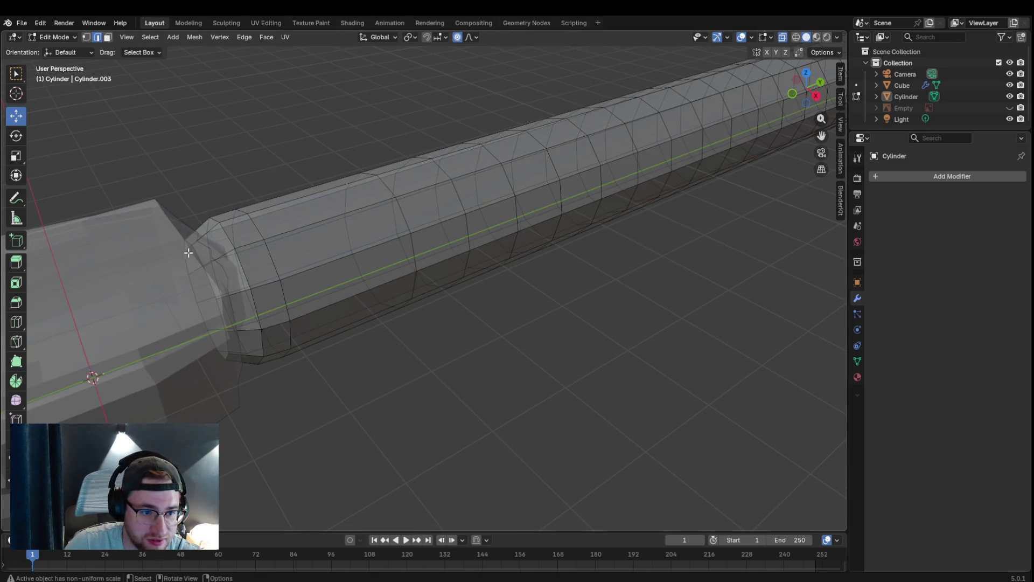
middle_drag(230, 252, 273, 257)
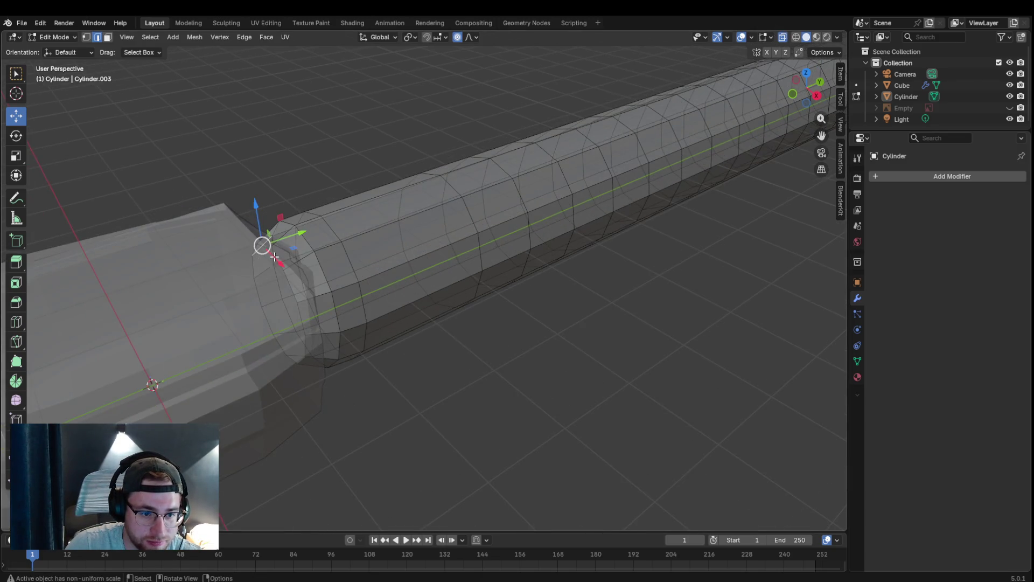
shift+right_click(290, 287)
alt+click(279, 265)
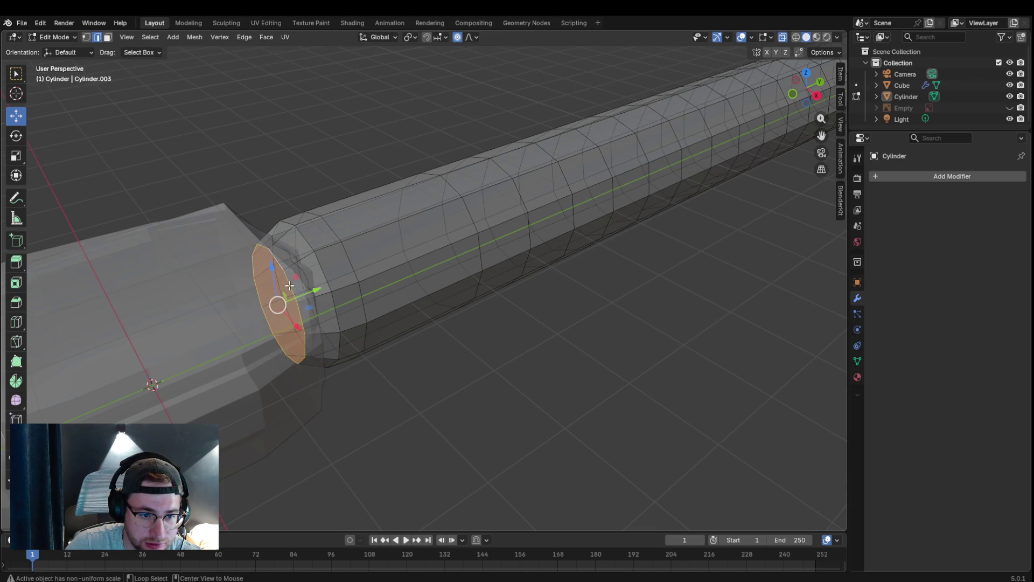
key(x)
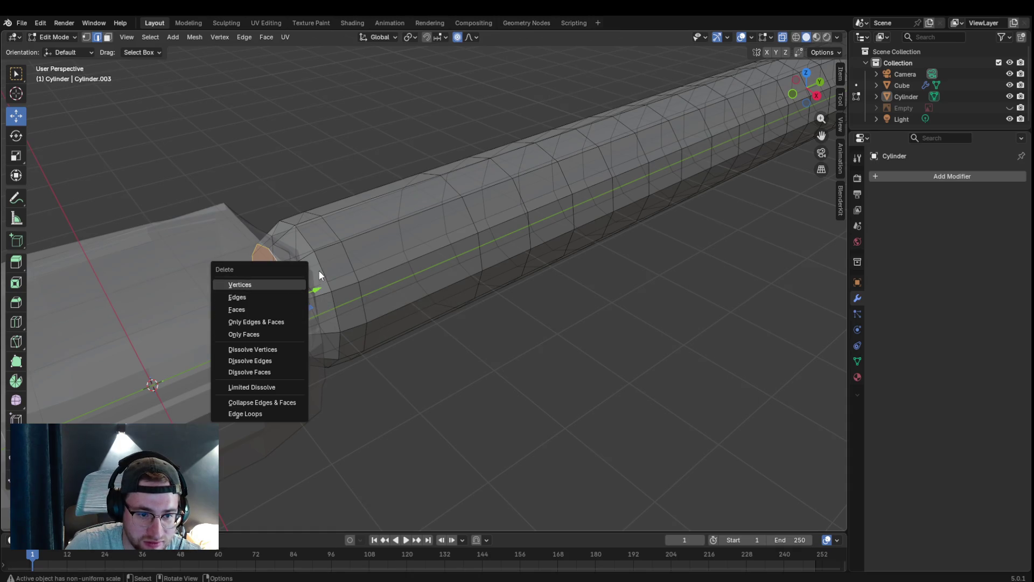
key(s)
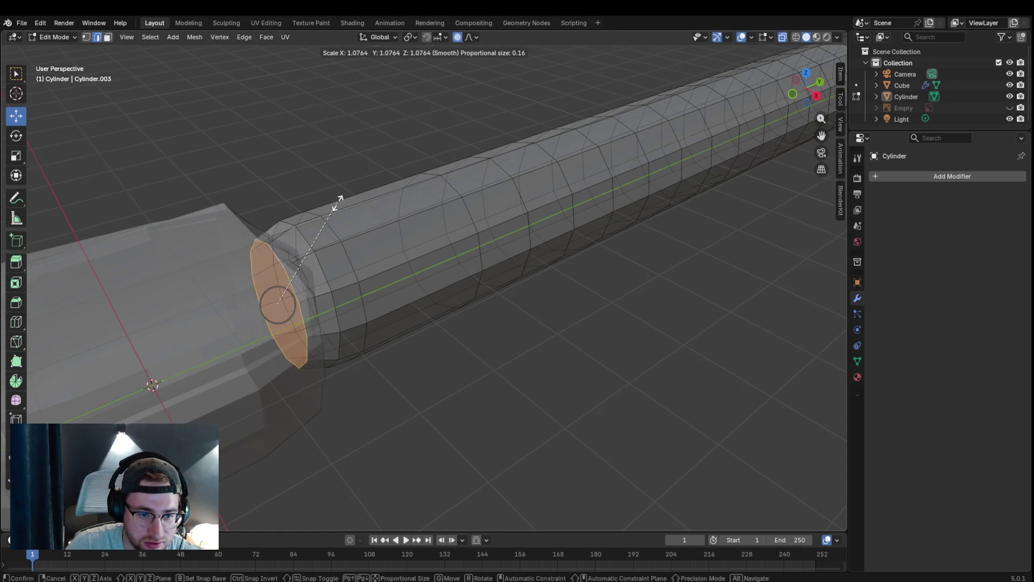
click(399, 188)
scroll(492, 247, down, 3)
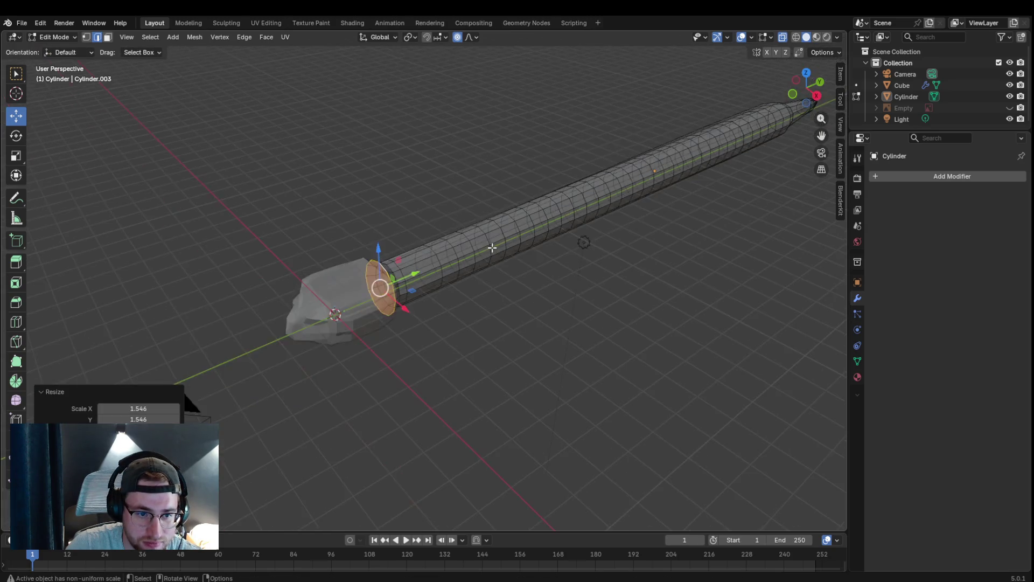
scroll(488, 255, up, 1)
- Return to Object Mode and select the head (Cube) object
click(298, 314)
click(61, 37)
click(371, 306)
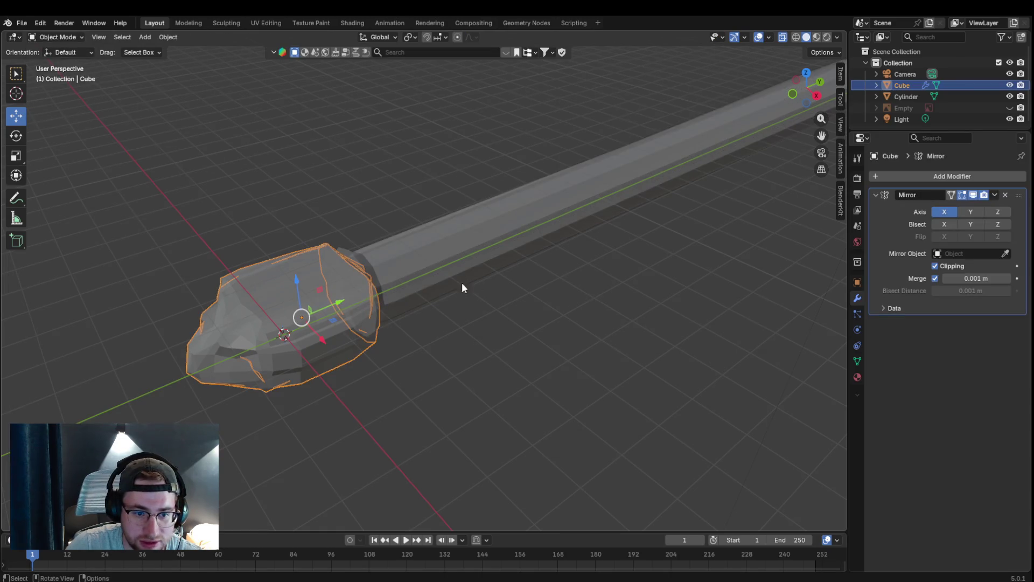
- Move the head Cube up along Z by about 0.24 m and inspect the junction
key(g)
scroll(563, 315, up, 3)
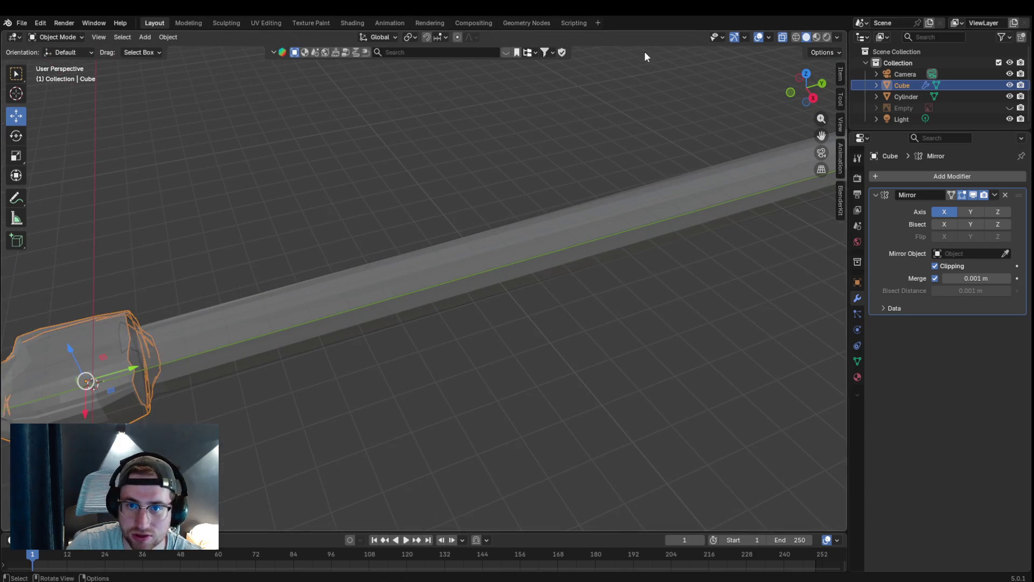
click(780, 37)
middle_drag(419, 195, 437, 193)
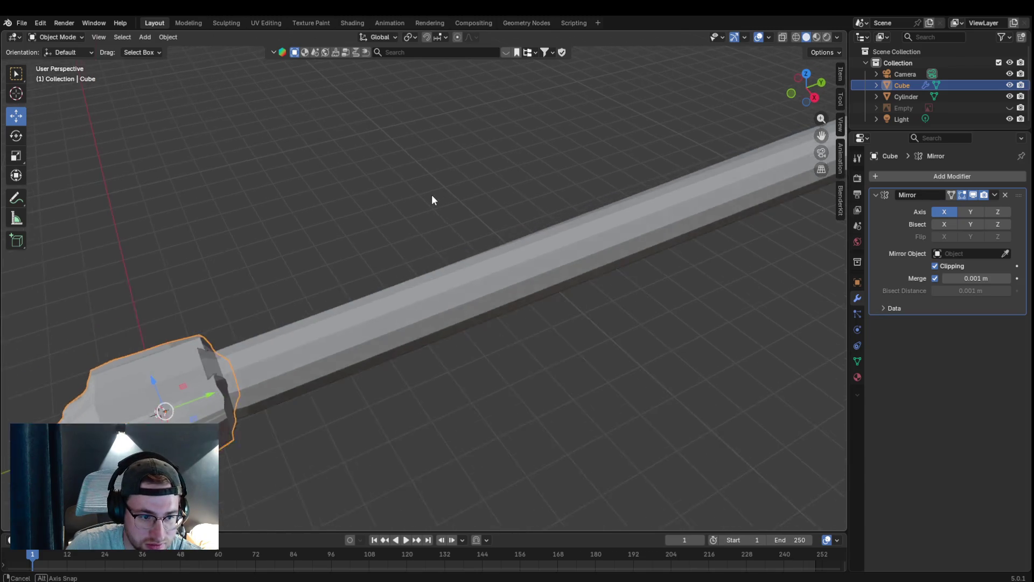
drag(218, 370, 217, 360)
middle_drag(217, 360, 395, 335)
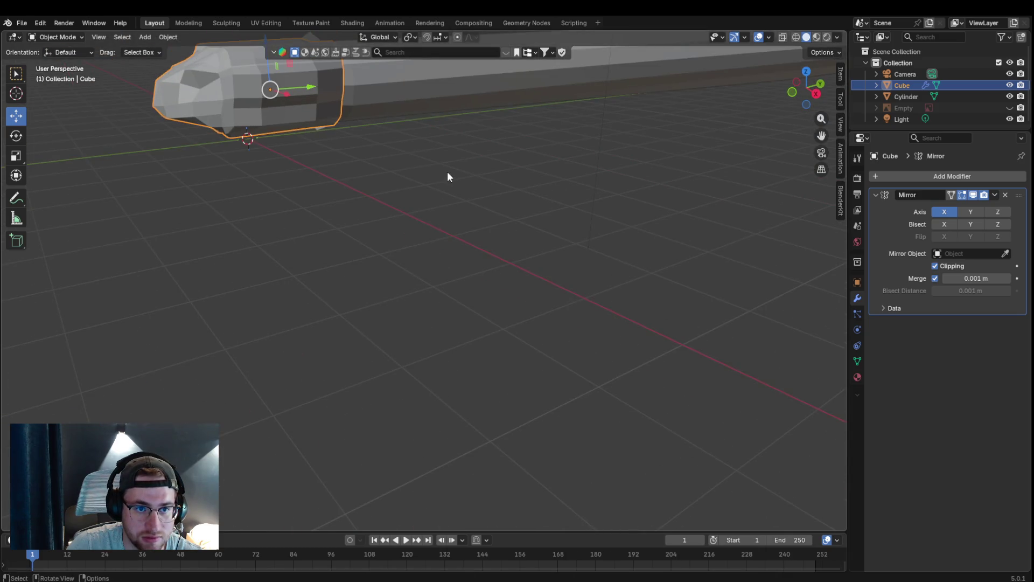
middle_drag(447, 176, 443, 190)
scroll(286, 296, up, 5)
scroll(294, 296, down, 5)
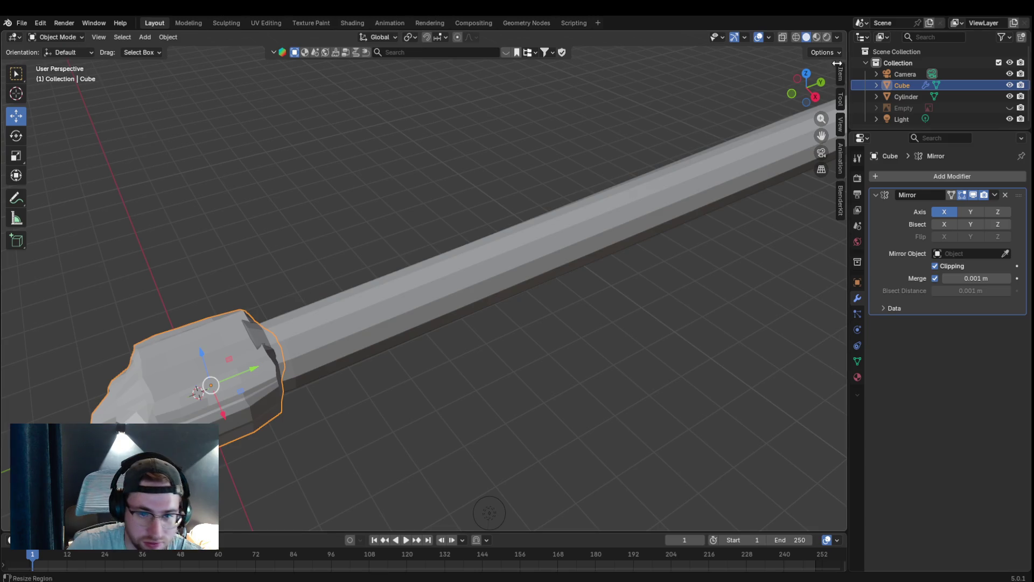
- Re-enable X-ray, select the Cylinder body and enter Edit Mode on its mesh
click(783, 36)
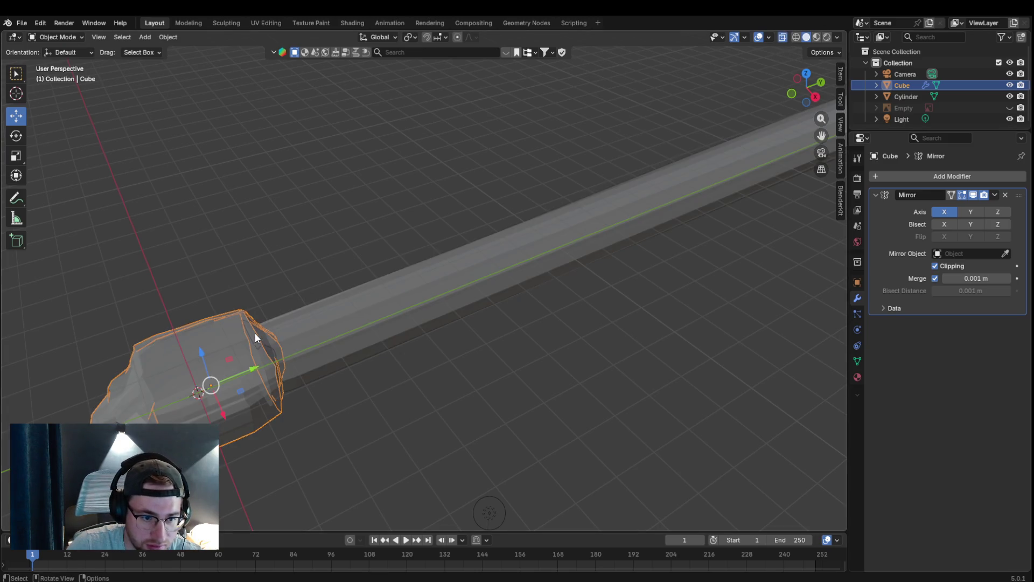
click(76, 37)
click(71, 60)
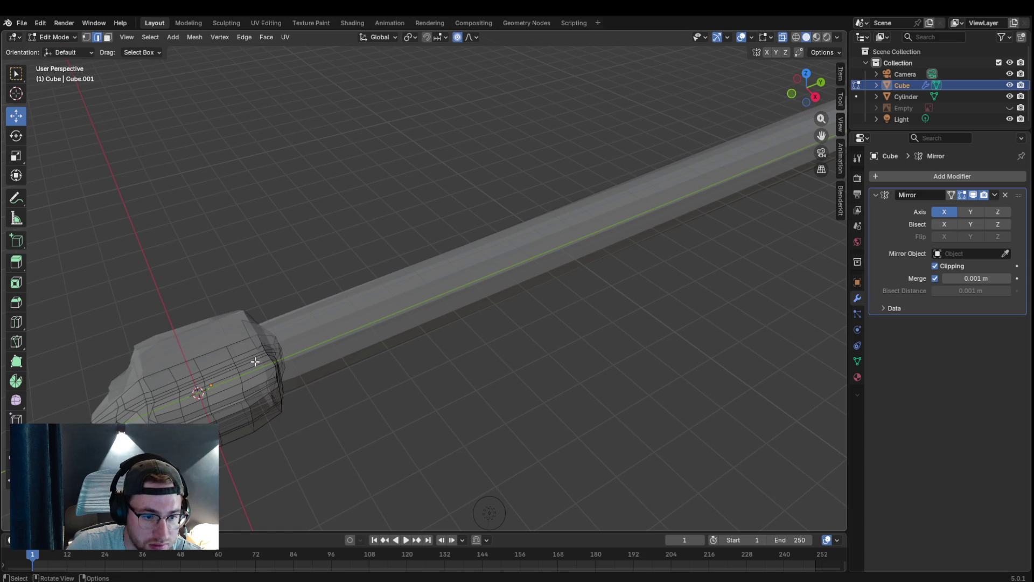
click(53, 22)
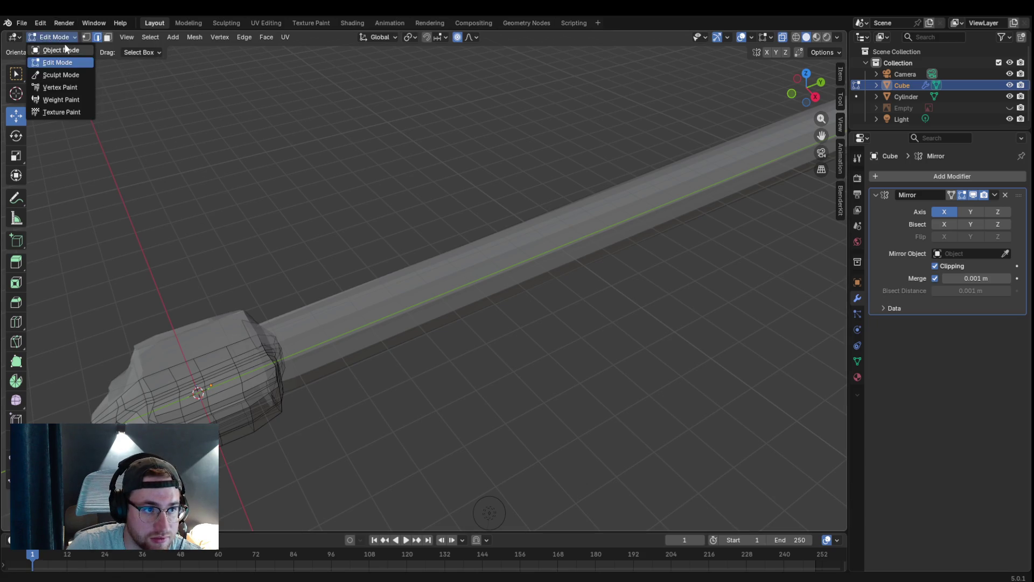
click(65, 49)
click(307, 343)
click(45, 38)
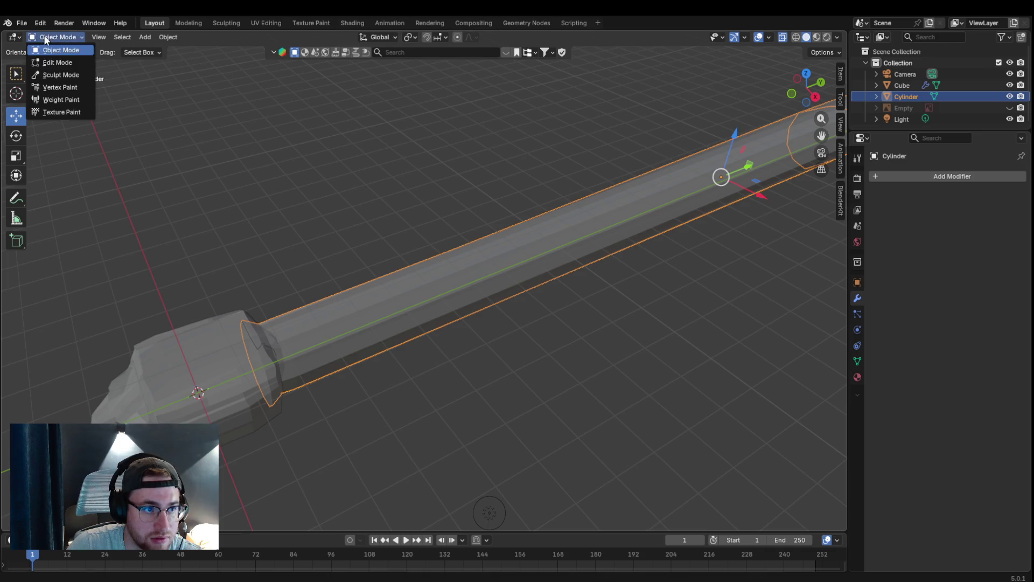
click(44, 63)
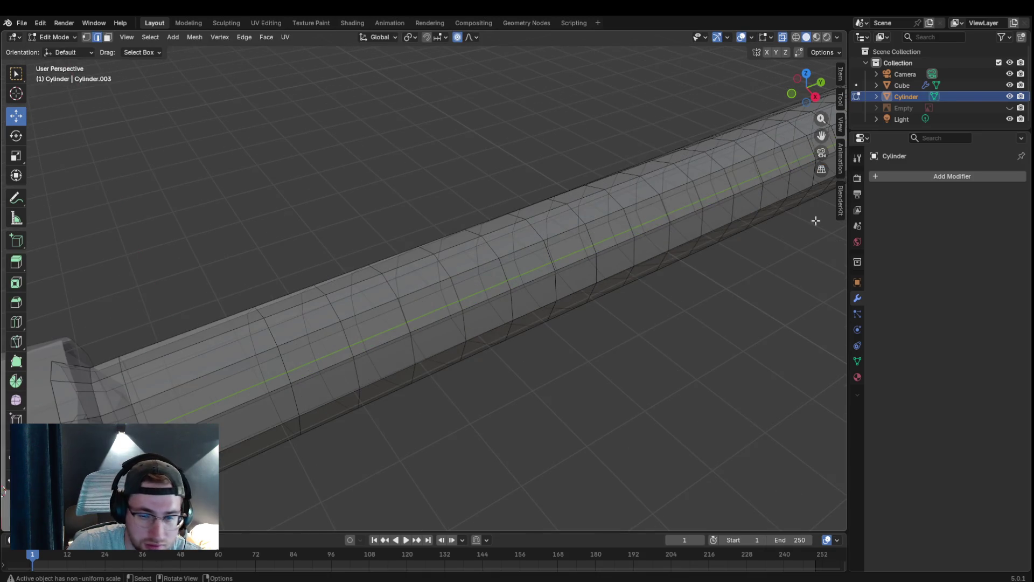
- Scale the body's end loop down to about 0.83 so it tucks inside the head
drag(823, 137, 822, 137)
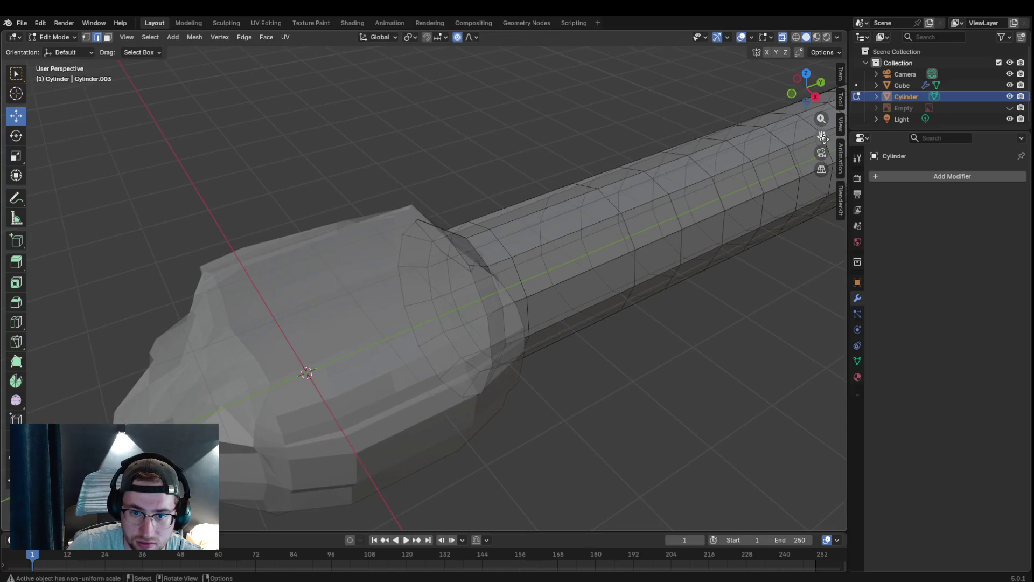
click(463, 263)
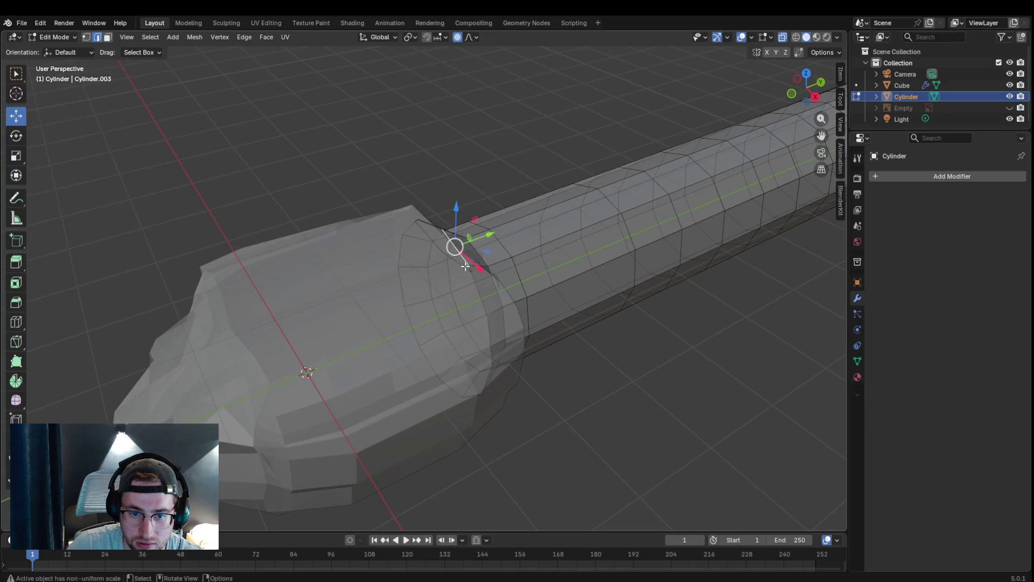
alt+click(477, 292)
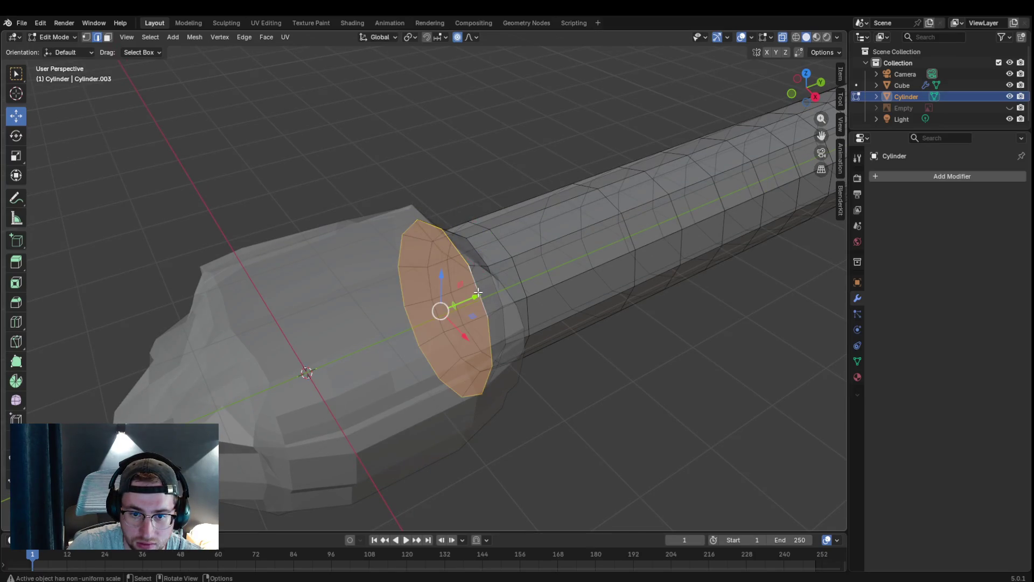
key(s)
click(477, 298)
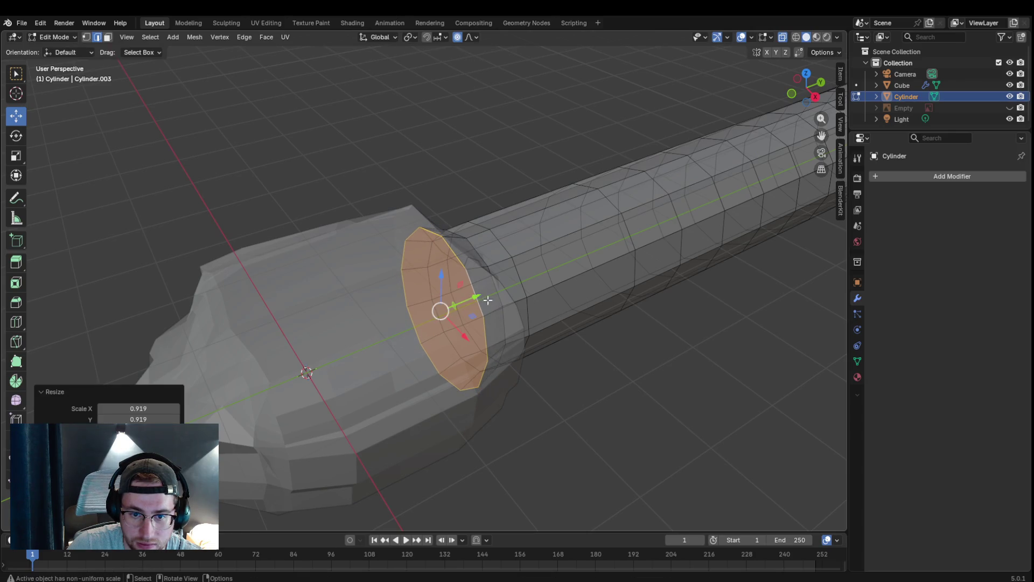
key(s)
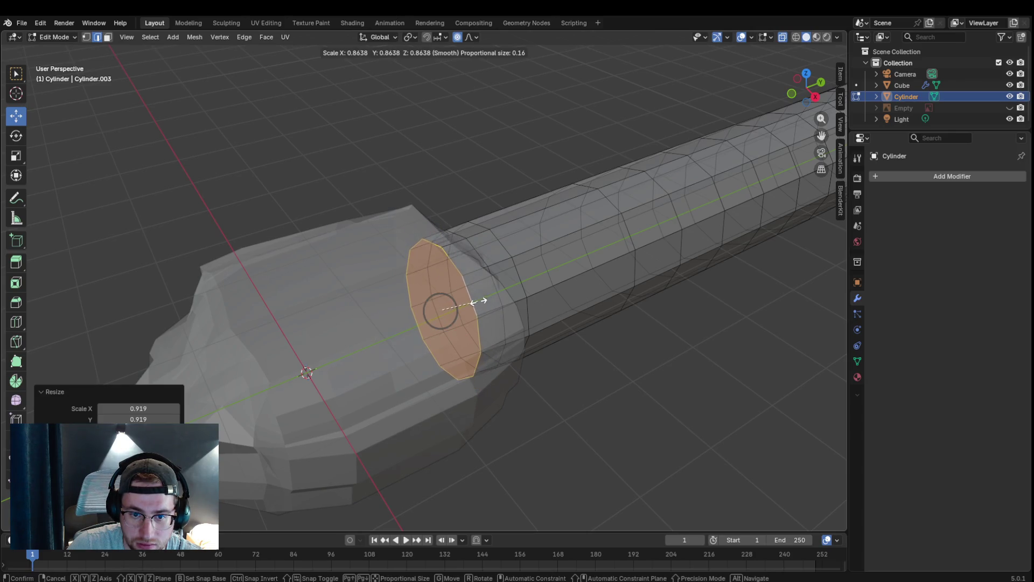
click(474, 301)
- In vertex select, proportionally move the junction vertices to smooth the body-to-head transition
middle_drag(530, 308, 570, 316)
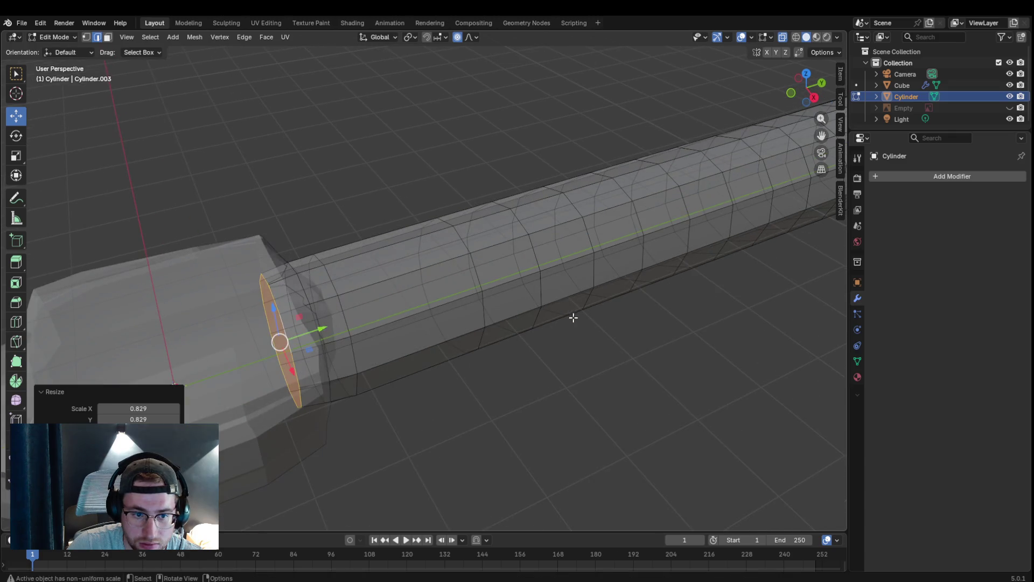
click(780, 38)
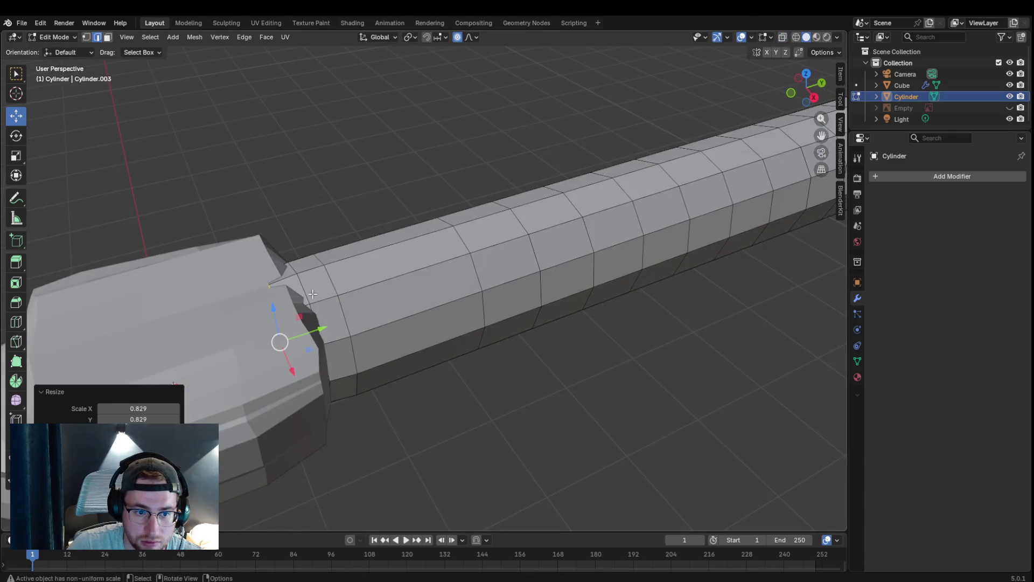
alt+click(275, 282)
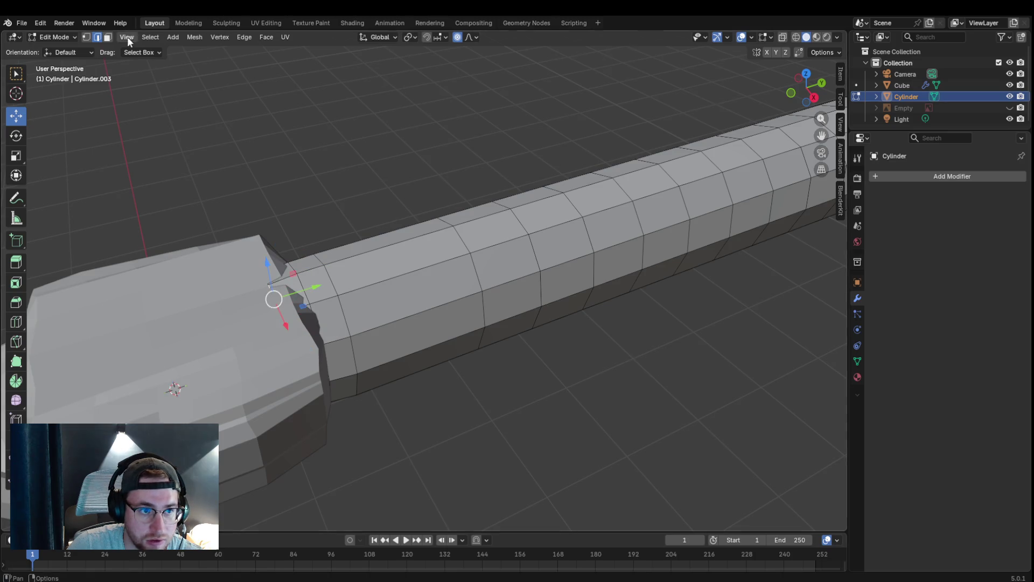
click(87, 38)
key(g)
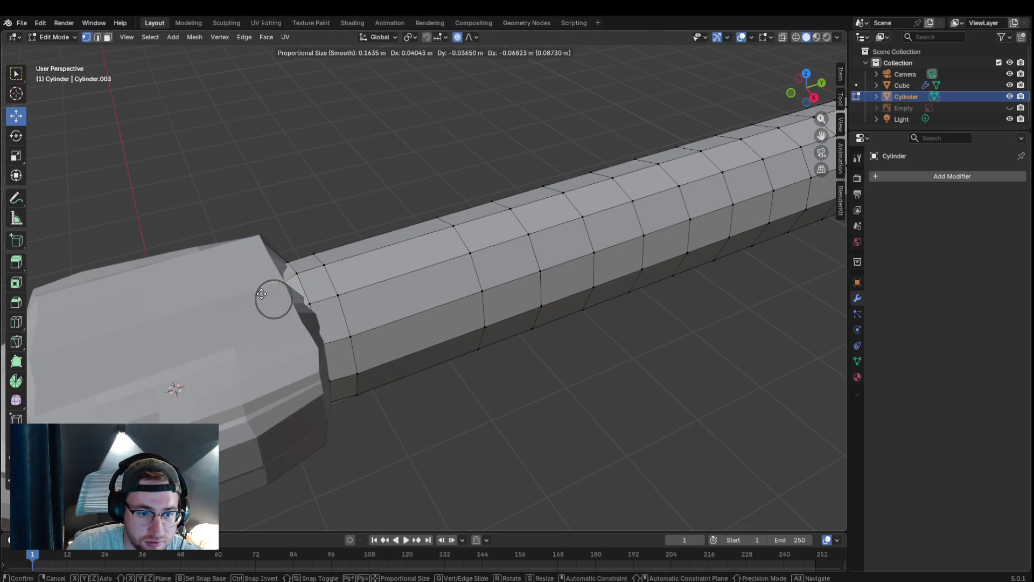
click(261, 293)
middle_drag(404, 145, 393, 186)
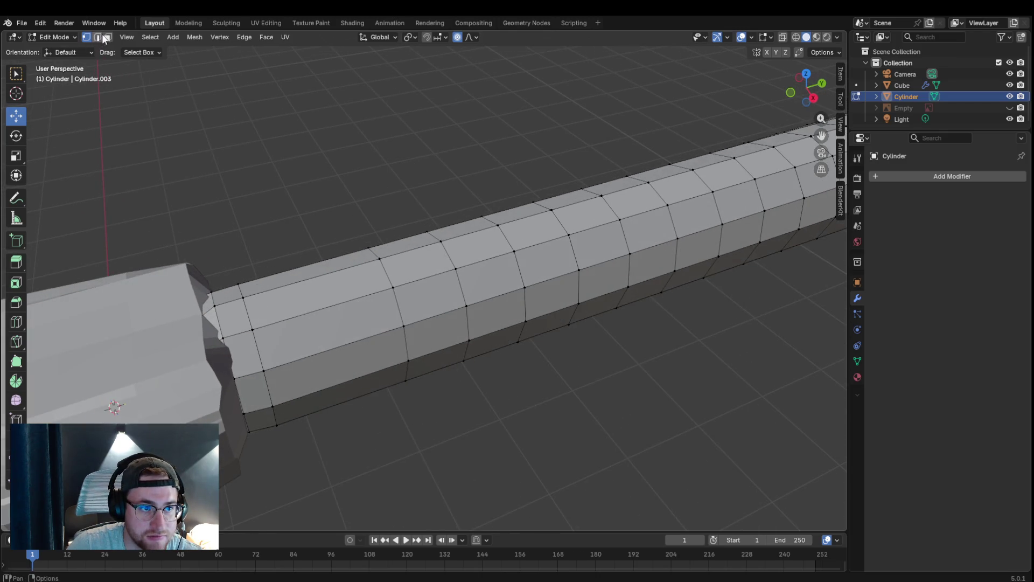
click(781, 36)
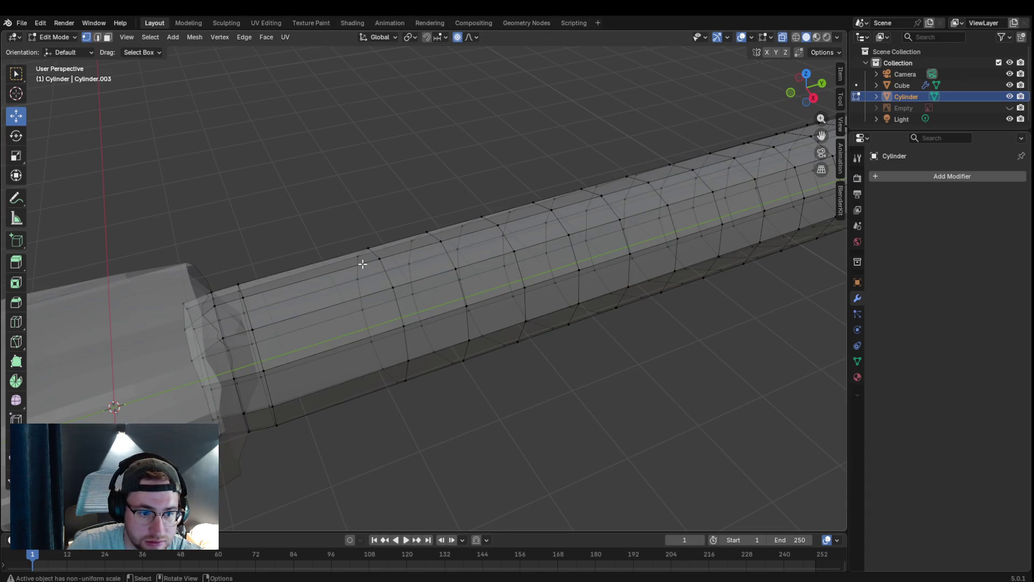
scroll(366, 262, down, 5)
scroll(380, 254, up, 3)
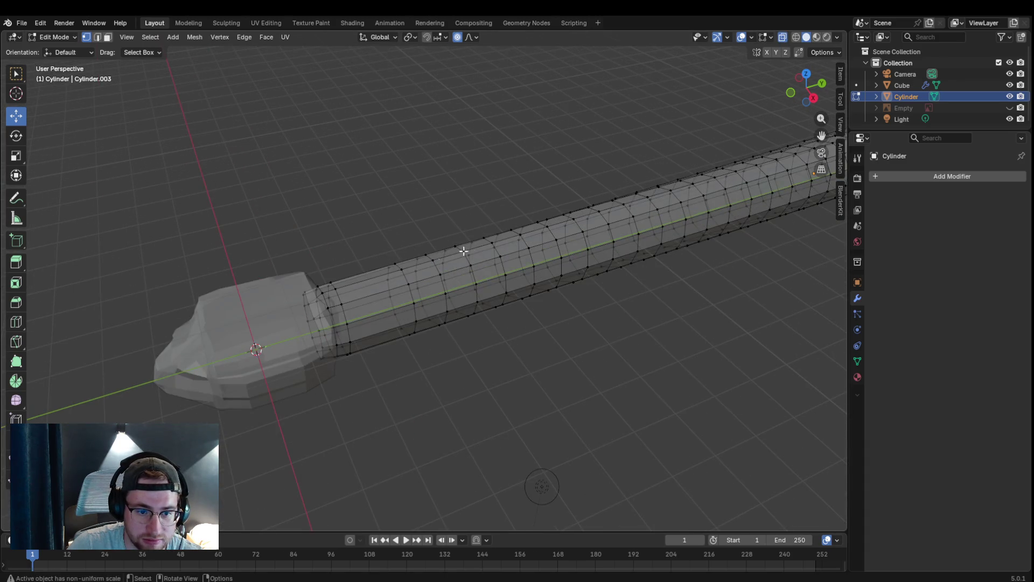
- Orbit and pan around the body cylinder to inspect the head junction with X-ray off
middle_drag(439, 255, 493, 251)
scroll(493, 251, down, 3)
click(783, 37)
middle_drag(558, 243, 541, 258)
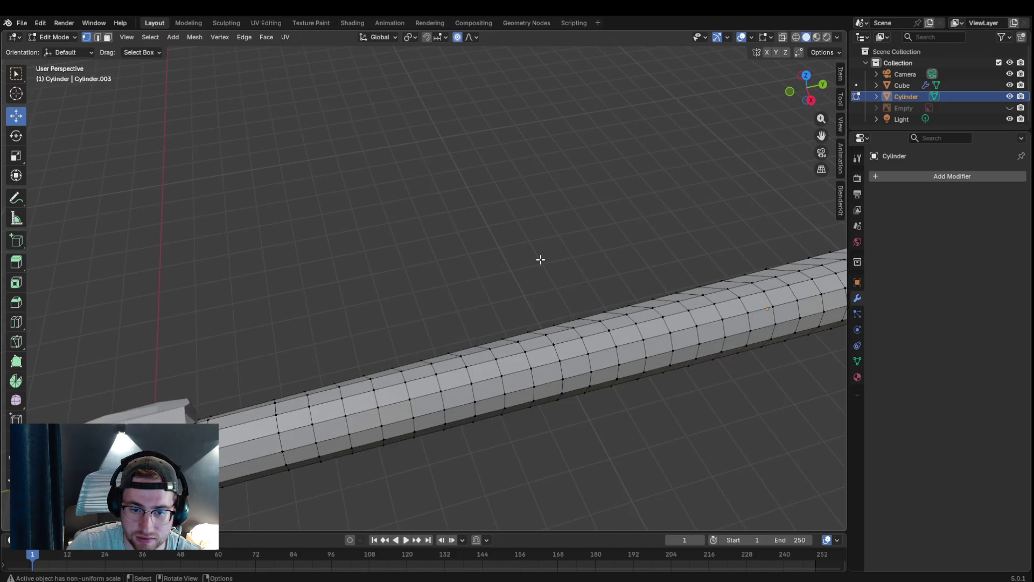
scroll(543, 255, down, 2)
drag(819, 137, 563, 221)
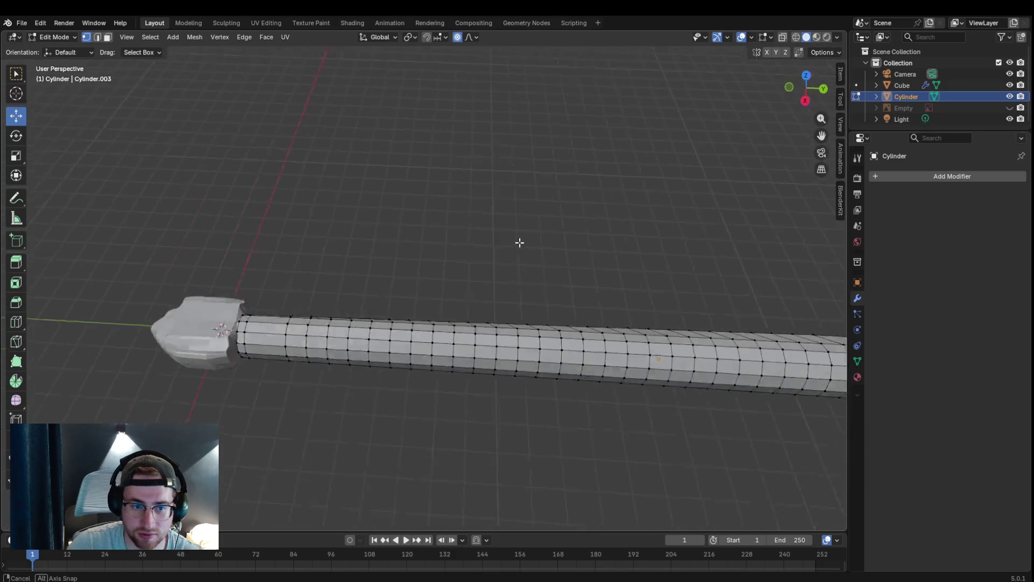
middle_drag(563, 221, 622, 238)
mouse_move(523, 195)
middle_down()
mouse_move(658, 210)
mouse_move(676, 234)
middle_up()
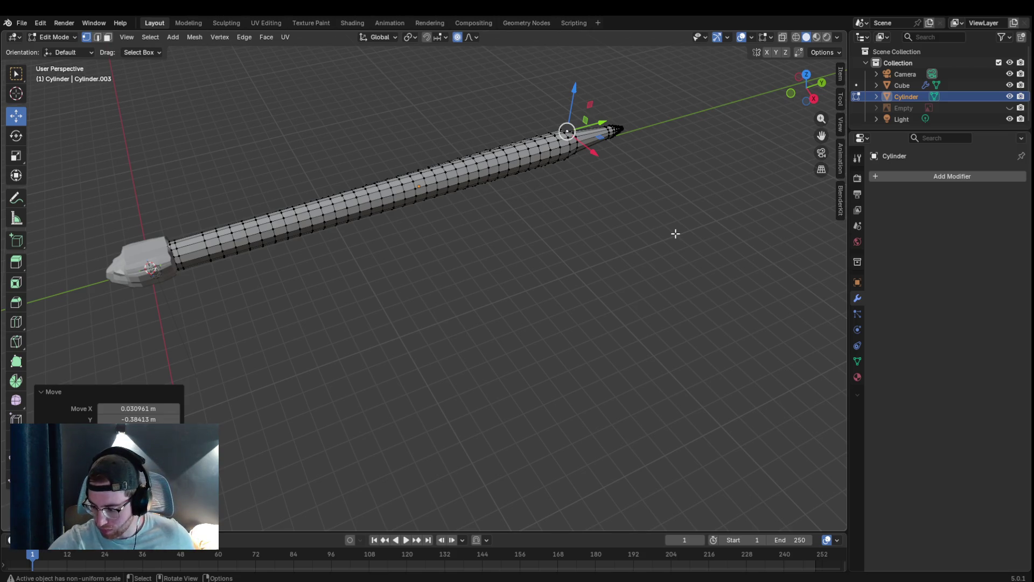
scroll(674, 232, up, 1)
scroll(663, 202, up, 1)
scroll(647, 172, down, 1)
middle_drag(647, 172, 24, 166)
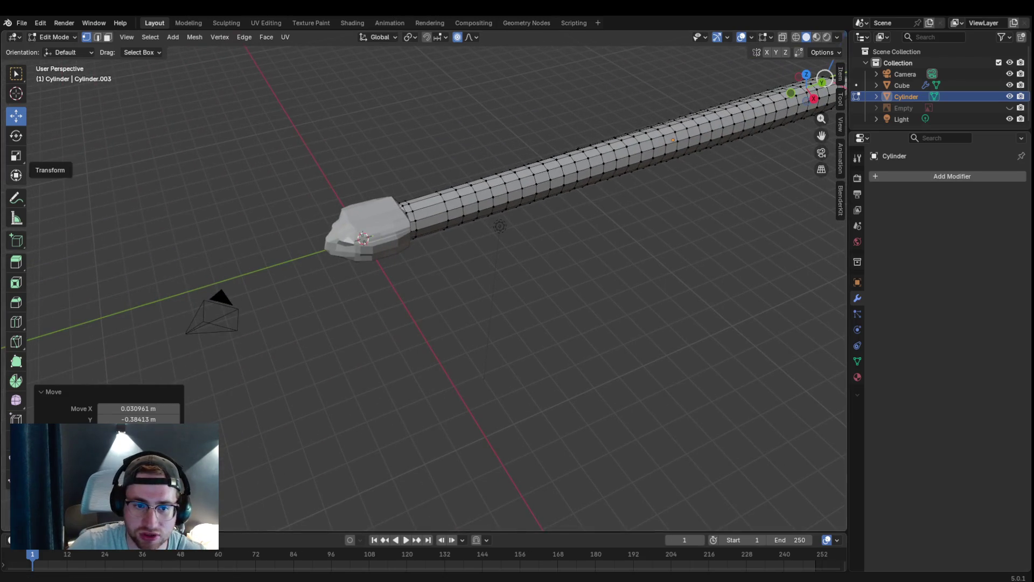
middle_drag(232, 185, 444, 185)
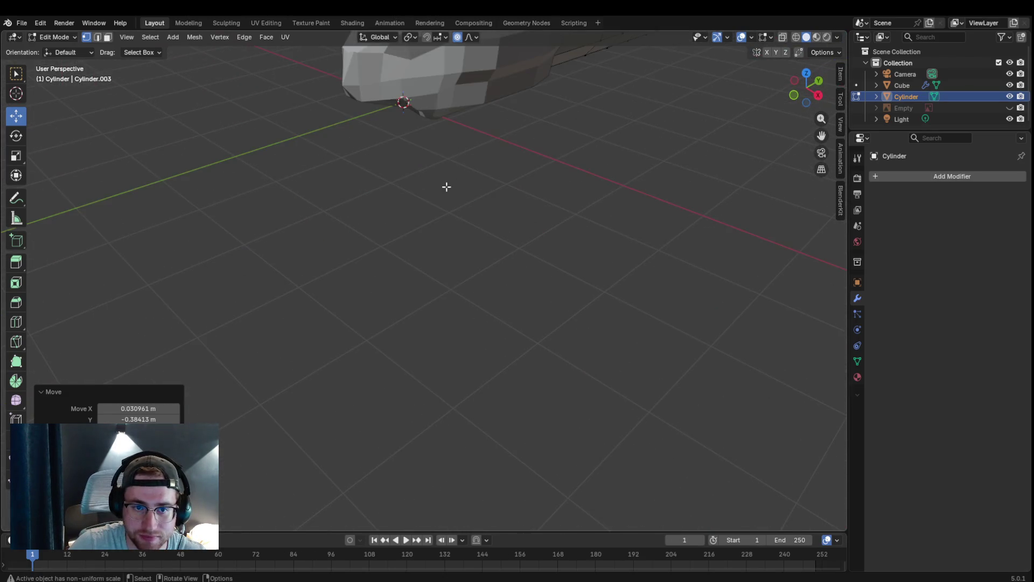
- Proportionally nudge the head-end vertices once more, then return to Object Mode
key(g)
click(819, 138)
drag(820, 136, 556, 213)
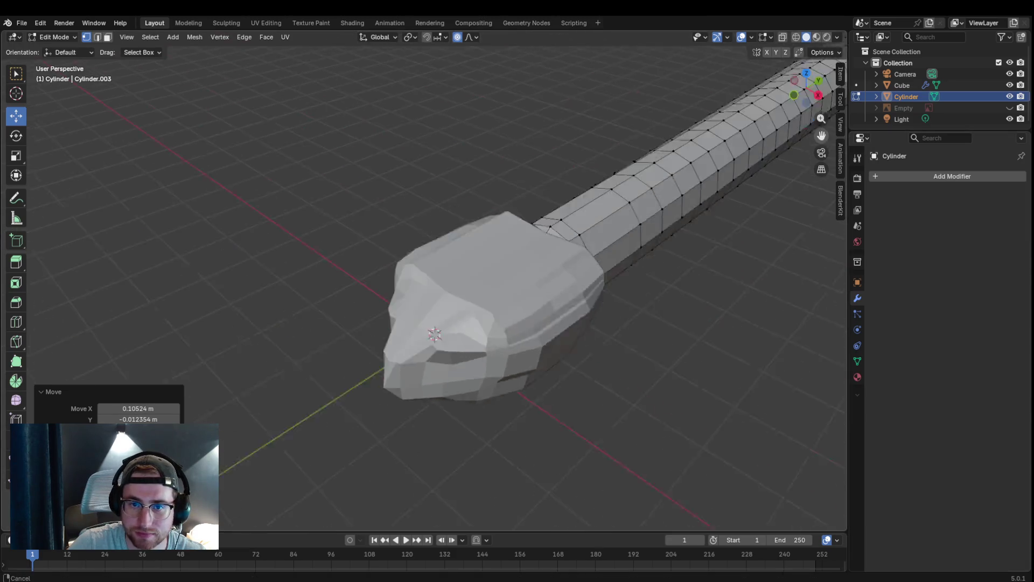
scroll(557, 213, up, 4)
scroll(556, 213, down, 4)
scroll(517, 274, down, 2)
scroll(508, 304, up, 3)
key(shift+a)
click(53, 38)
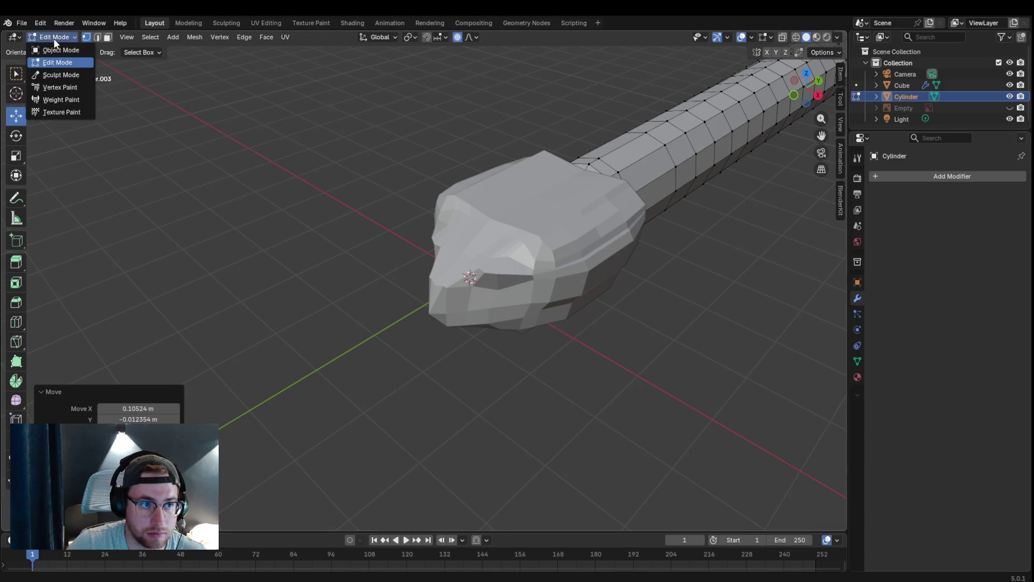
key(ctrl+a)
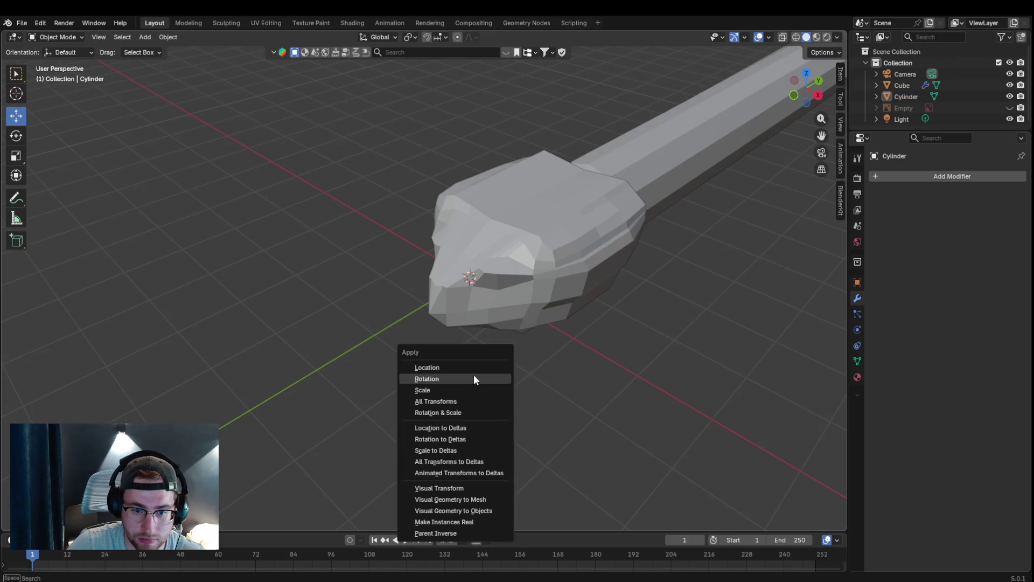
- Add a UV Sphere and scale it down to eyeball size
key(shift+a)
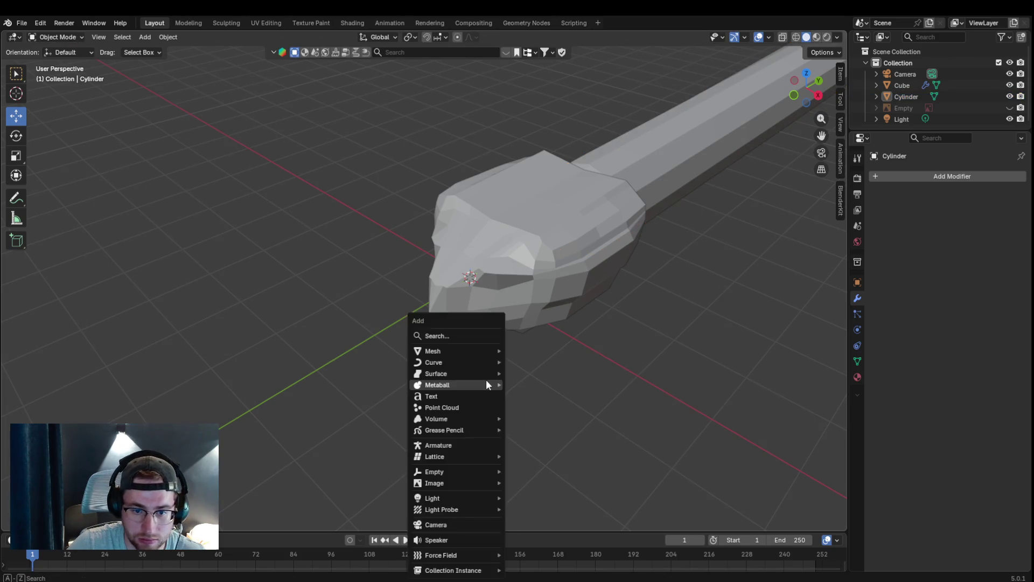
mouse_move(433, 351)
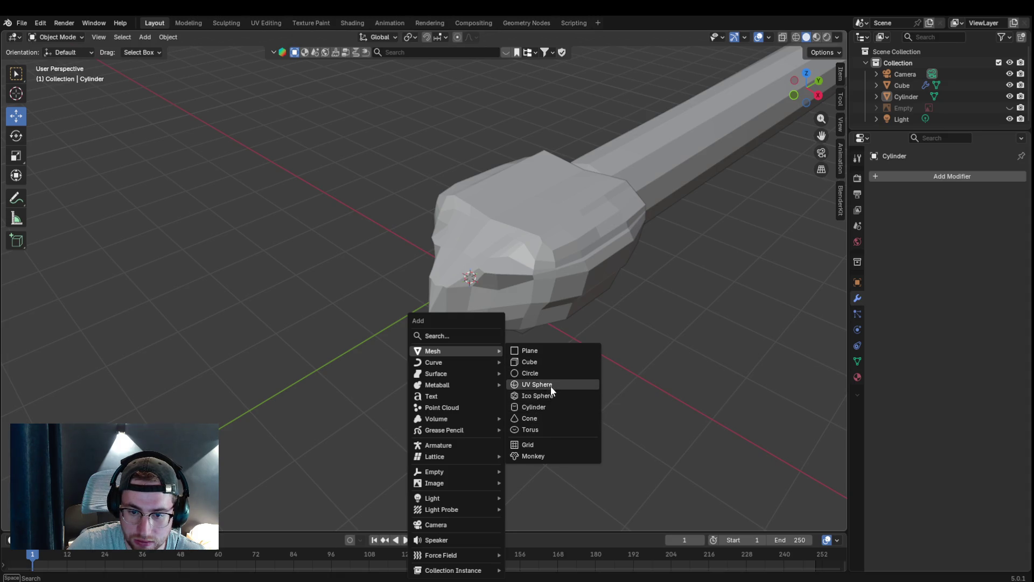
click(551, 385)
scroll(471, 277, down, 3)
scroll(471, 276, up, 6)
scroll(558, 279, down, 3)
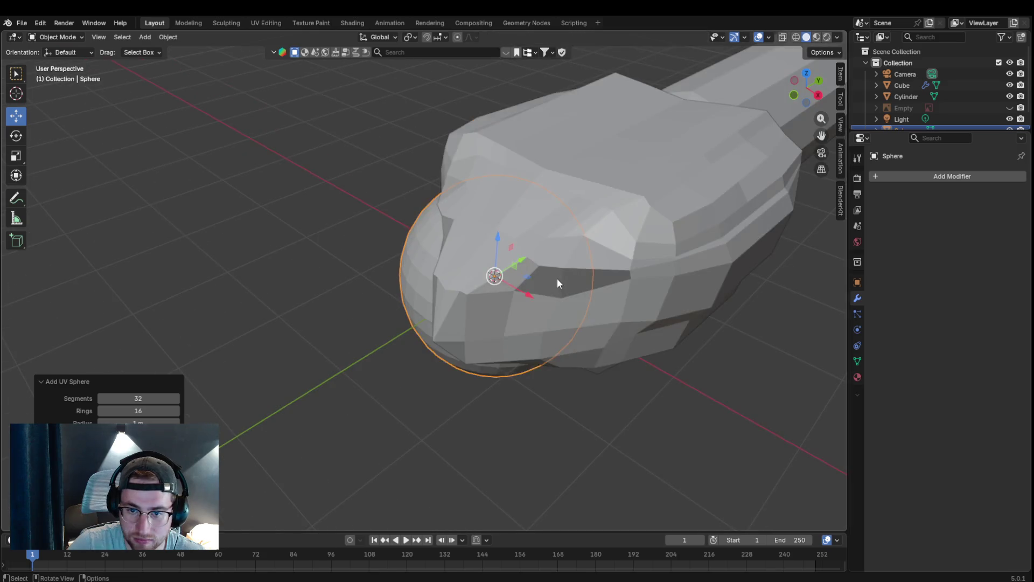
key(s)
click(507, 293)
- Move the sphere along X, Z and Y to seat it in the head's eye socket
mouse_move(512, 283)
mouse_down()
mouse_move(560, 296)
mouse_move(579, 178)
mouse_move(493, 234)
mouse_up()
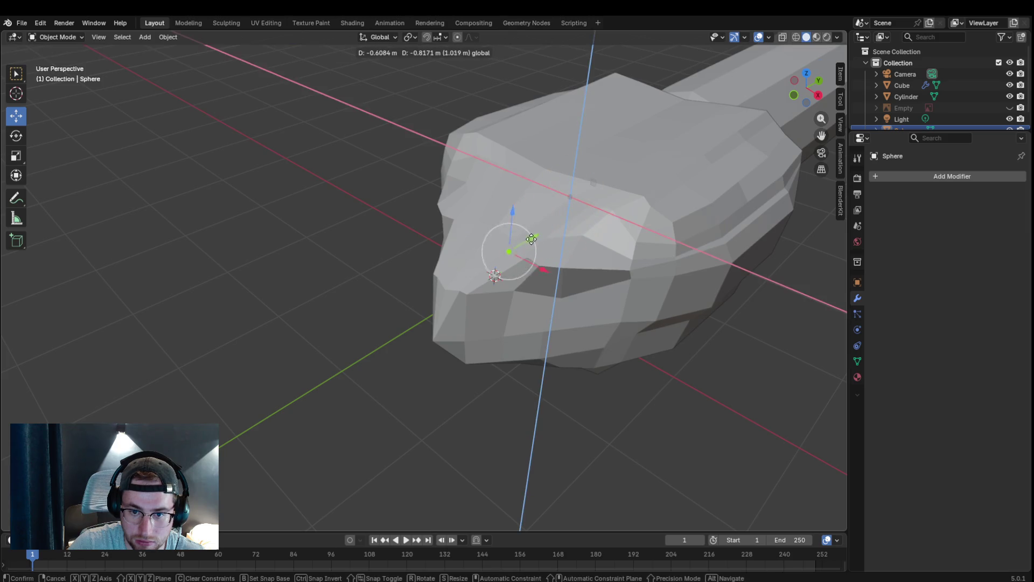
drag(516, 289, 555, 310)
key(x)
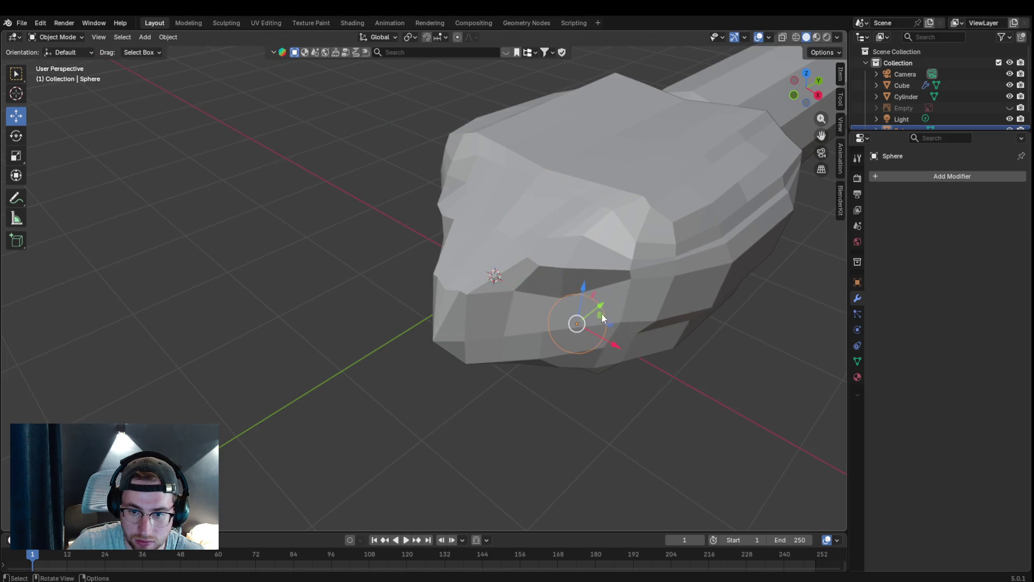
key(z)
mouse_move(581, 279)
mouse_down()
mouse_move(611, 256)
mouse_move(443, 423)
mouse_move(455, 410)
mouse_up()
key(Escape)
middle_drag(677, 240, 639, 245)
scroll(639, 251, down, 5)
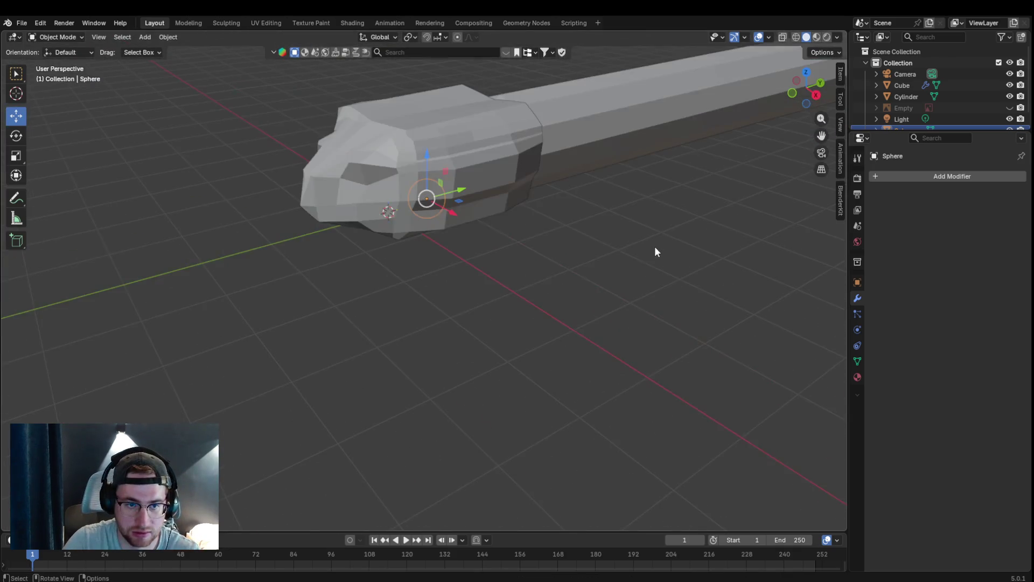
mouse_move(472, 192)
mouse_down()
mouse_move(398, 207)
mouse_move(400, 165)
mouse_move(337, 194)
mouse_move(349, 202)
mouse_move(399, 180)
mouse_move(393, 193)
mouse_up()
drag(369, 155, 455, 196)
mouse_move(455, 196)
middle_down()
mouse_move(445, 240)
mouse_move(638, 200)
mouse_move(472, 186)
mouse_move(449, 160)
mouse_move(477, 150)
middle_up()
scroll(472, 187, up, 5)
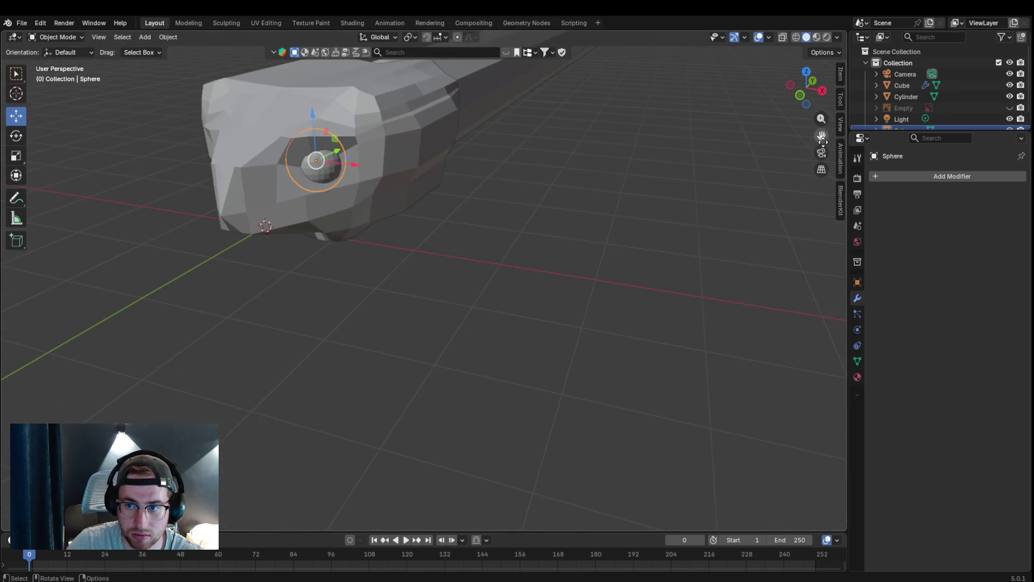
shift+middle_drag(420, 97, 555, 235)
scroll(554, 235, up, 3)
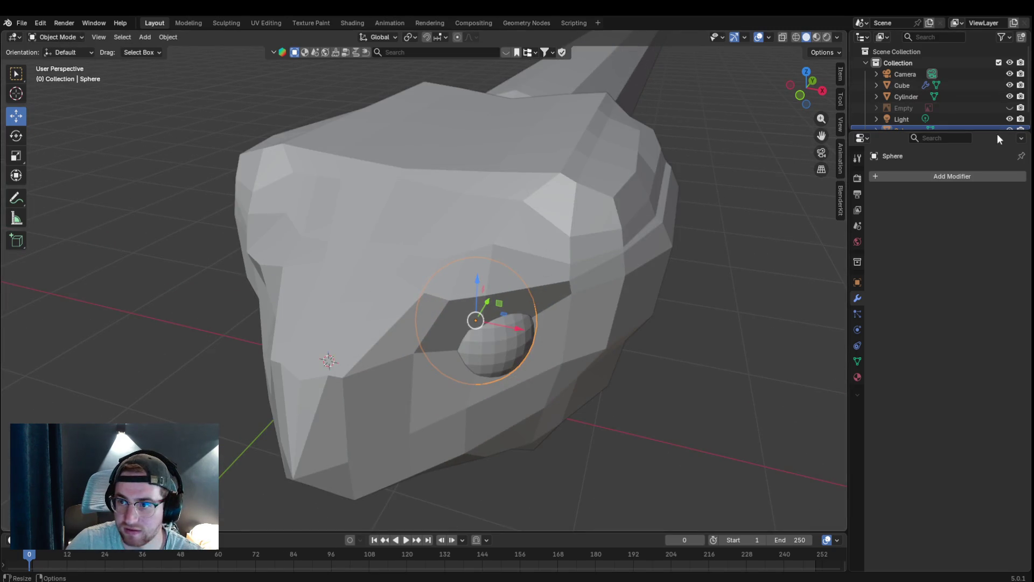
scroll(998, 121, down, 1)
- Hide the eyeball sphere in the outliner and select the head mesh
click(1010, 118)
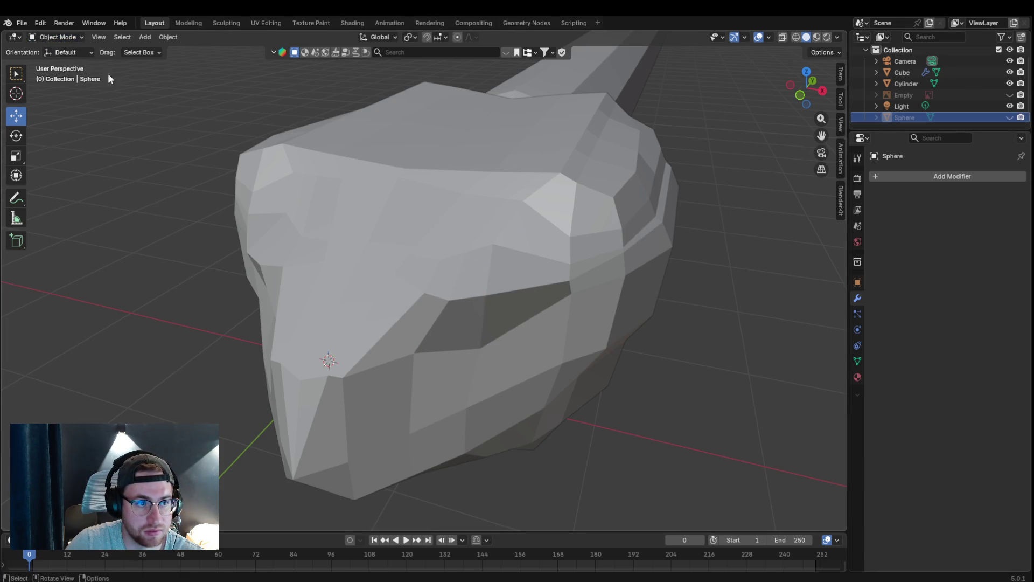
click(361, 217)
- Enter Edit Mode on the head and proportionally move the eye-socket edge vertices
click(57, 36)
click(49, 63)
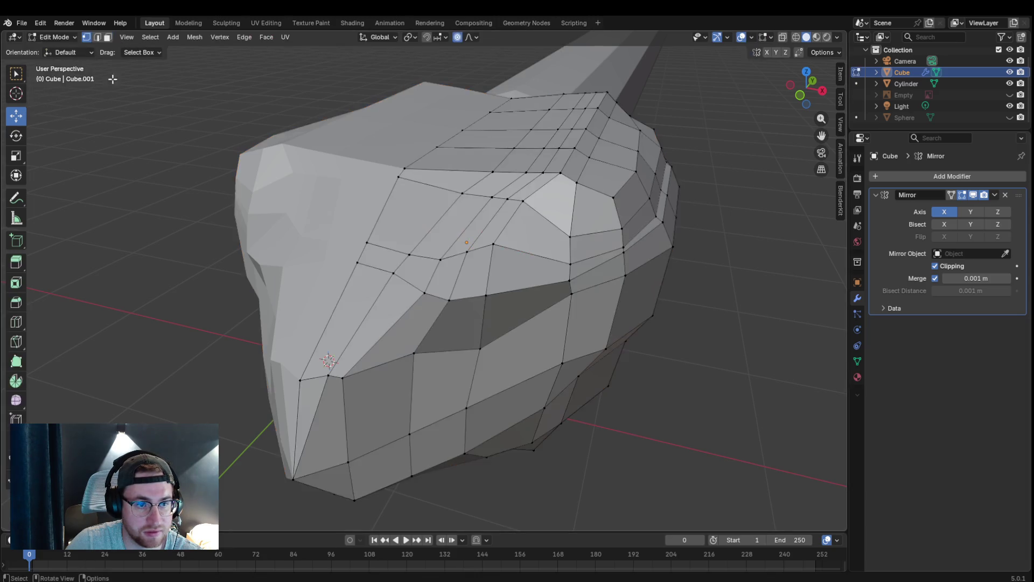
middle_drag(492, 361, 508, 345)
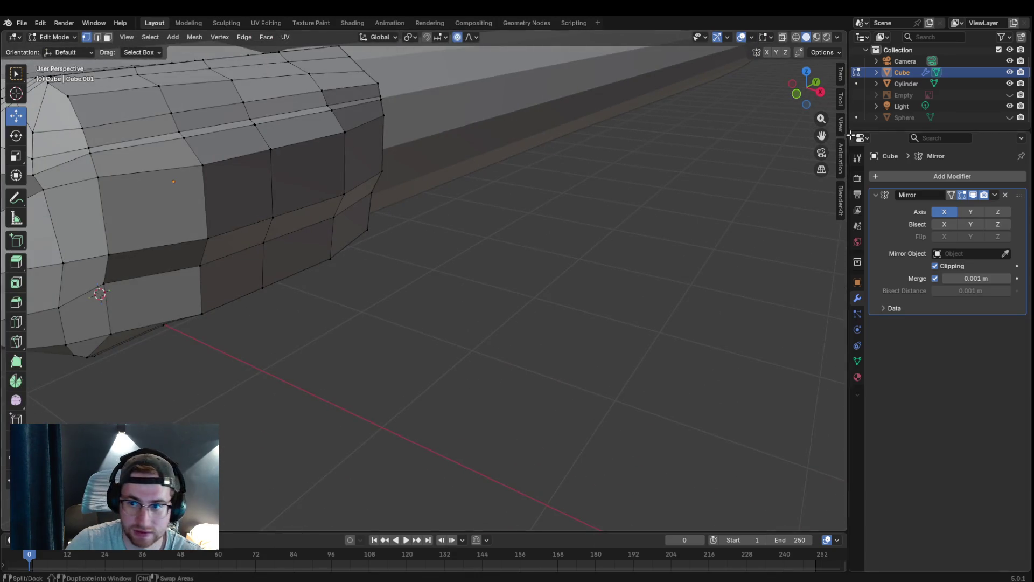
drag(821, 135, 662, 203)
click(365, 339)
drag(374, 332, 380, 302)
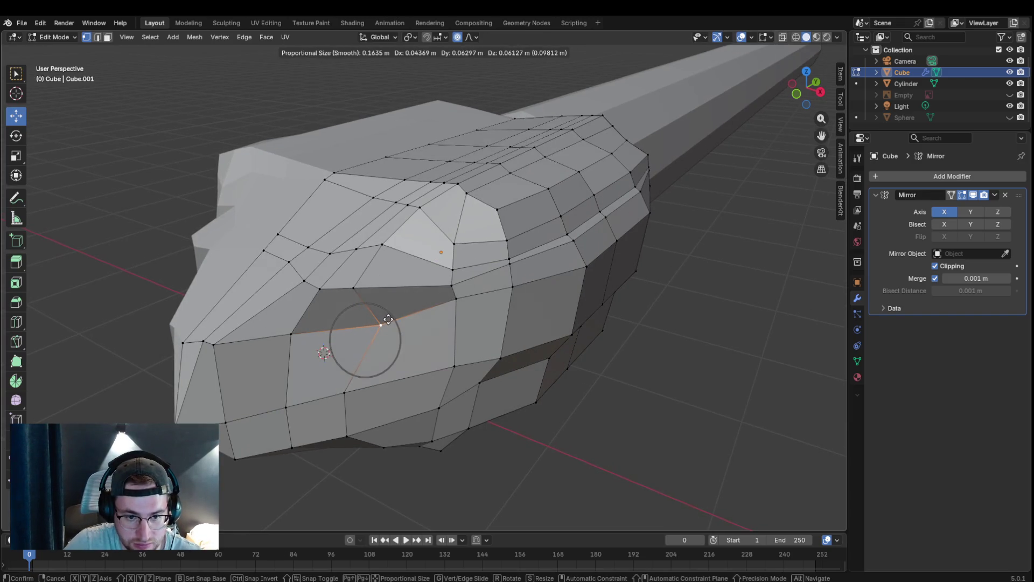
click(356, 288)
key(g)
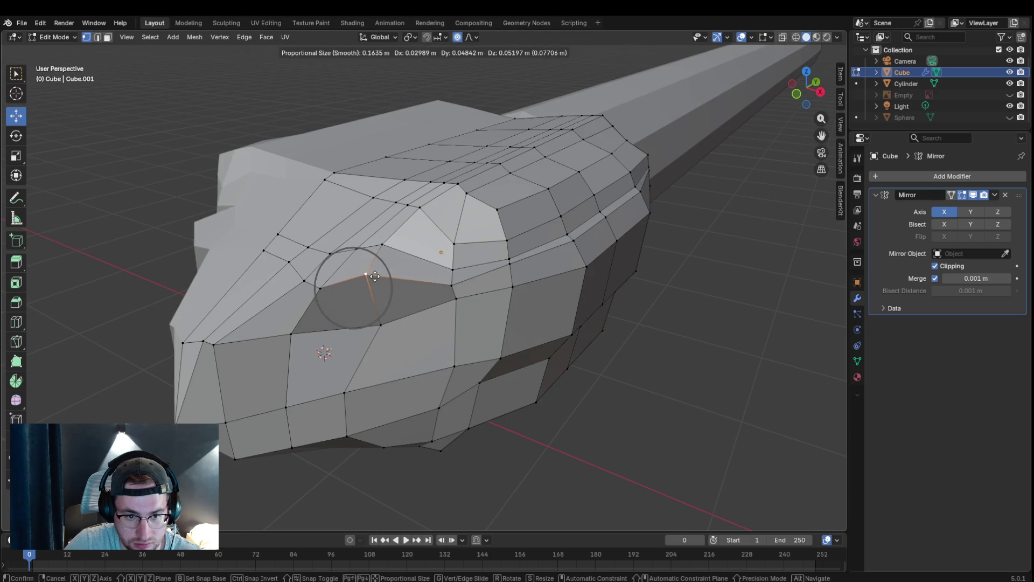
click(376, 275)
click(304, 281)
key(g)
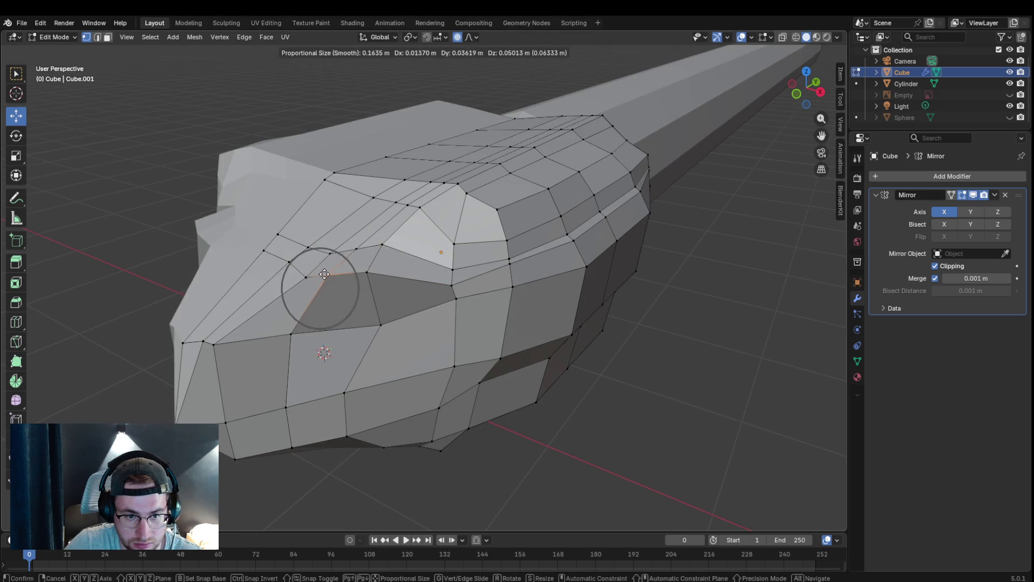
click(324, 273)
click(307, 277)
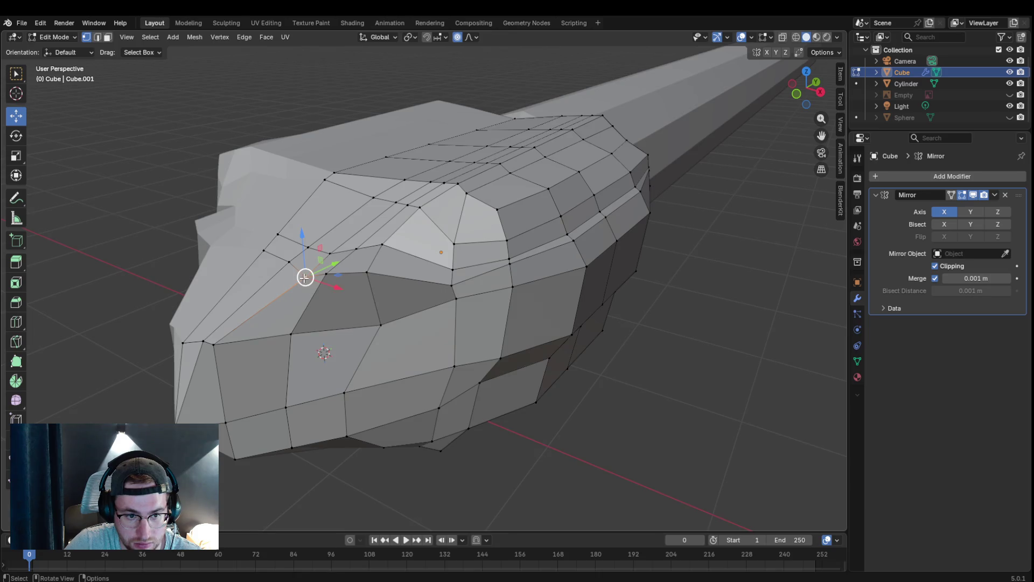
key(g)
click(341, 271)
- From a new angle, proportionally reshape the vertex region above the socket
mouse_move(341, 272)
middle_down()
mouse_move(351, 266)
mouse_move(330, 266)
mouse_move(217, 154)
middle_up()
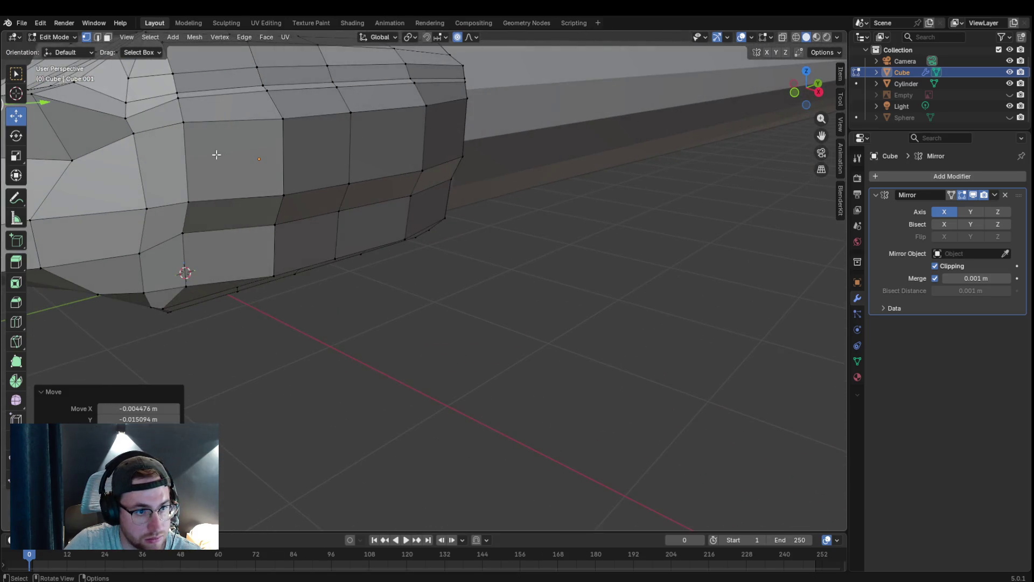
key(g)
click(130, 124)
key(g)
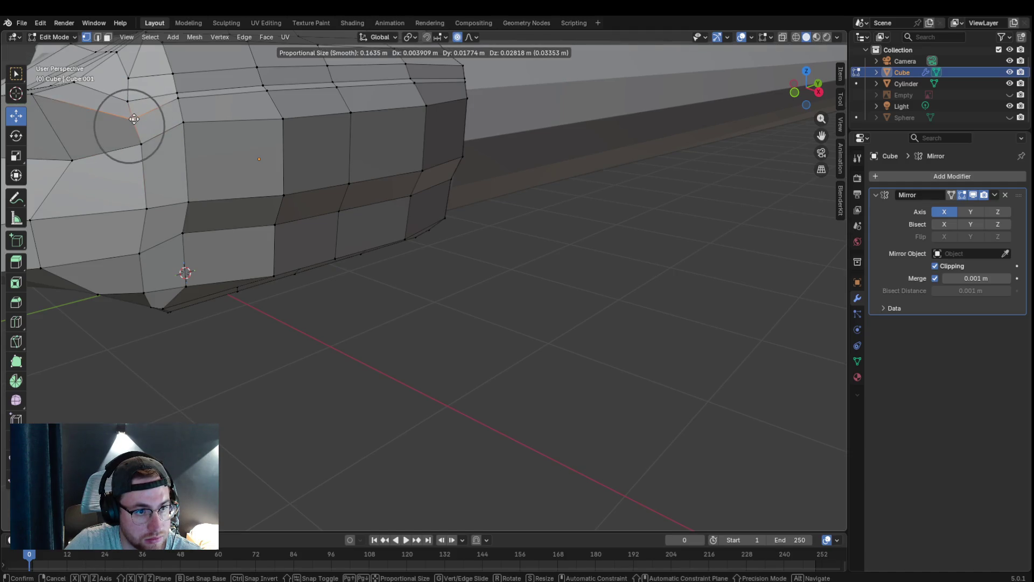
click(144, 105)
key(g)
click(132, 88)
mouse_move(131, 89)
middle_down()
mouse_move(161, 113)
mouse_move(198, 97)
middle_up()
scroll(202, 97, down, 3)
scroll(219, 97, up, 3)
click(300, 292)
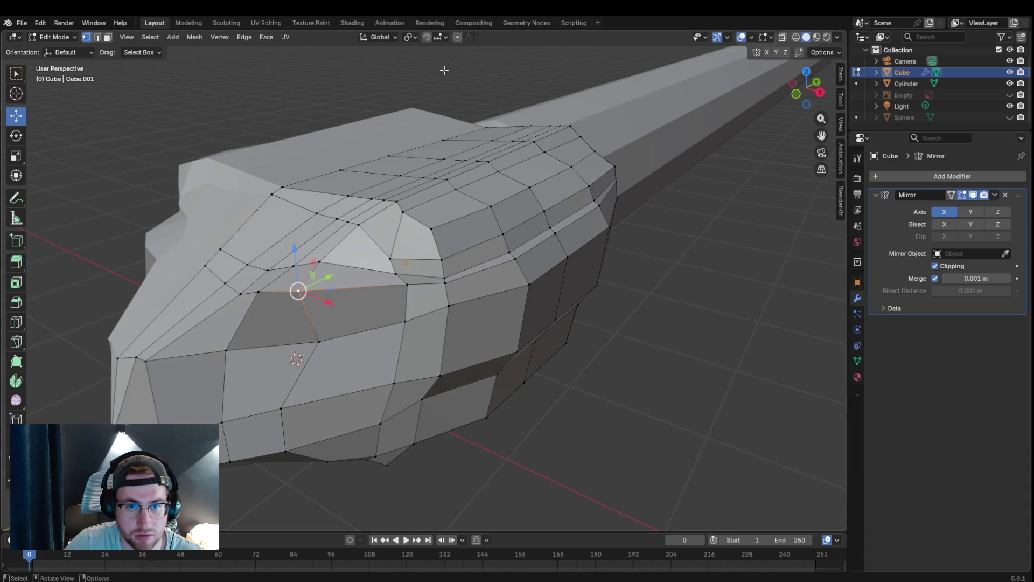
key(g)
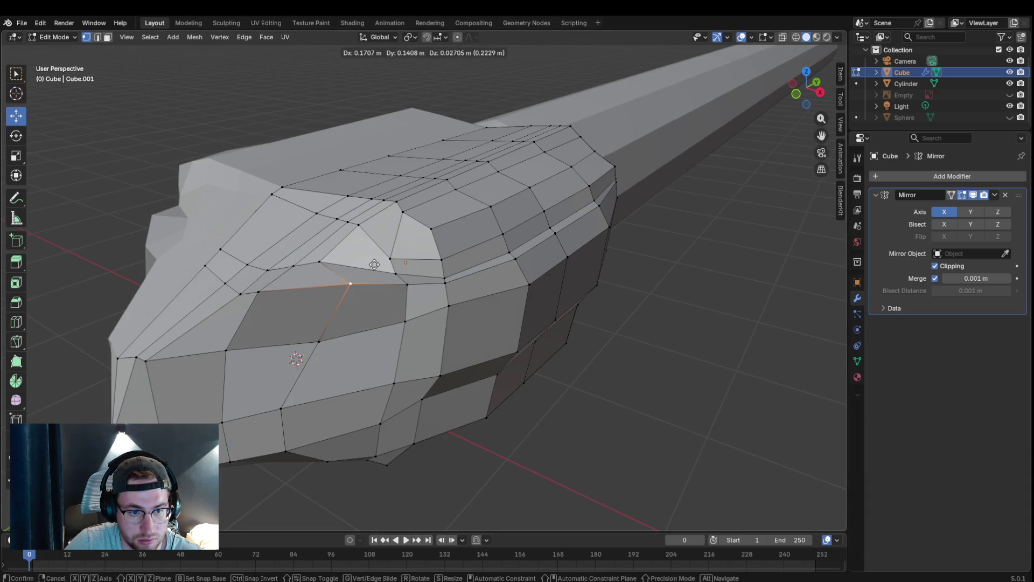
click(367, 265)
- Reposition a side vertex of the head through a series of small proportional moves
middle_drag(367, 266, 216, 267)
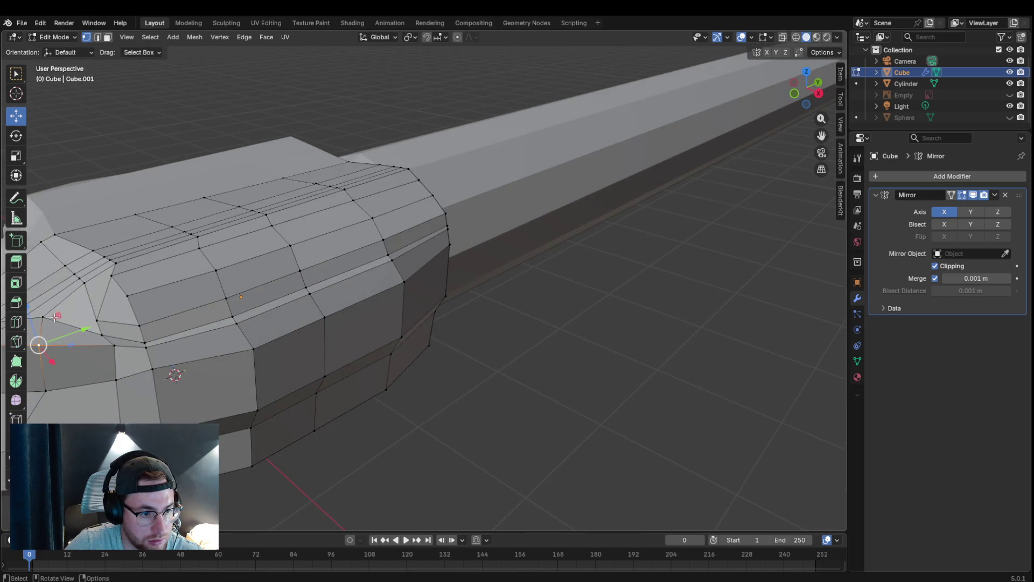
click(55, 316)
key(g)
click(58, 317)
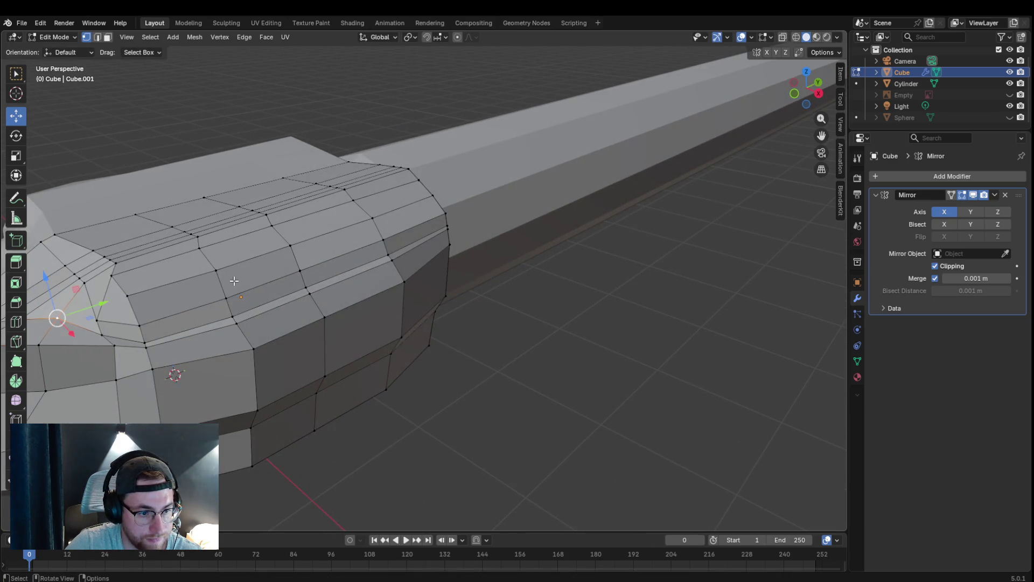
key(g)
click(109, 323)
key(g)
click(164, 270)
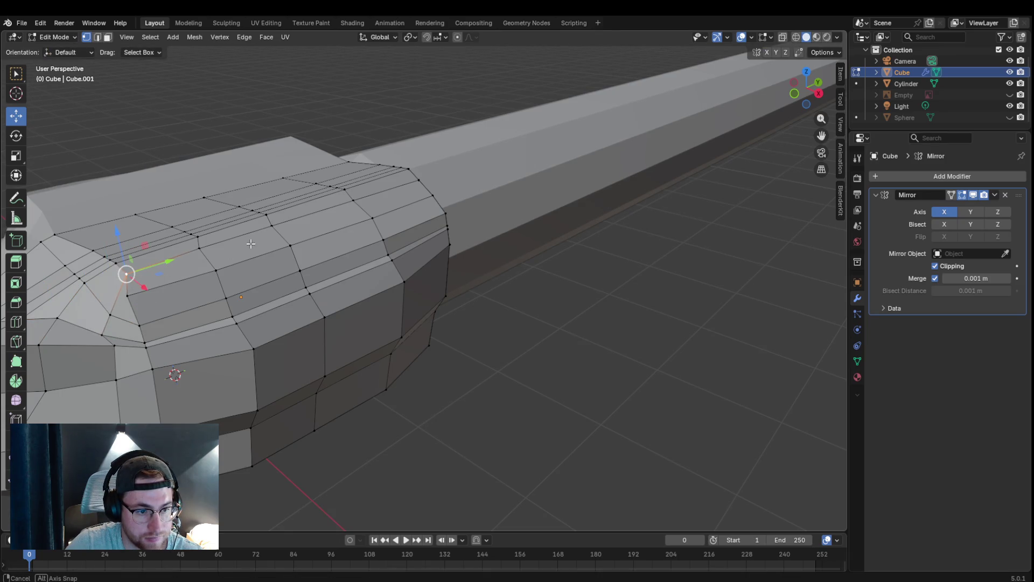
key(g)
click(148, 312)
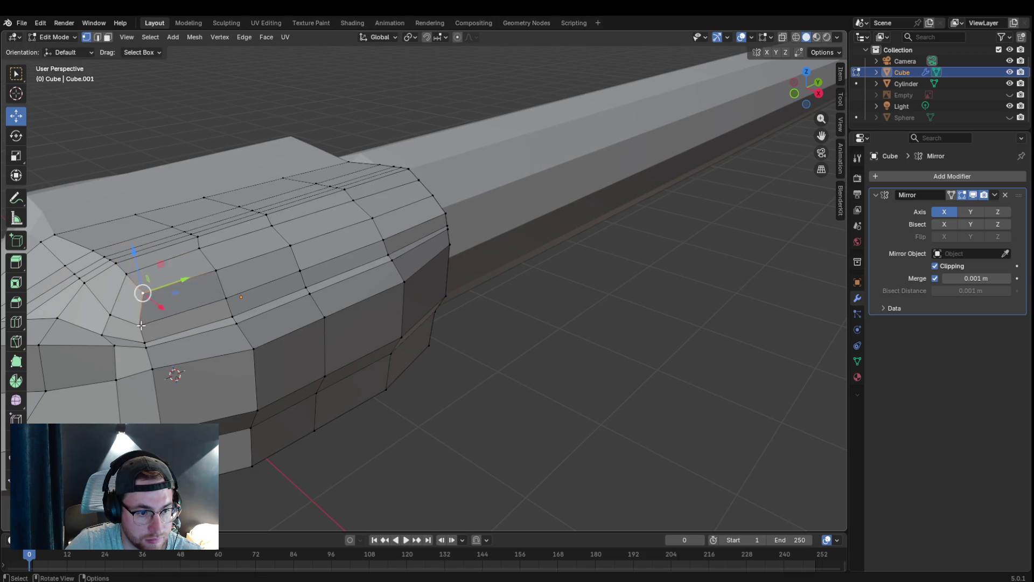
key(g)
click(157, 318)
key(g)
click(161, 336)
key(g)
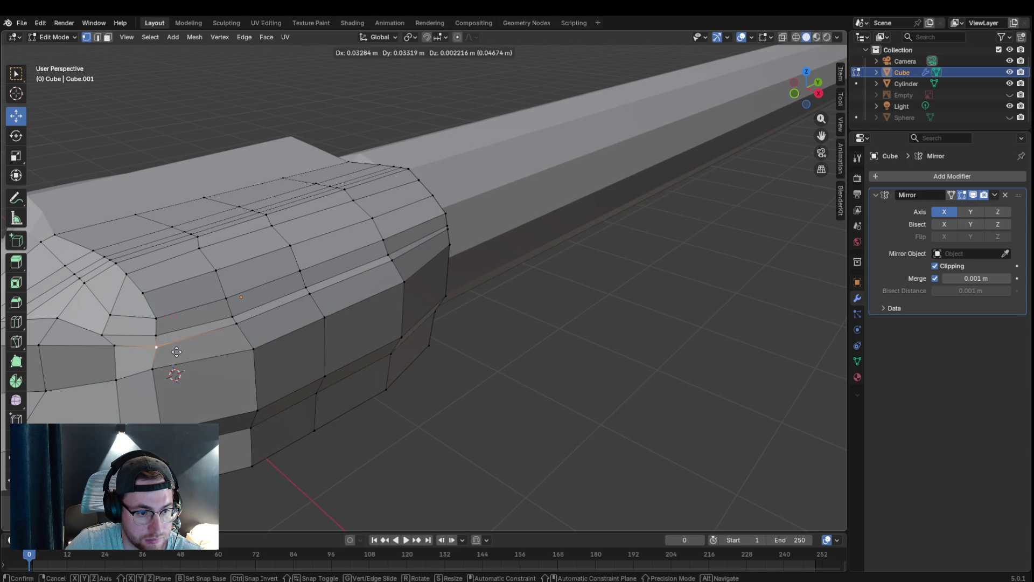
click(173, 372)
- Check the mesh with X-ray on and off, then unhide the eyeball sphere
middle_drag(210, 356, 226, 356)
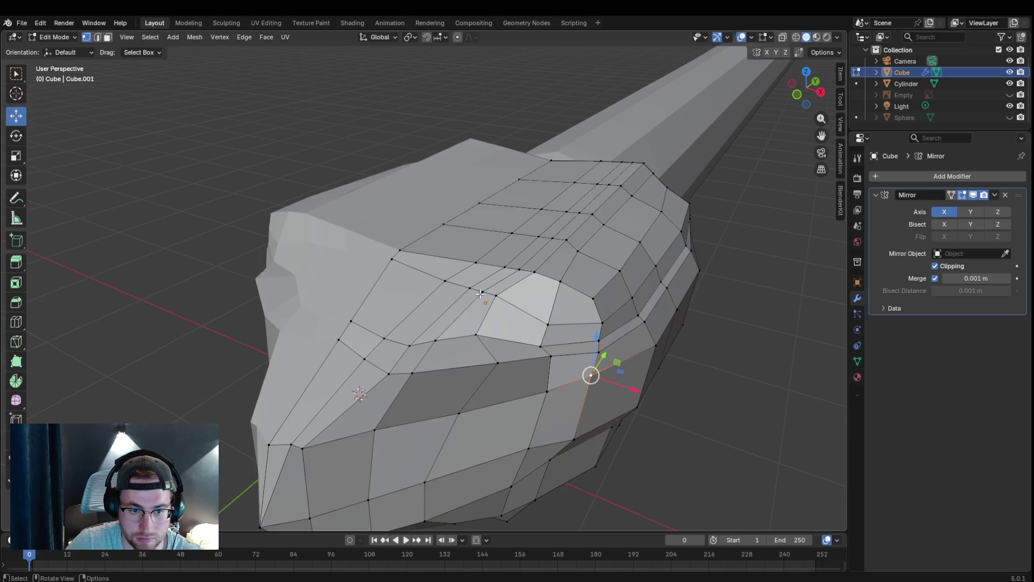
click(783, 37)
click(783, 36)
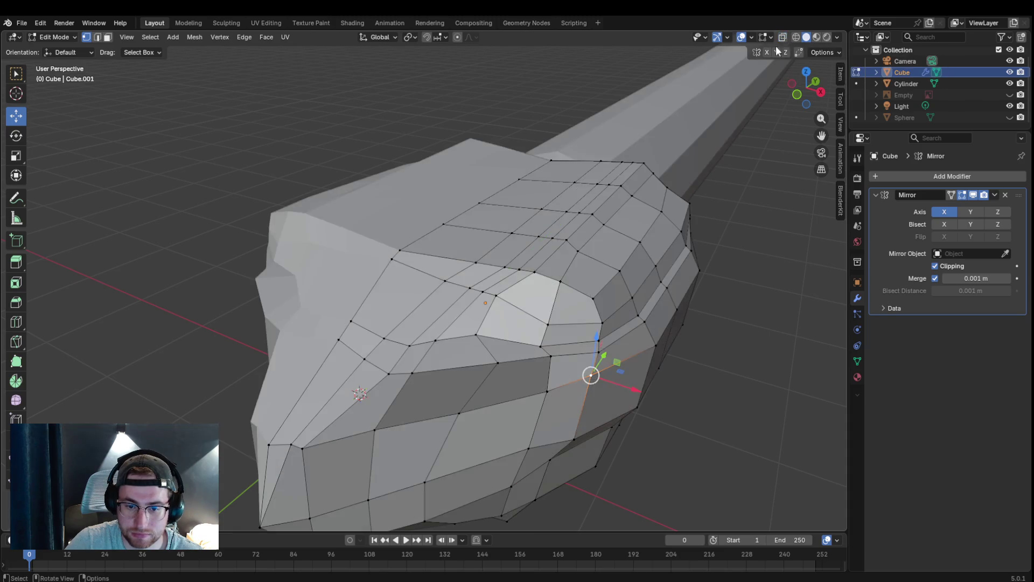
click(1009, 116)
mouse_move(591, 315)
middle_down()
mouse_move(598, 300)
mouse_move(584, 307)
middle_up()
- In Object Mode, nudge the eye sphere along Y deeper into its socket
click(57, 36)
click(307, 168)
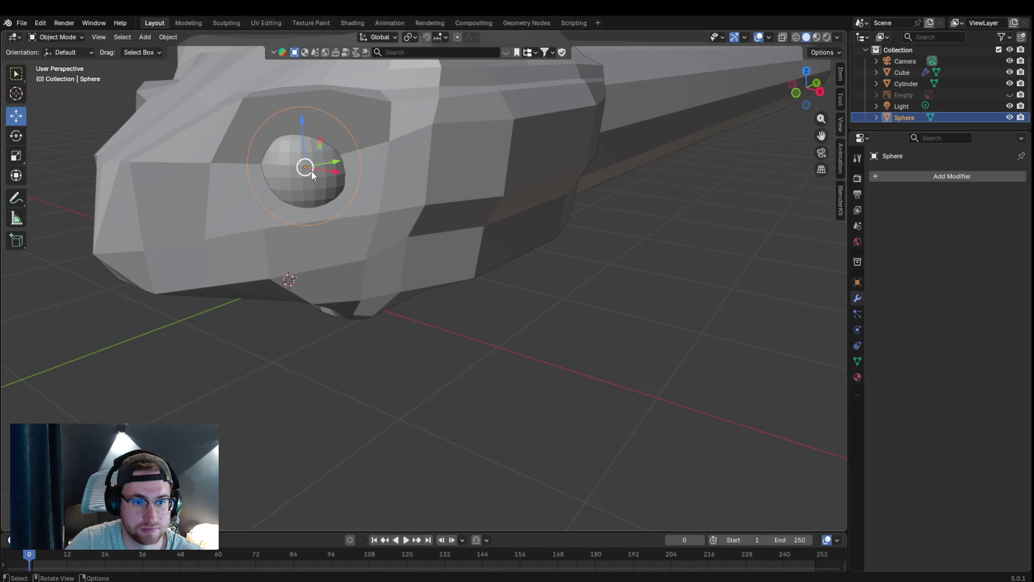
key(g)
key(z)
key(Escape)
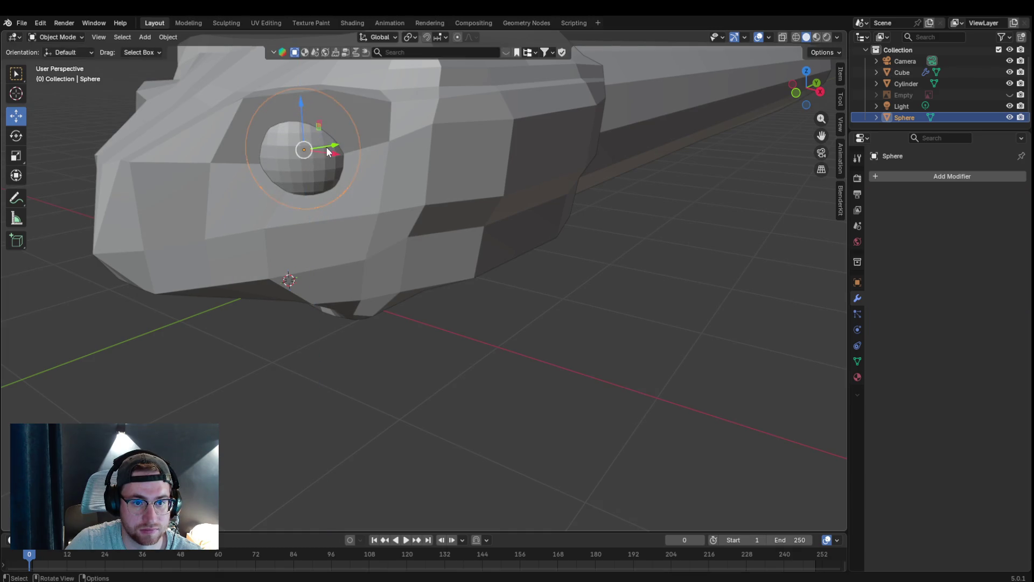
key(g)
key(y)
key(Escape)
middle_drag(342, 161, 347, 166)
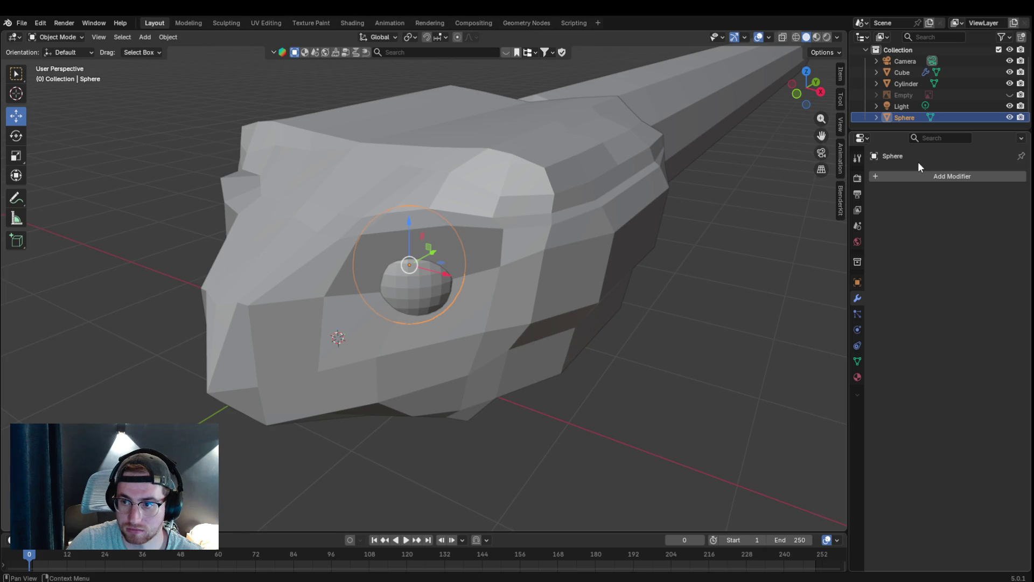
- Add a Mirror modifier to the eye sphere, then remove it
click(919, 175)
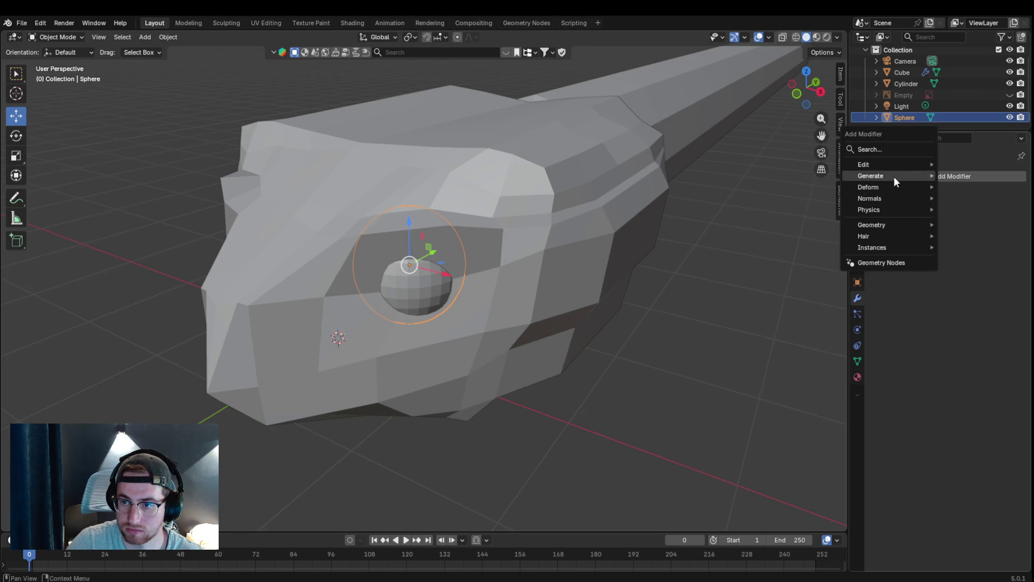
mouse_move(870, 175)
click(792, 279)
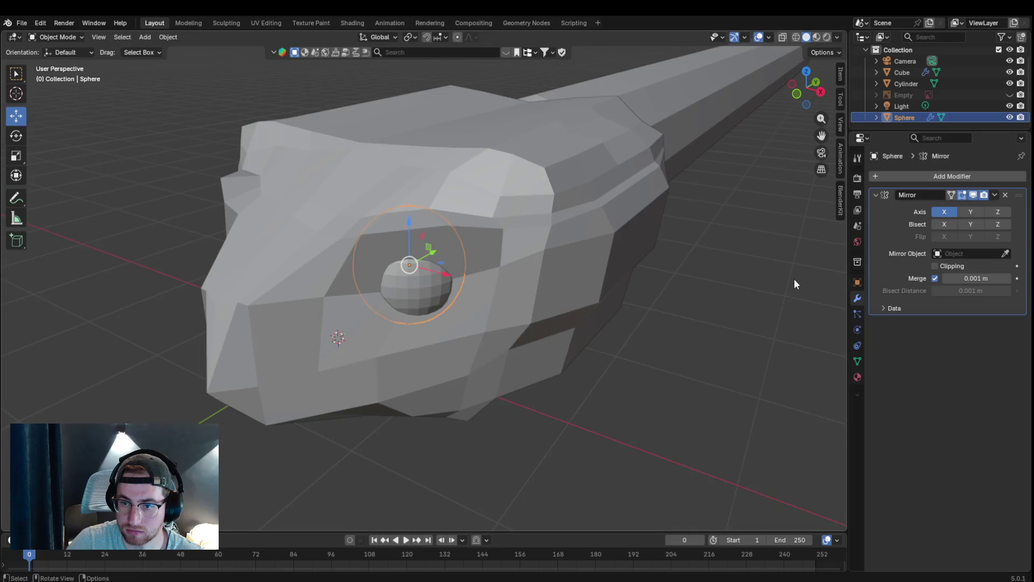
middle_drag(643, 255, 804, 255)
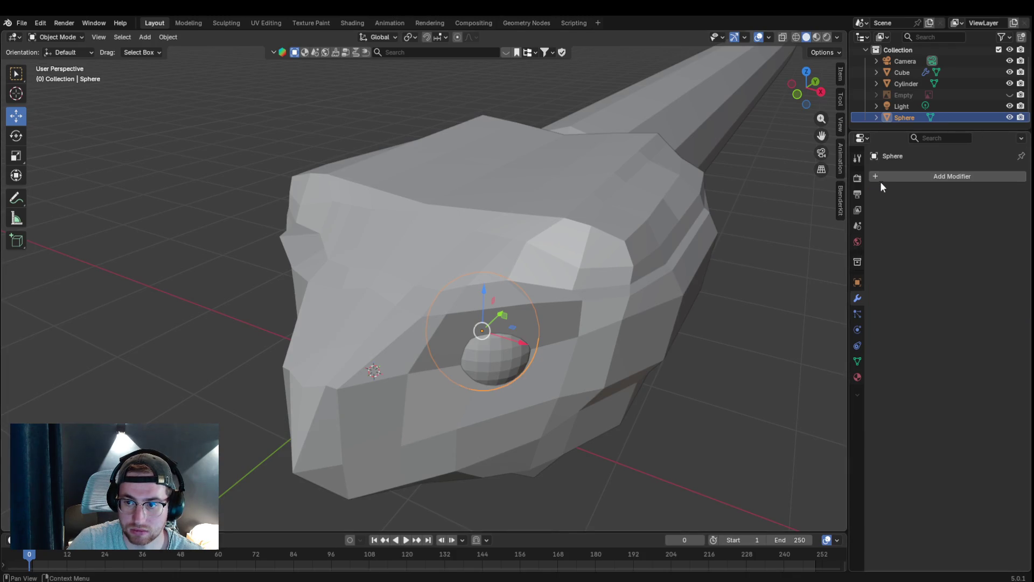
key(ctrl)
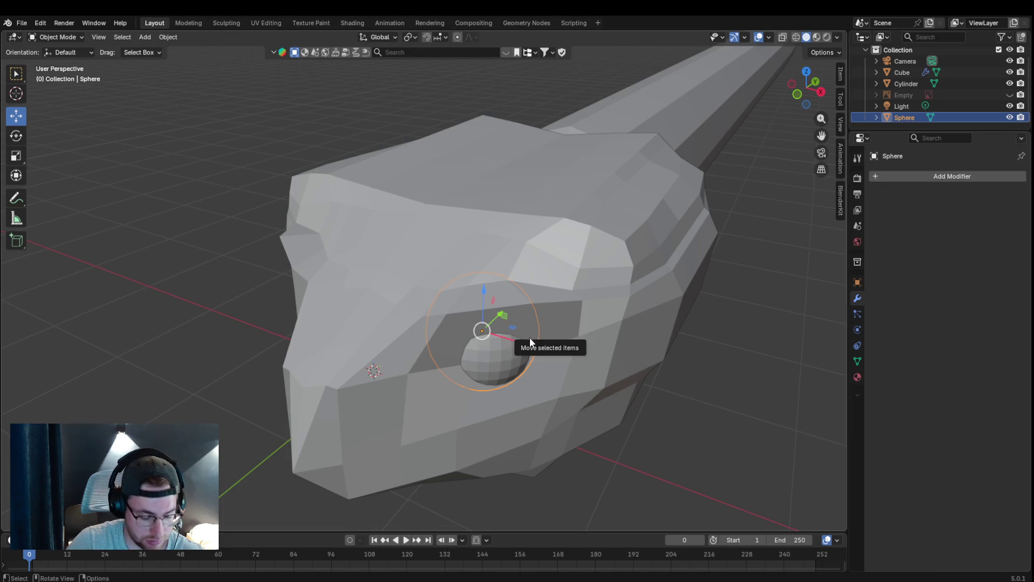
key(shift)
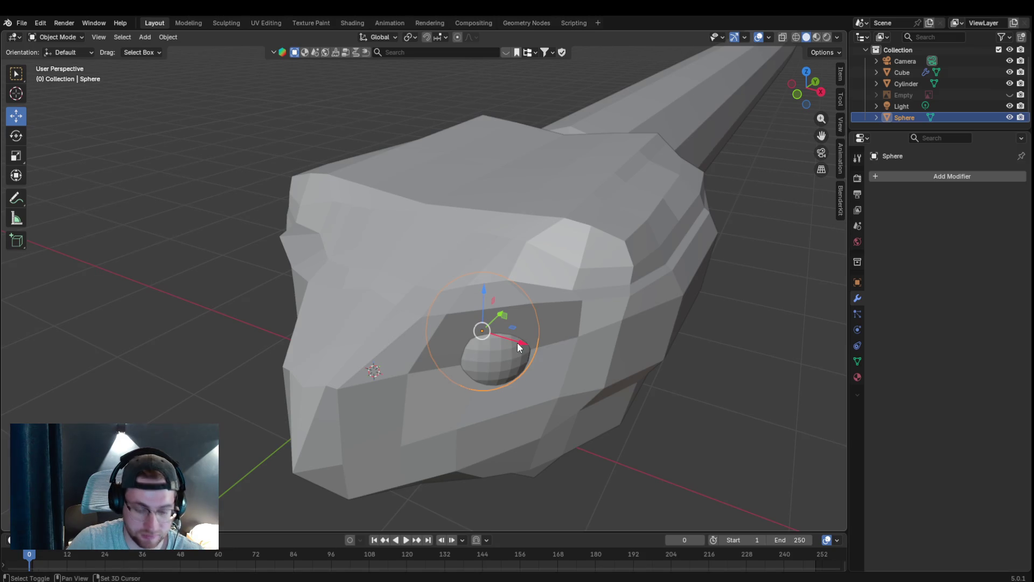
- Duplicate the eye sphere and slide the copy along X toward the other side of the head
key(shift+d)
right_click(517, 342)
drag(517, 341, 365, 296)
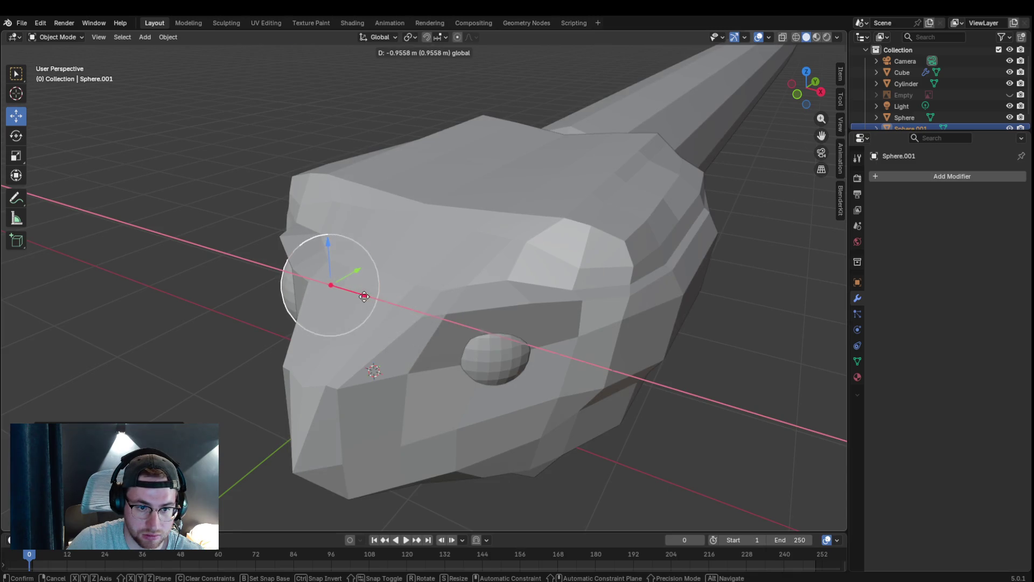
- Settle the copied eye sphere in the opposite socket and scale it slightly smaller
click(364, 296)
middle_drag(374, 297, 382, 295)
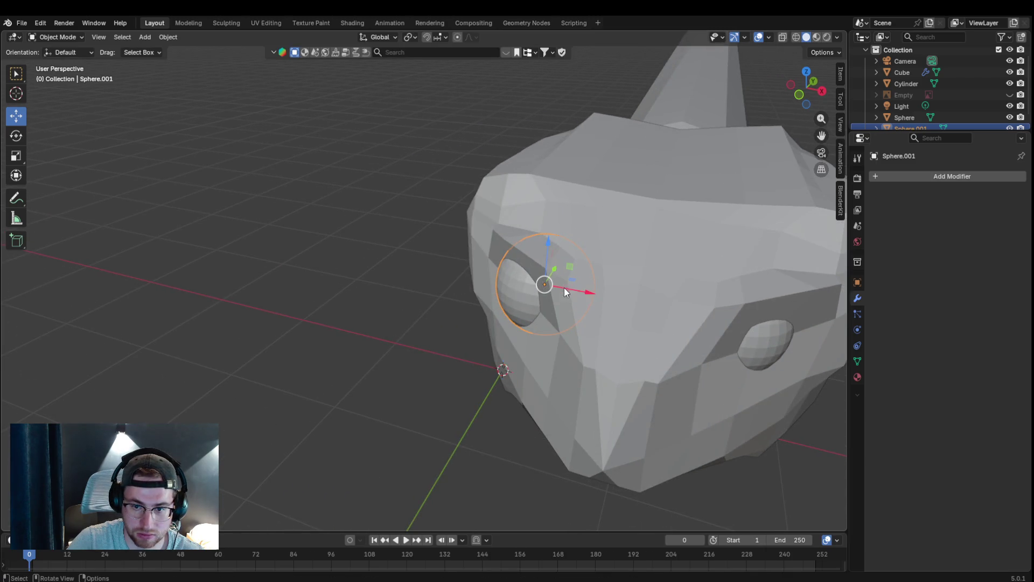
key(s)
click(545, 322)
click(472, 375)
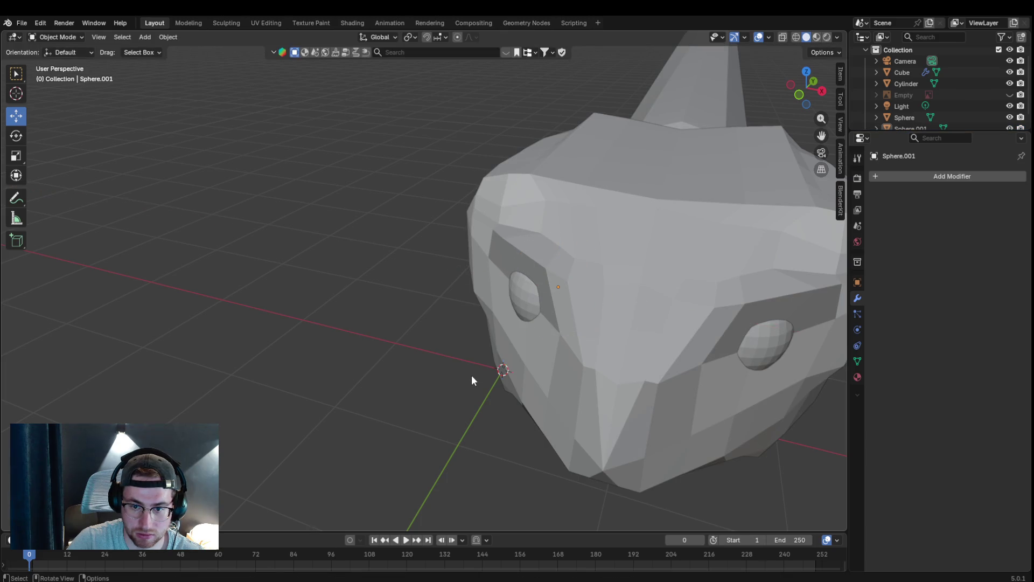
- Inspect the head from below, then select the head mesh to bring up its Mirror modifier
middle_drag(471, 374, 418, 337)
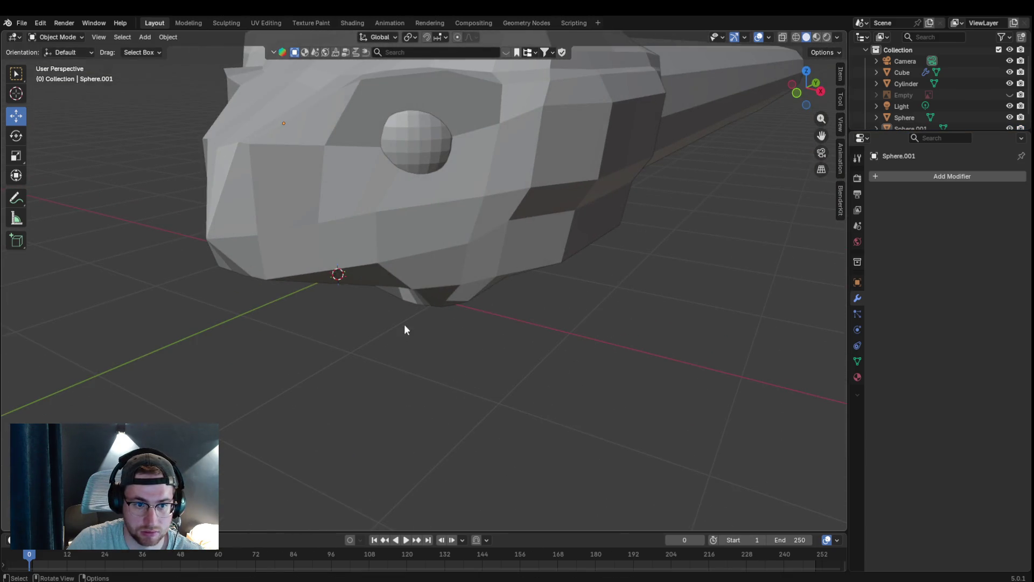
drag(818, 134, 831, 51)
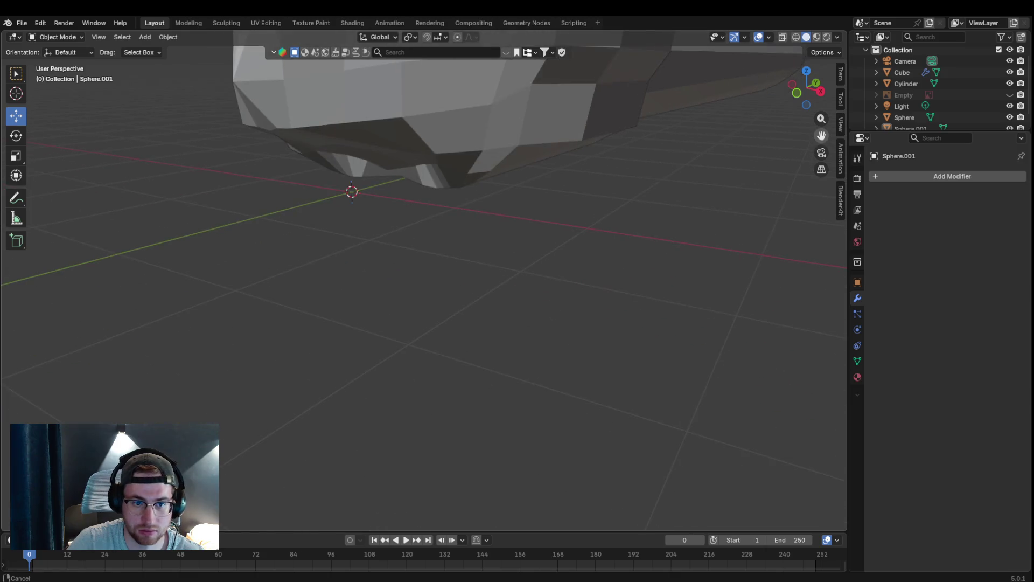
scroll(376, 155, down, 2)
mouse_move(460, 144)
middle_down()
mouse_move(484, 149)
mouse_move(462, 157)
middle_up()
scroll(522, 191, up, 3)
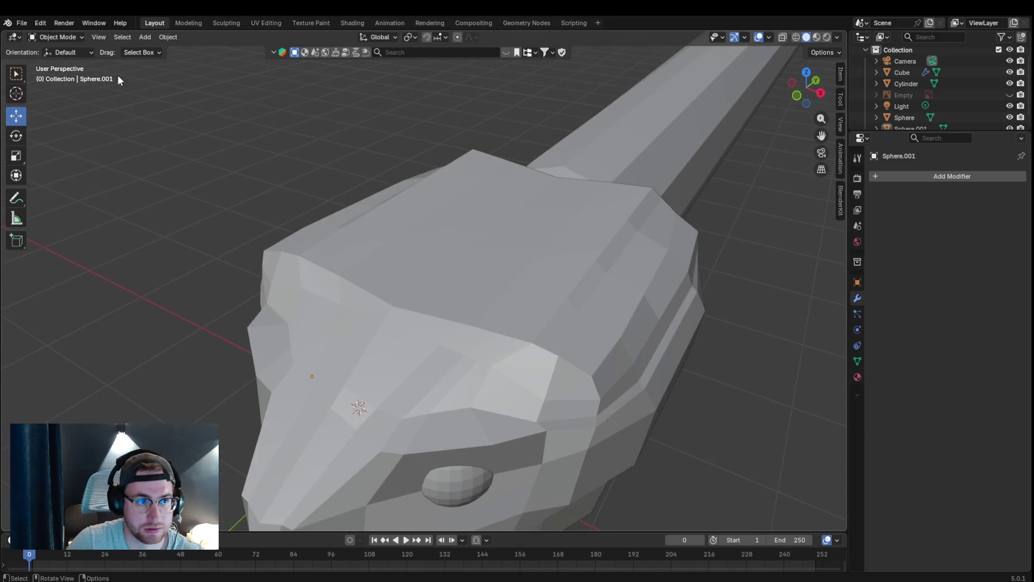
click(59, 37)
click(601, 210)
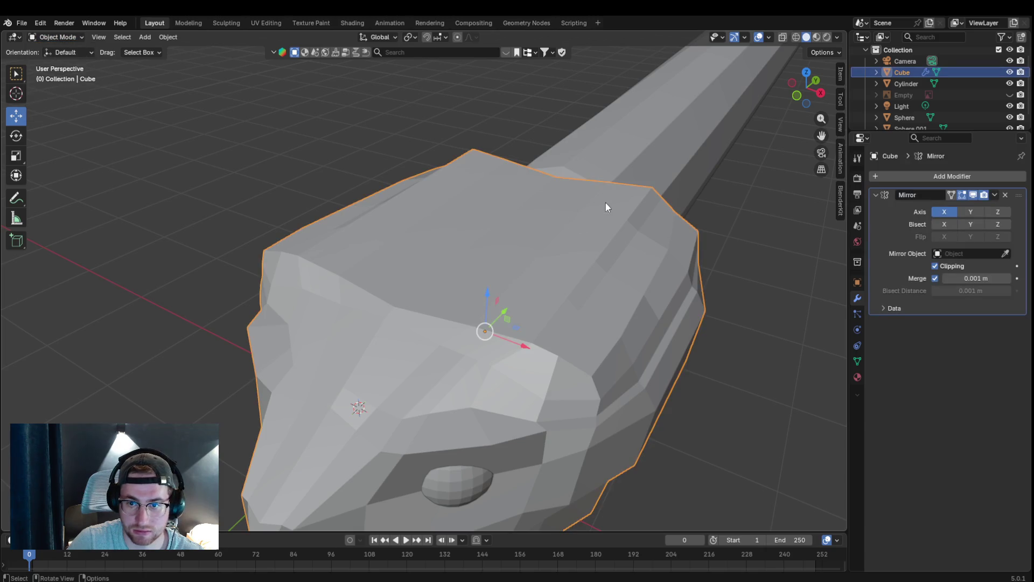
- Switch the head mesh to Edit Mode and start moving its selected vertices
click(37, 35)
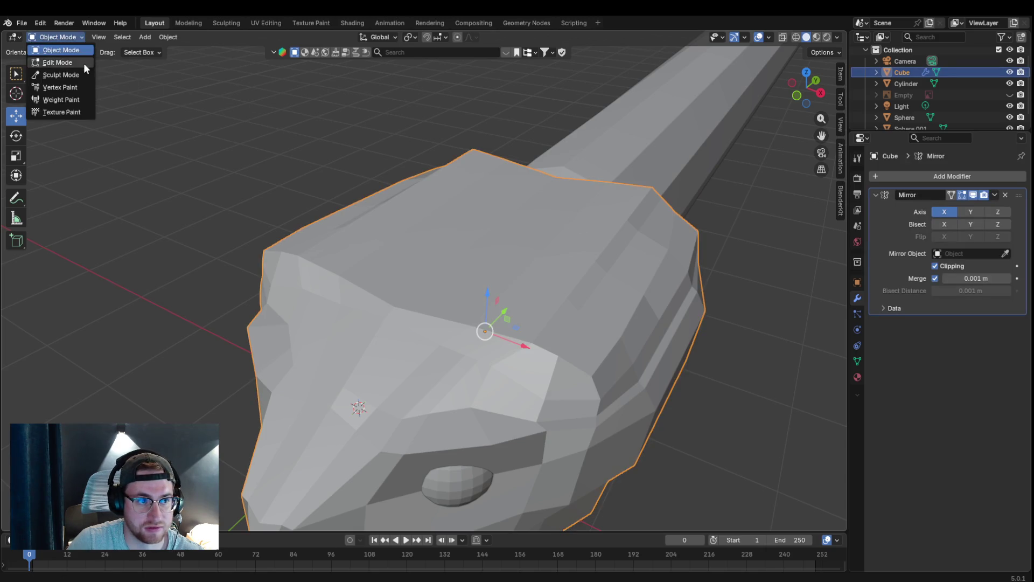
click(83, 63)
drag(652, 187, 683, 205)
mouse_move(709, 203)
middle_down()
mouse_move(699, 213)
mouse_move(704, 203)
middle_up()
middle_drag(377, 126, 415, 171)
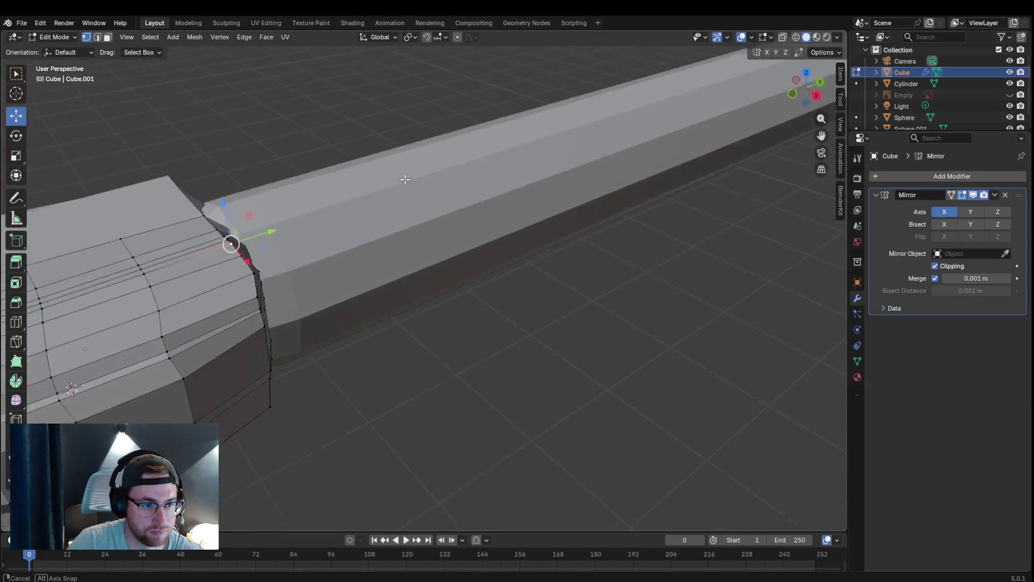
middle_drag(416, 172, 478, 168)
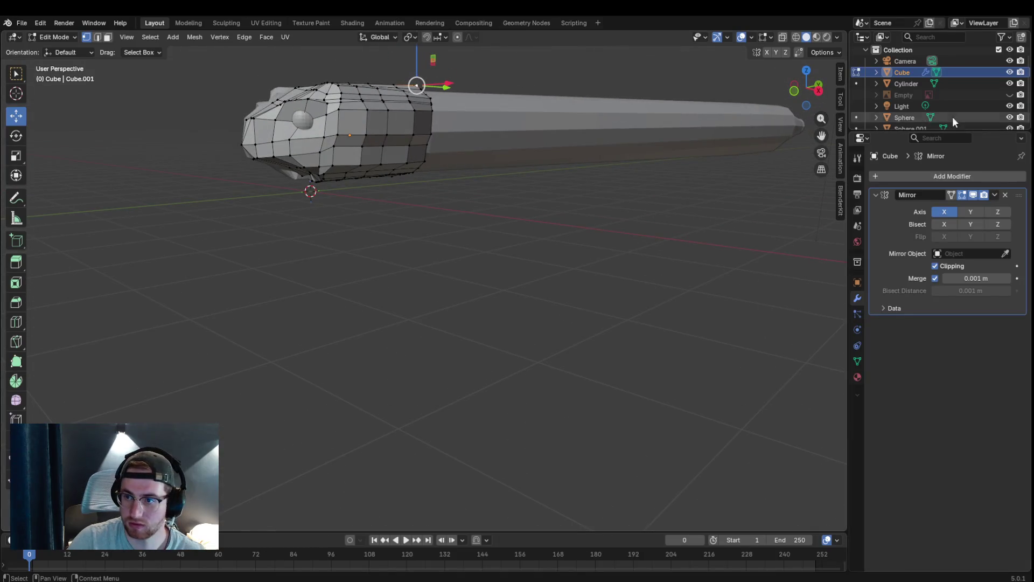
- Show the green snake reference Empty and view the head against it
click(1009, 95)
middle_drag(557, 212, 780, 53)
mouse_move(713, 126)
middle_down()
mouse_move(701, 130)
mouse_move(713, 139)
mouse_move(674, 139)
mouse_move(681, 137)
middle_up()
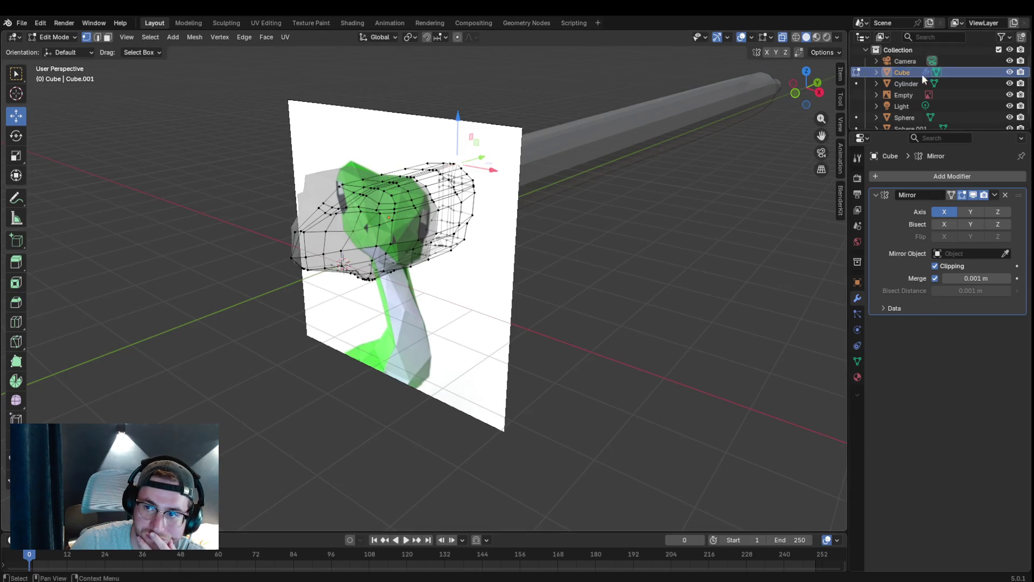
scroll(980, 96, down, 1)
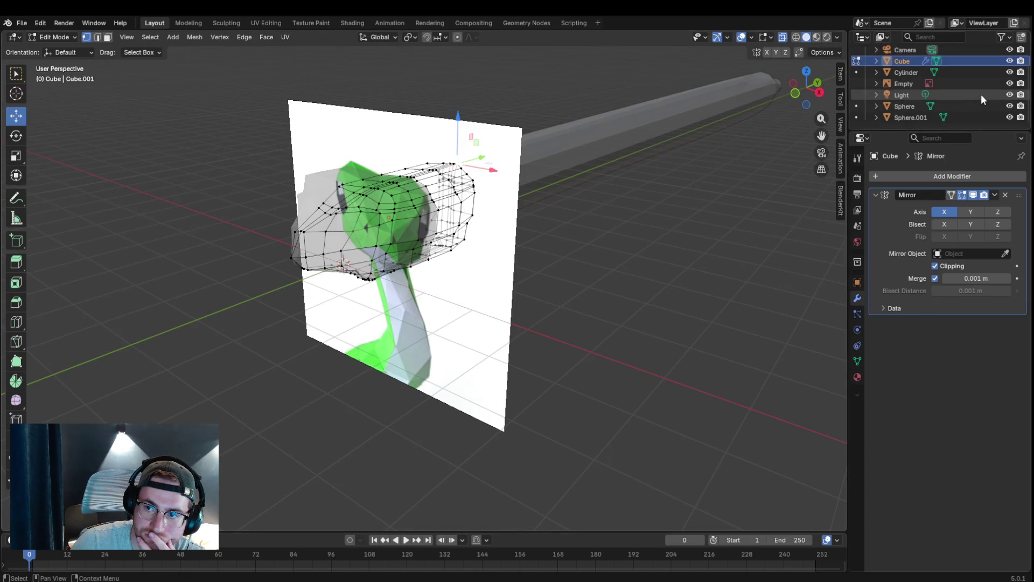
- Hide the reference Empty, turn X-ray off, return to Object Mode and select the first eye sphere
click(1009, 83)
click(472, 231)
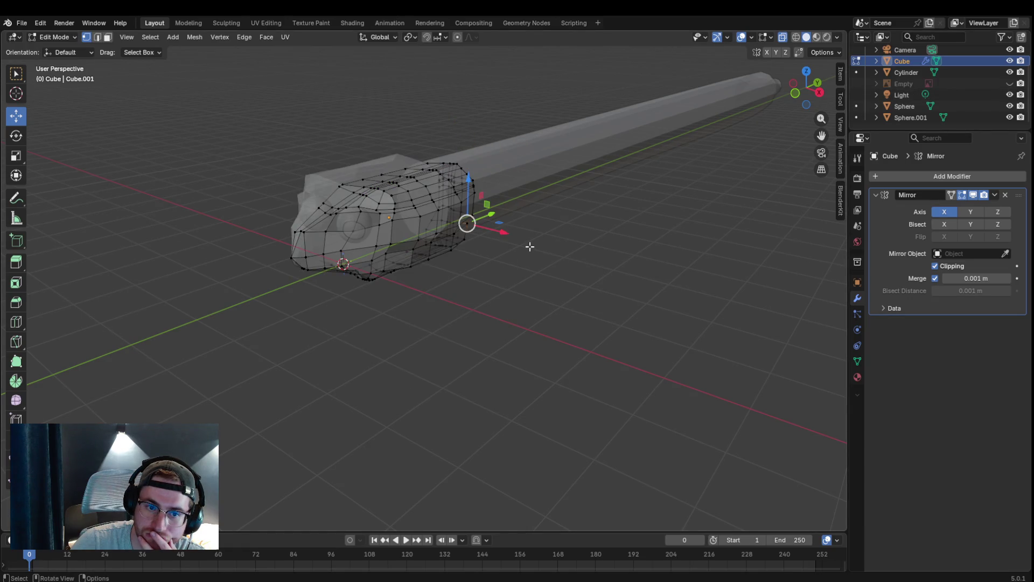
click(779, 35)
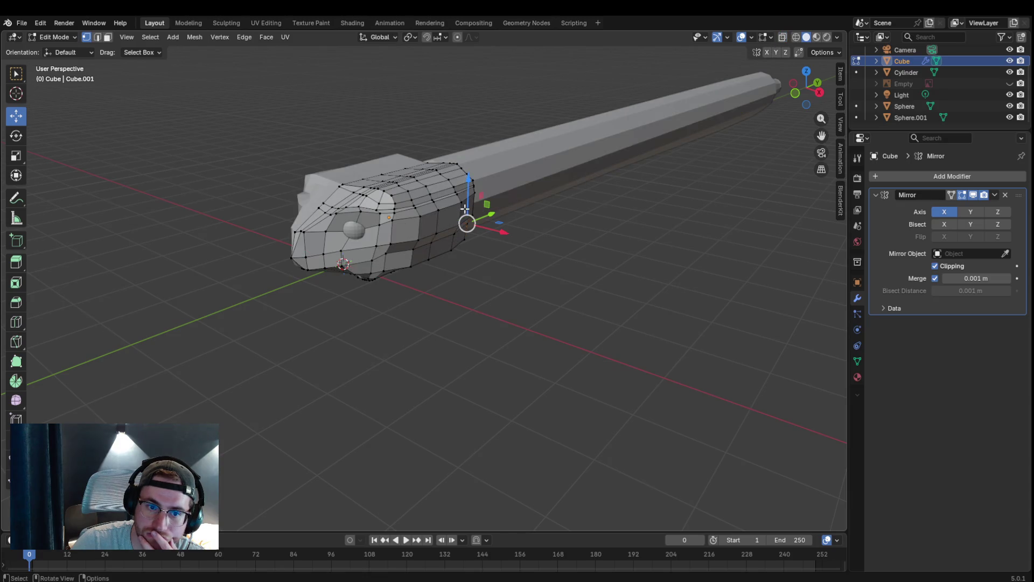
click(353, 231)
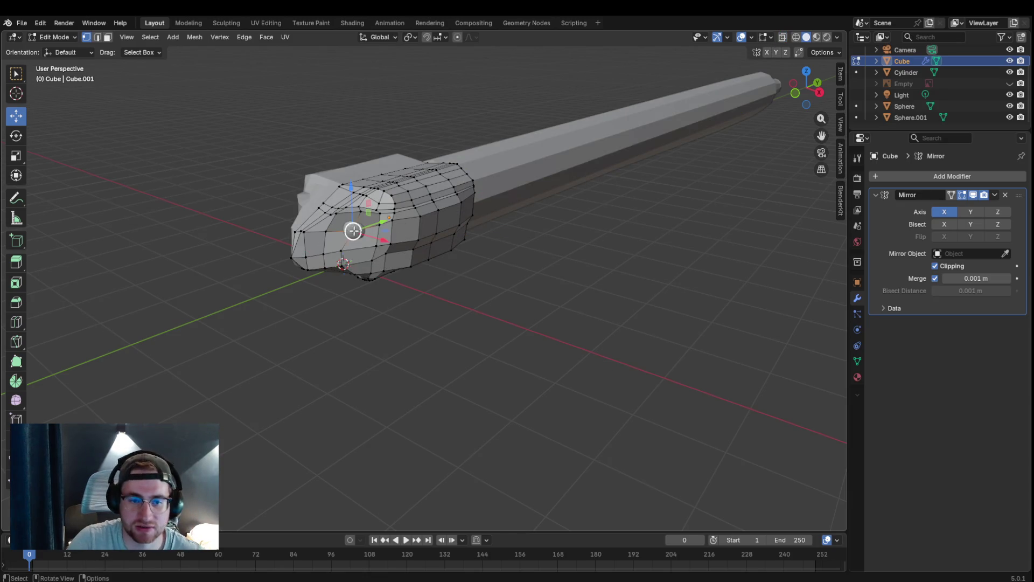
click(65, 36)
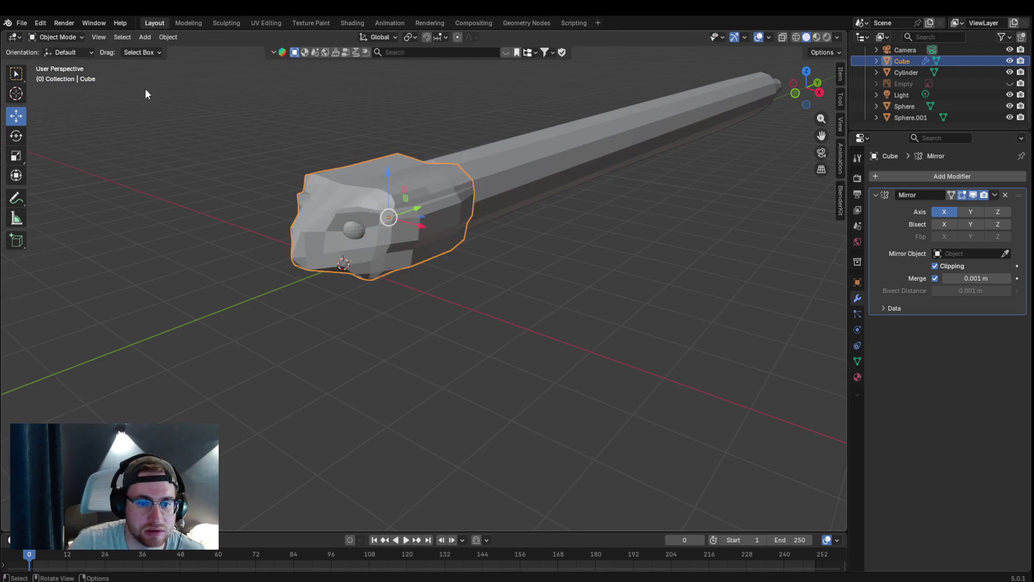
click(352, 232)
- Move the first eye sphere along Y, then along X to sink it into the head
key(g)
key(y)
click(394, 231)
key(g)
key(x)
click(373, 251)
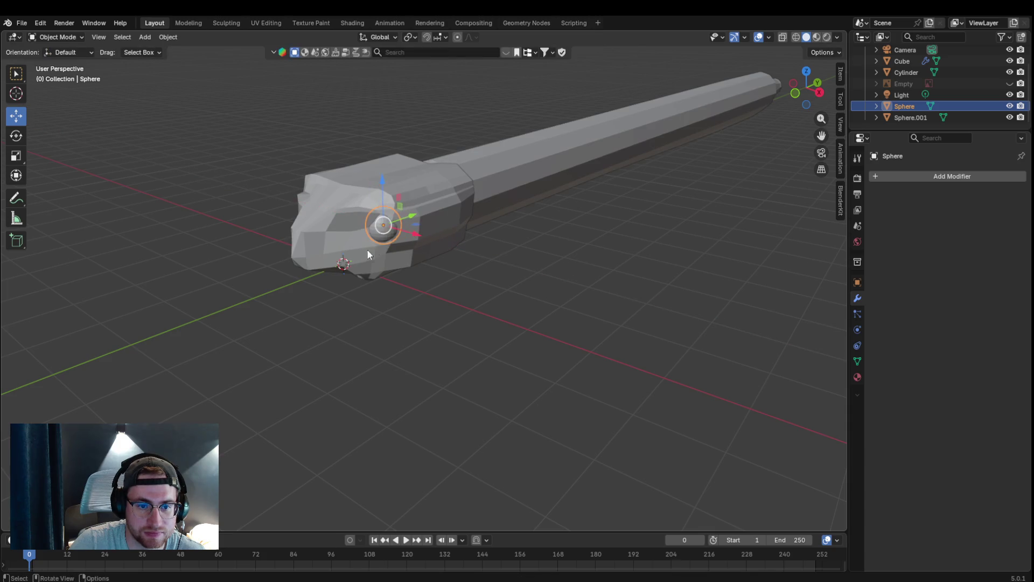
- Select the other eye sphere with X-ray on and move it along X into the head
middle_drag(351, 225, 487, 229)
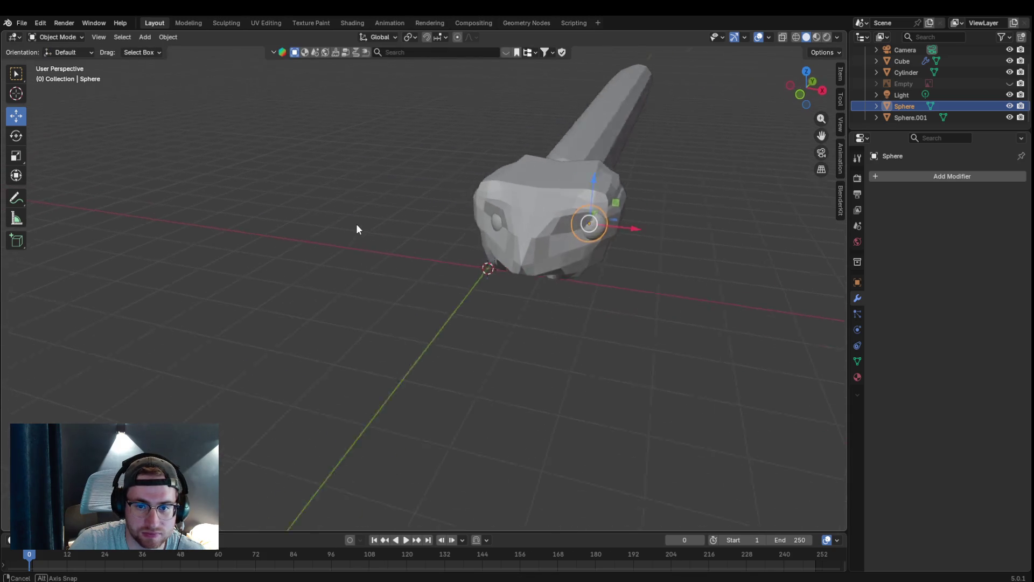
click(560, 218)
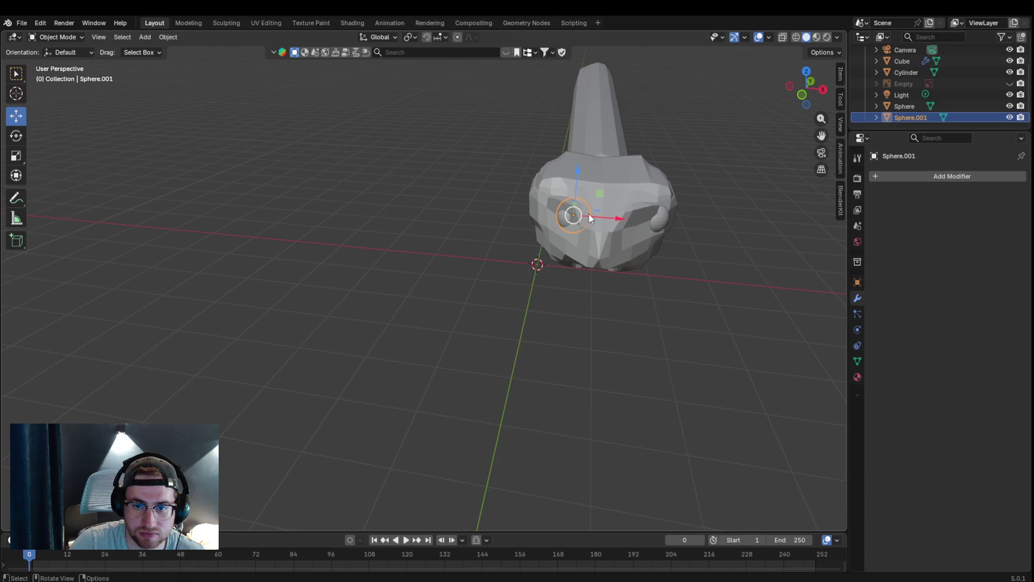
mouse_move(576, 204)
middle_down()
mouse_move(556, 224)
mouse_move(415, 276)
middle_up()
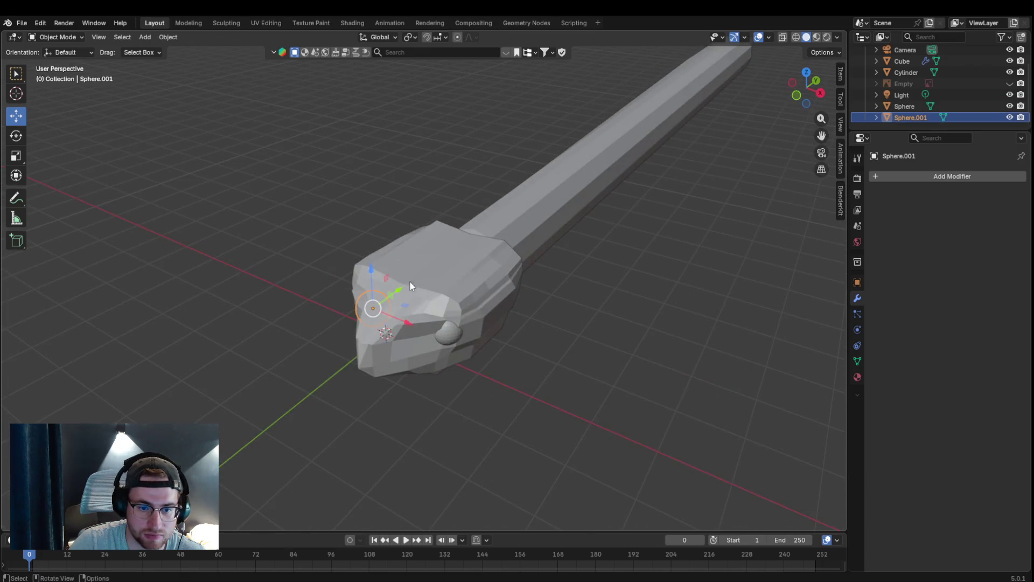
click(399, 292)
click(783, 37)
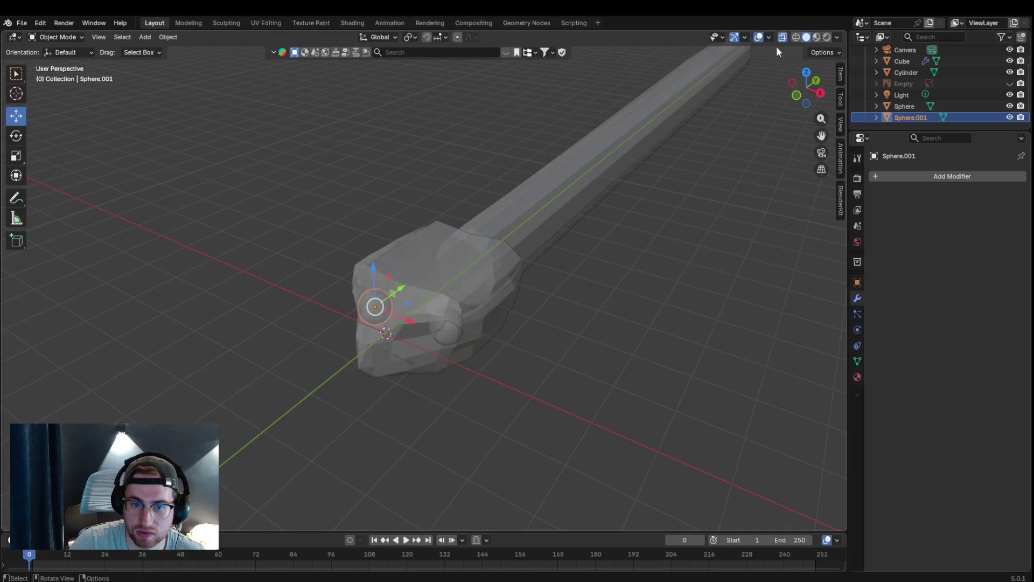
mouse_move(391, 309)
middle_down()
mouse_move(429, 302)
mouse_move(444, 328)
middle_up()
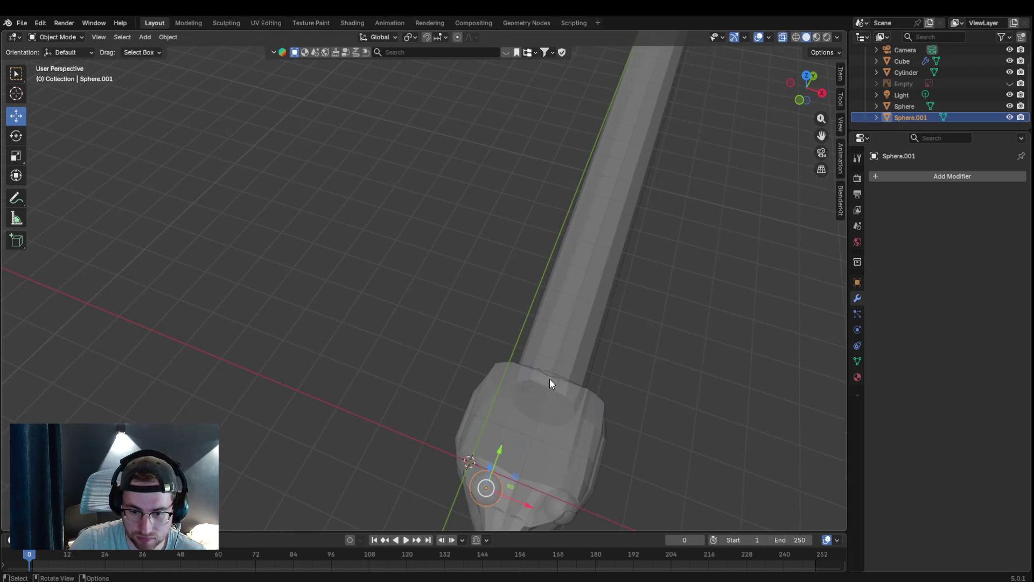
key(g)
key(x)
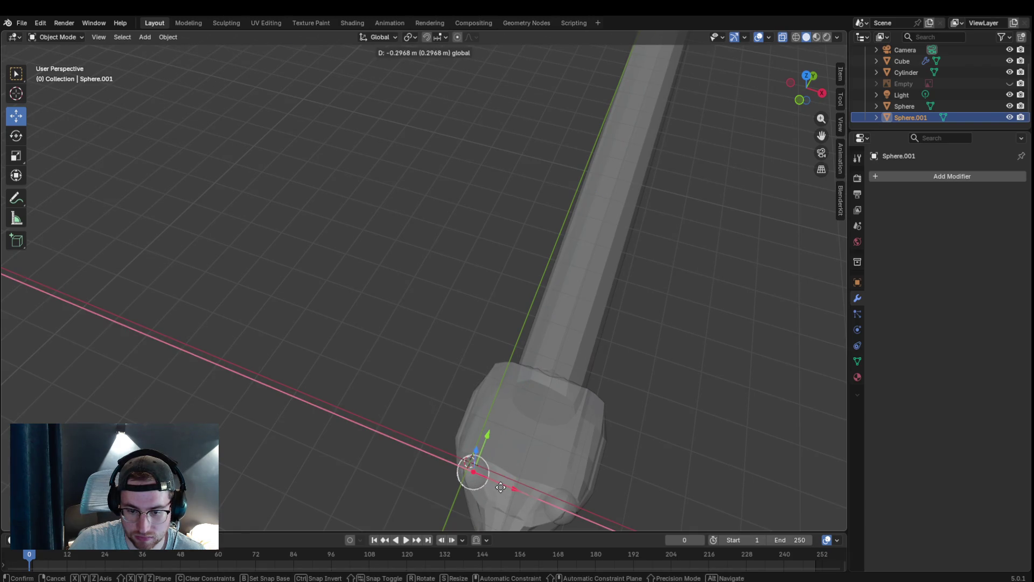
click(477, 479)
- Turn X-ray off, inspect the snake, and select the head mesh showing its Mirror modifier
middle_drag(519, 420, 532, 371)
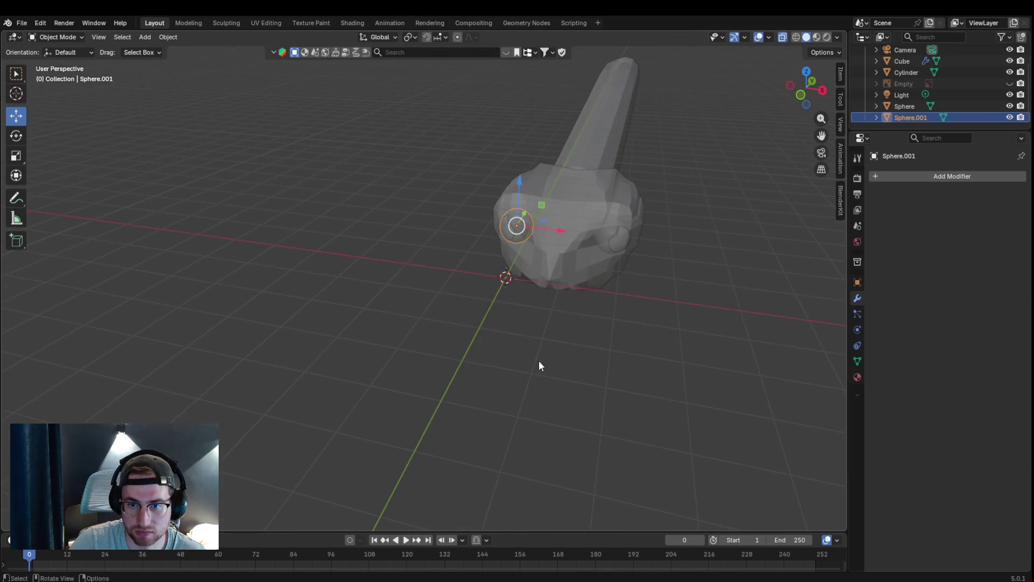
click(783, 37)
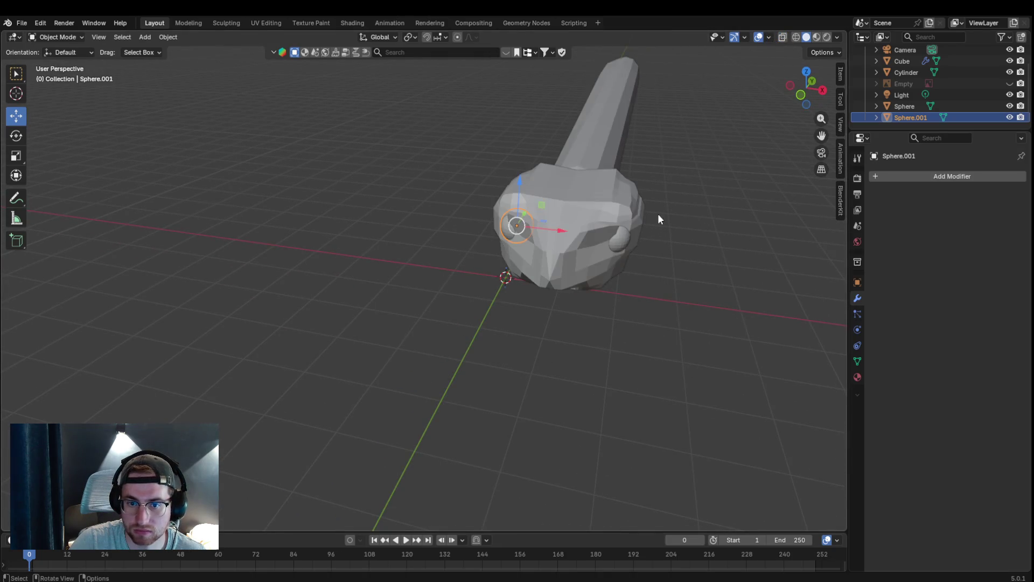
click(681, 240)
mouse_move(679, 241)
middle_down()
mouse_move(704, 241)
mouse_move(653, 234)
middle_up()
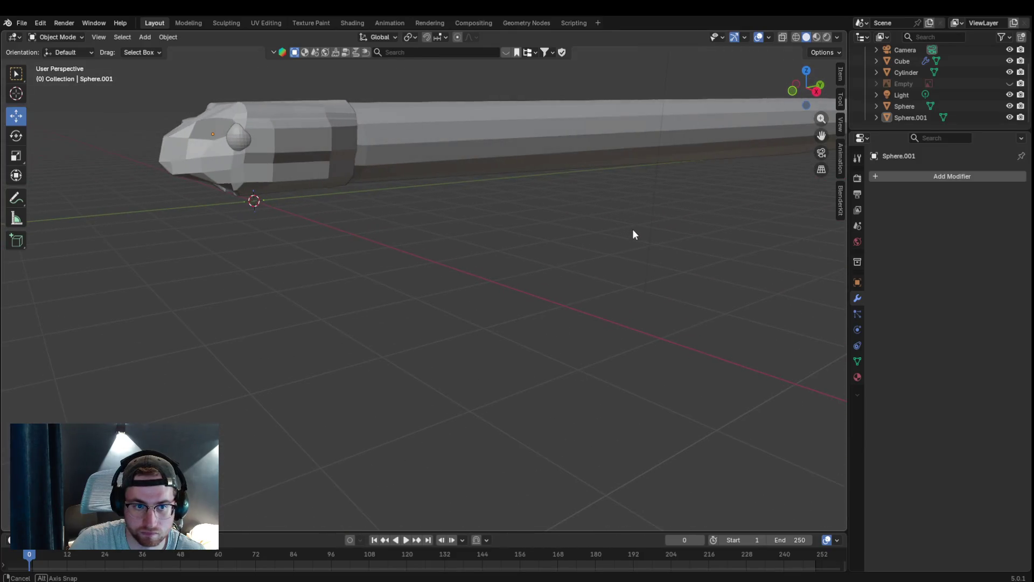
mouse_move(652, 235)
middle_down()
mouse_move(653, 248)
mouse_move(635, 244)
middle_up()
scroll(201, 241, up, 3)
middle_drag(137, 230, 212, 230)
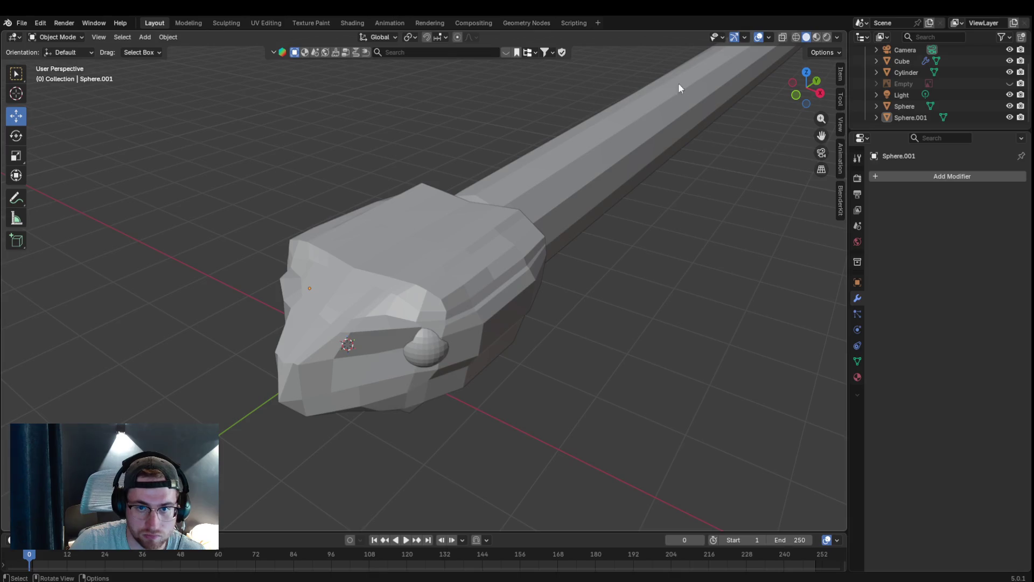
click(64, 38)
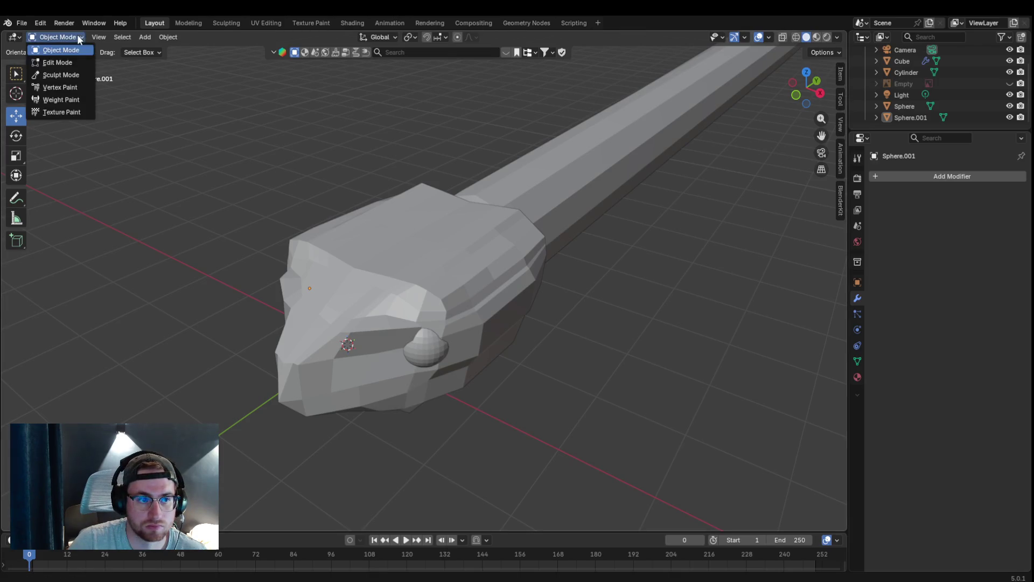
click(333, 243)
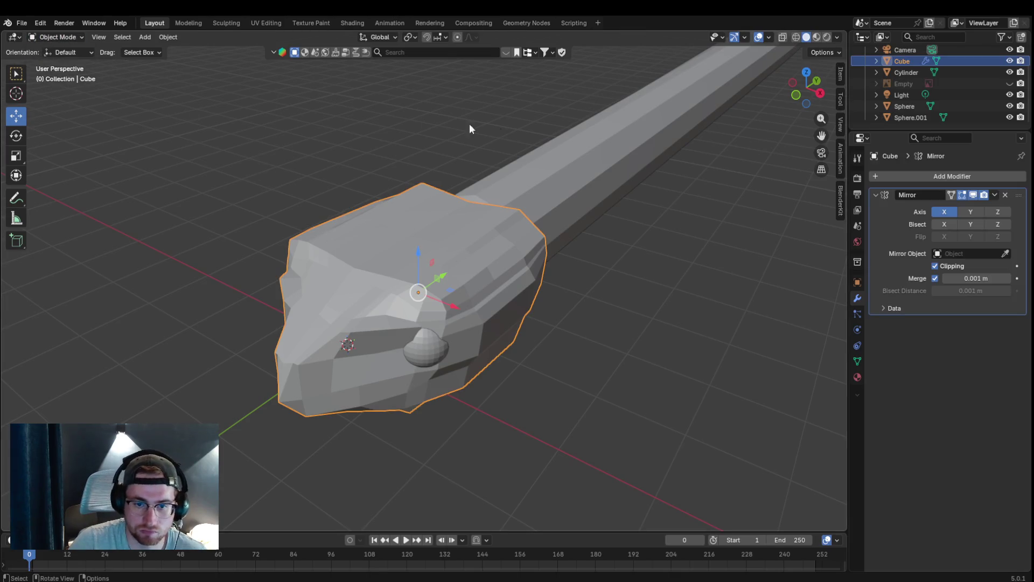
- Enter Edit Mode on the head mesh and frame the head in view
click(63, 38)
click(82, 64)
mouse_move(278, 219)
middle_down()
mouse_move(289, 225)
mouse_move(217, 121)
middle_up()
key(Escape)
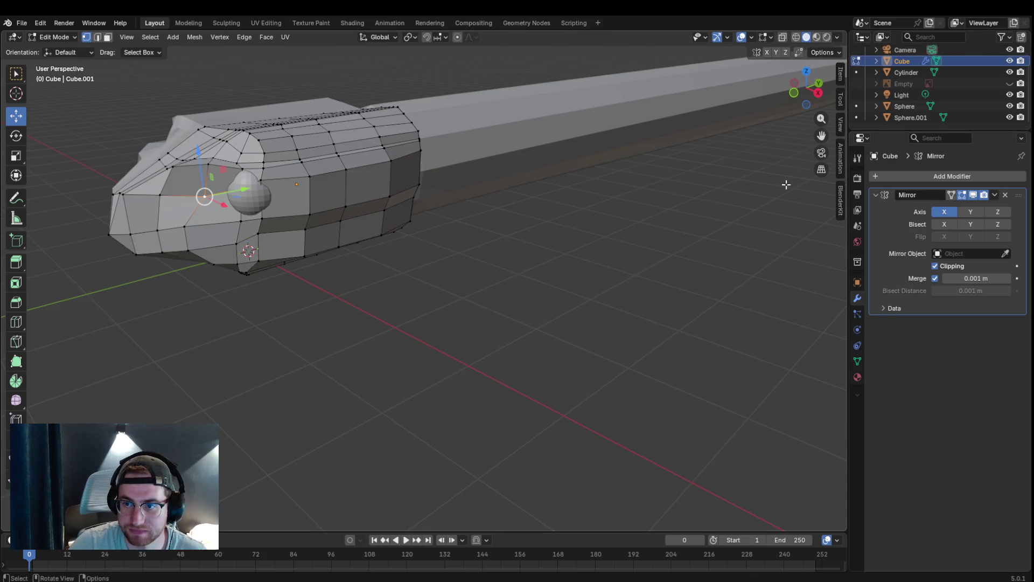
drag(821, 135, 845, 149)
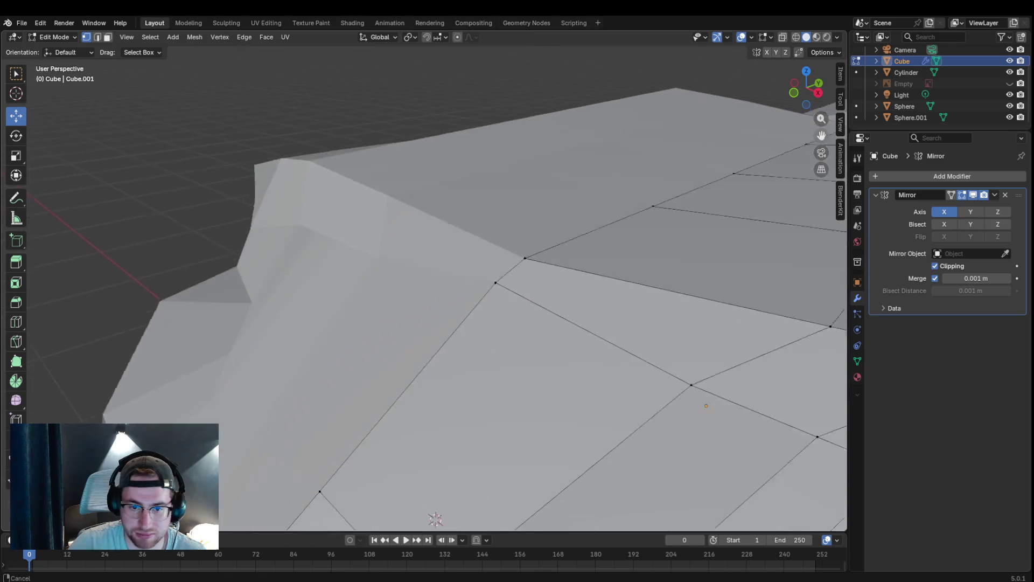
drag(844, 150, 697, 243)
scroll(697, 243, down, 3)
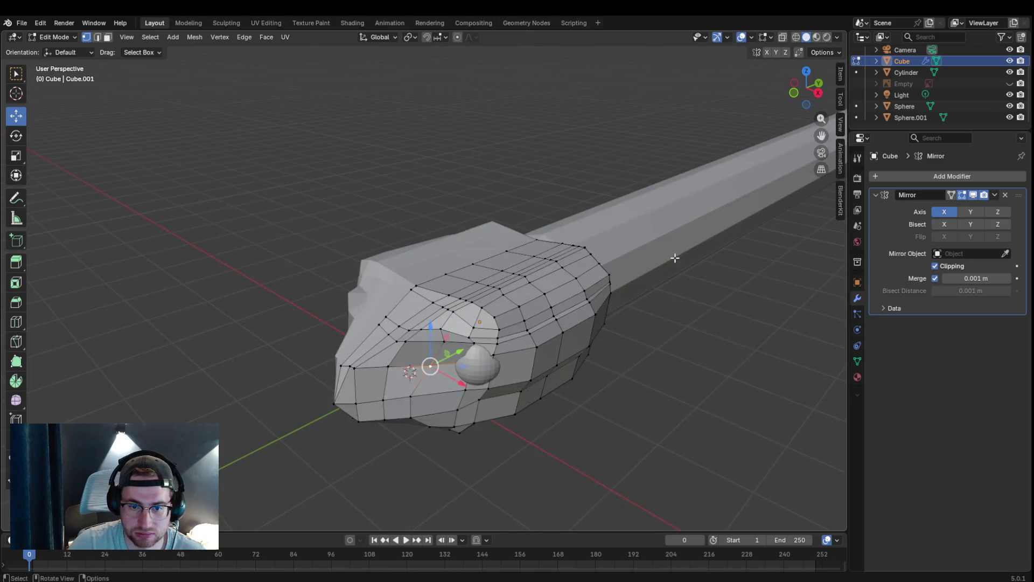
middle_drag(451, 296, 178, 336)
scroll(177, 336, up, 3)
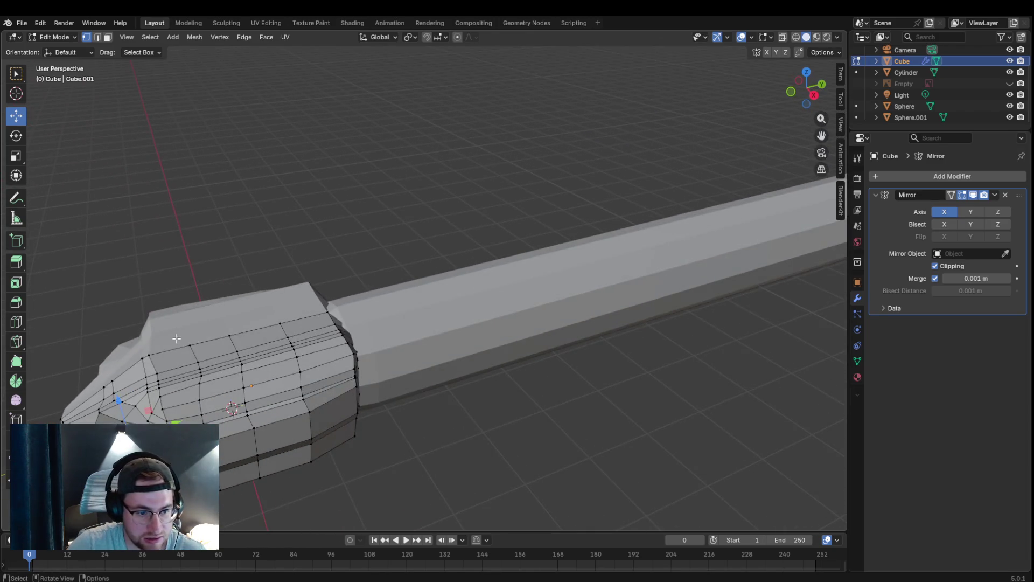
- Move a vertex on the head's top with G and slide it along the body's length
drag(147, 357, 196, 377)
key(ctrl+z)
alt+click(165, 375)
click(158, 361)
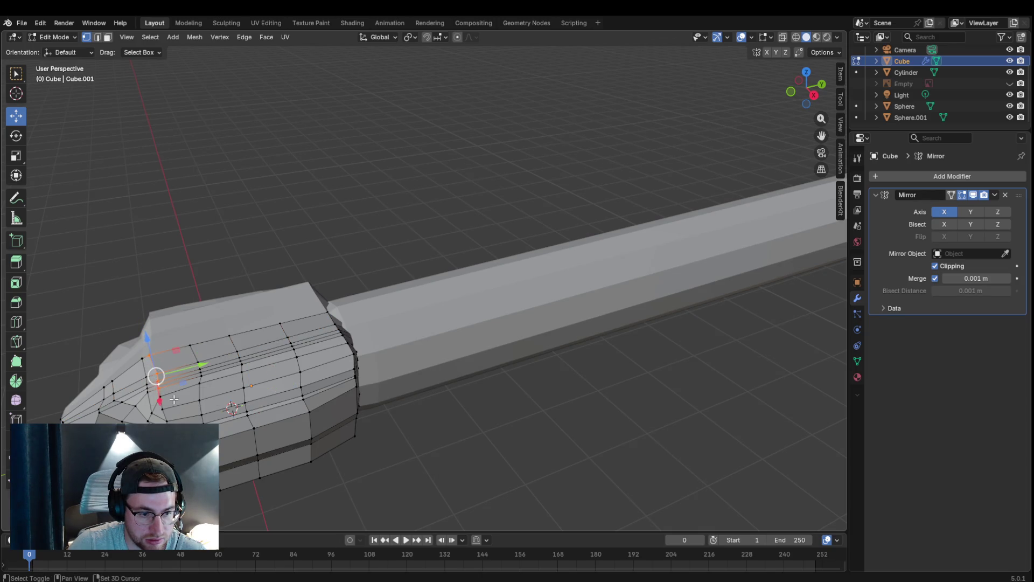
key(g)
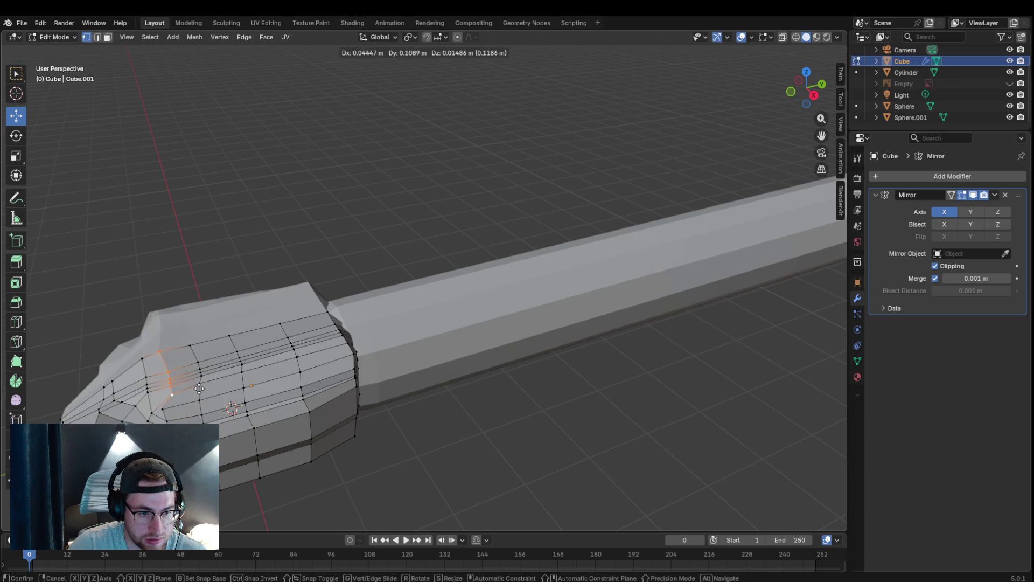
click(208, 392)
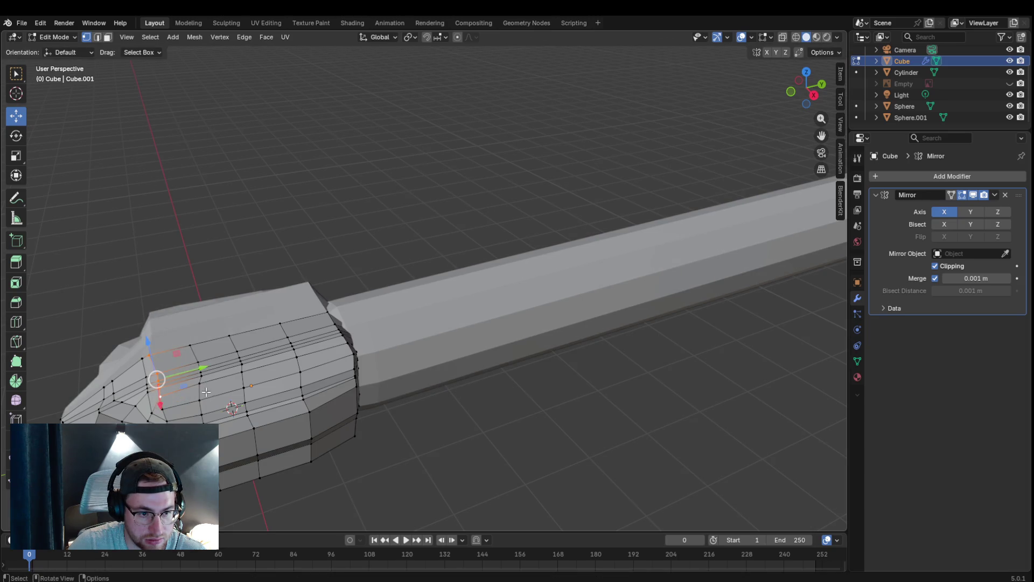
drag(194, 373, 212, 368)
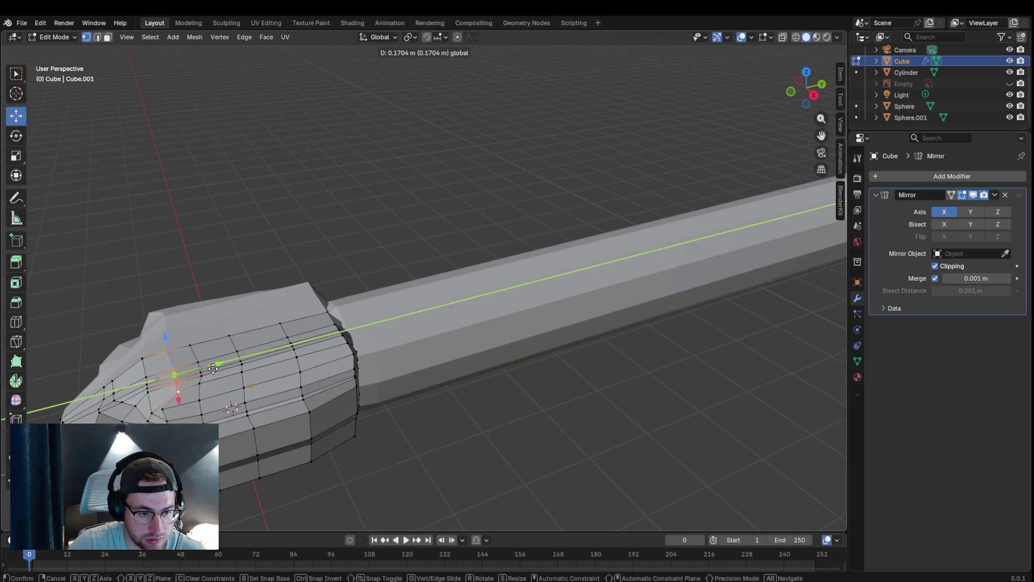
click(215, 368)
- Move a vertex above the eye on the XY plane (Shift+Z) and along the body's length
middle_drag(215, 367, 376, 304)
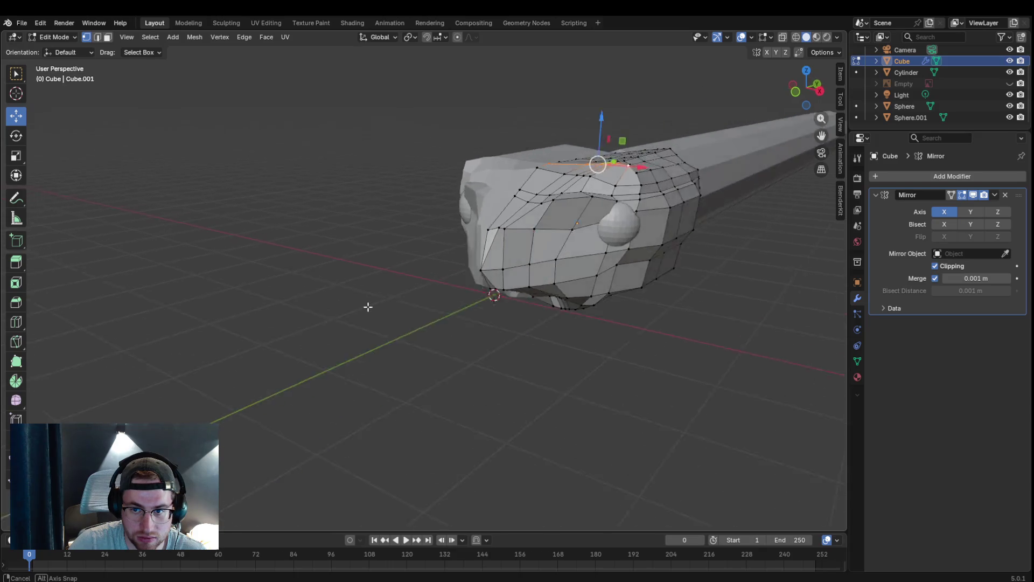
middle_drag(376, 304, 388, 280)
click(386, 283)
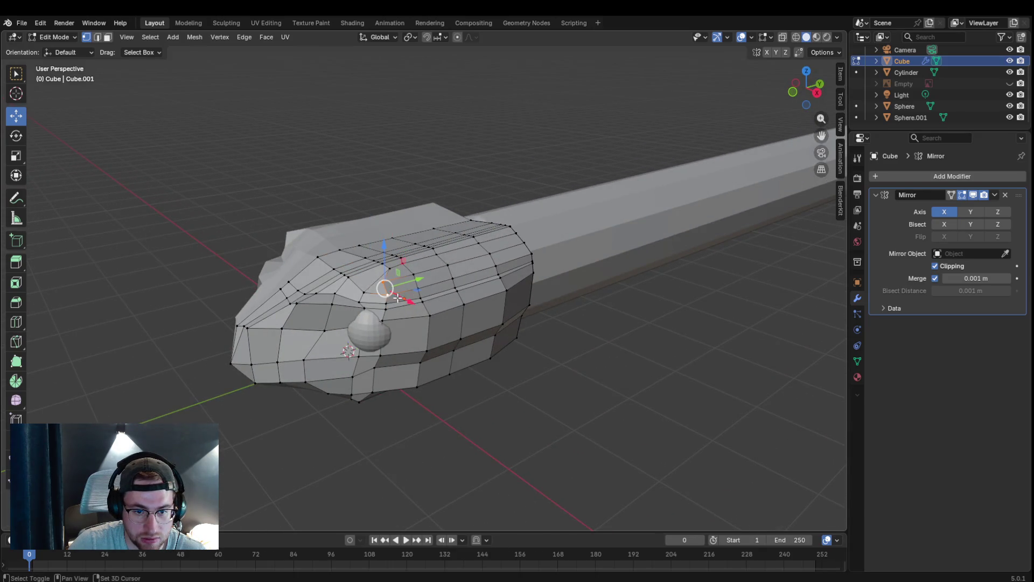
key(g)
key(shift+z)
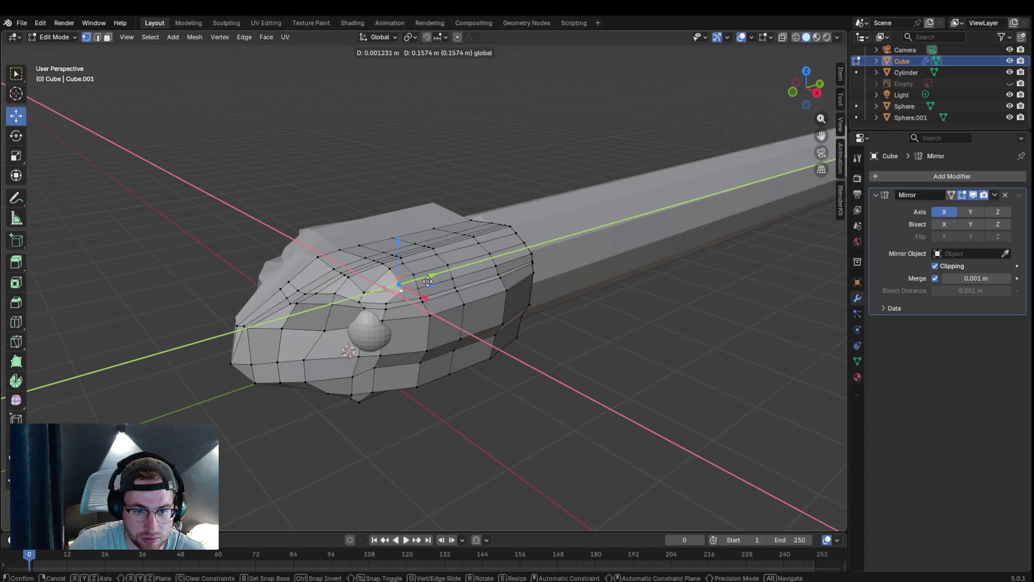
click(428, 281)
mouse_move(423, 280)
middle_down()
mouse_move(432, 272)
mouse_move(417, 272)
middle_up()
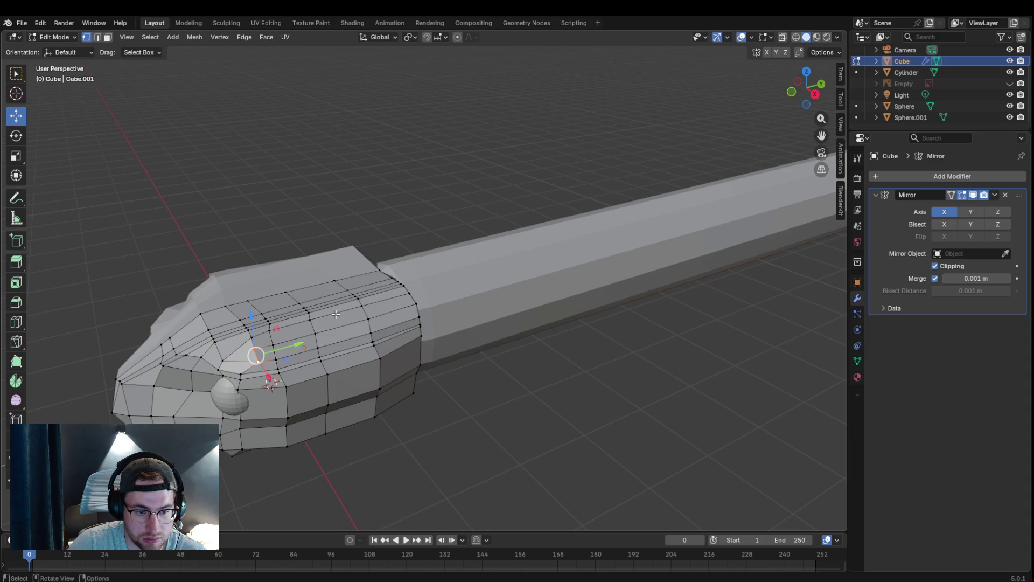
mouse_move(307, 359)
middle_down()
mouse_move(359, 351)
mouse_move(326, 357)
middle_up()
drag(333, 324, 381, 312)
- Adjust two vertices beside the eye, return to Object Mode and select the eye sphere
click(305, 339)
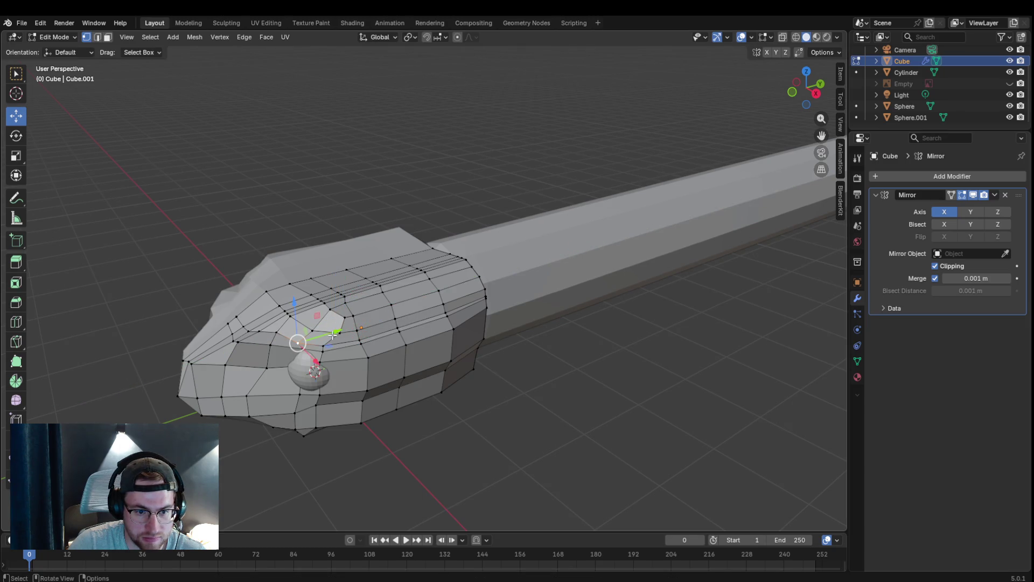
mouse_move(324, 334)
mouse_down()
mouse_move(334, 337)
mouse_move(323, 370)
mouse_up()
click(322, 350)
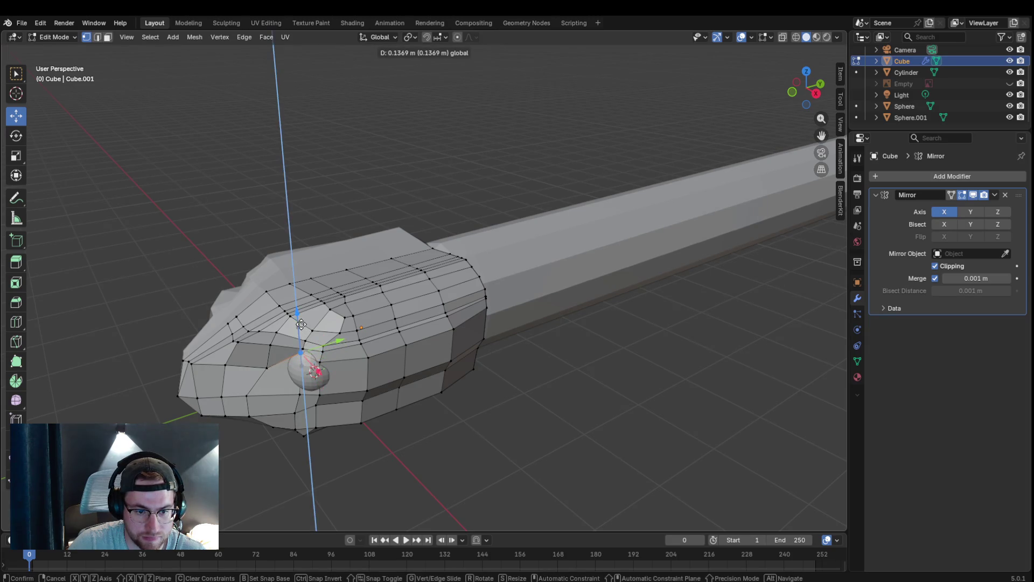
click(326, 371)
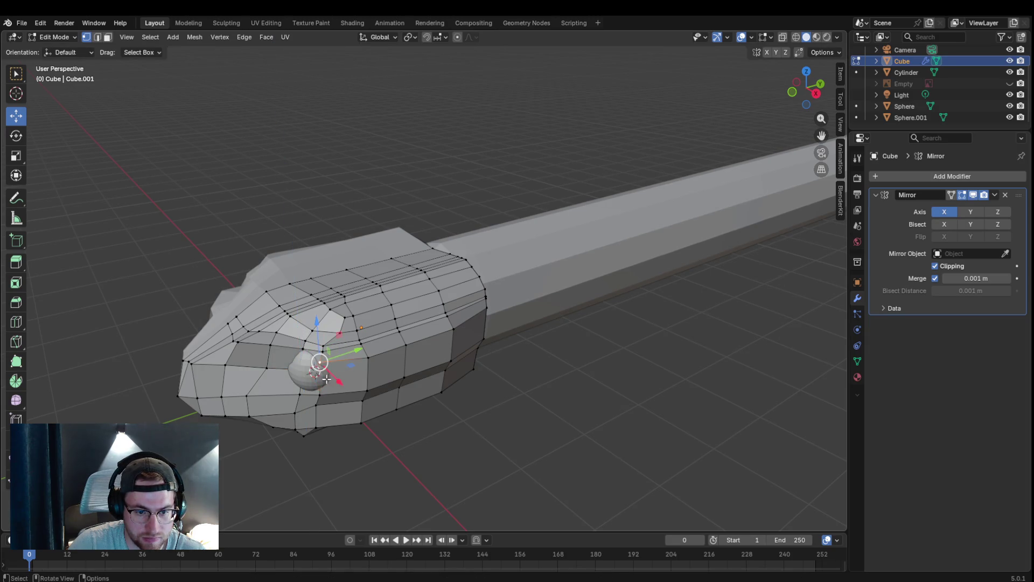
drag(334, 370, 315, 371)
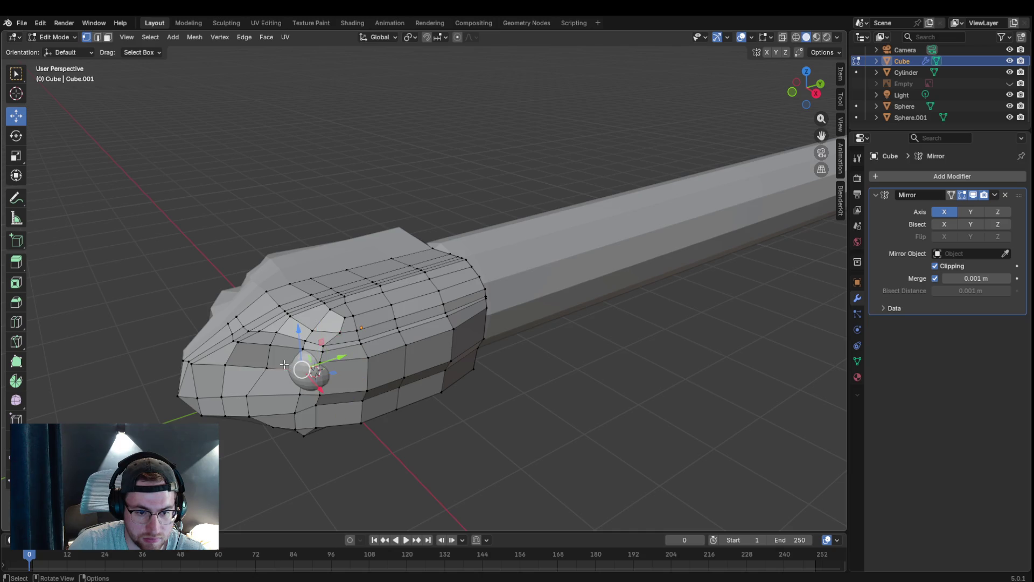
click(55, 36)
click(302, 379)
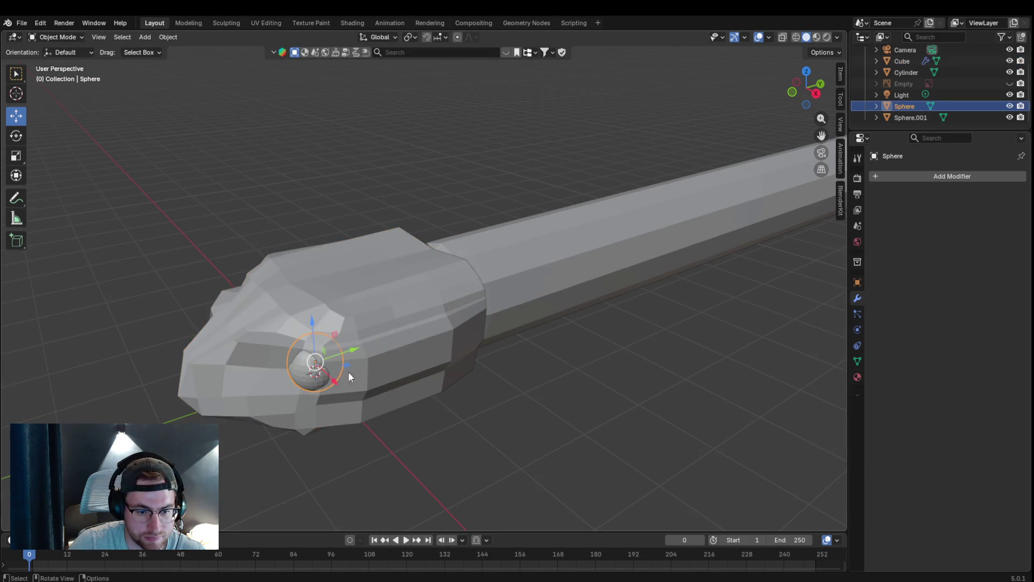
- Nudge the eye sphere along X into its socket and check it from above and along the neck
drag(345, 355, 358, 379)
key(y)
key(x)
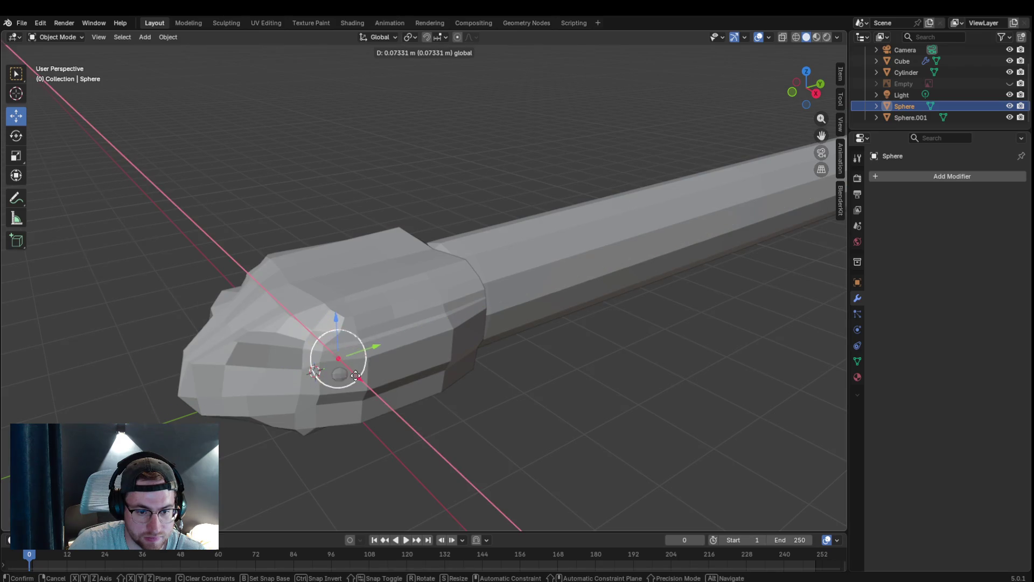
click(358, 379)
mouse_move(371, 311)
middle_down()
mouse_move(422, 296)
mouse_move(452, 309)
middle_up()
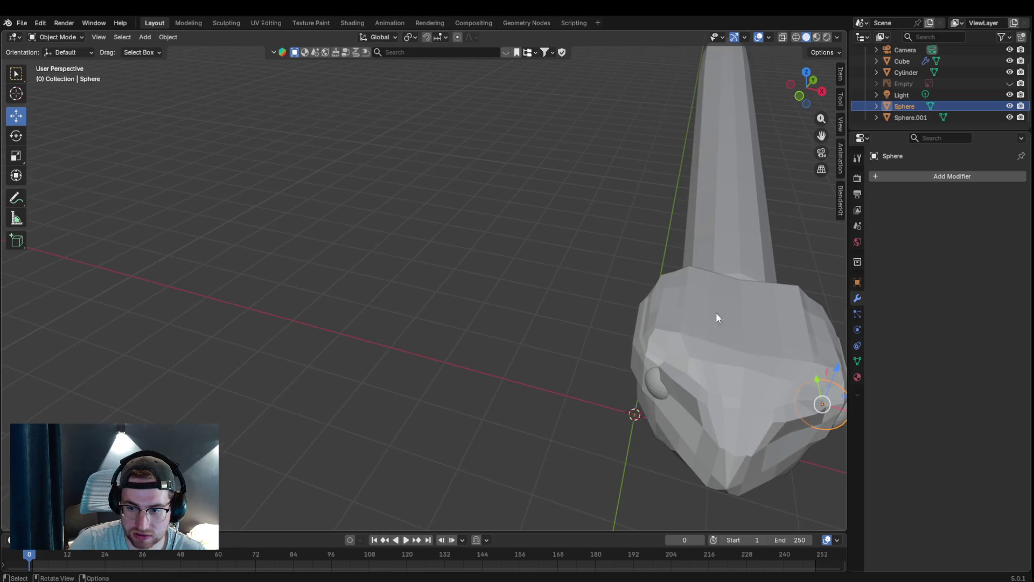
mouse_move(841, 136)
middle_down()
mouse_move(699, 241)
mouse_move(694, 213)
mouse_move(758, 131)
middle_up()
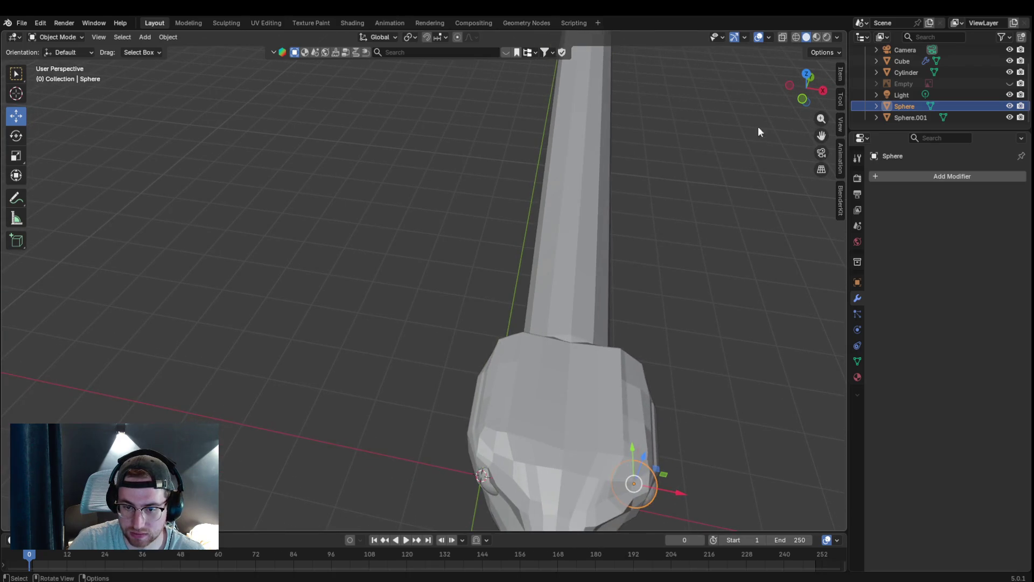
- With X-ray on, reposition the second eye sphere, then delete it
click(781, 37)
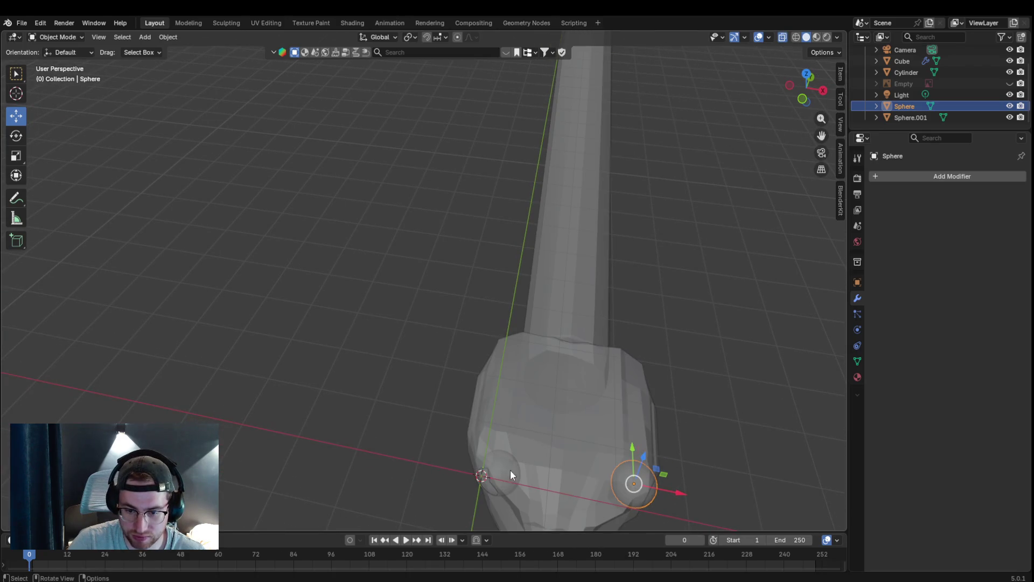
click(498, 475)
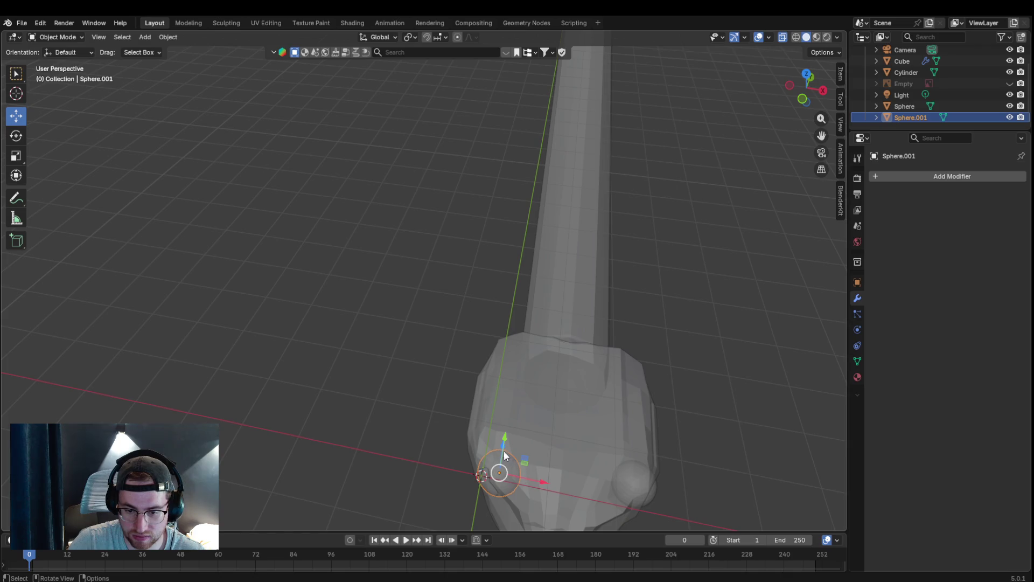
drag(503, 445, 511, 428)
drag(544, 465, 526, 459)
middle_drag(577, 418, 596, 379)
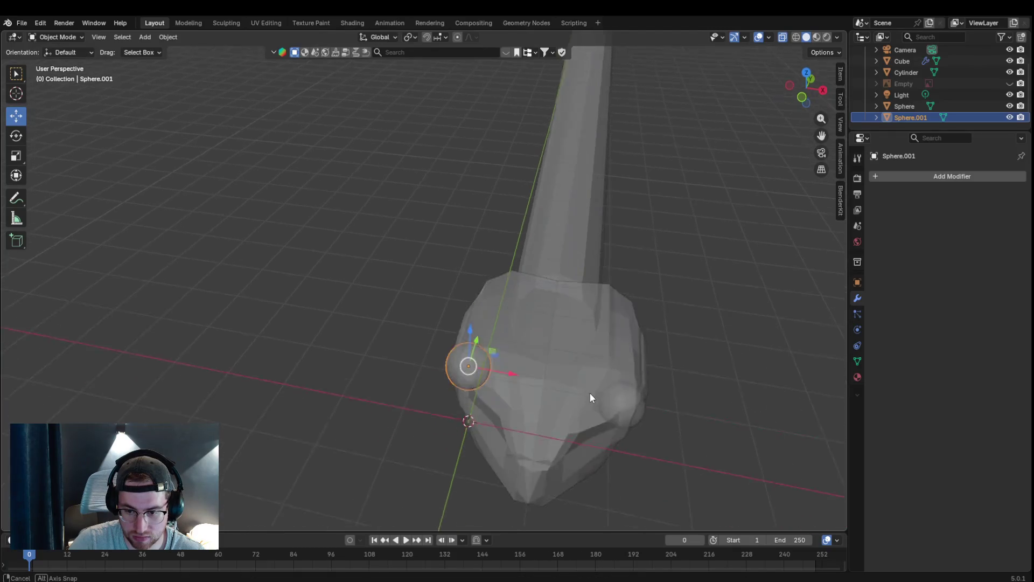
mouse_move(532, 123)
mouse_down()
mouse_move(560, 193)
mouse_move(607, 193)
mouse_up()
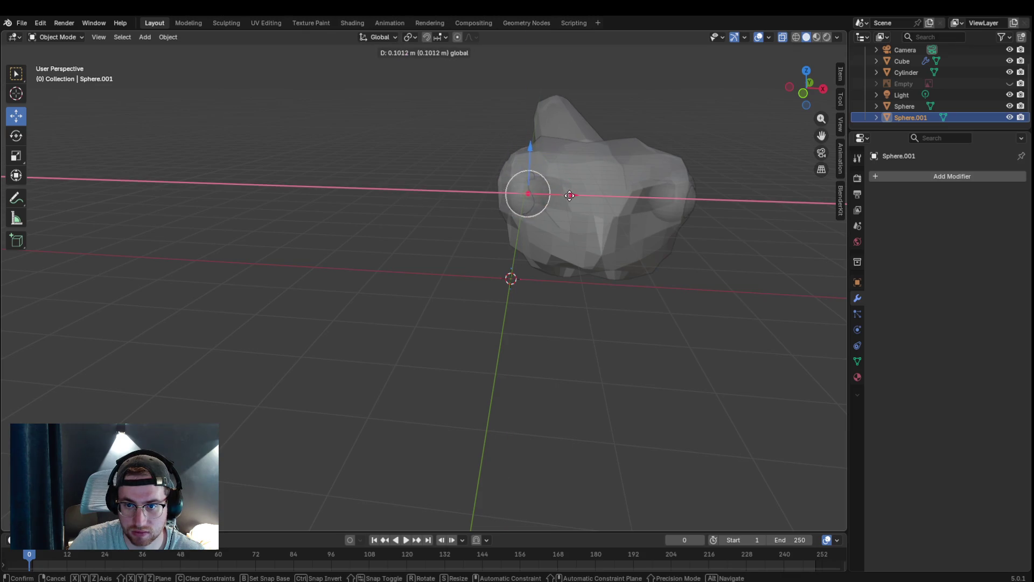
key(x)
click(530, 195)
- Duplicate the remaining eye sphere to the opposite side of the head and turn X-ray off
click(693, 203)
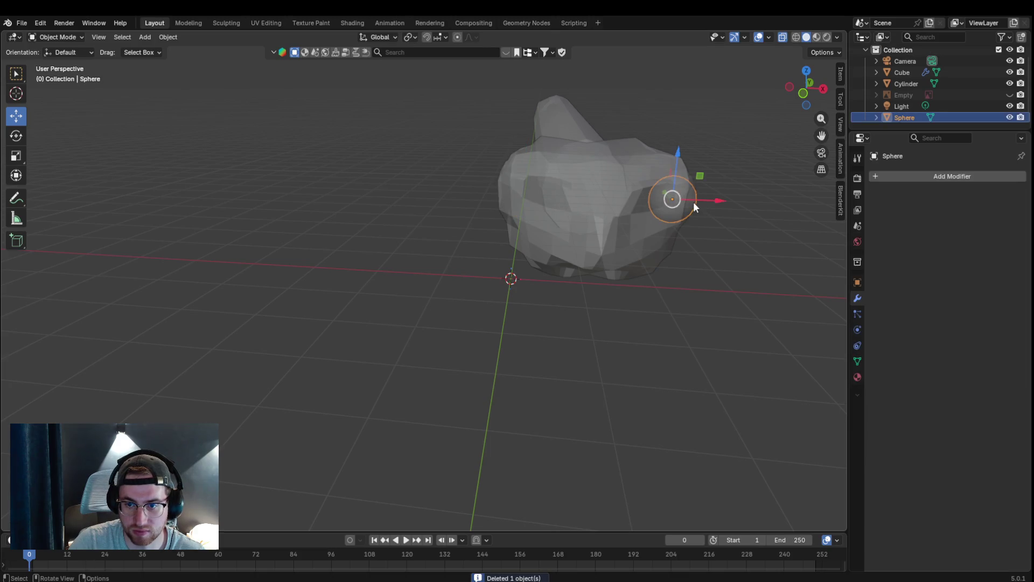
click(693, 201)
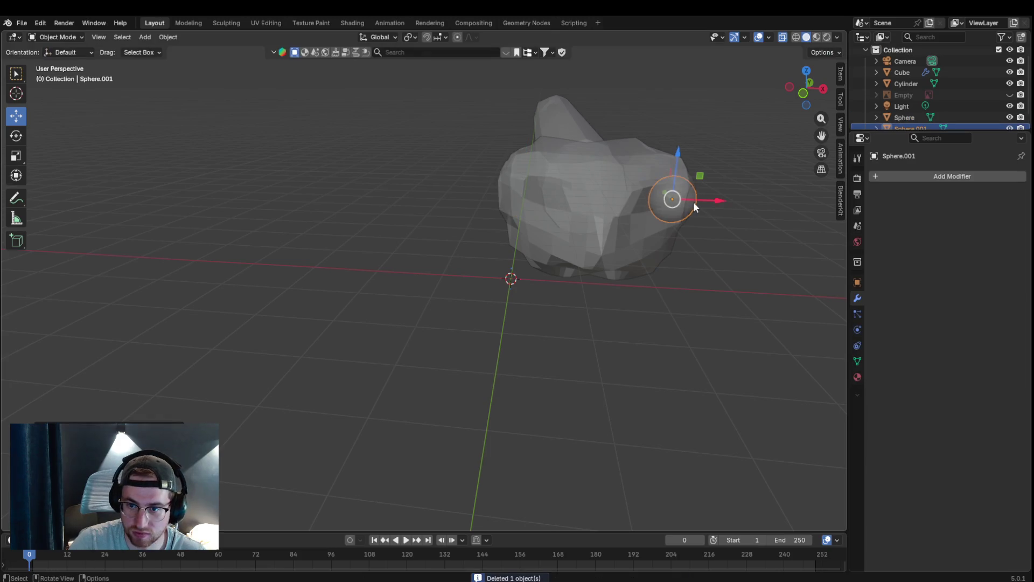
drag(698, 199, 542, 204)
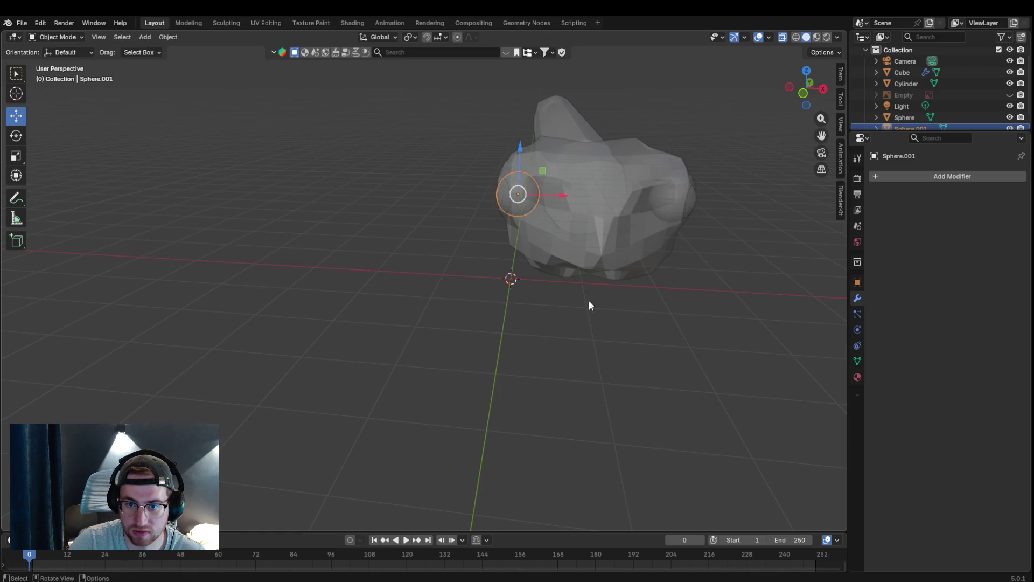
middle_drag(677, 331, 643, 334)
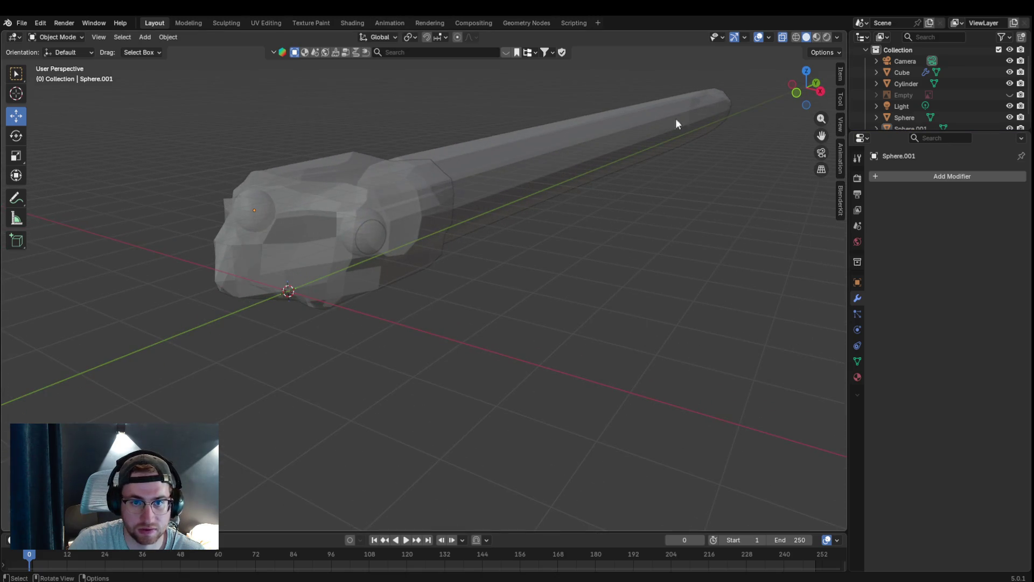
click(784, 37)
- Orbit around the snake to inspect the reshaped head with its seated eye
mouse_move(771, 72)
middle_down()
mouse_move(633, 264)
mouse_move(592, 266)
middle_up()
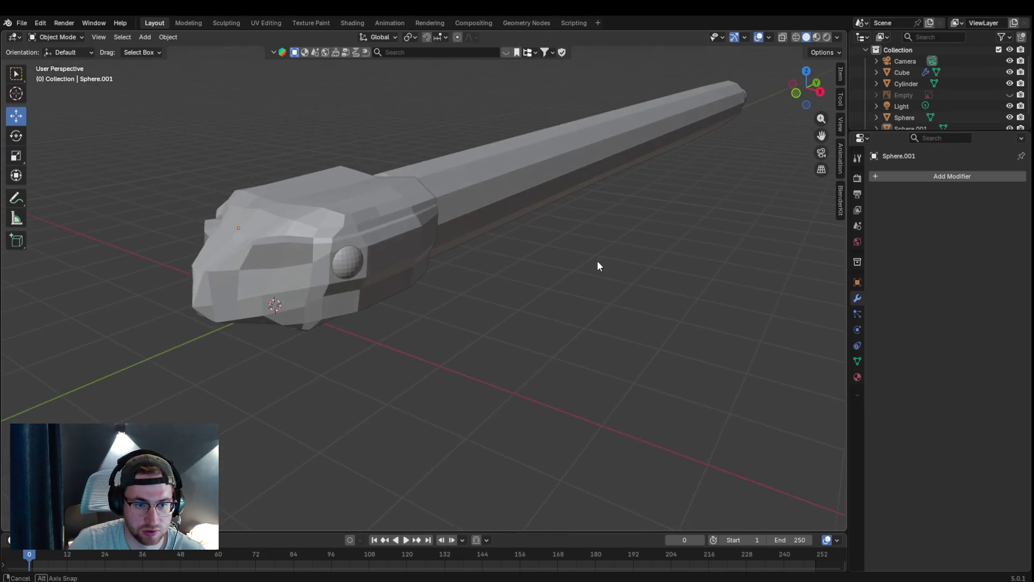
mouse_move(592, 261)
middle_down()
mouse_move(637, 236)
mouse_move(597, 245)
mouse_move(614, 247)
mouse_move(607, 252)
middle_up()
scroll(638, 237, up, 4)
scroll(637, 240, down, 3)
scroll(598, 247, down, 2)
scroll(599, 242, up, 4)
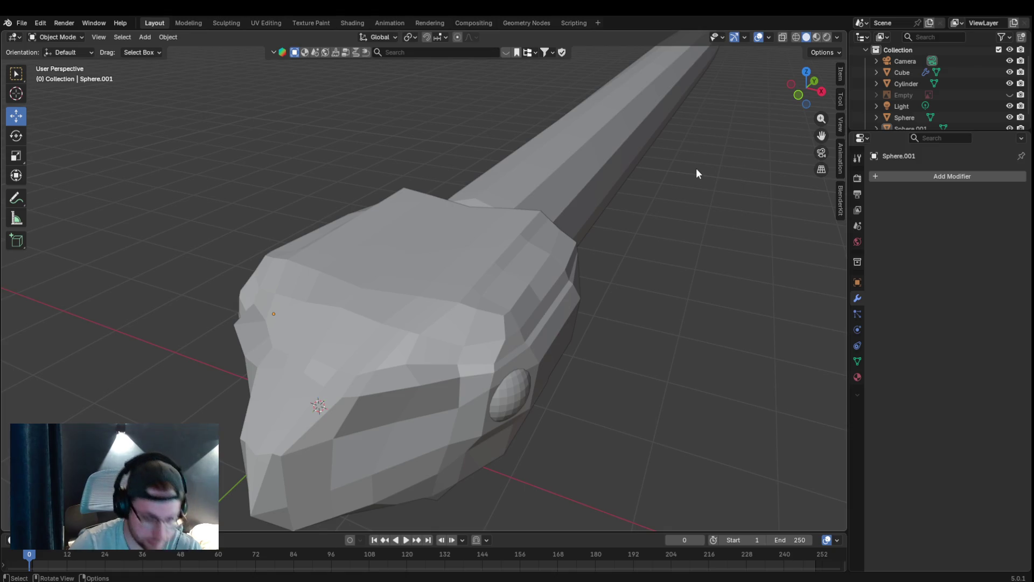
right_click(518, 292)
mouse_move(679, 355)
middle_down()
mouse_move(603, 359)
mouse_move(679, 332)
mouse_move(621, 351)
mouse_move(644, 331)
middle_up()
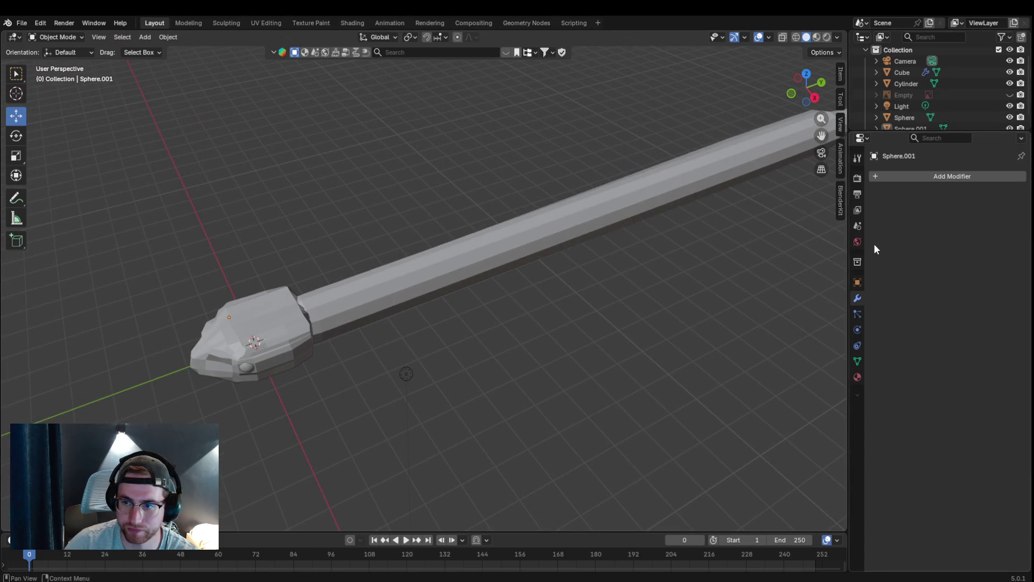
- Search the BlenderKit library for 'snake' limited to Materials
click(841, 198)
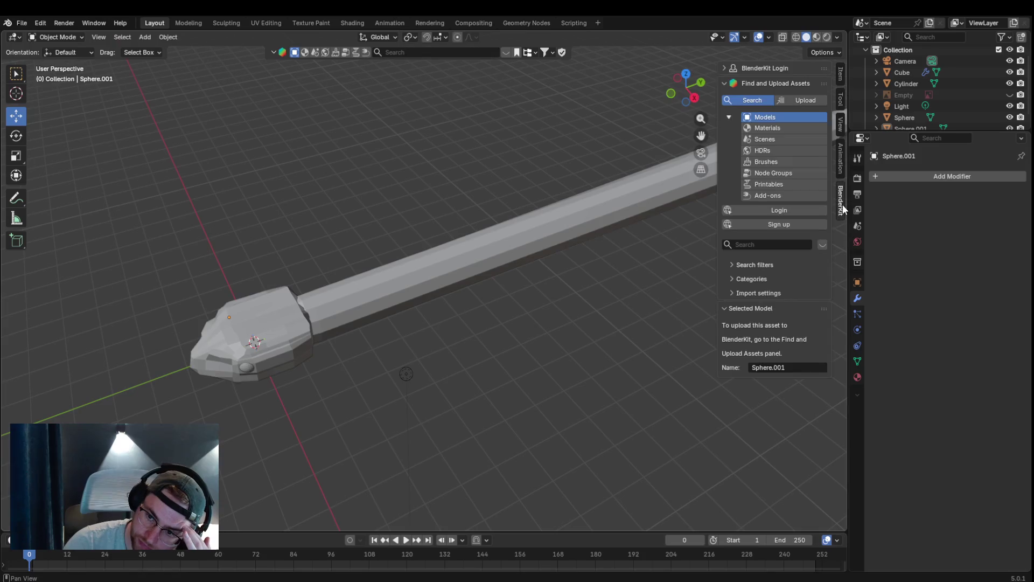
click(763, 242)
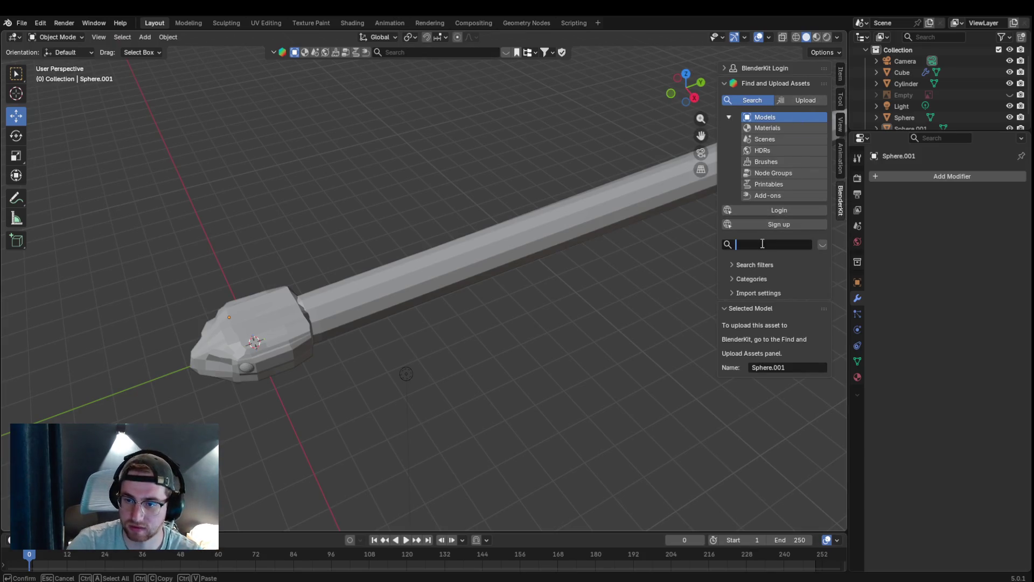
click(783, 126)
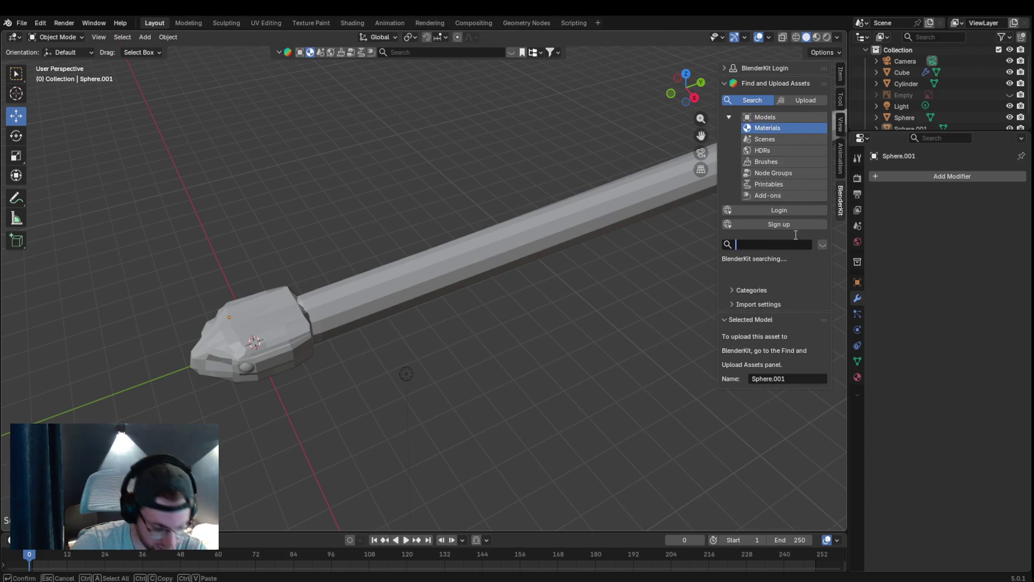
text(snake)
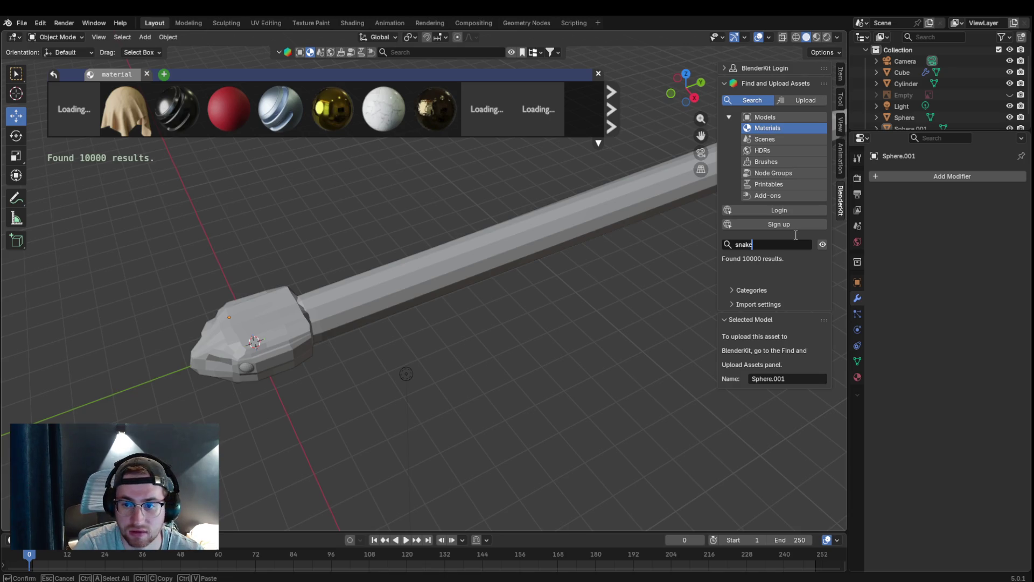
key(Return)
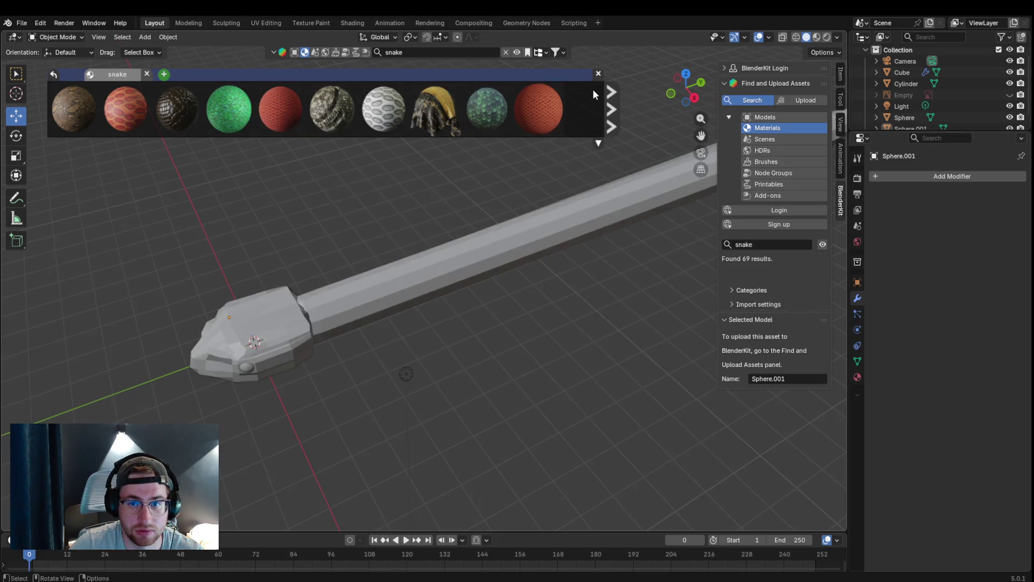
- Page through the snake material results, then select the snake's body cylinder
click(607, 98)
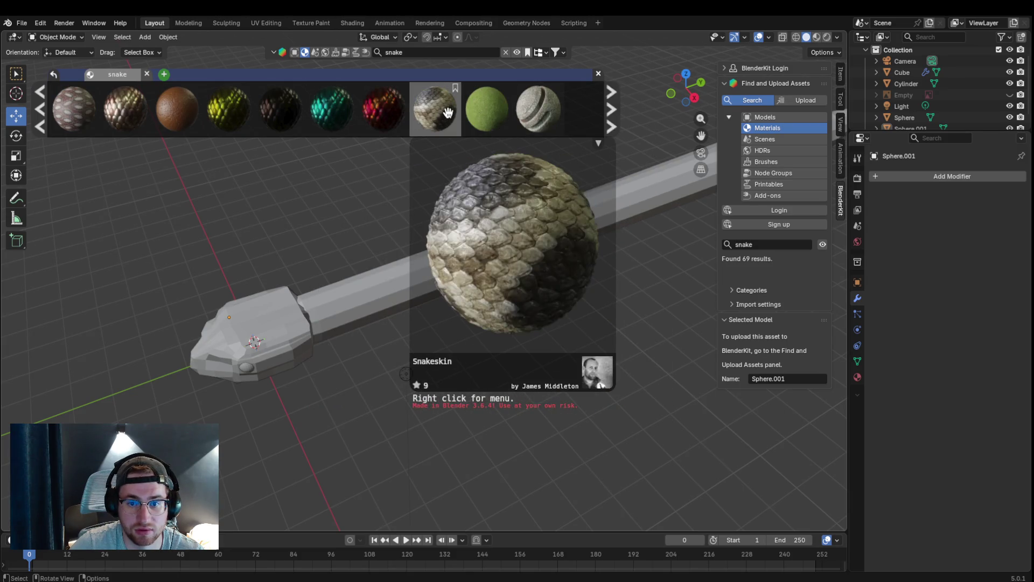
click(612, 109)
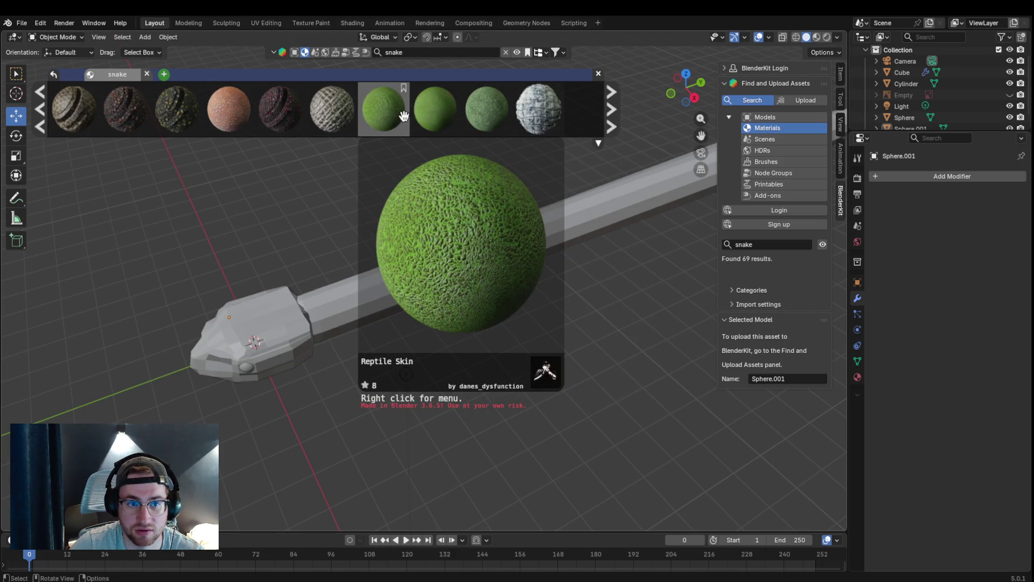
click(610, 108)
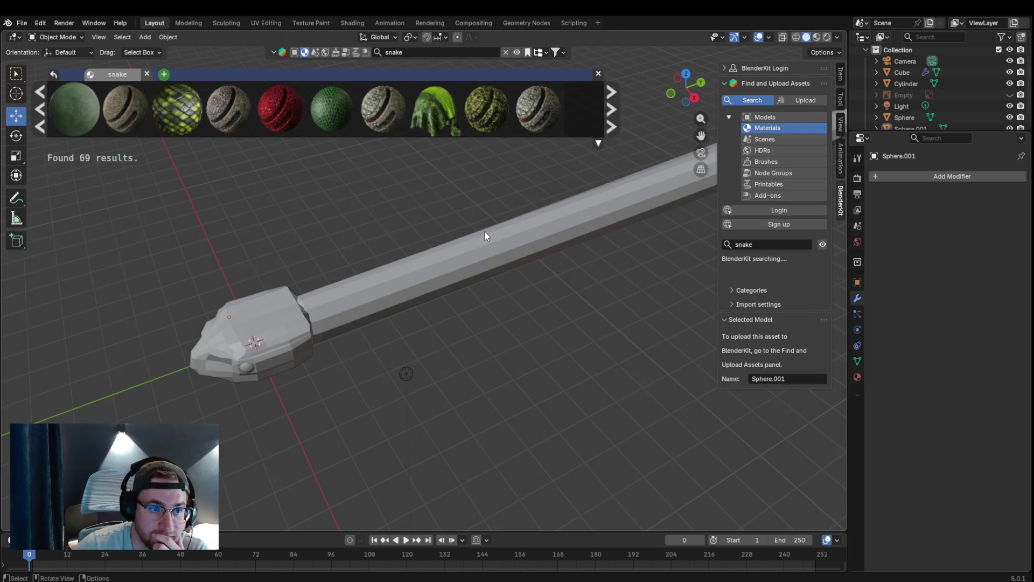
mouse_move(177, 108)
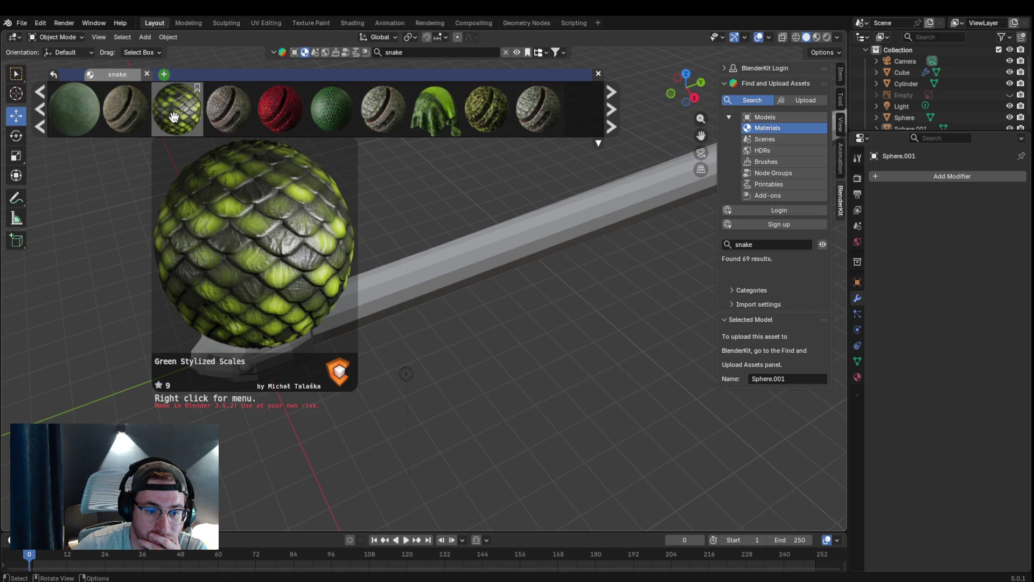
click(411, 254)
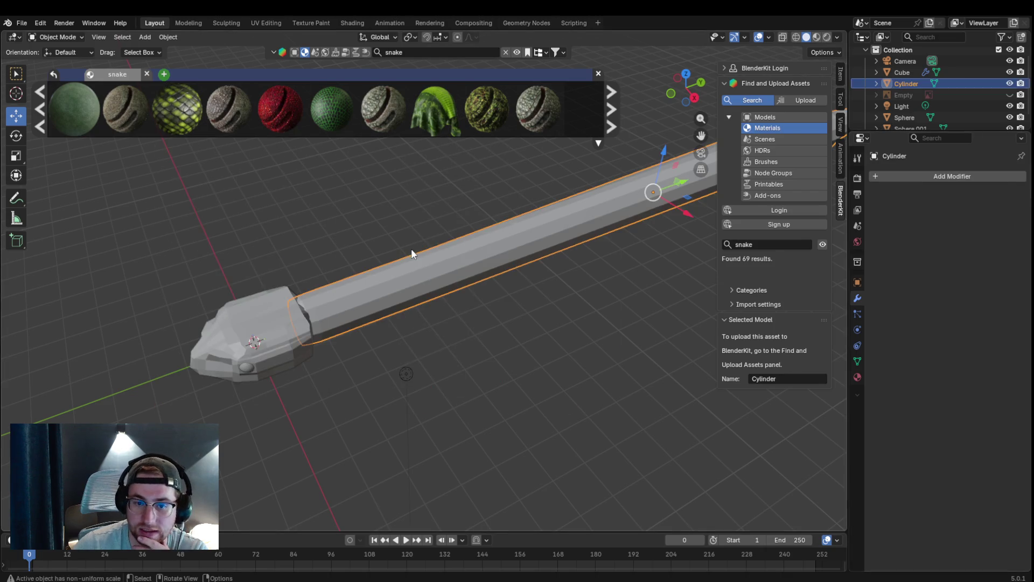
- Apply Green Stylized Scales to the body cylinder and view it in Material Preview shading
click(857, 377)
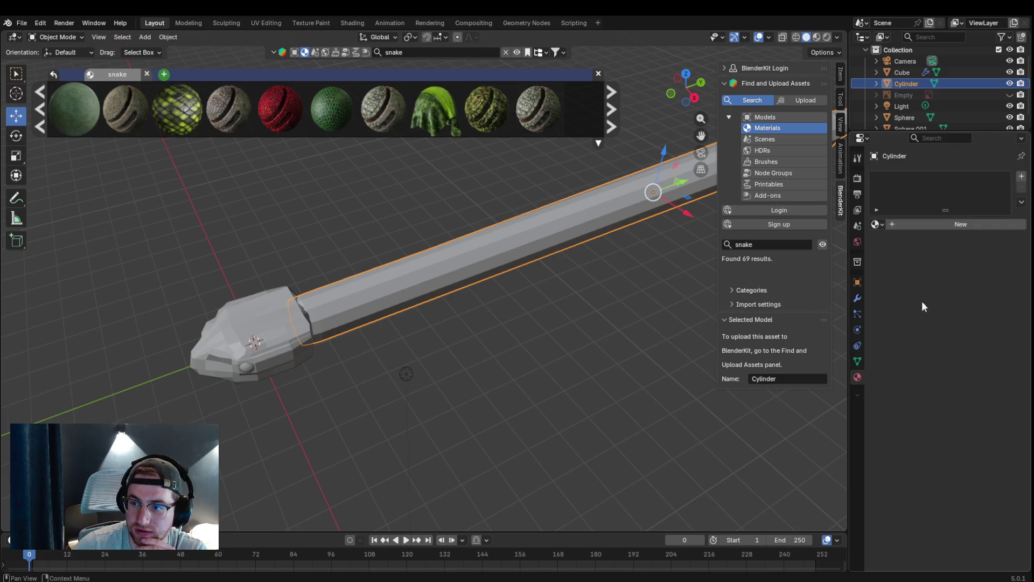
click(935, 295)
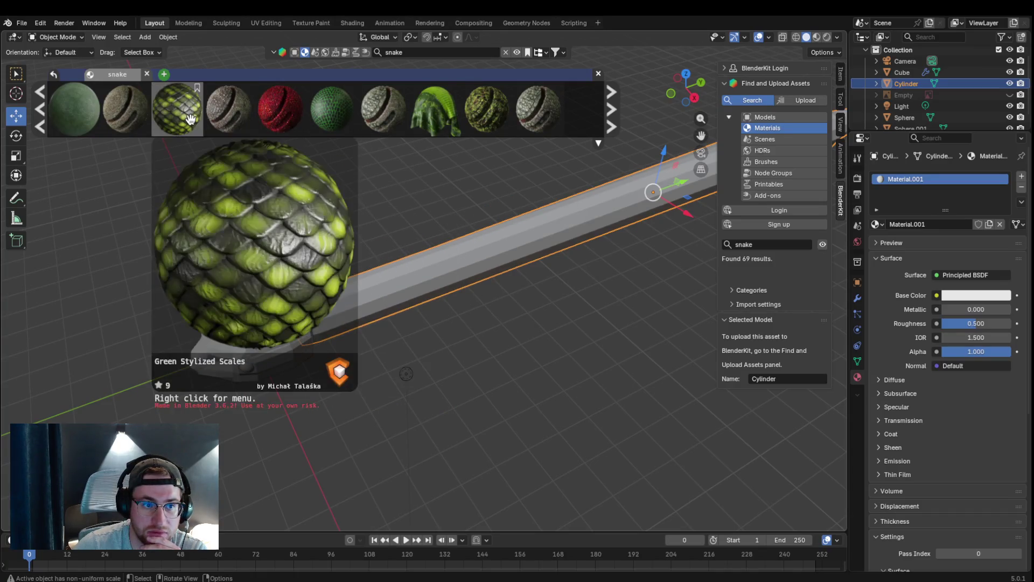
drag(176, 109, 508, 215)
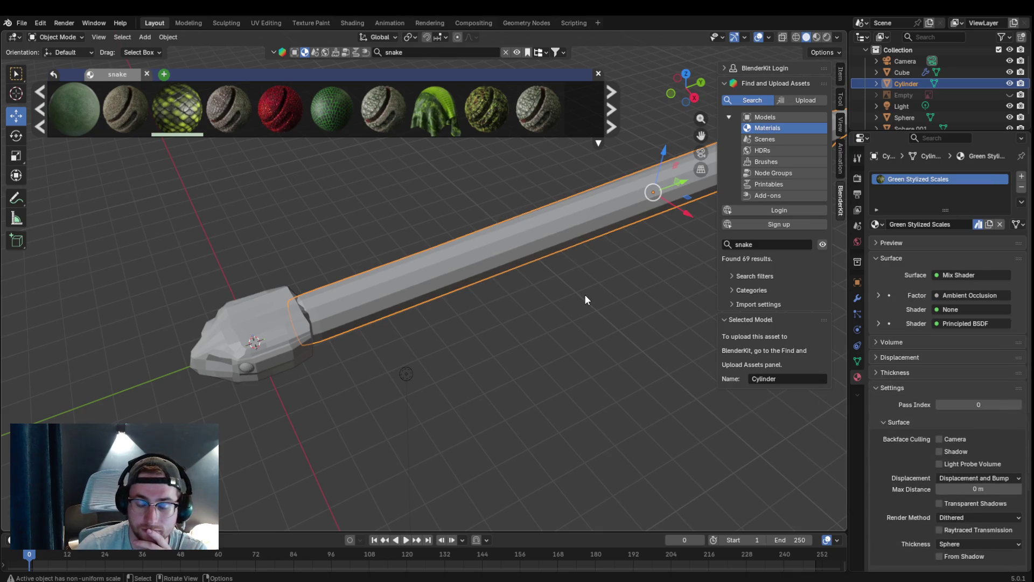
click(817, 37)
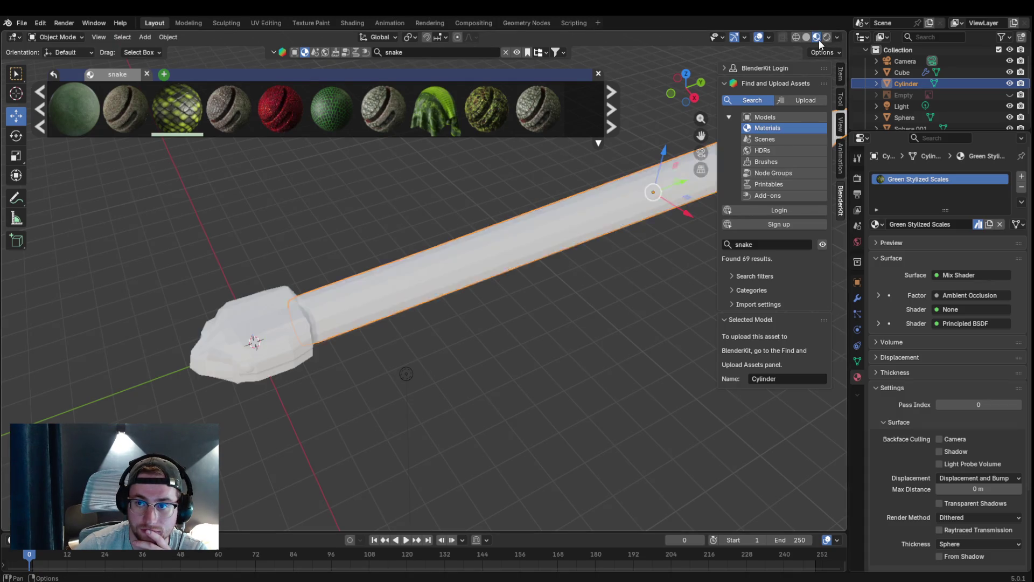
mouse_move(629, 222)
middle_down()
mouse_move(537, 227)
mouse_move(589, 226)
middle_up()
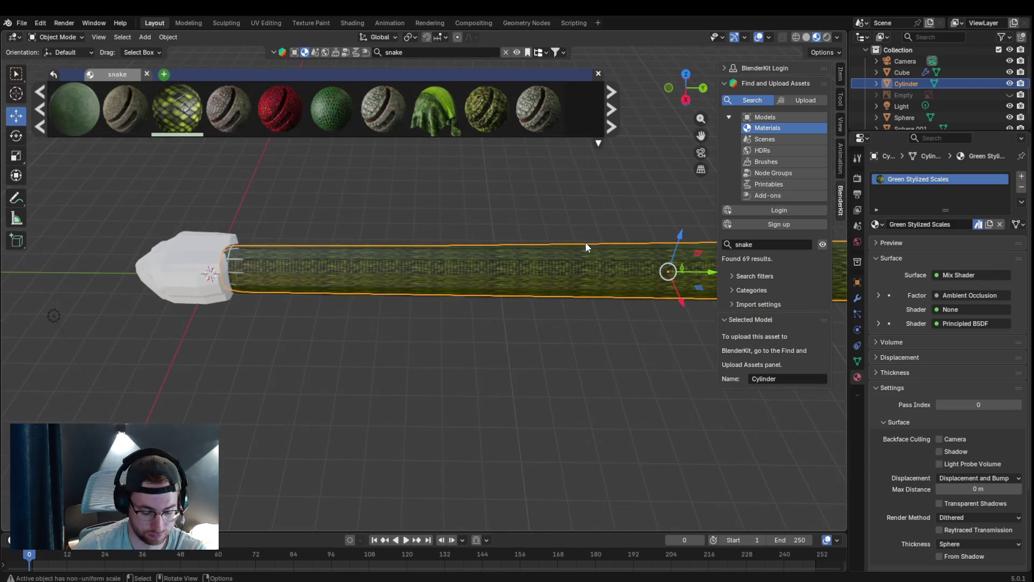
right_click(525, 267)
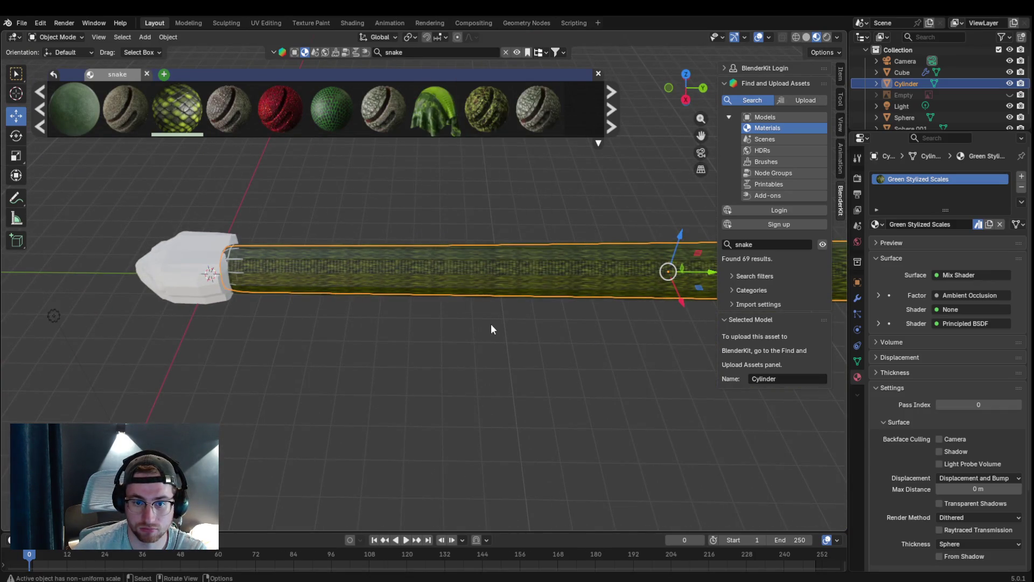
scroll(489, 326, down, 2)
- Unwrap the snake body's mesh with Smart UV Project and check the texture on it
click(50, 37)
click(61, 58)
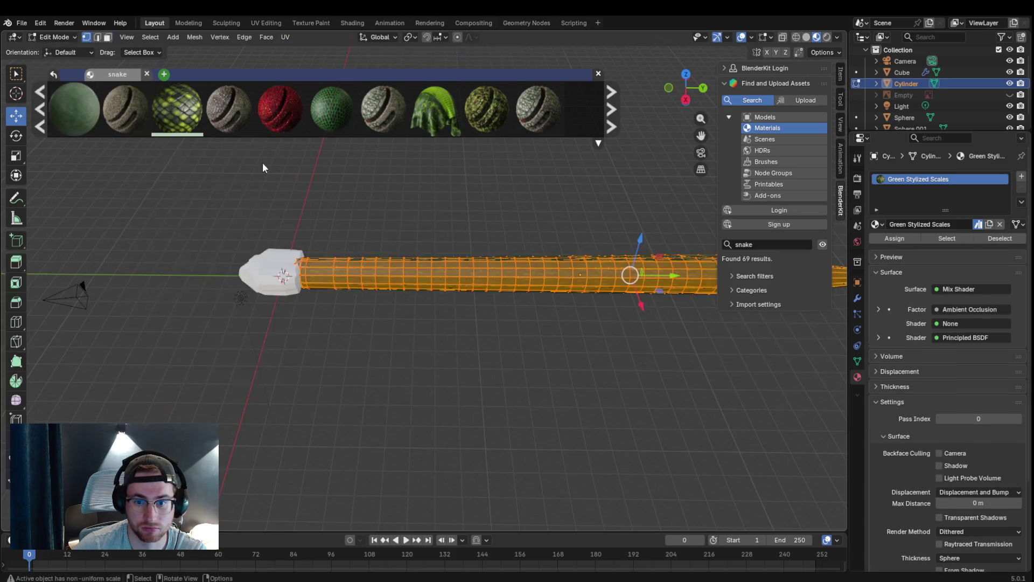
key(u)
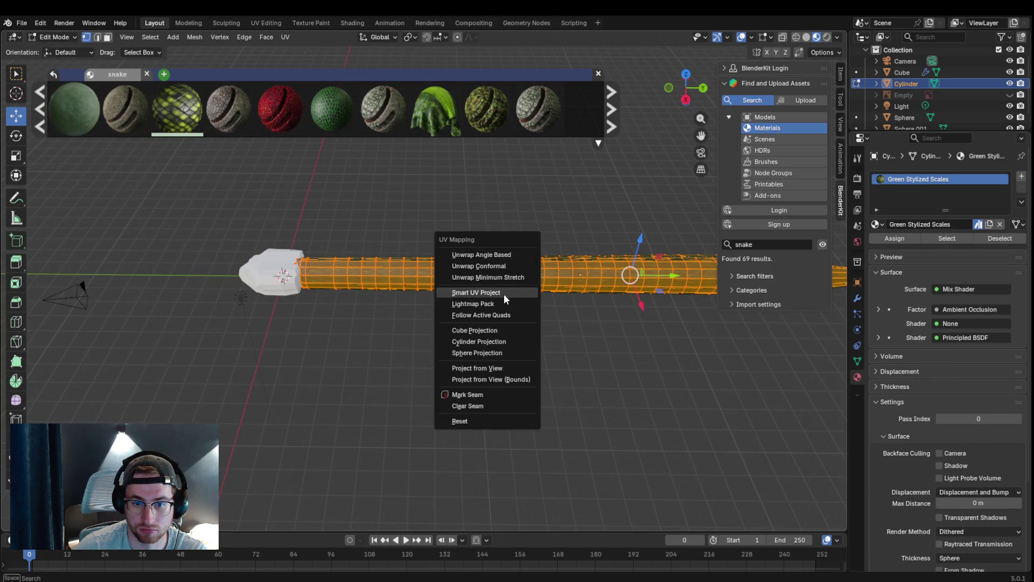
click(504, 293)
click(477, 401)
click(508, 365)
middle_drag(507, 364, 429, 339)
- Re-unwrap the whole body with Cylinder Projection and inspect how the scales wrap
key(u)
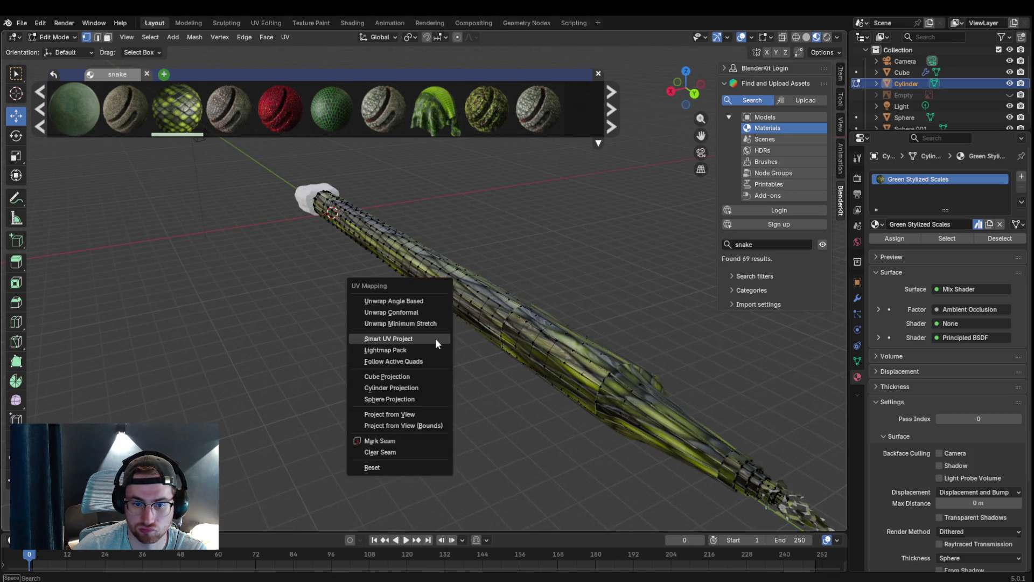
click(412, 388)
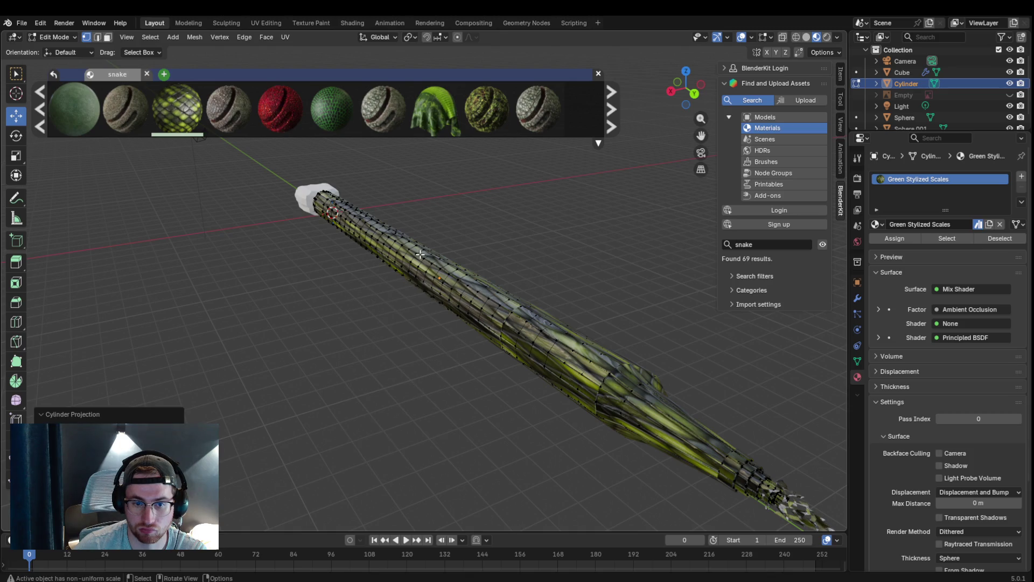
middle_drag(518, 325, 577, 350)
key(a)
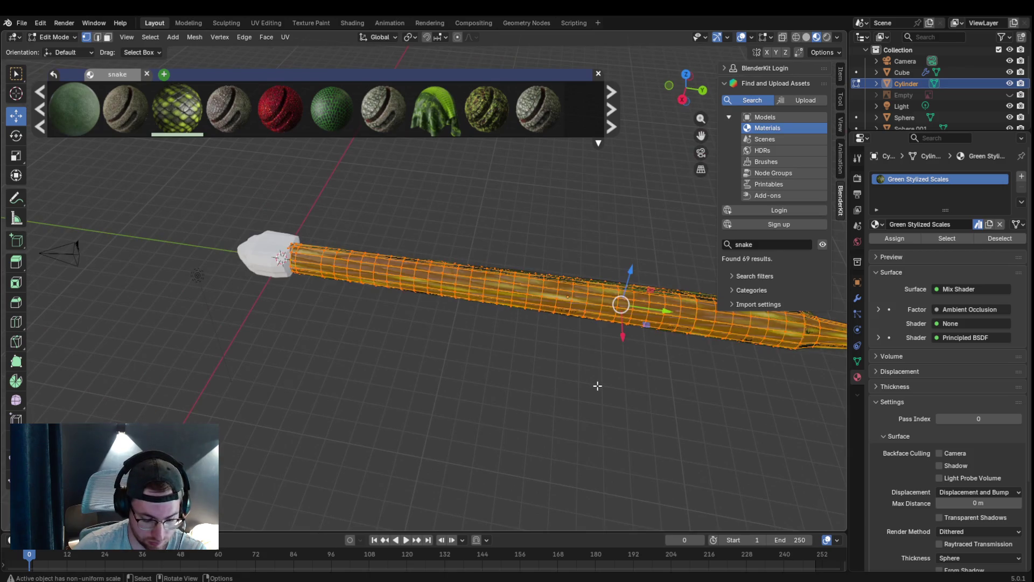
key(u)
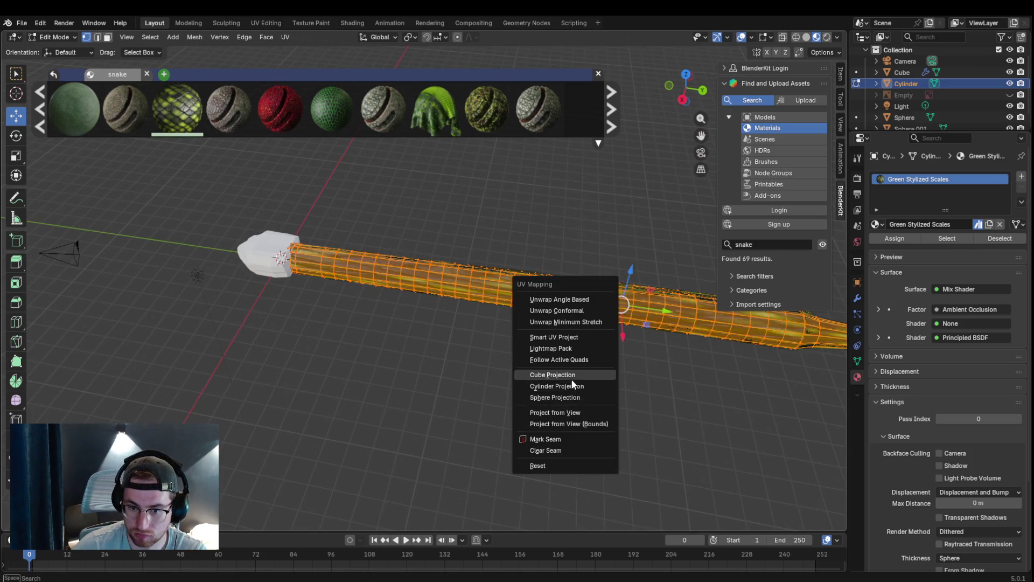
click(570, 387)
key(alt+a)
mouse_move(566, 381)
middle_down()
mouse_move(518, 372)
mouse_move(588, 386)
mouse_move(504, 368)
mouse_move(505, 357)
mouse_move(581, 396)
middle_up()
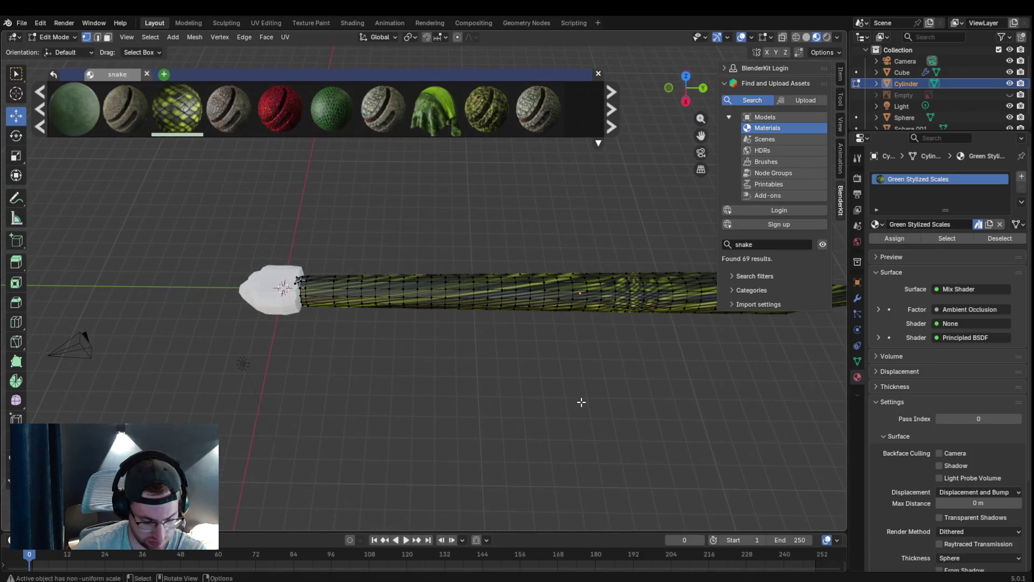
- Run Smart UV Project twice more on the body, adjusting its angle limit
key(a)
key(u)
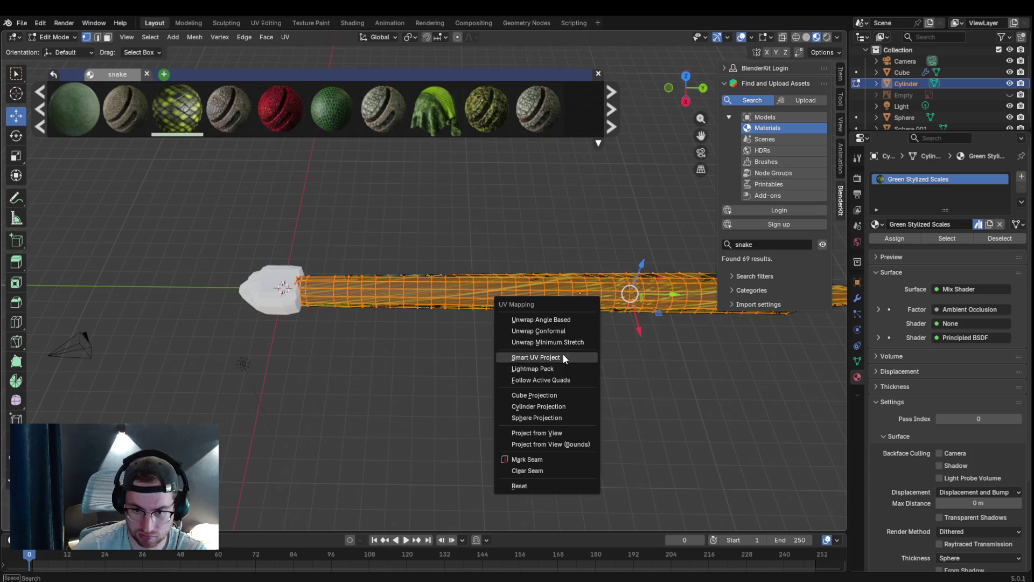
click(566, 357)
drag(612, 360, 593, 370)
click(538, 461)
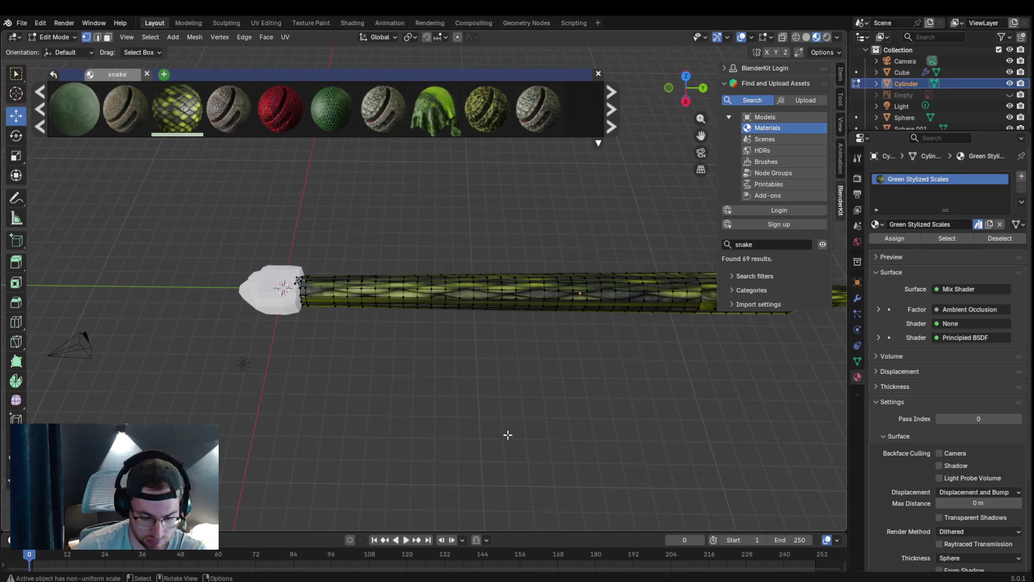
key(a)
key(u)
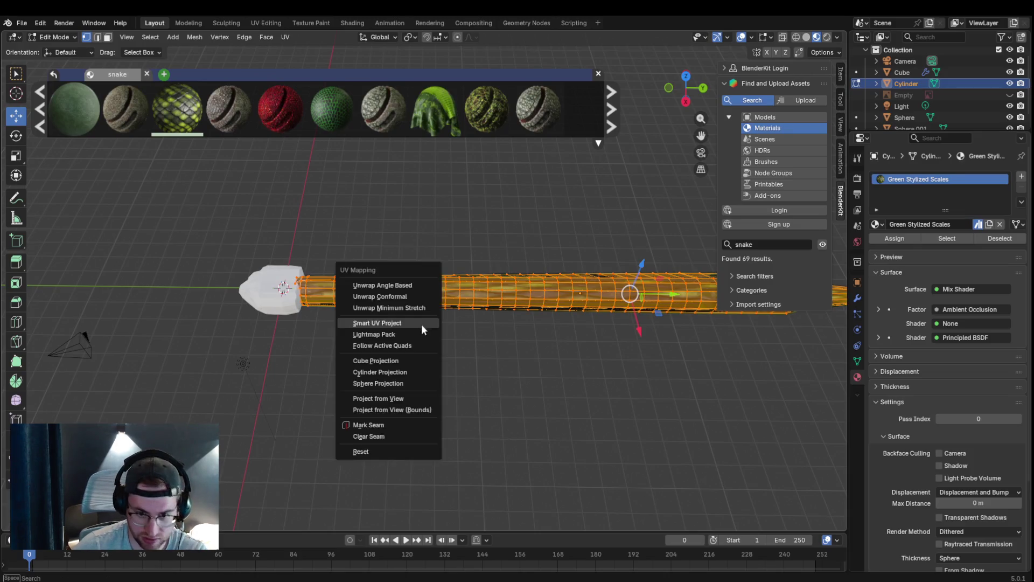
click(406, 326)
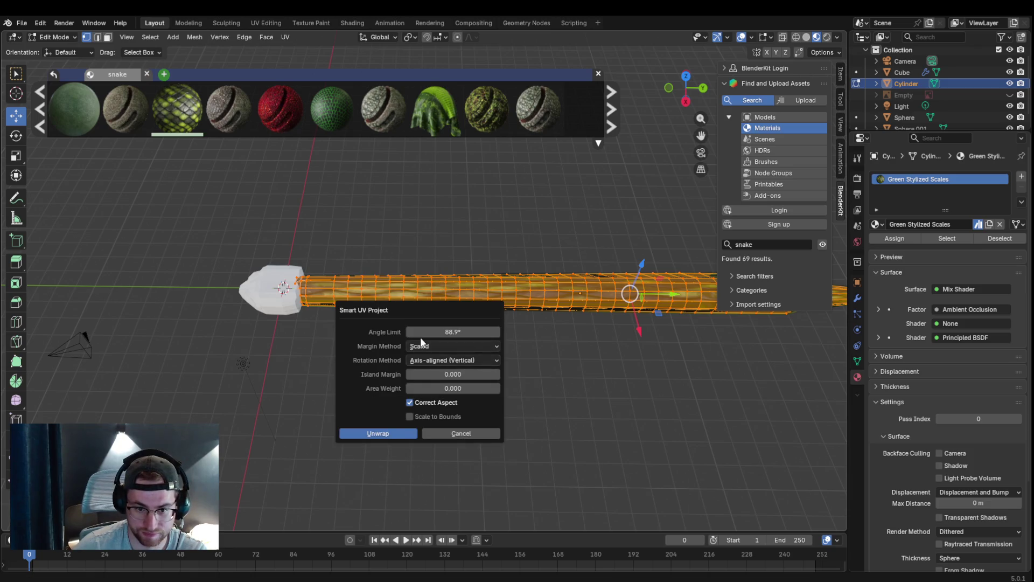
click(388, 433)
- Try Sphere Projection on the body's UVs and view the result at an angle
key(u)
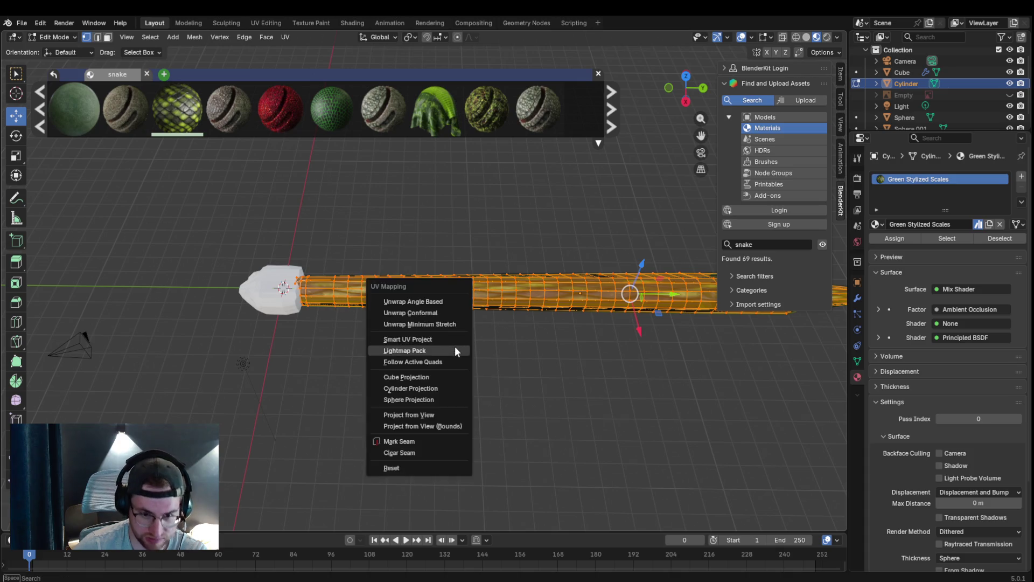
click(436, 399)
key(alt+a)
mouse_move(488, 380)
middle_down()
mouse_move(425, 352)
mouse_move(499, 379)
middle_up()
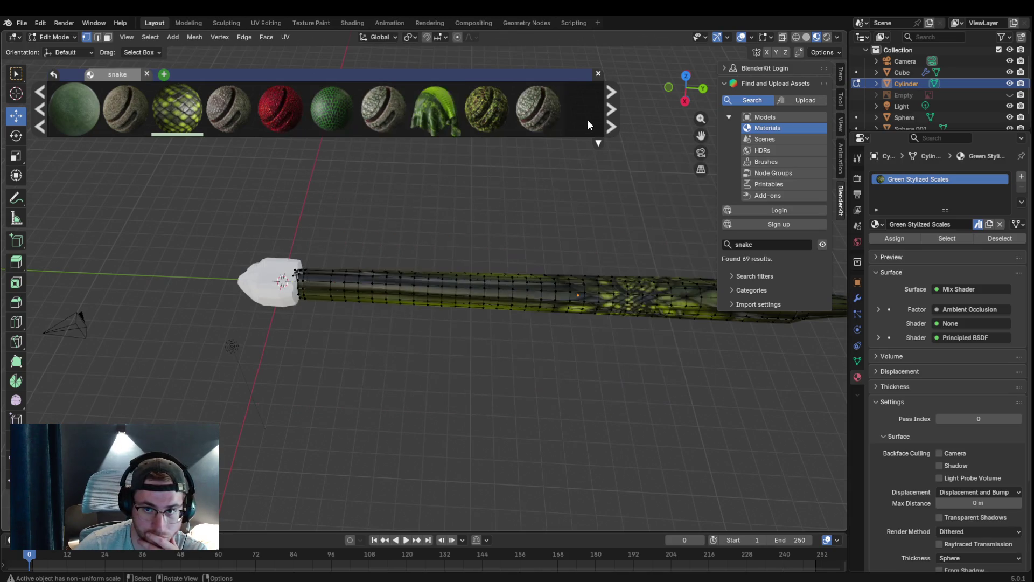
- Page through BlenderKit results and apply Reptile Skin - Lizard Scales 8 to the snake body
click(614, 122)
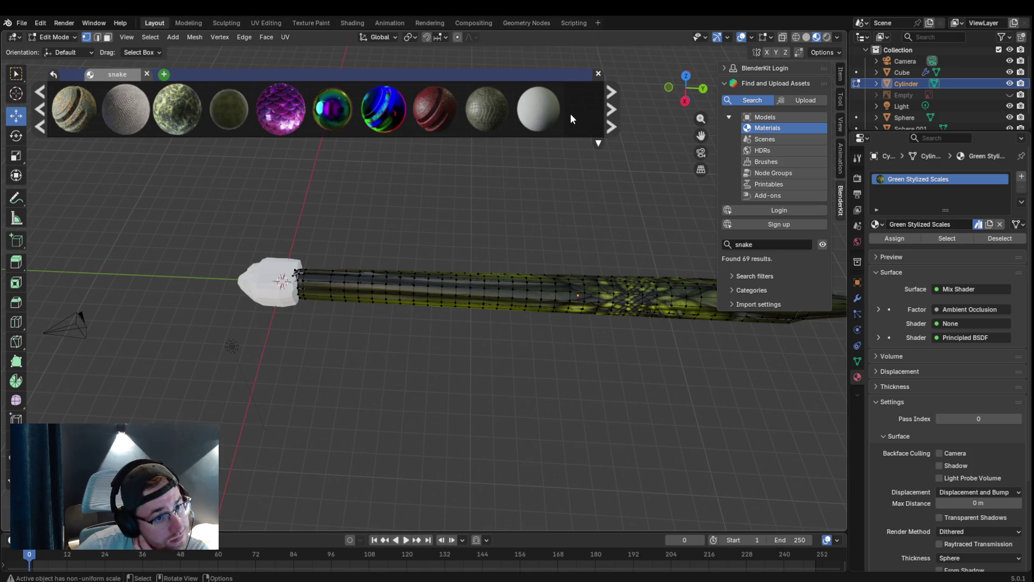
click(610, 104)
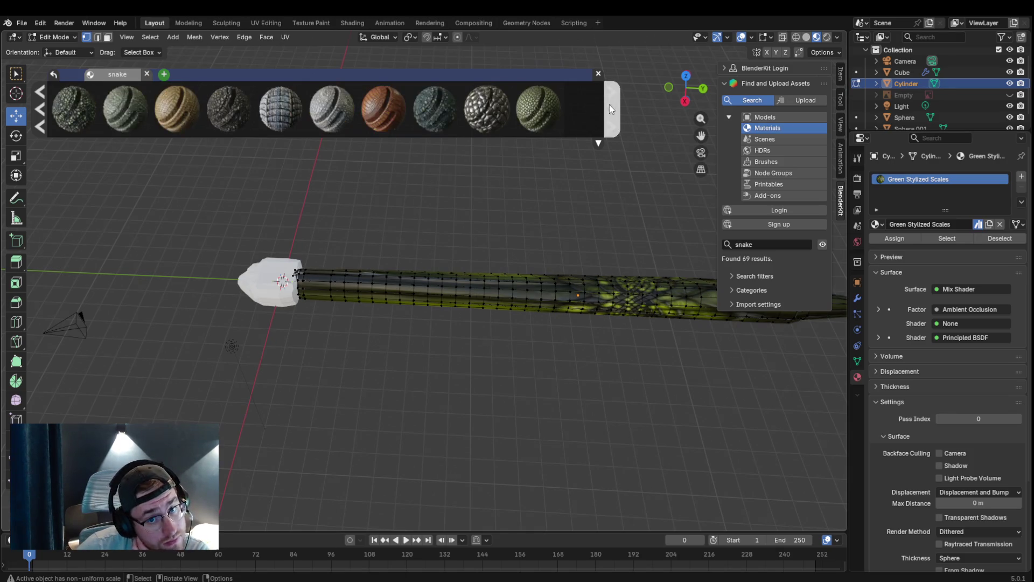
click(610, 109)
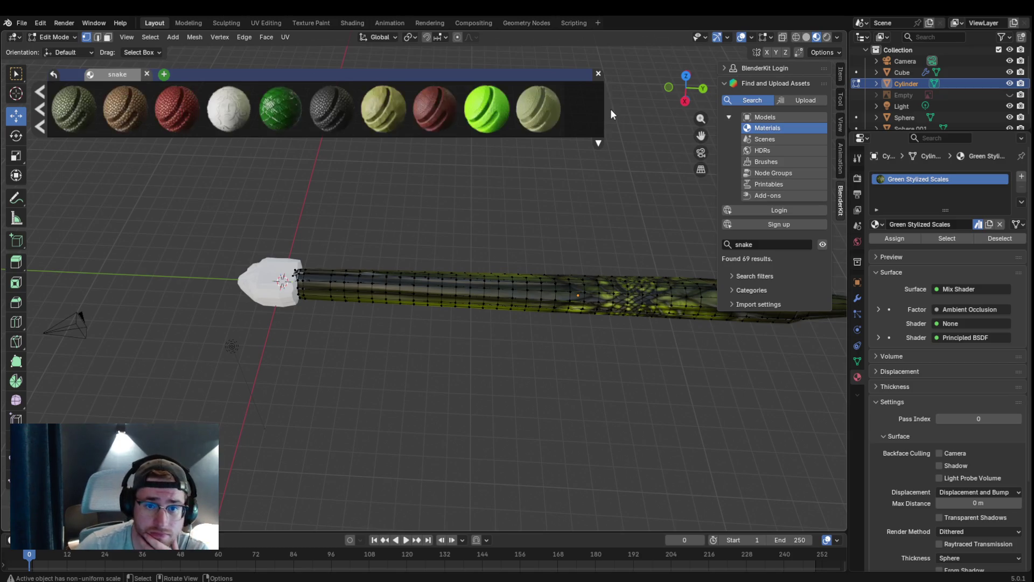
click(40, 101)
mouse_move(177, 109)
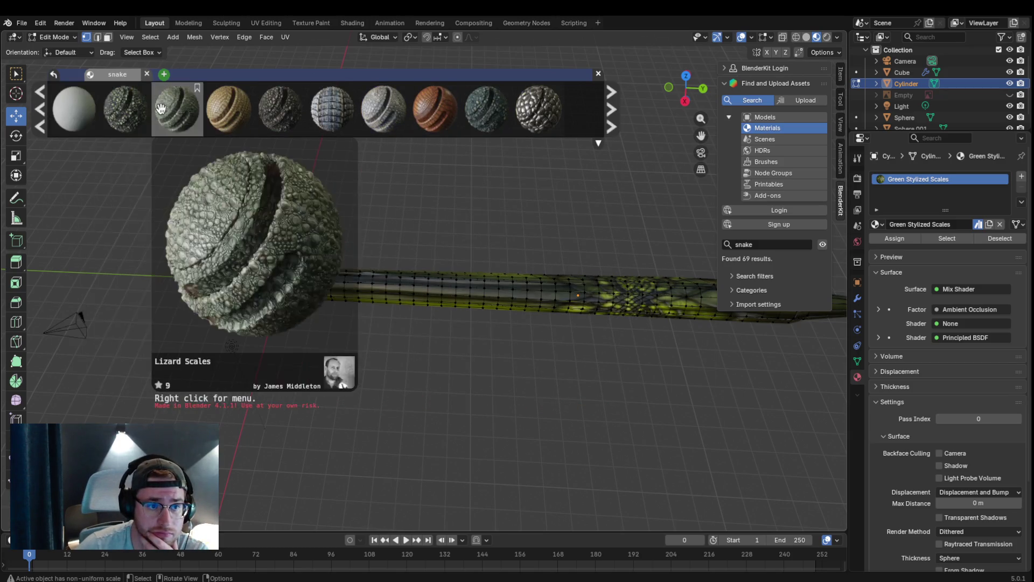
drag(132, 113, 453, 289)
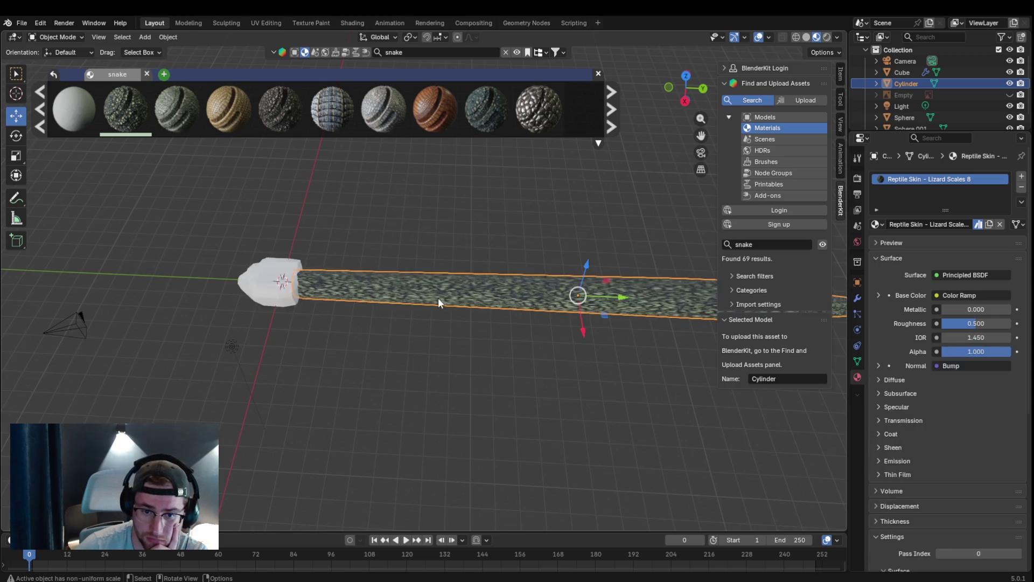
scroll(500, 298, up, 2)
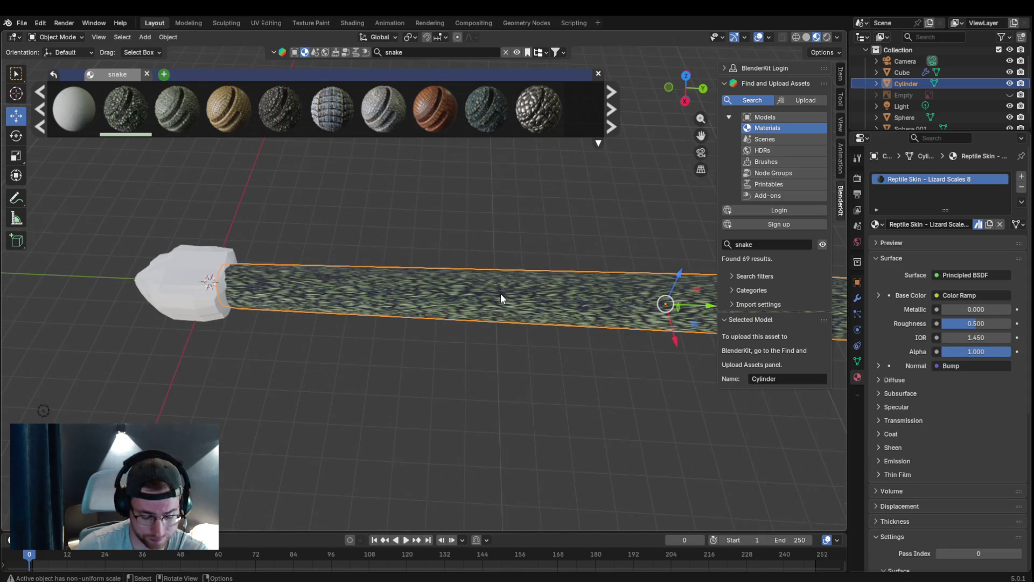
- Select the body, edit its mesh and re-unwrap it with Smart UV Project
key(a)
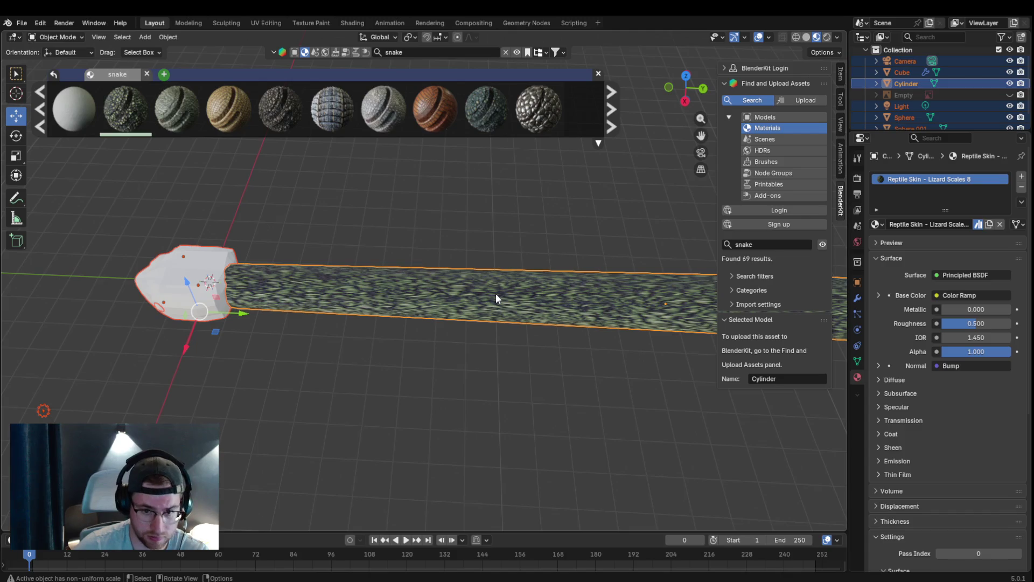
click(65, 37)
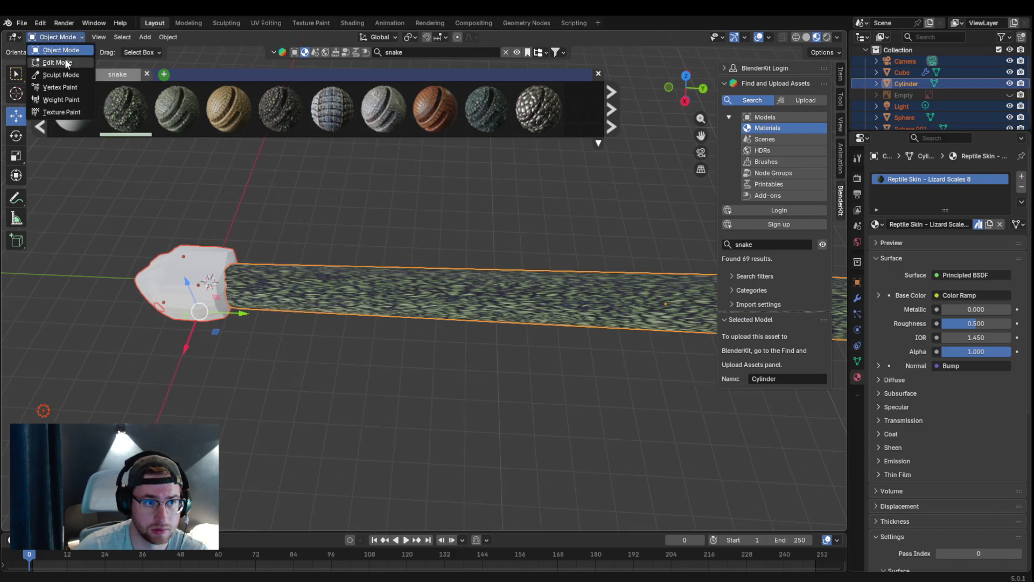
click(60, 63)
key(u)
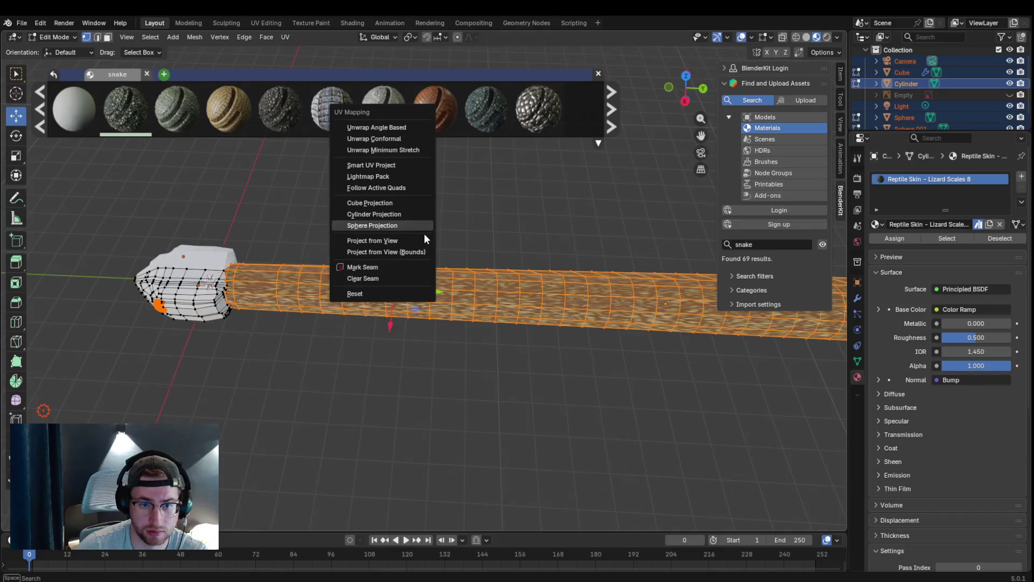
click(394, 205)
key(u)
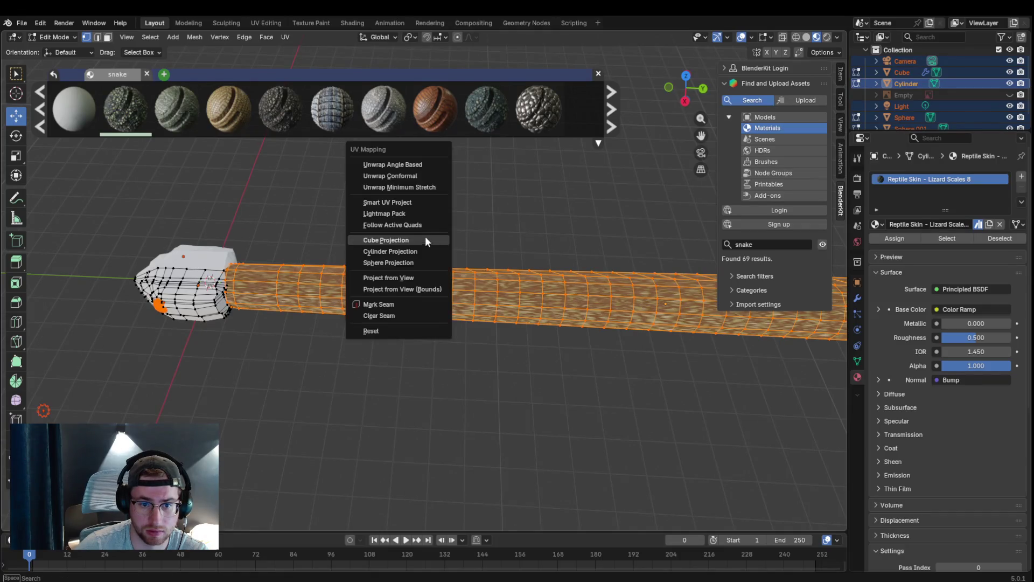
click(427, 237)
click(393, 306)
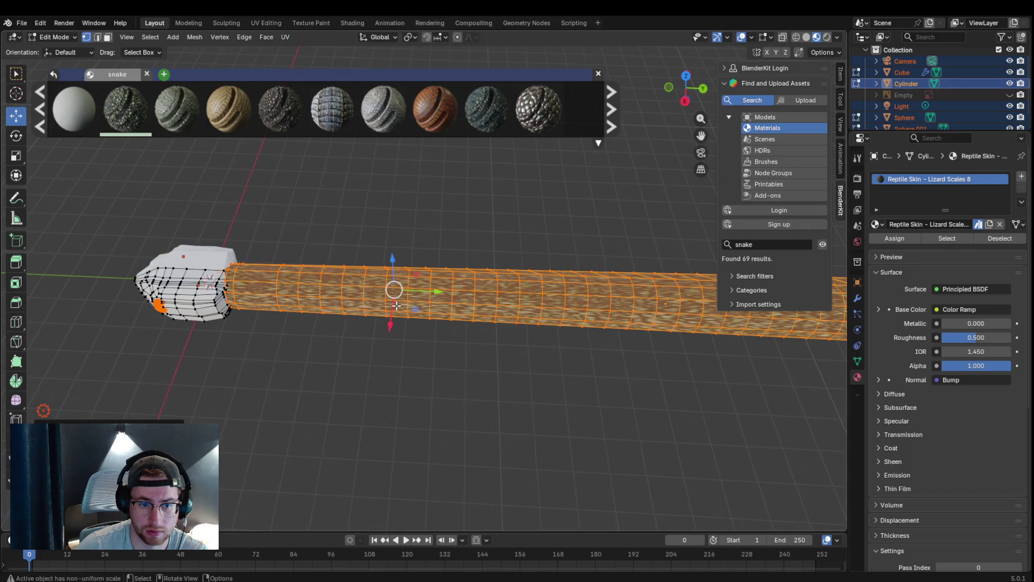
scroll(474, 290, down, 3)
scroll(475, 290, up, 2)
click(267, 22)
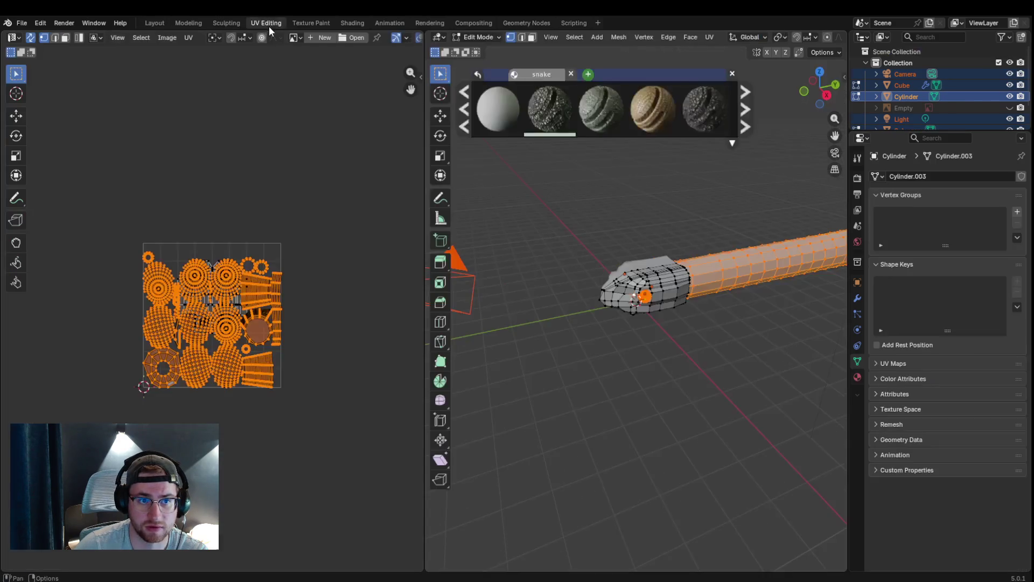
click(225, 23)
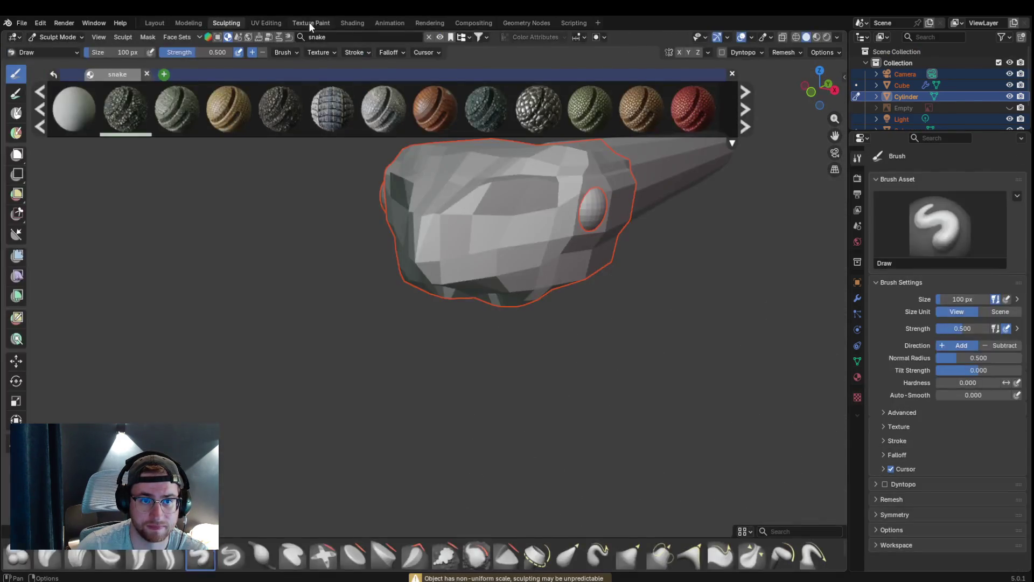
click(312, 23)
click(349, 22)
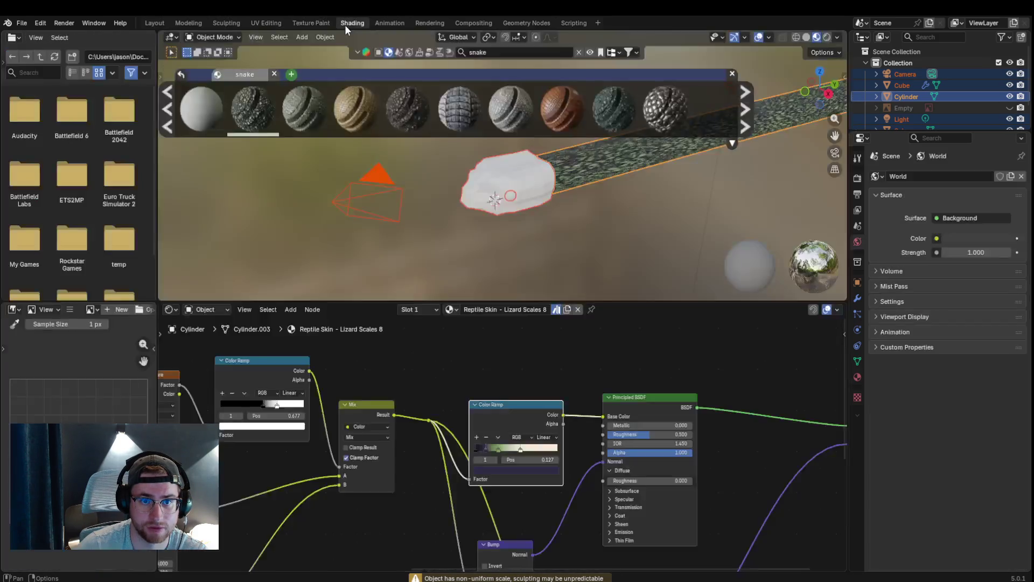
click(391, 23)
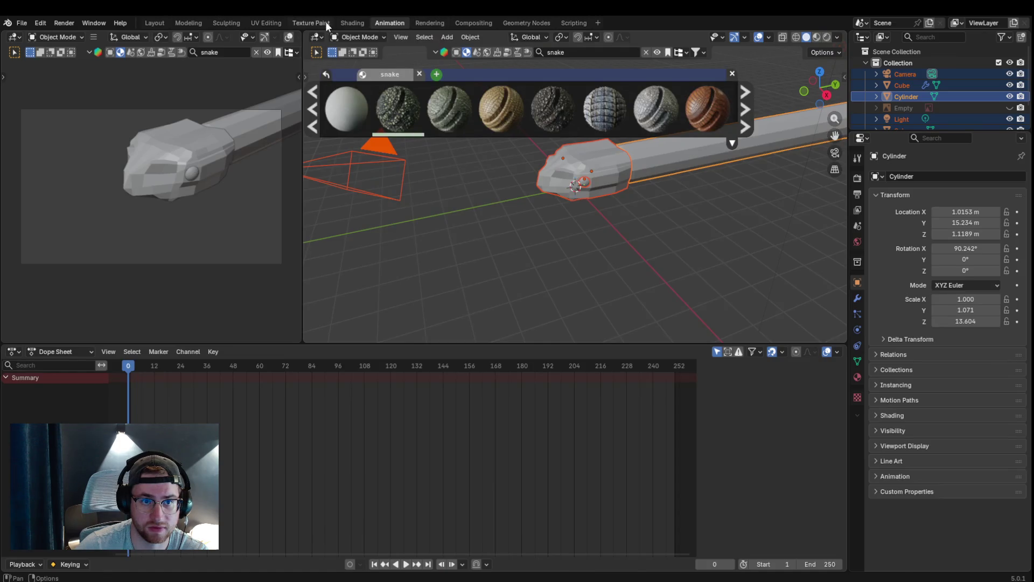
click(322, 23)
click(251, 23)
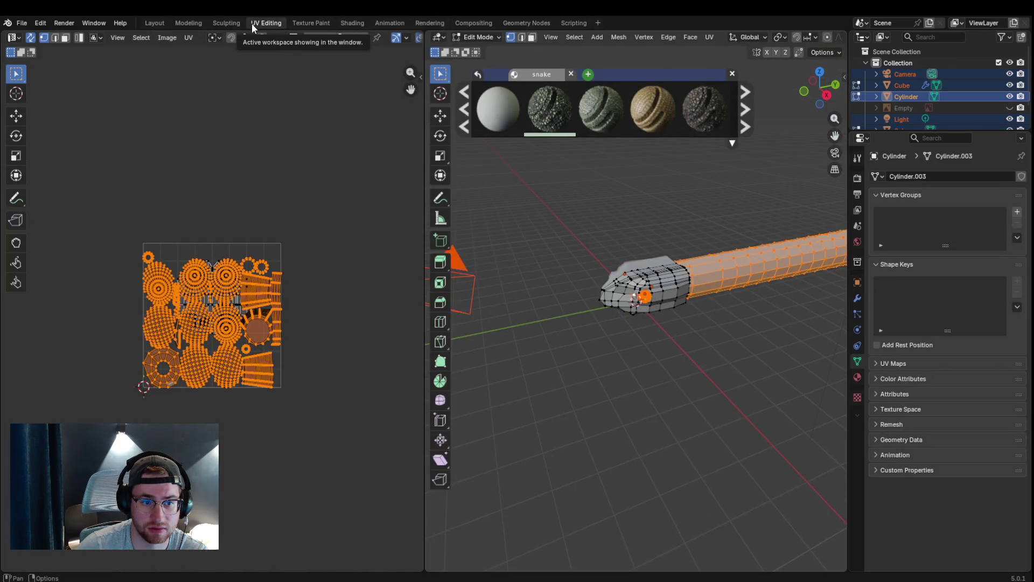
middle_drag(526, 274, 536, 277)
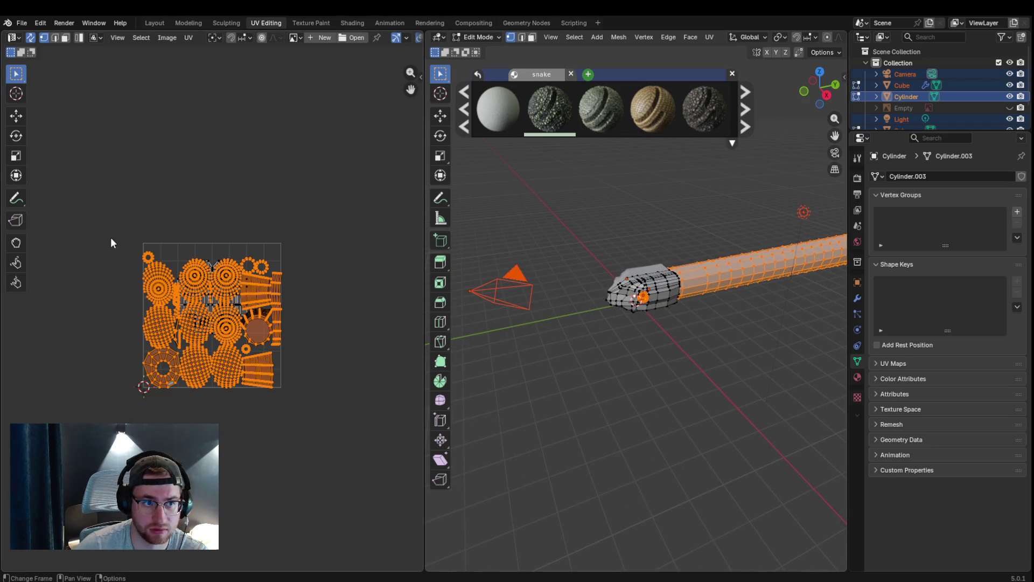
click(165, 38)
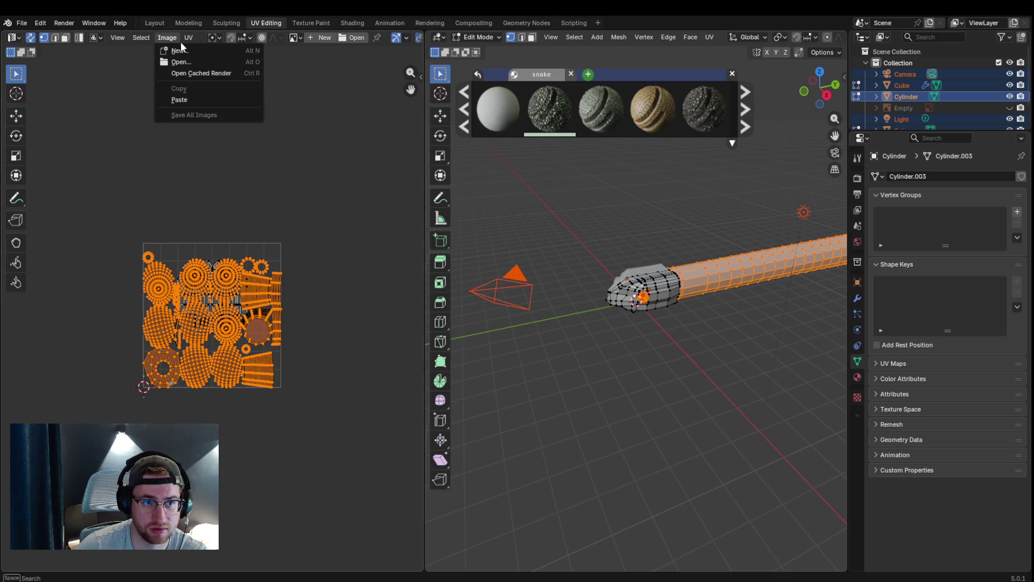
click(225, 24)
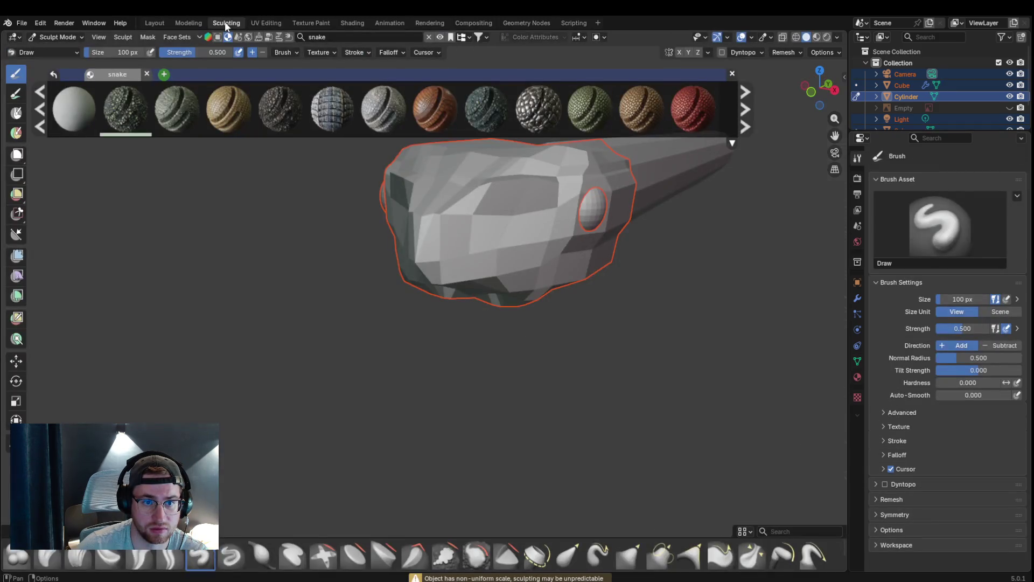
click(163, 25)
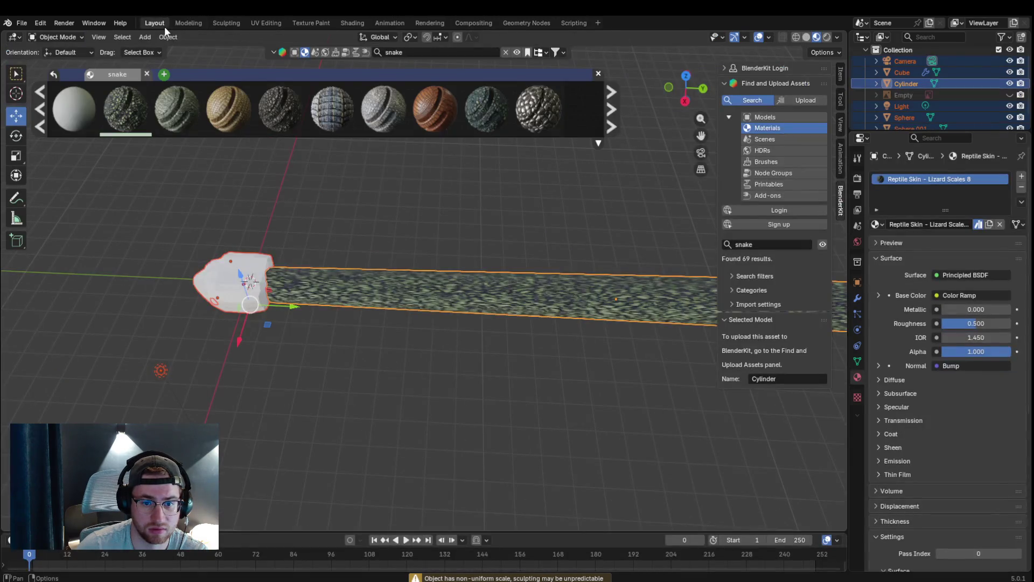
scroll(381, 300, down, 4)
scroll(421, 343, up, 6)
scroll(422, 355, up, 5)
scroll(422, 364, down, 5)
scroll(422, 364, down, 3)
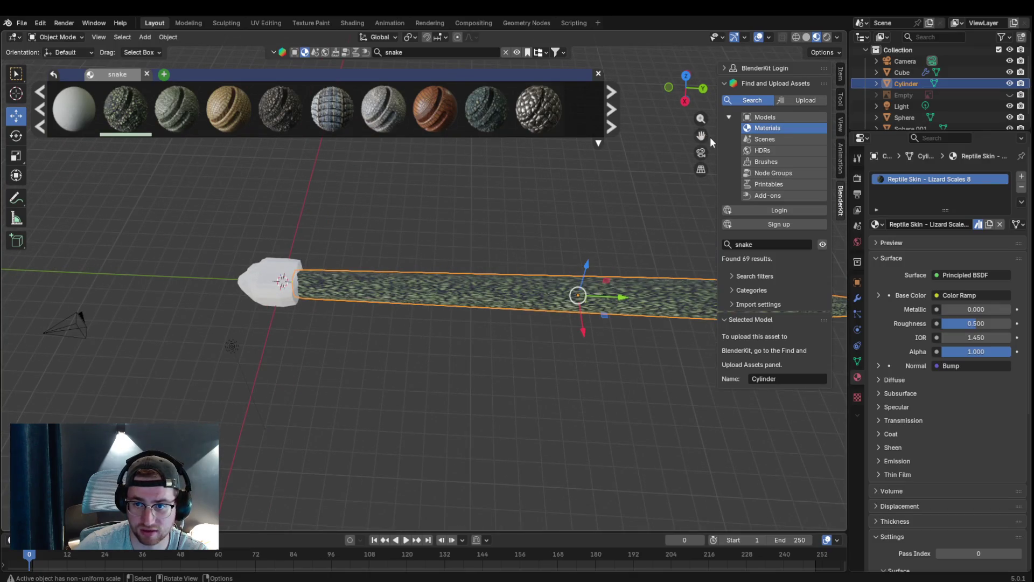
- Frame the whole lizard-scaled body, clear the selection and enter Edit Mode on it
drag(702, 136, 470, 328)
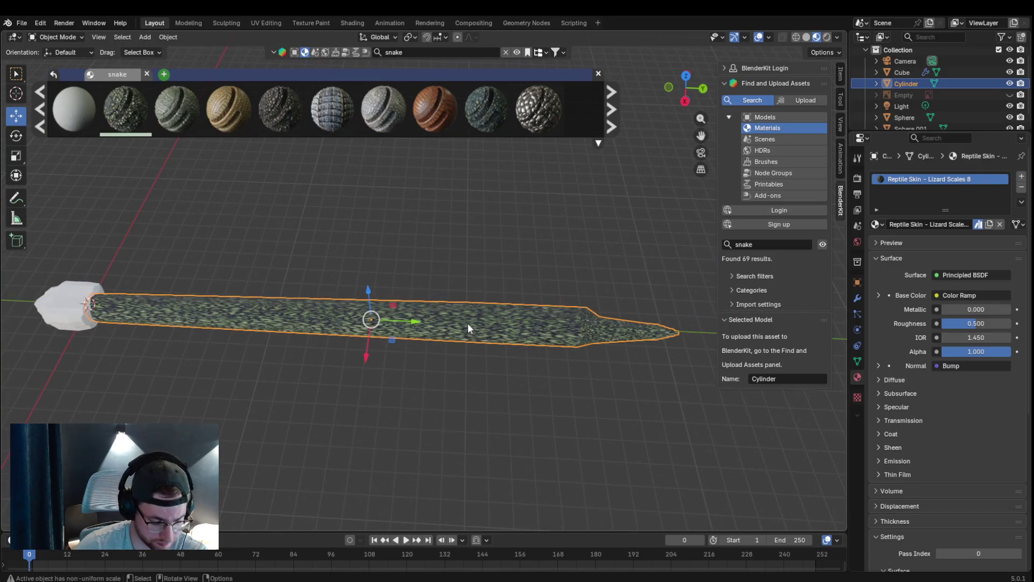
click(304, 253)
click(80, 36)
click(81, 63)
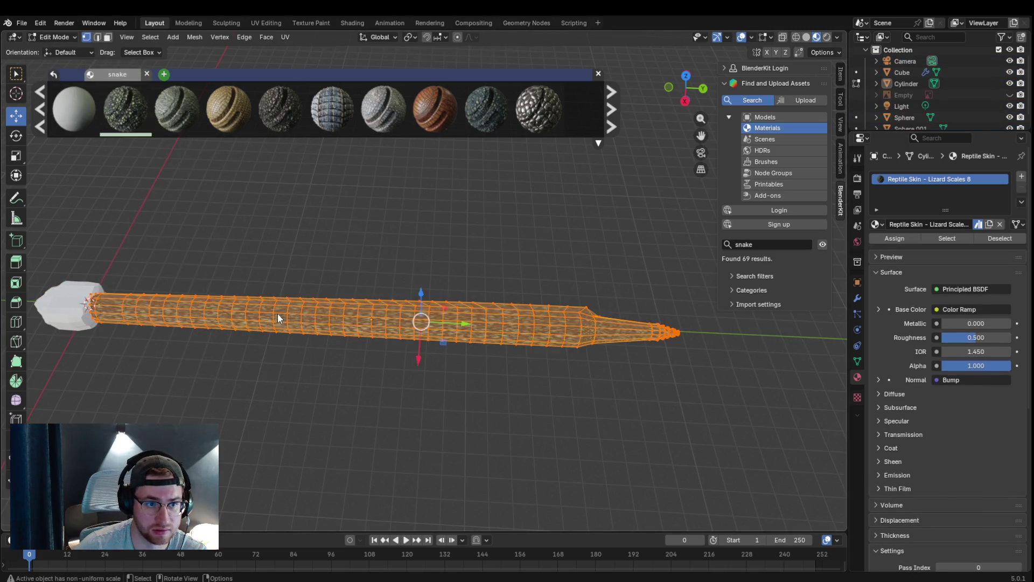
- Unwrap the body with Smart UV Project using a 60° angle limit
key(u)
click(337, 305)
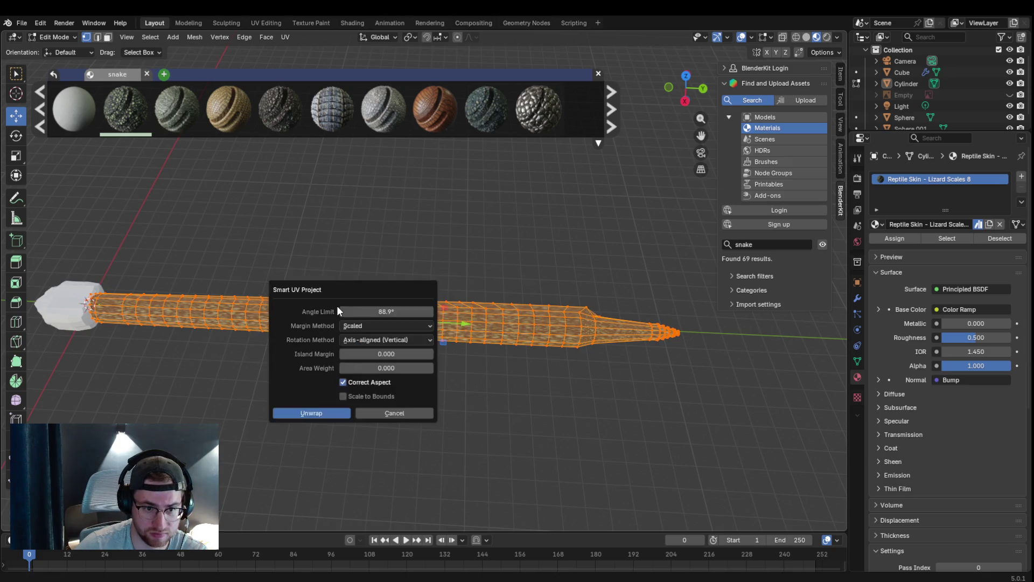
double_click(406, 313)
text(60)
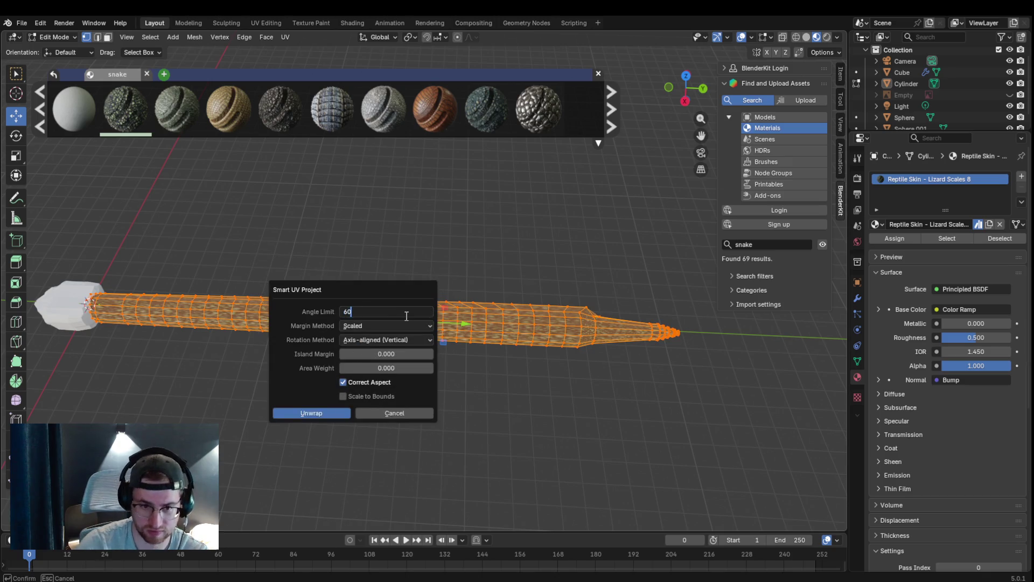
key(Return)
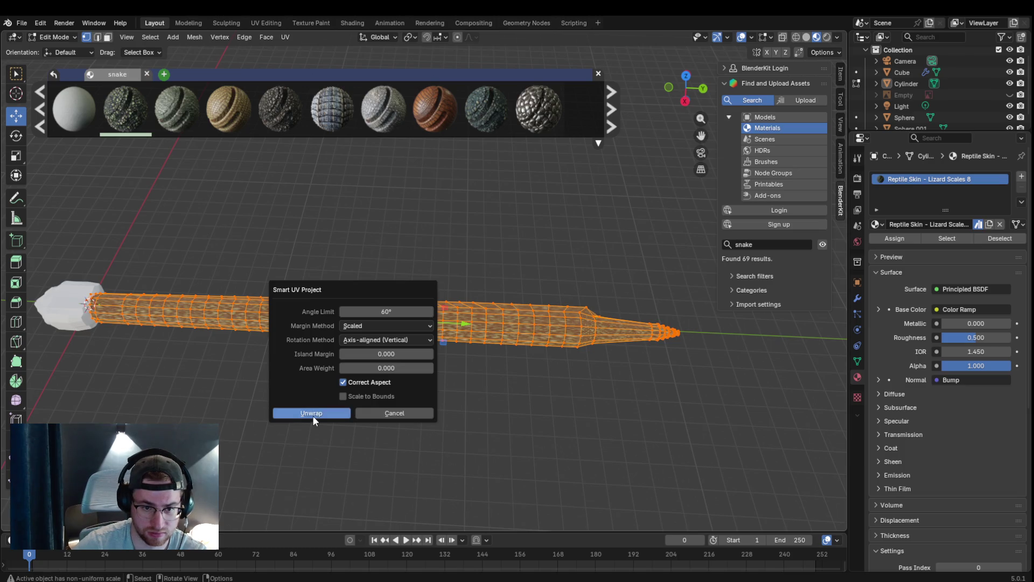
click(313, 414)
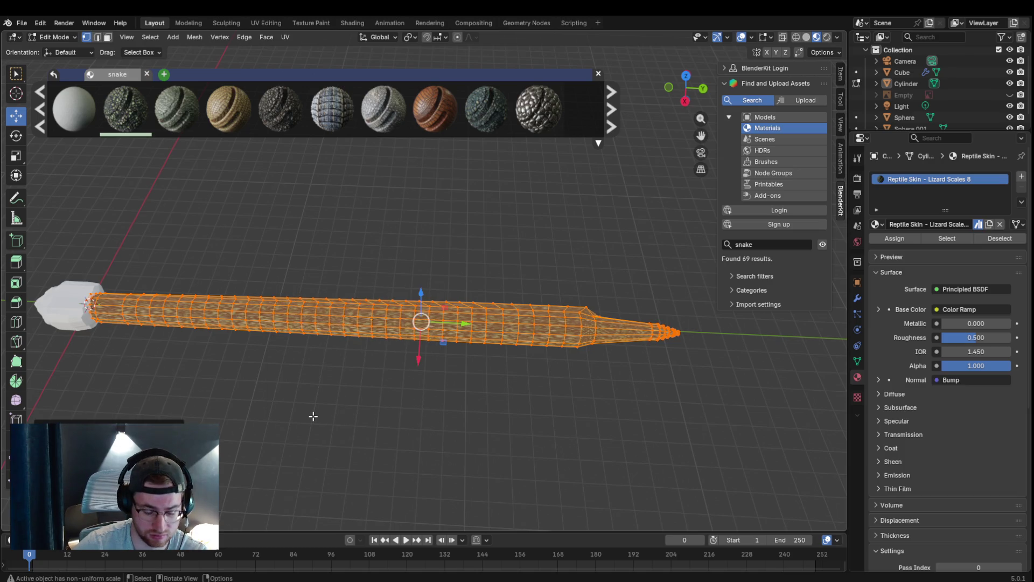
- Try Cylinder Projection on the body, then re-run Smart UV Project
key(u)
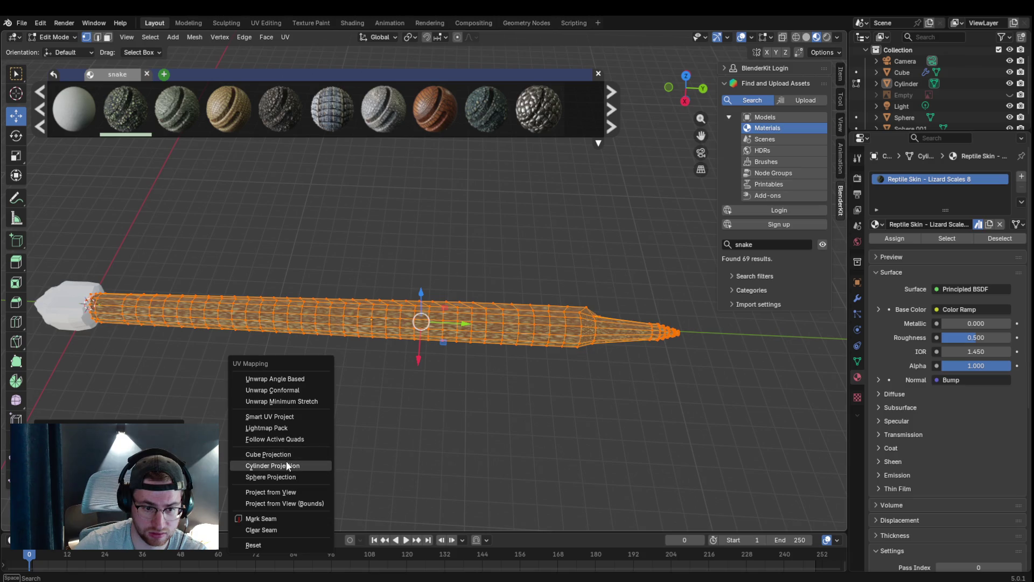
click(286, 465)
key(u)
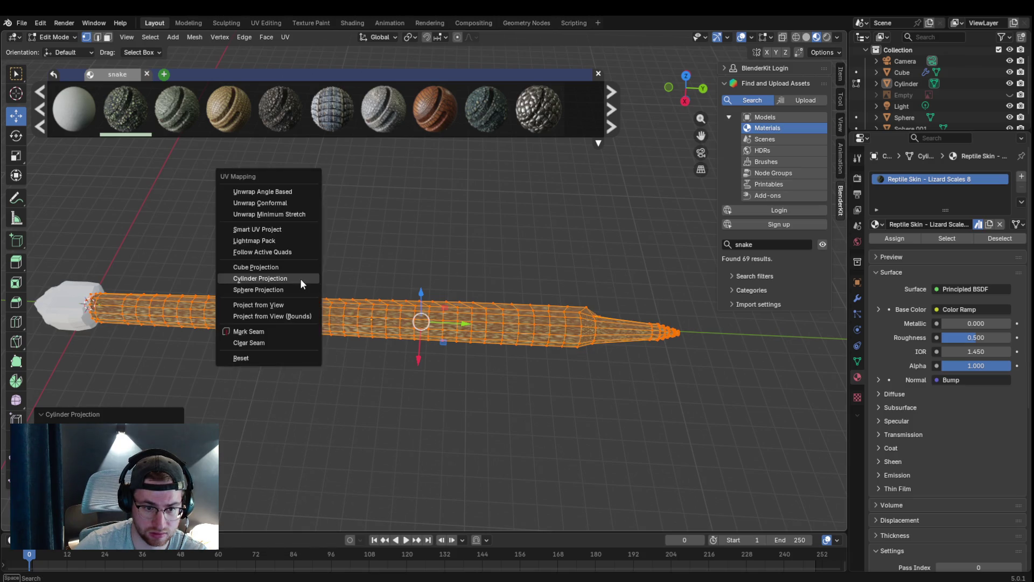
click(285, 263)
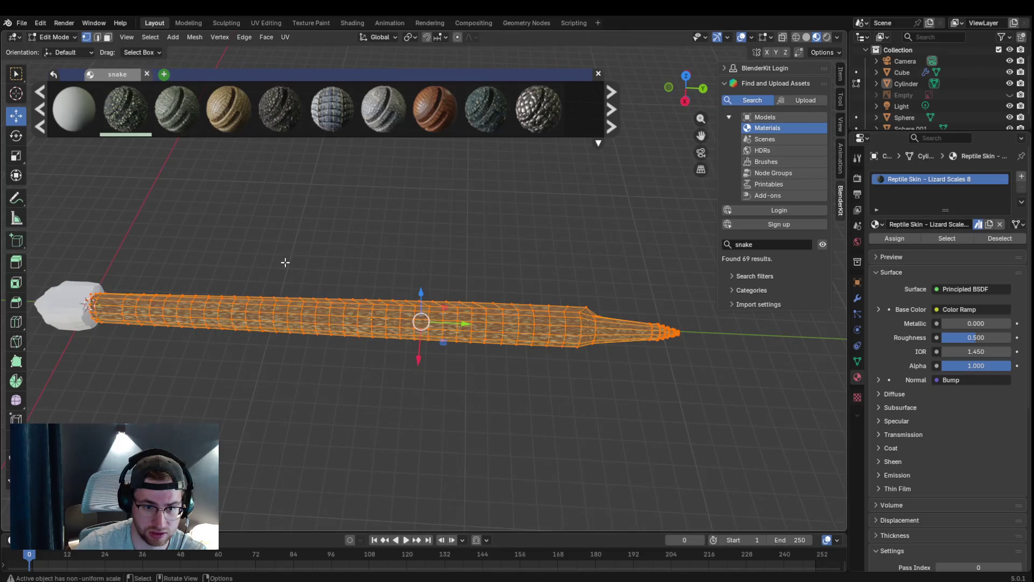
key(u)
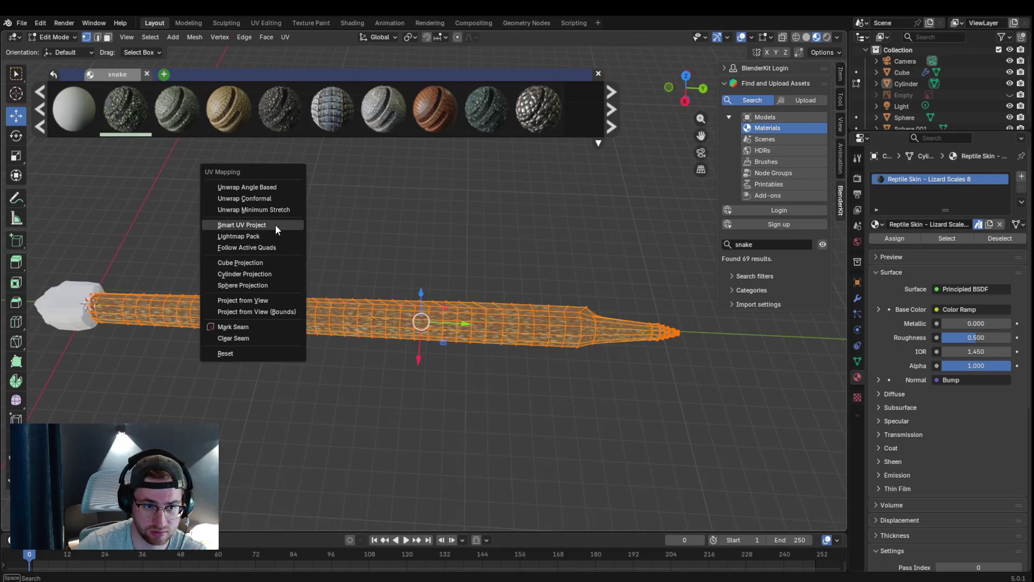
click(275, 224)
click(253, 328)
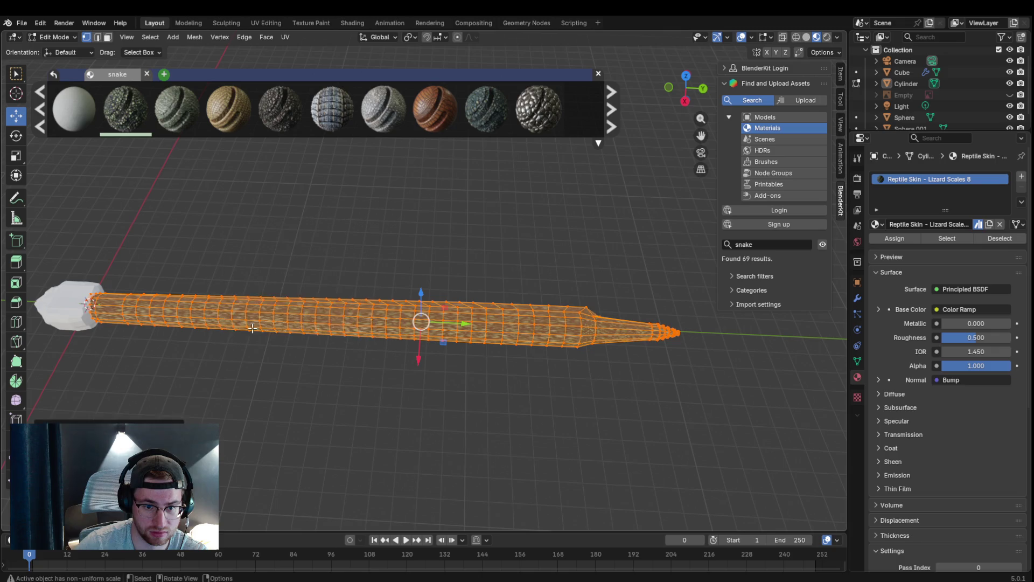
- Add an empty material slot, reassign Reptile Skin - Lizard Scales 8, and page through more BlenderKit snake materials
click(1021, 176)
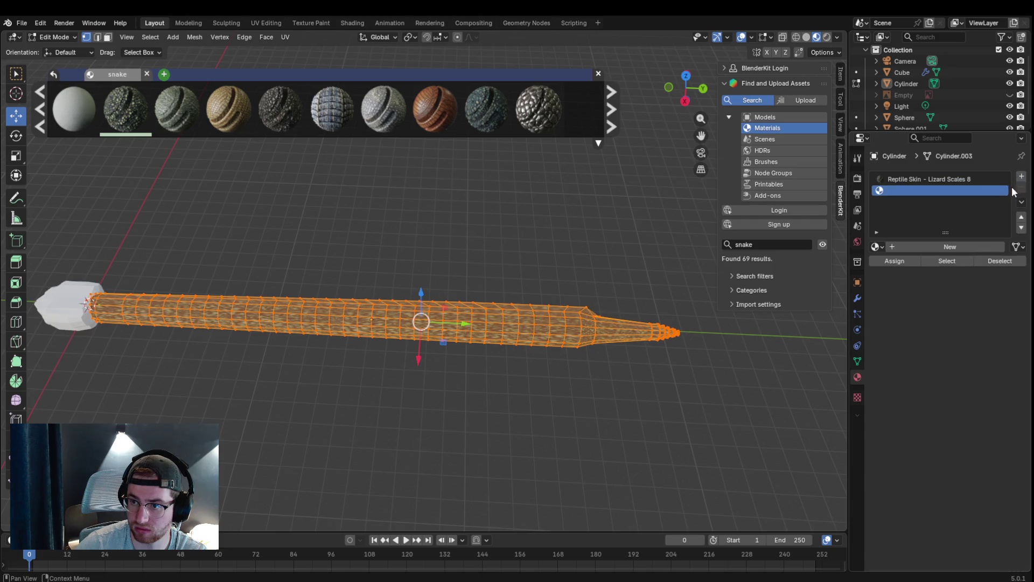
click(930, 178)
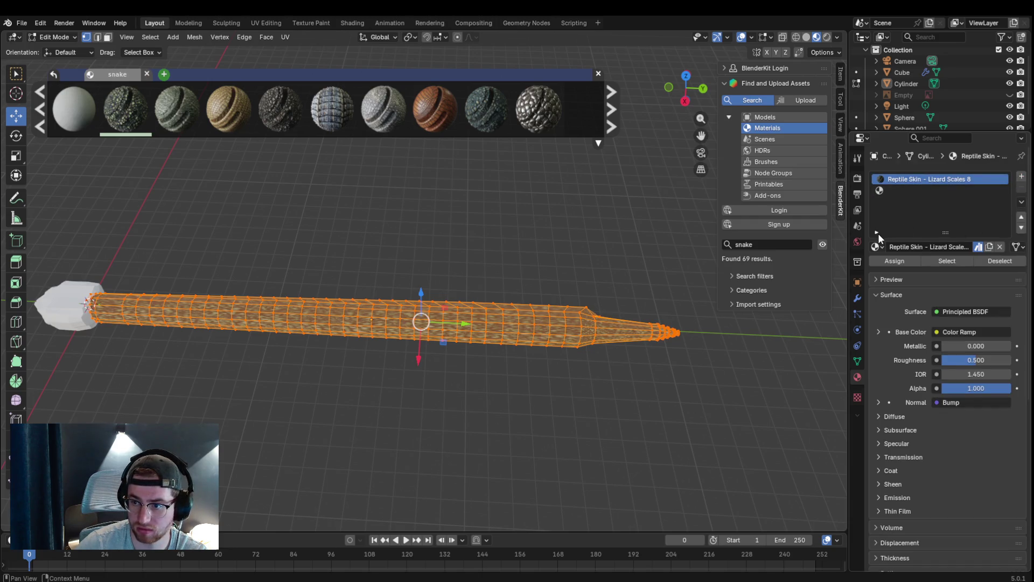
click(887, 261)
mouse_move(72, 108)
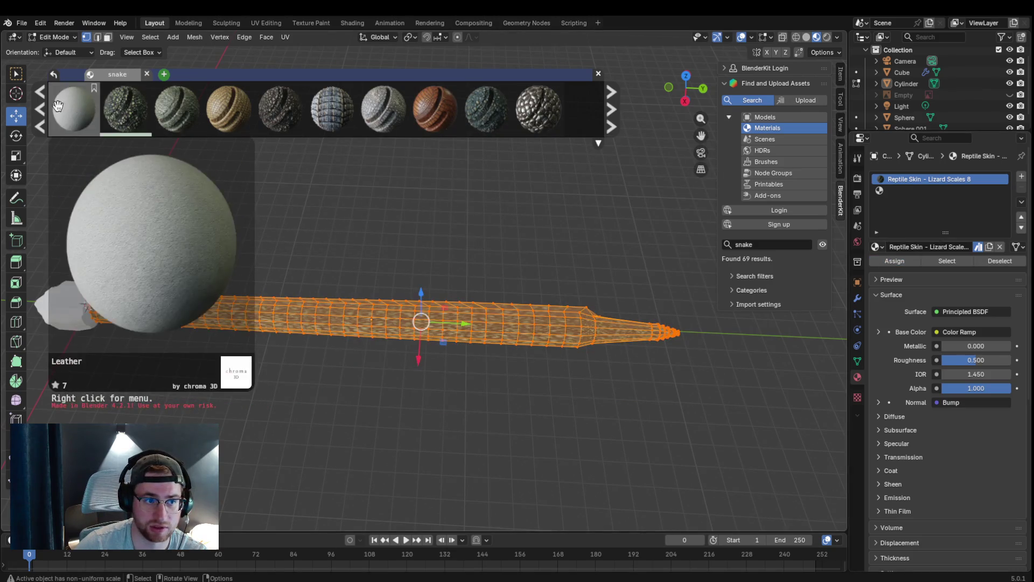
click(37, 105)
click(37, 106)
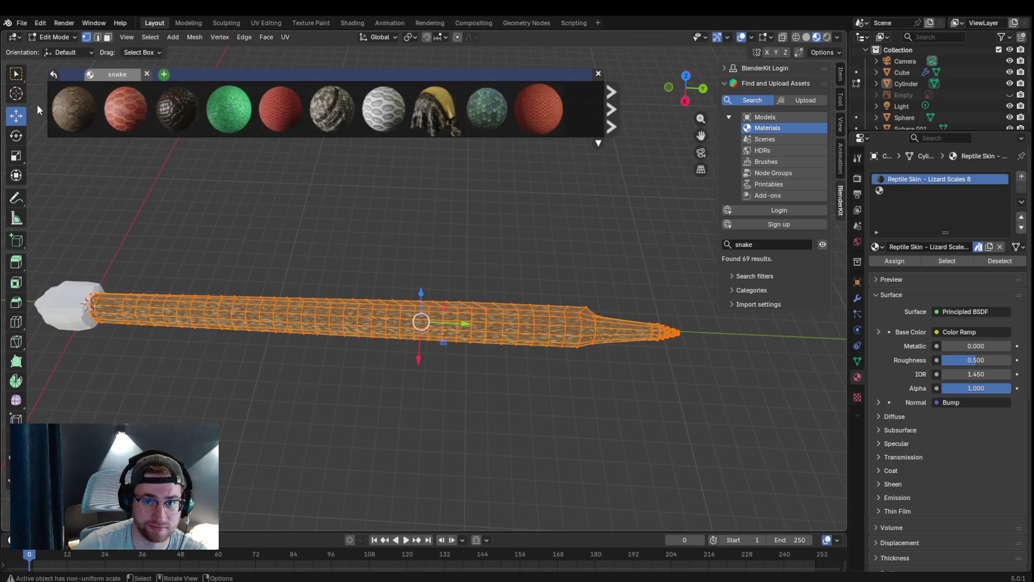
- Apply BlenderKit's Snake Scale Skin material to the body, replacing the lizard scales
click(37, 104)
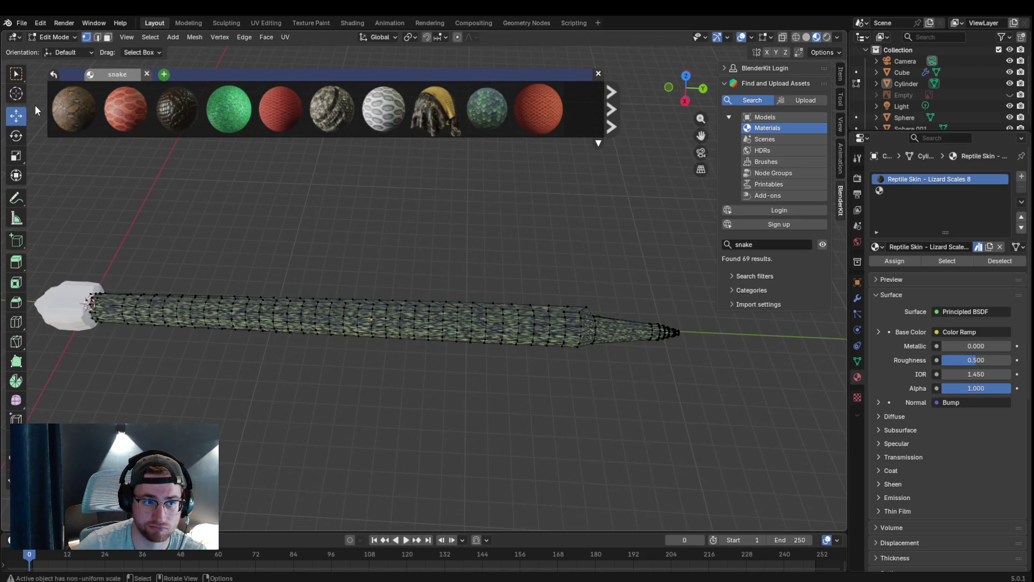
mouse_move(229, 109)
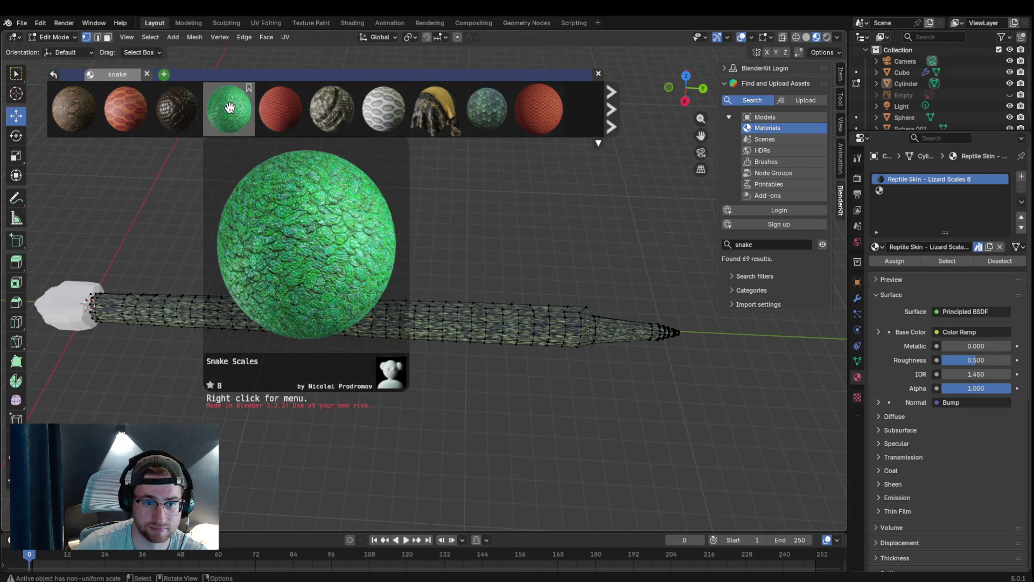
drag(382, 107, 386, 315)
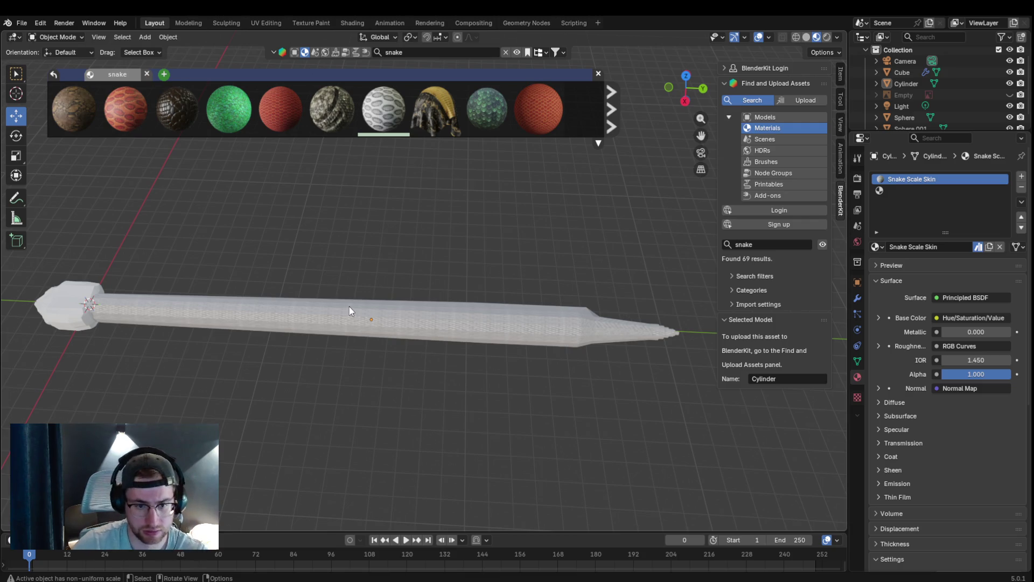
scroll(396, 313, up, 2)
scroll(398, 311, up, 1)
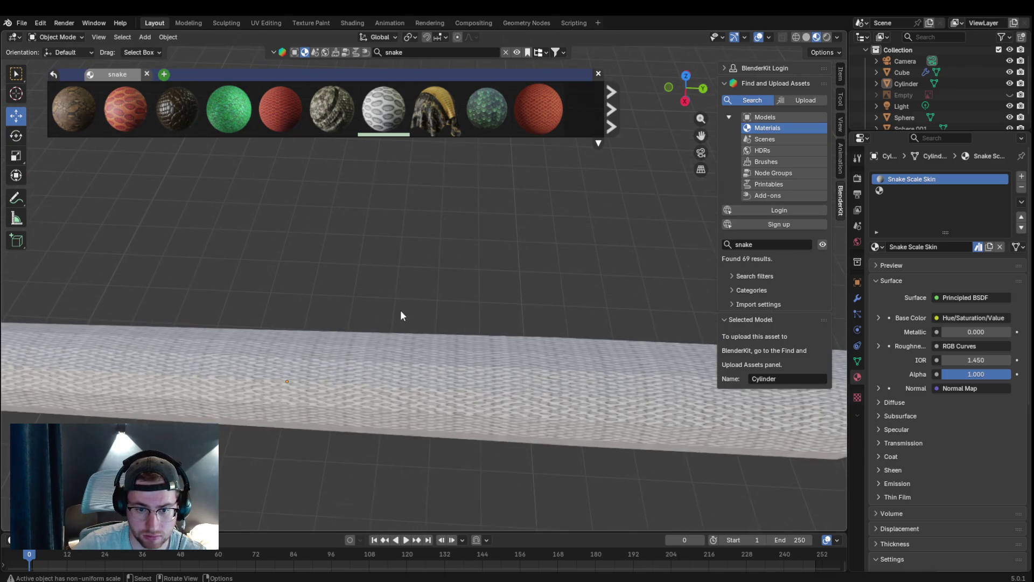
scroll(400, 310, down, 2)
scroll(400, 309, down, 2)
shift+middle_drag(88, 299, 249, 300)
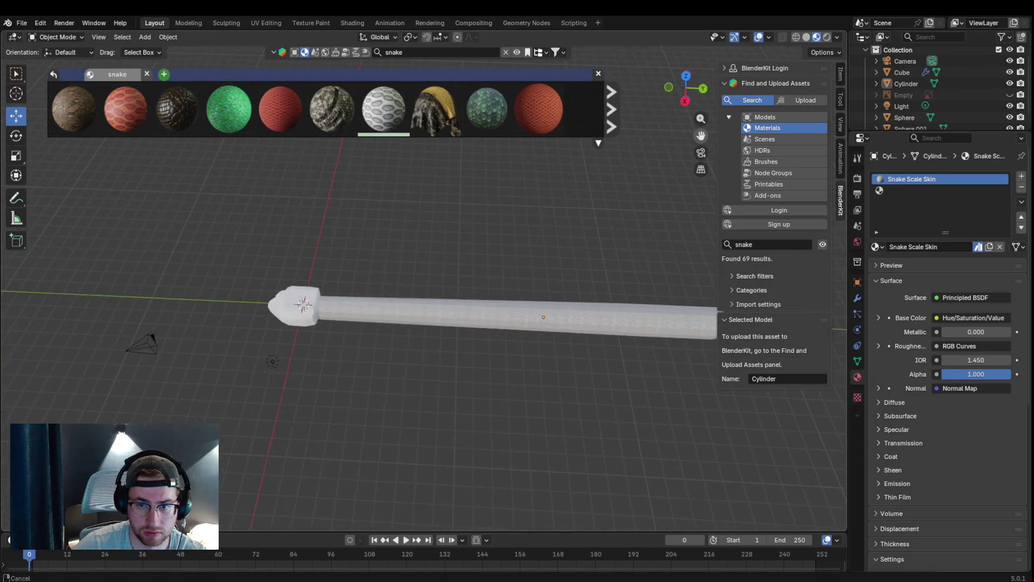
scroll(250, 300, up, 3)
- Apply Snake Scale Skin to the snake head, then close in on and select the eye sphere
click(64, 38)
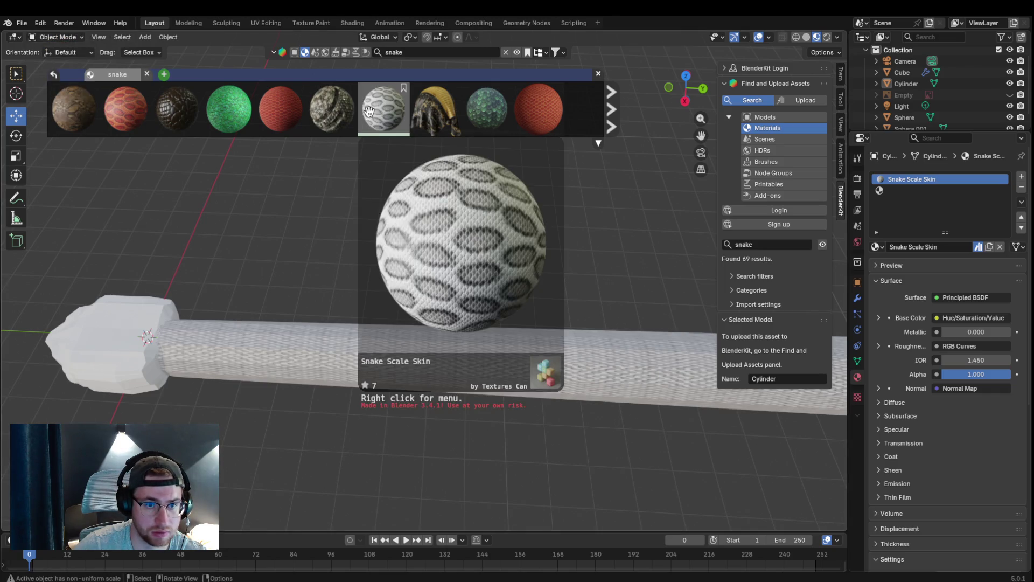
drag(384, 109, 116, 339)
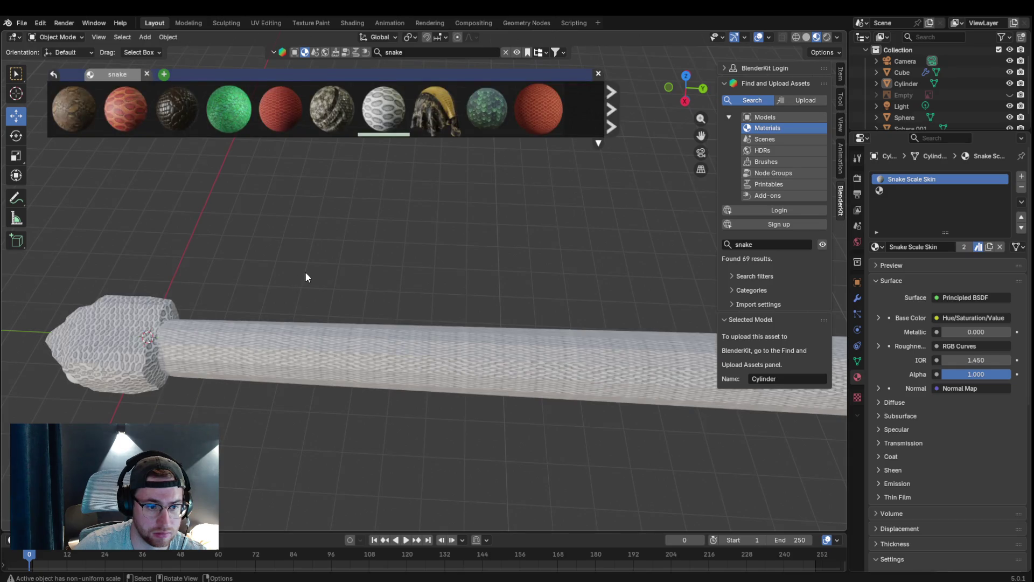
middle_drag(306, 277, 374, 236)
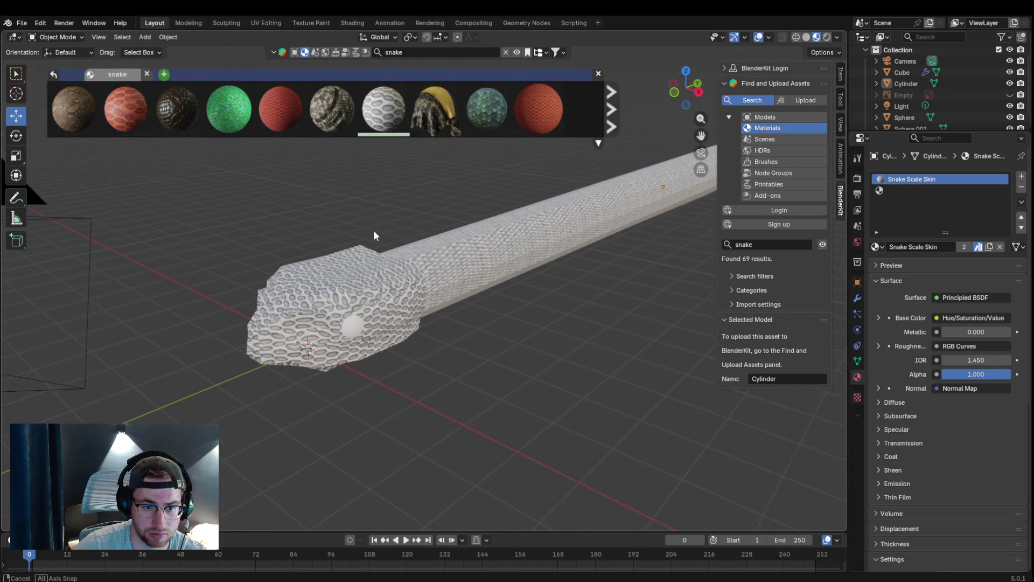
scroll(373, 231, up, 3)
scroll(339, 299, down, 3)
scroll(312, 345, up, 2)
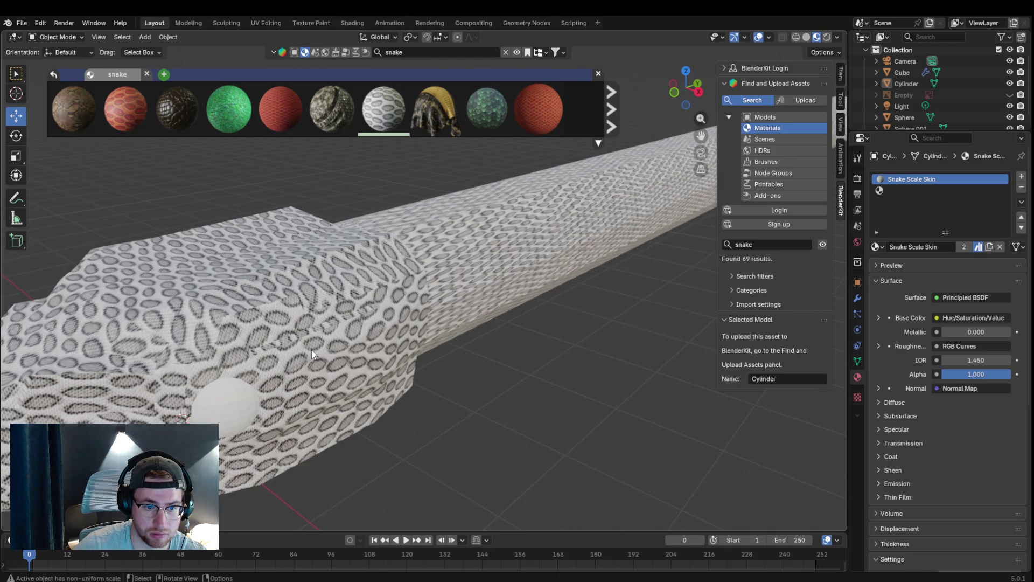
middle_drag(312, 350, 334, 339)
scroll(414, 216, up, 2)
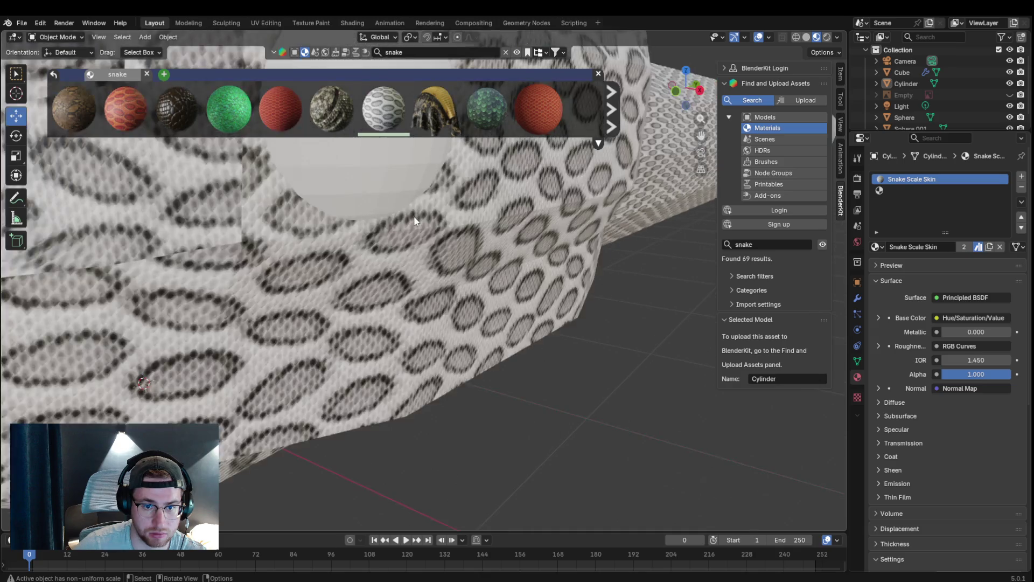
shift+middle_drag(413, 215, 420, 363)
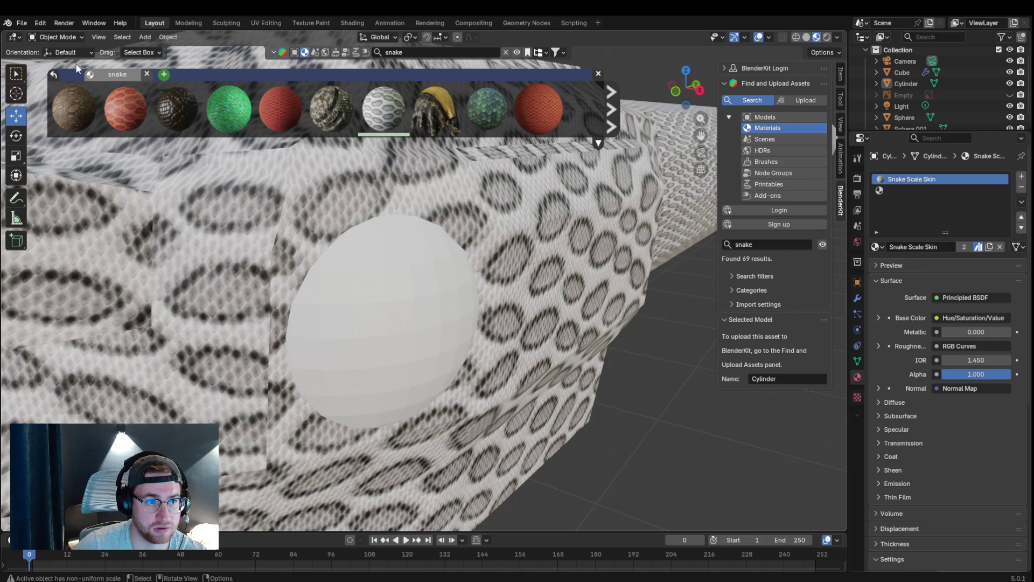
click(352, 286)
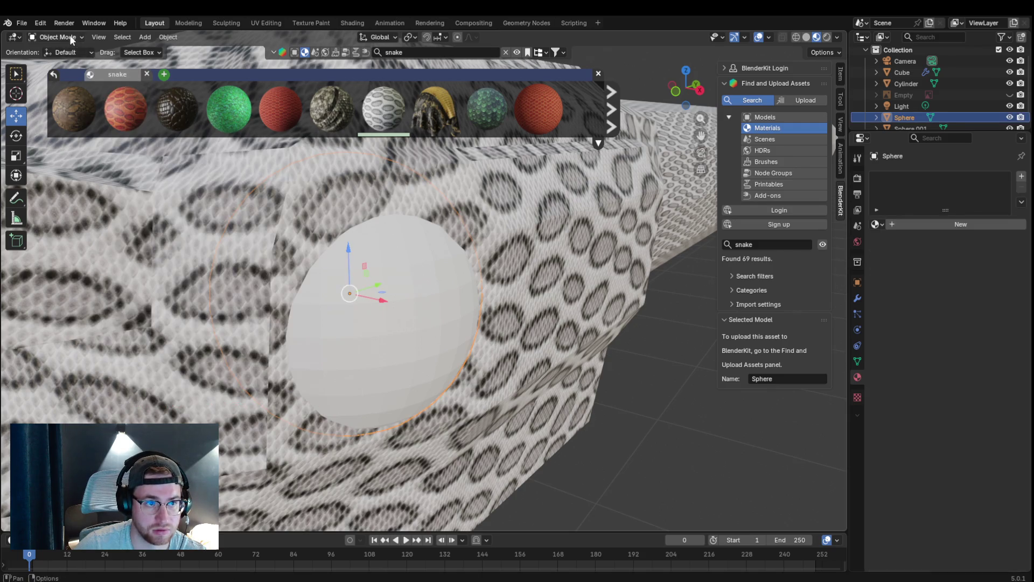
- Edit the eye sphere's mesh and knife-cut a first edge between two vertices
click(65, 36)
click(73, 61)
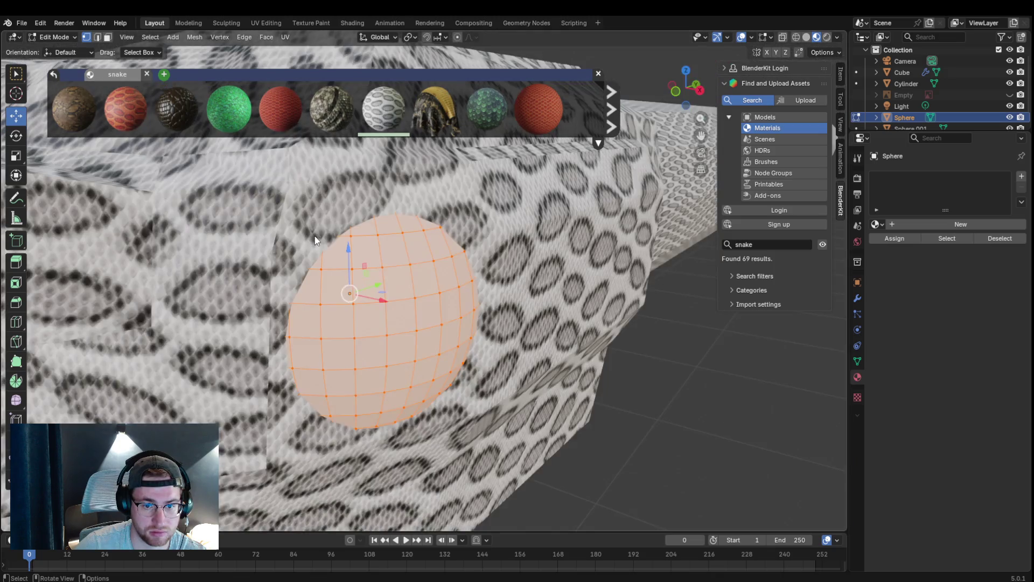
mouse_move(315, 239)
middle_down()
mouse_move(489, 296)
mouse_move(644, 170)
middle_up()
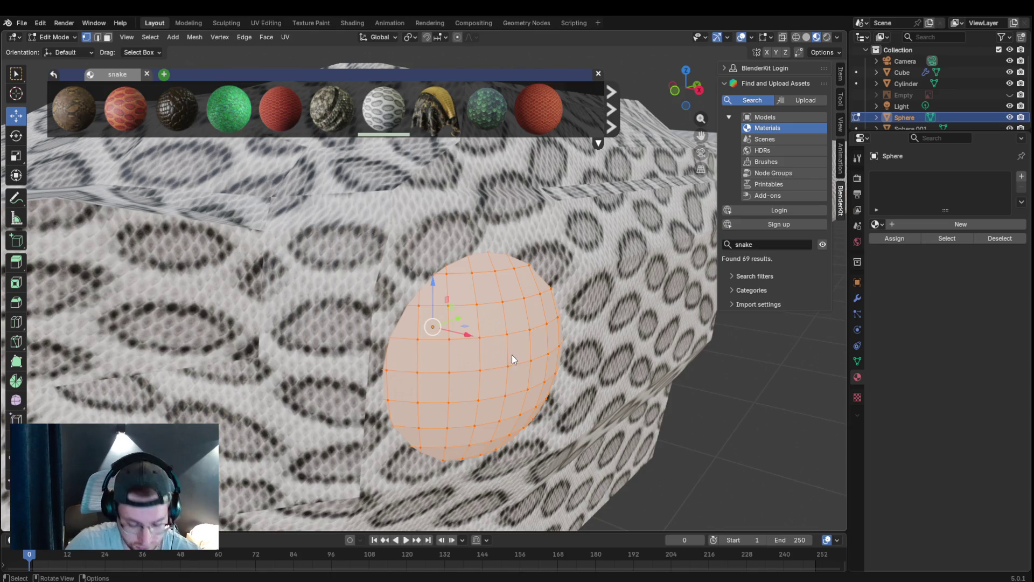
key(k)
click(506, 333)
click(484, 368)
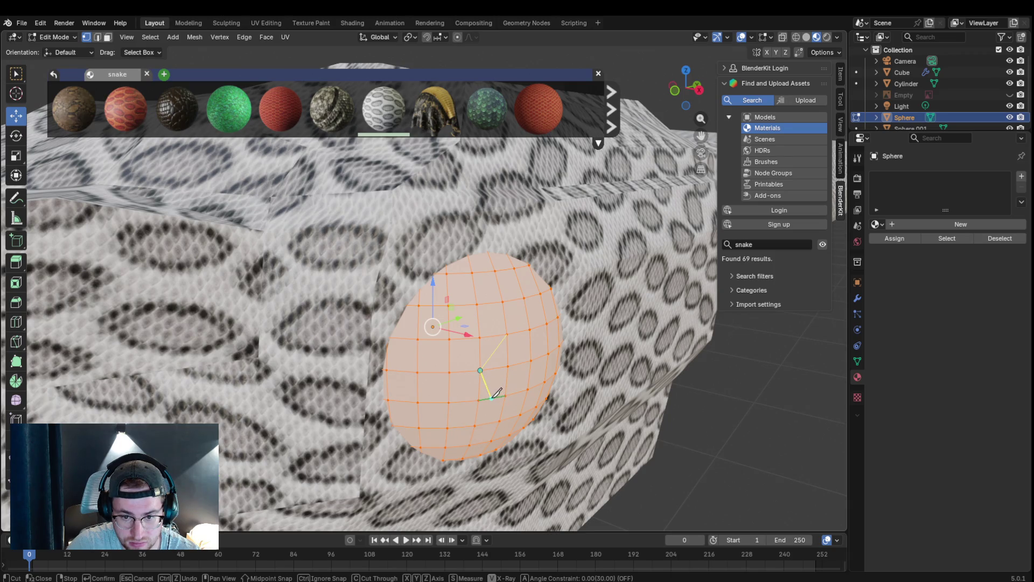
key(Return)
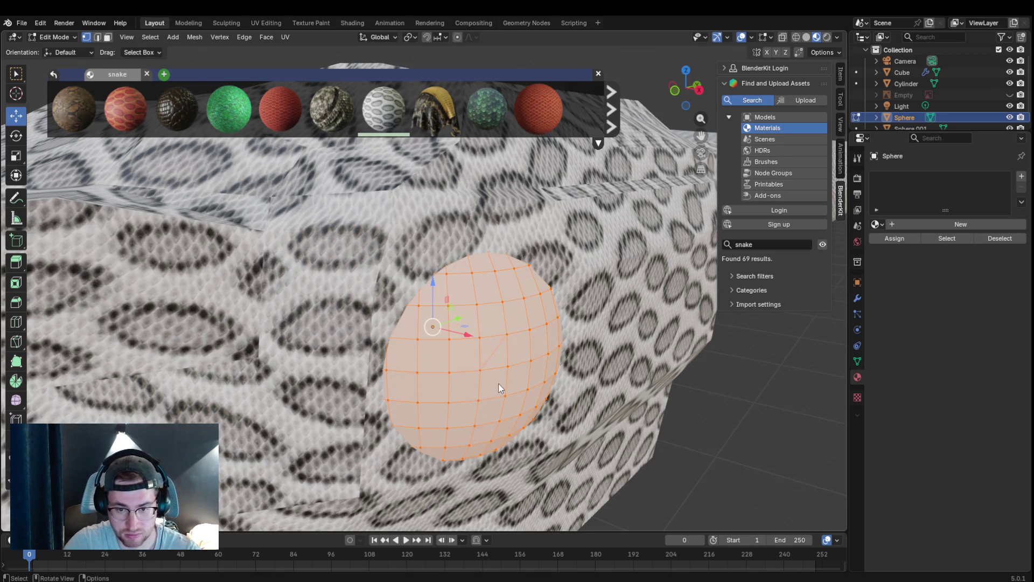
- Knife-cut a closed outline across the sphere and browse the scene's materials for it
key(k)
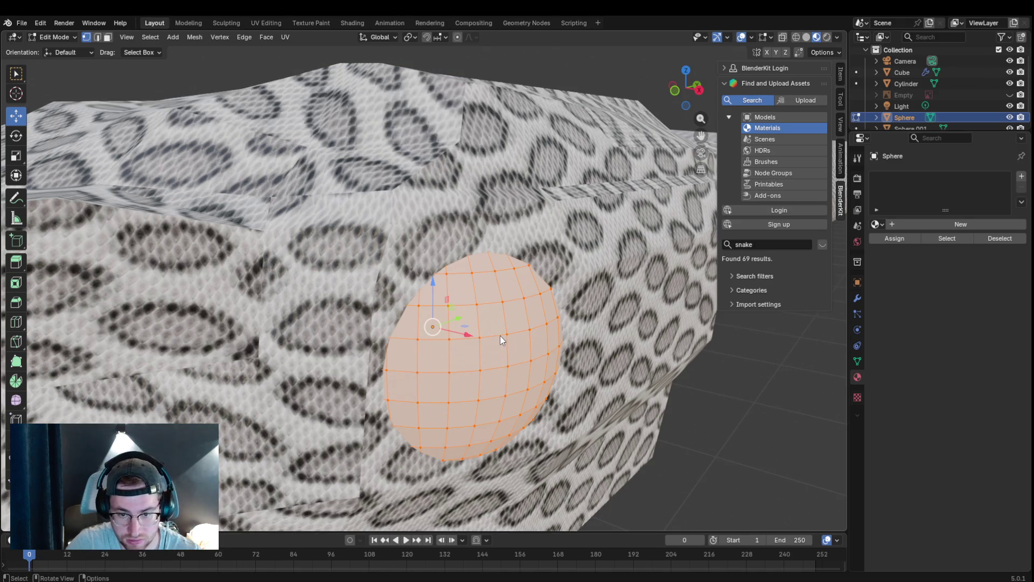
click(498, 336)
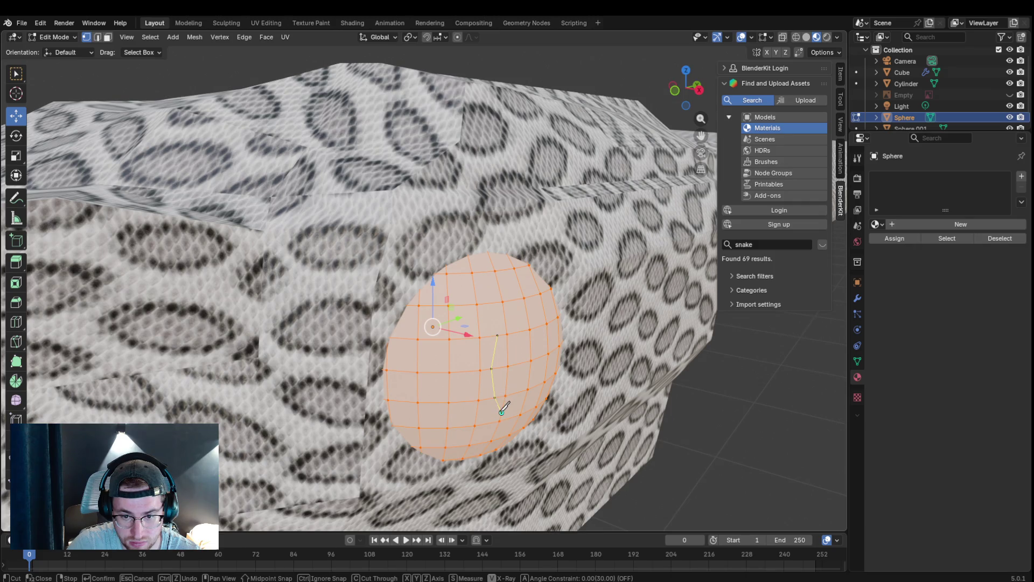
click(516, 392)
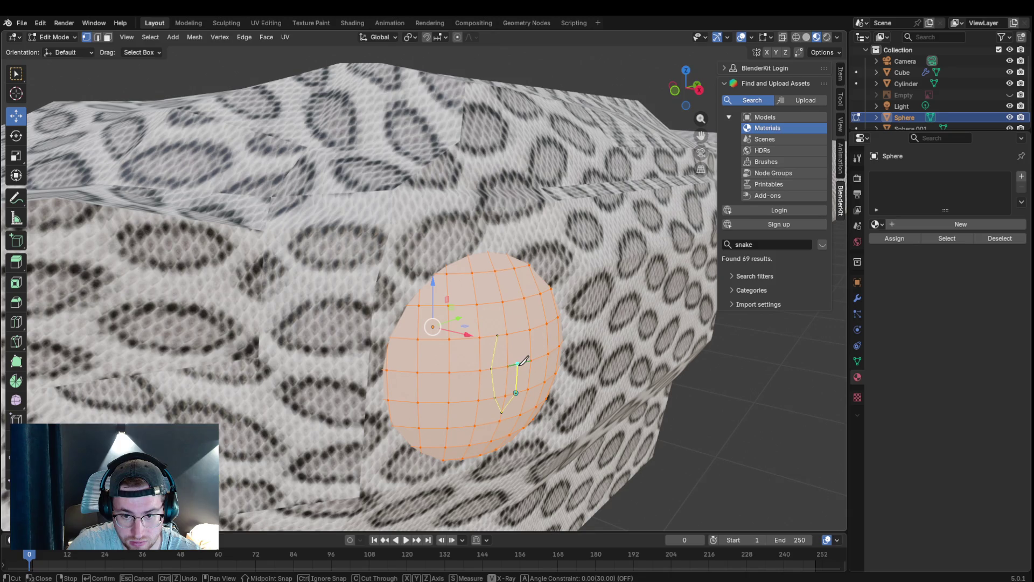
click(515, 331)
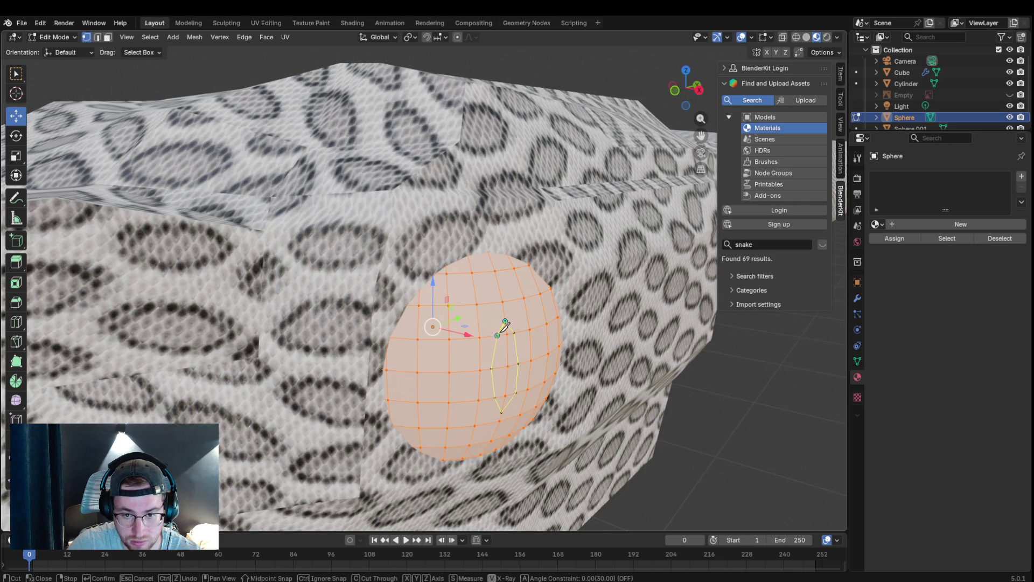
key(Return)
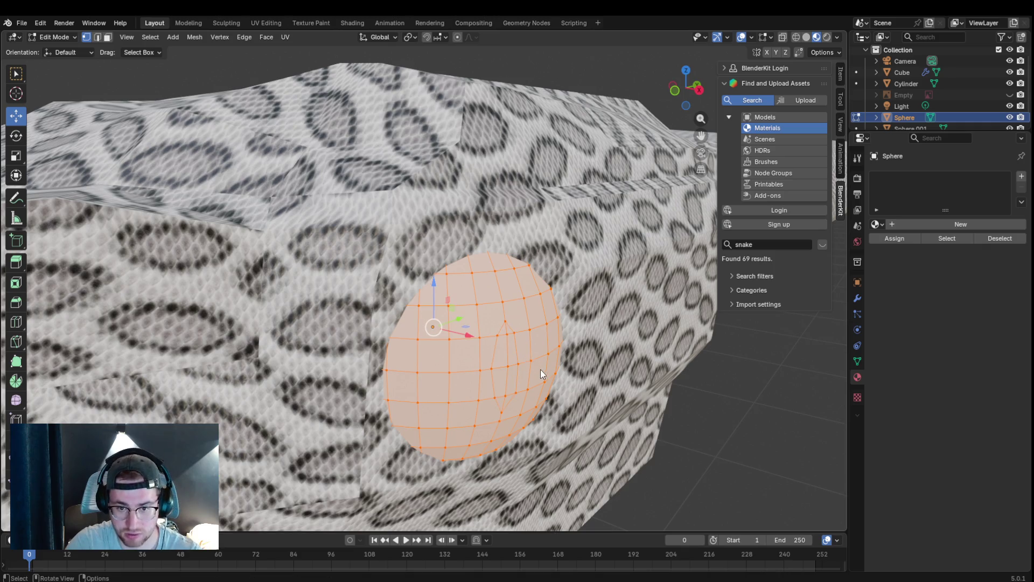
click(876, 223)
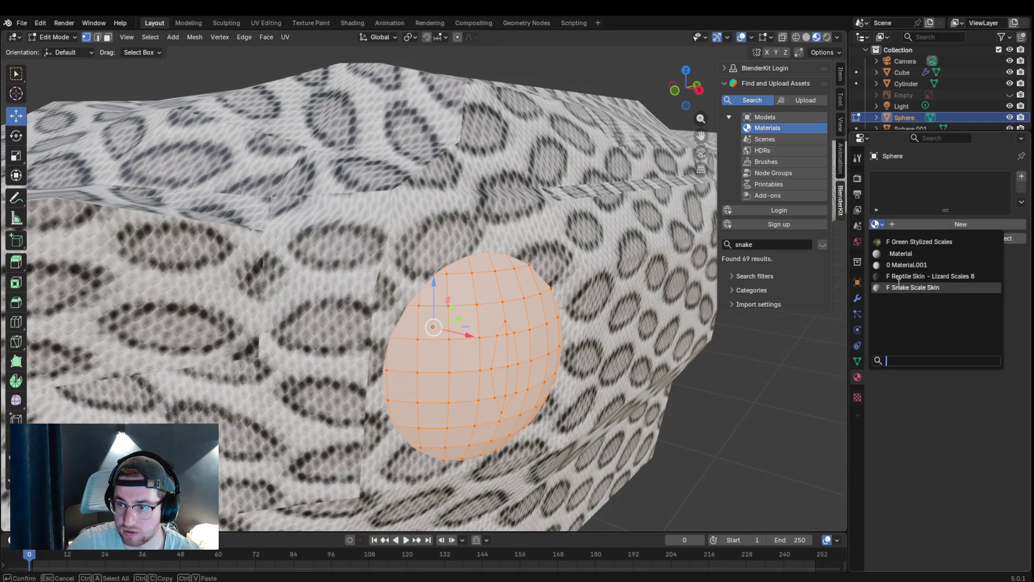
- Give the sphere Snake Scale Skin, then add a new Material.002 with its base colour brightened to white
click(917, 323)
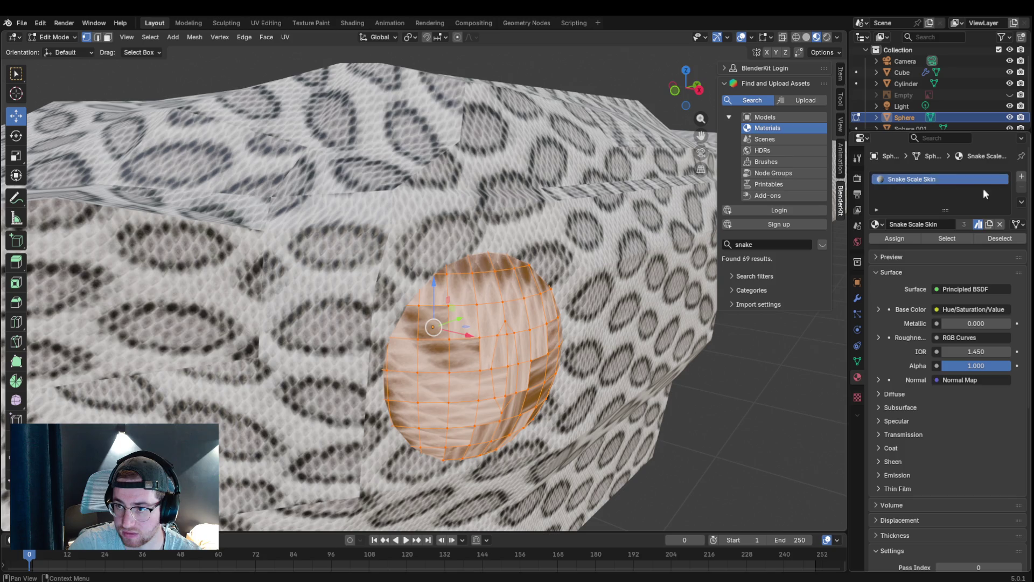
click(1020, 177)
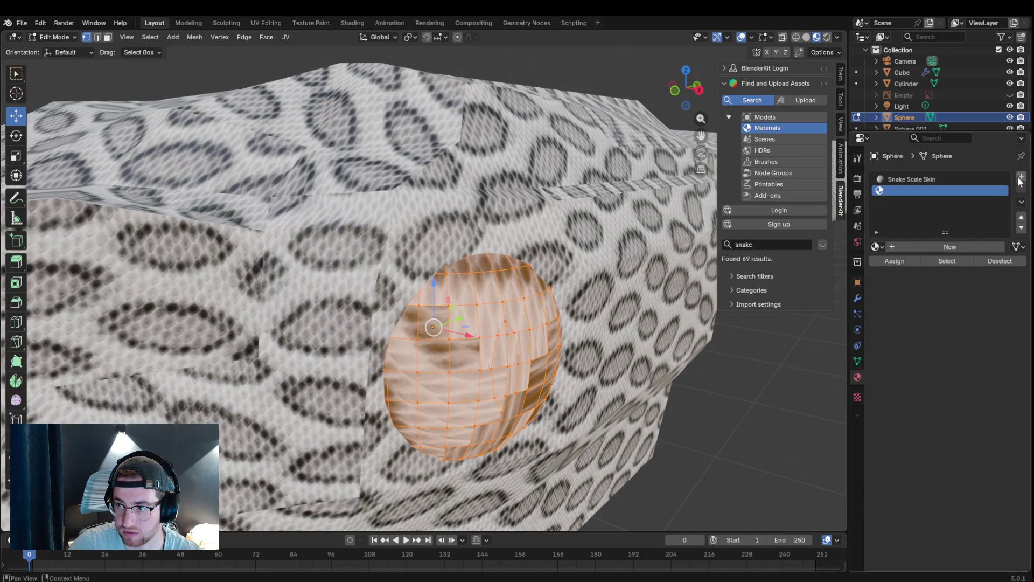
click(893, 248)
click(964, 332)
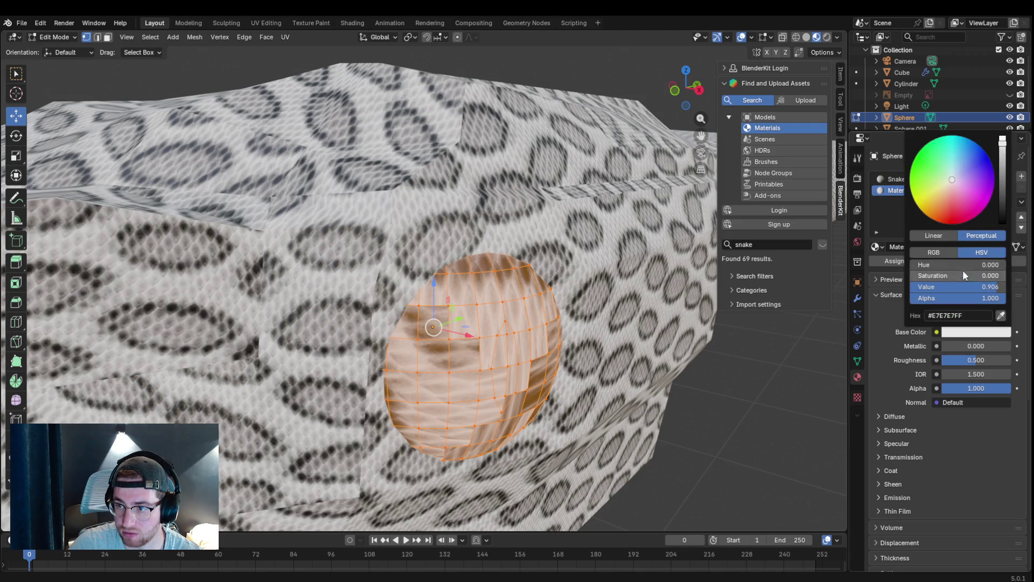
click(978, 332)
drag(1000, 151, 1002, 139)
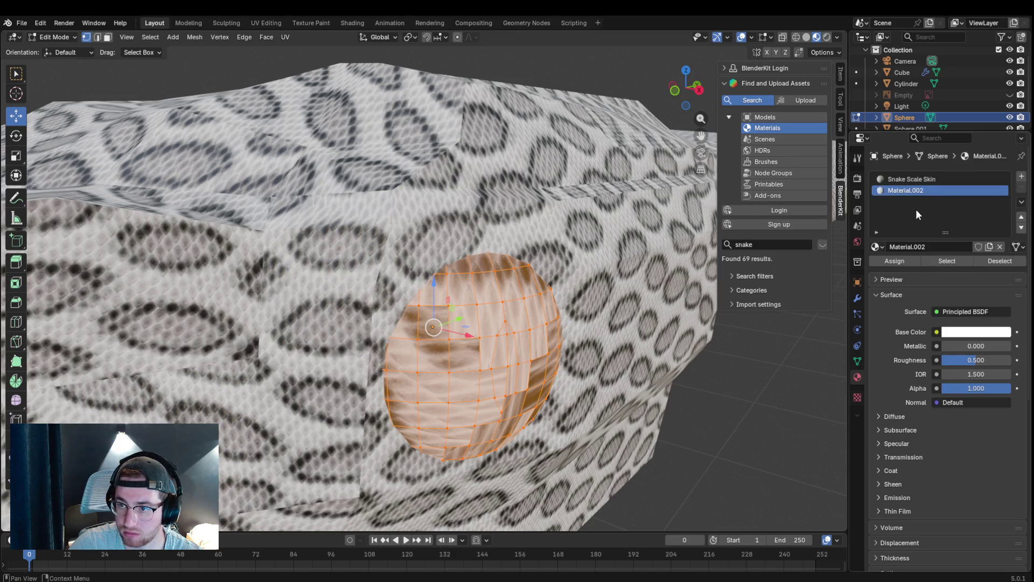
- Select every face of the eye sphere and assign the white material to it
key(alt+a)
shift+right_drag(509, 361, 497, 334)
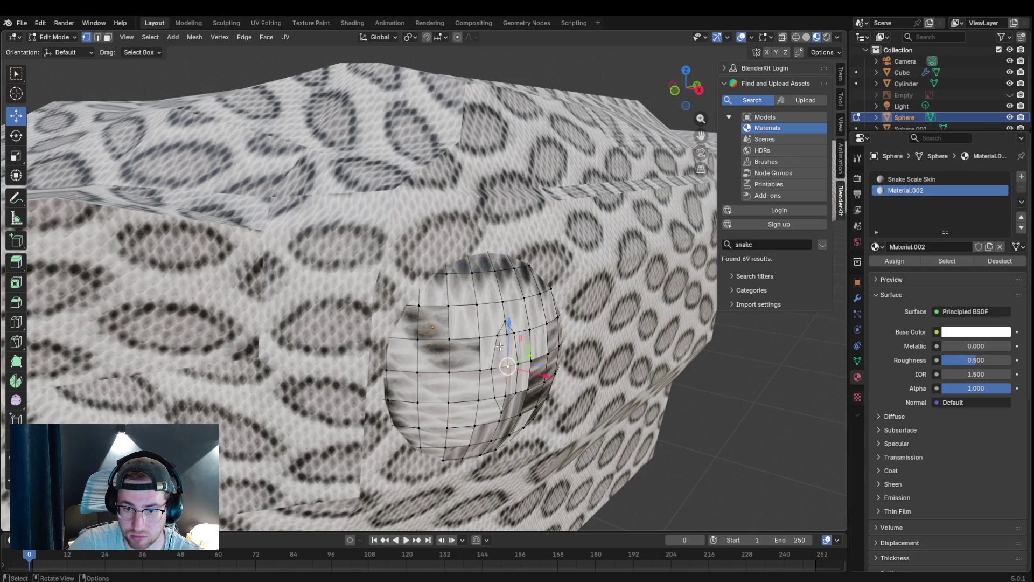
click(108, 36)
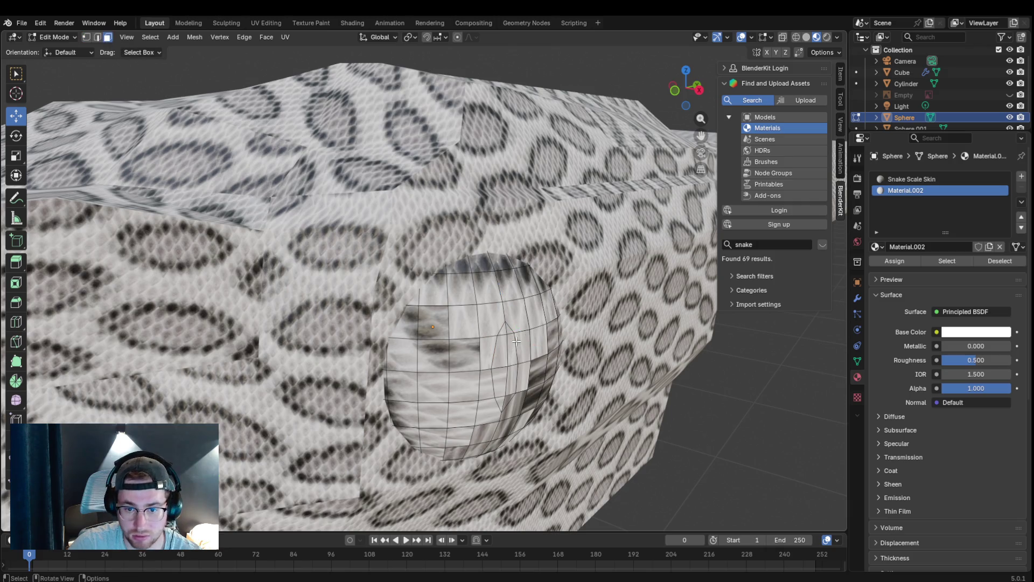
shift+right_click(491, 321)
click(491, 331)
click(481, 285)
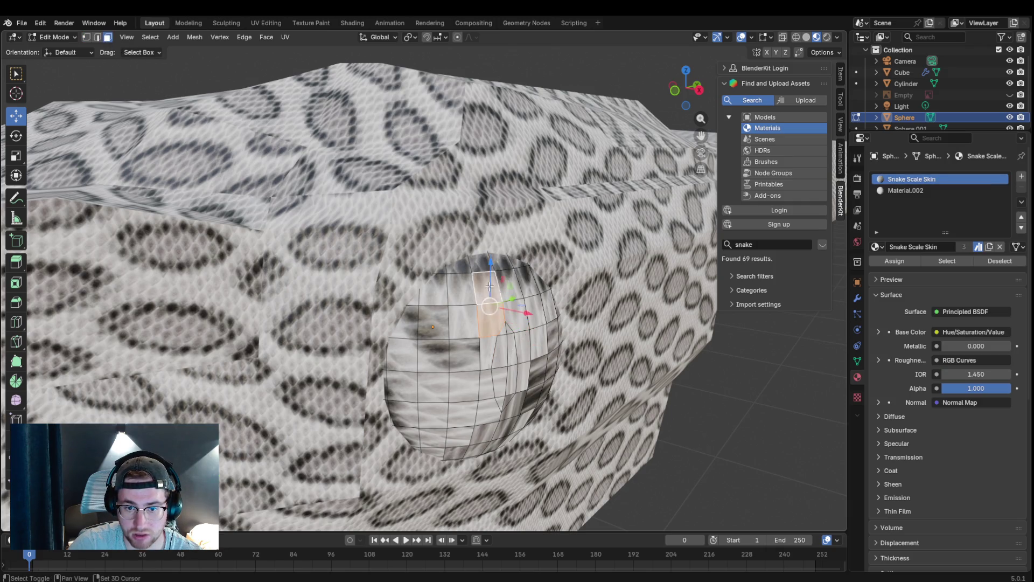
key(a)
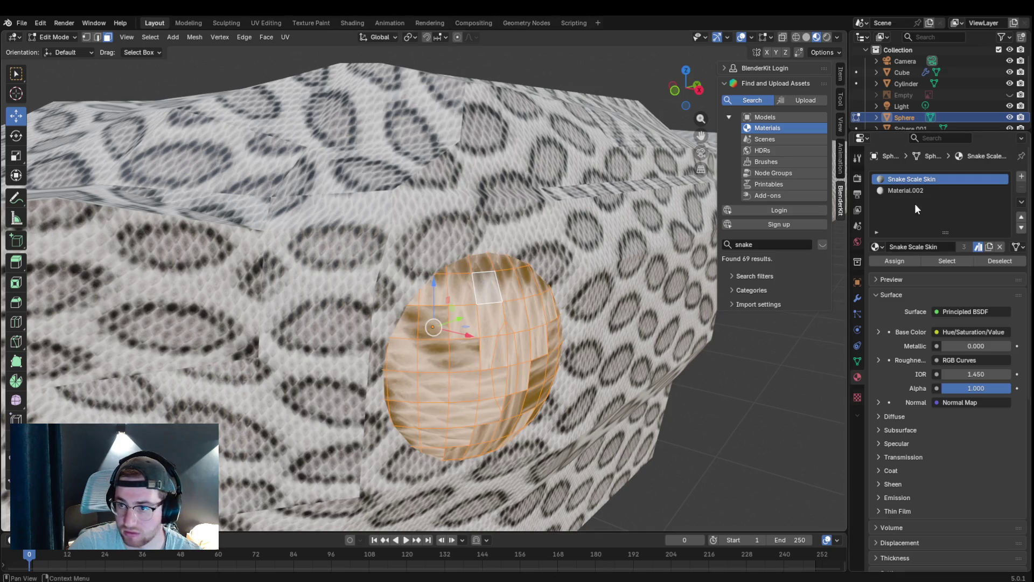
click(907, 189)
click(896, 260)
- Select a vertical strip of faces and create a new material with base colour Value 0 (black)
click(500, 360)
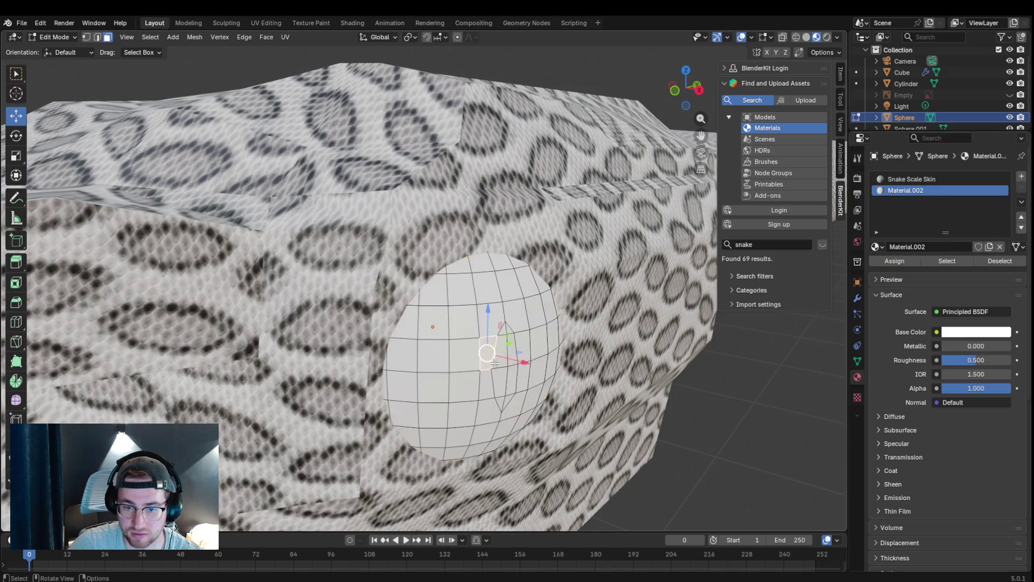
shift+click(512, 332)
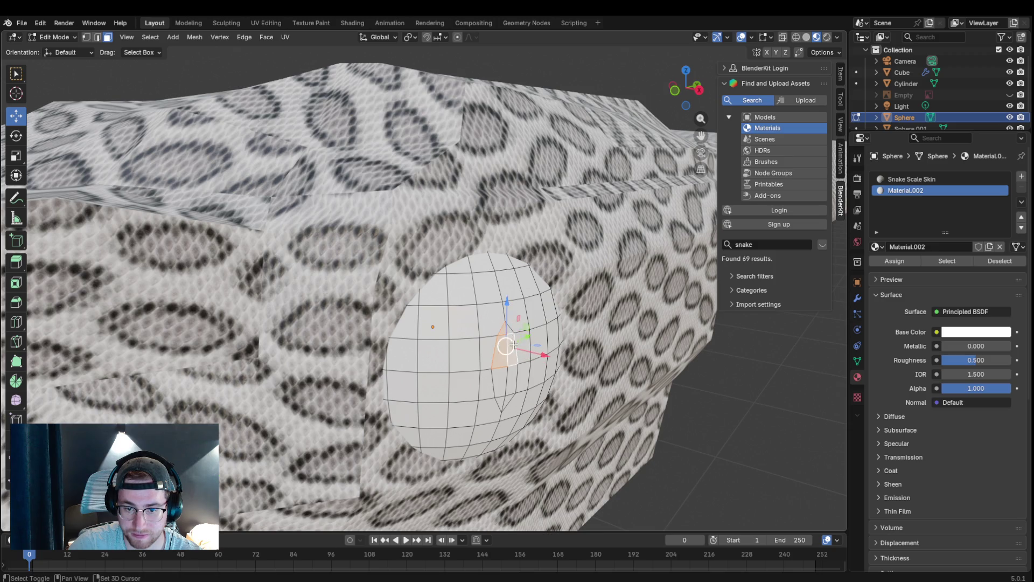
shift+click(518, 378)
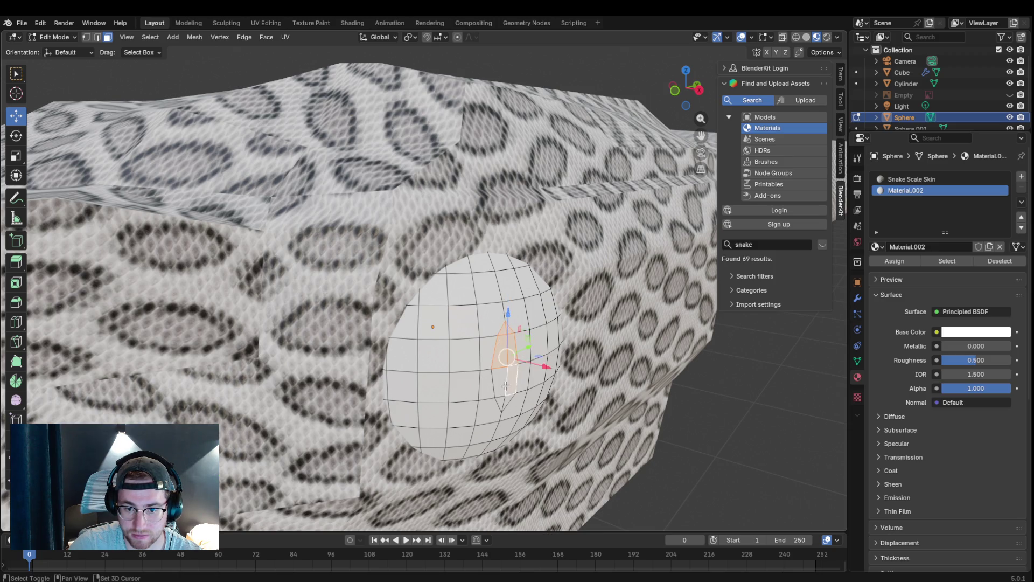
shift+click(503, 404)
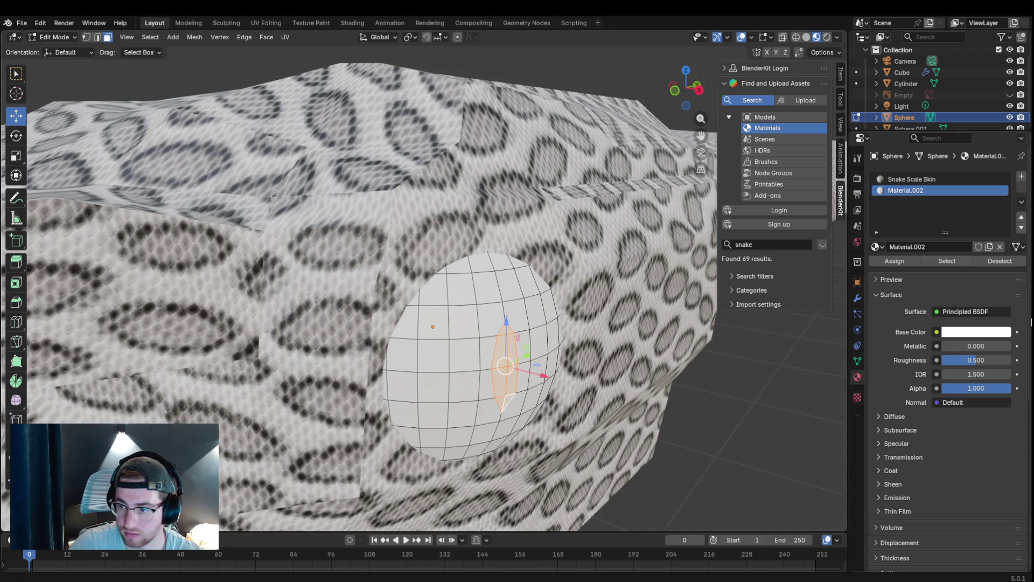
click(989, 332)
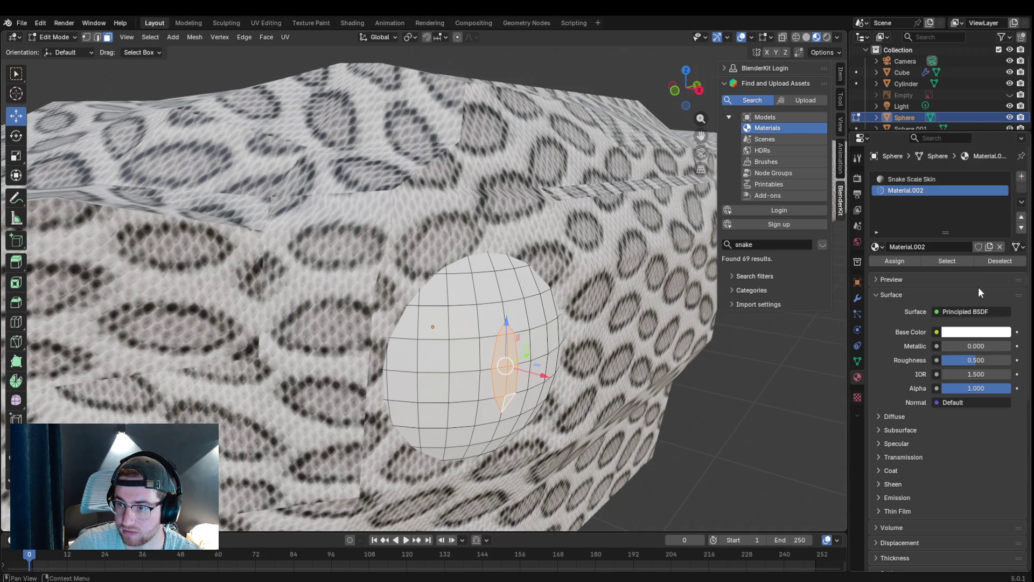
click(1020, 178)
click(900, 248)
click(960, 332)
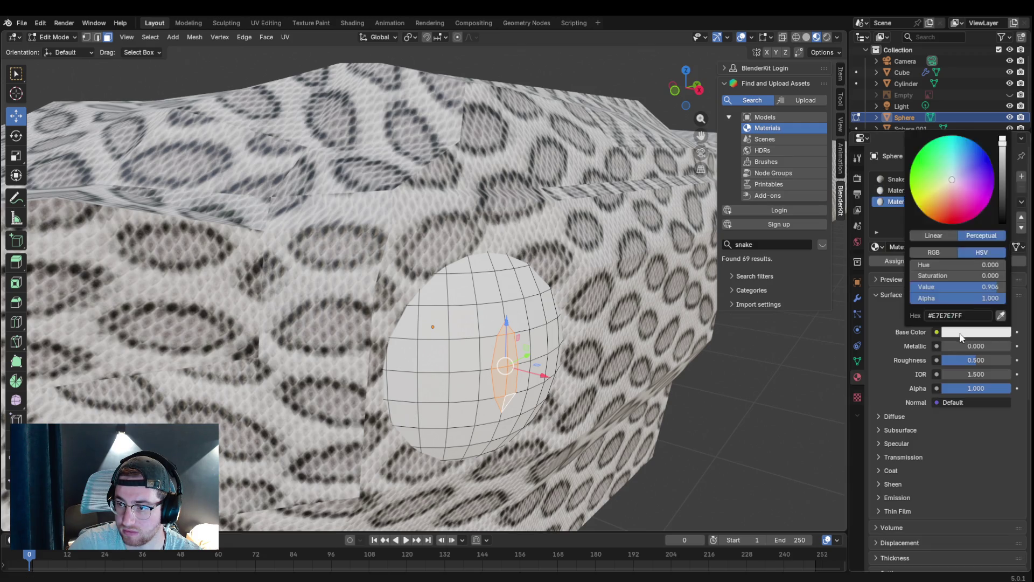
click(974, 332)
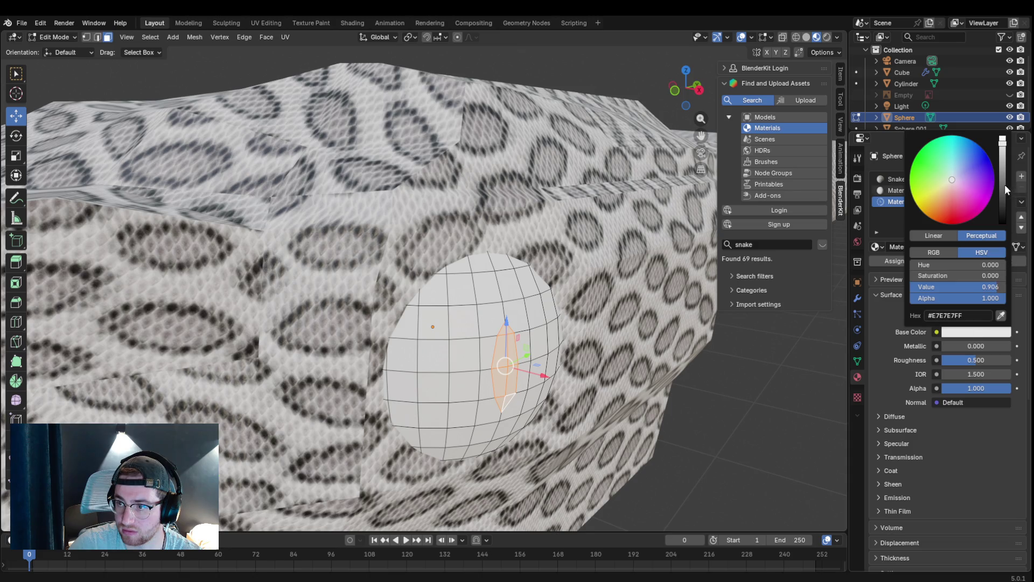
drag(1004, 184, 1002, 225)
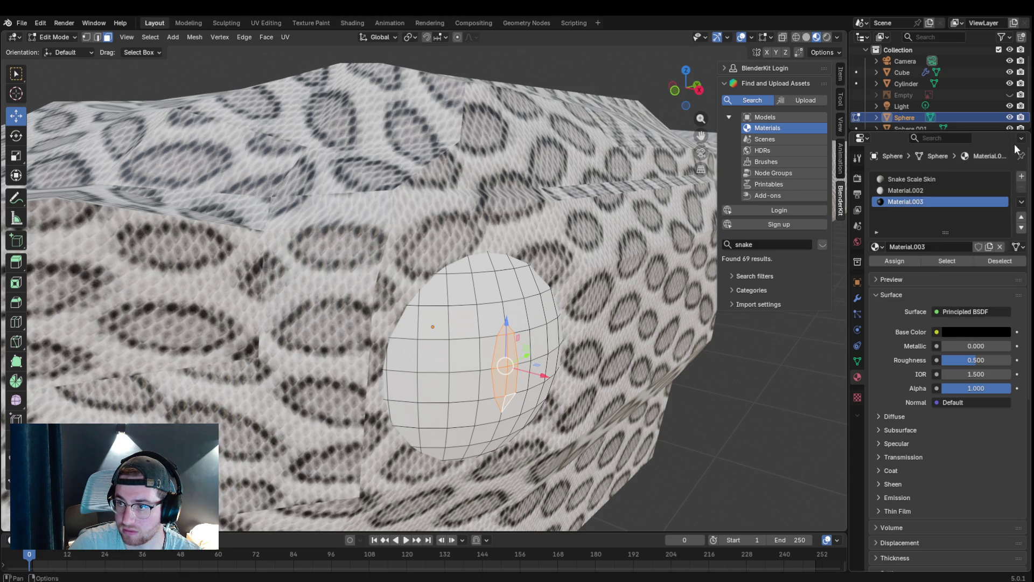
- Assign the black material as the pupil strip, return to Object Mode and delete the extra Sphere.001
click(897, 261)
mouse_move(566, 364)
middle_down()
mouse_move(612, 408)
mouse_move(640, 400)
middle_up()
scroll(614, 404, down, 4)
middle_drag(623, 401, 636, 406)
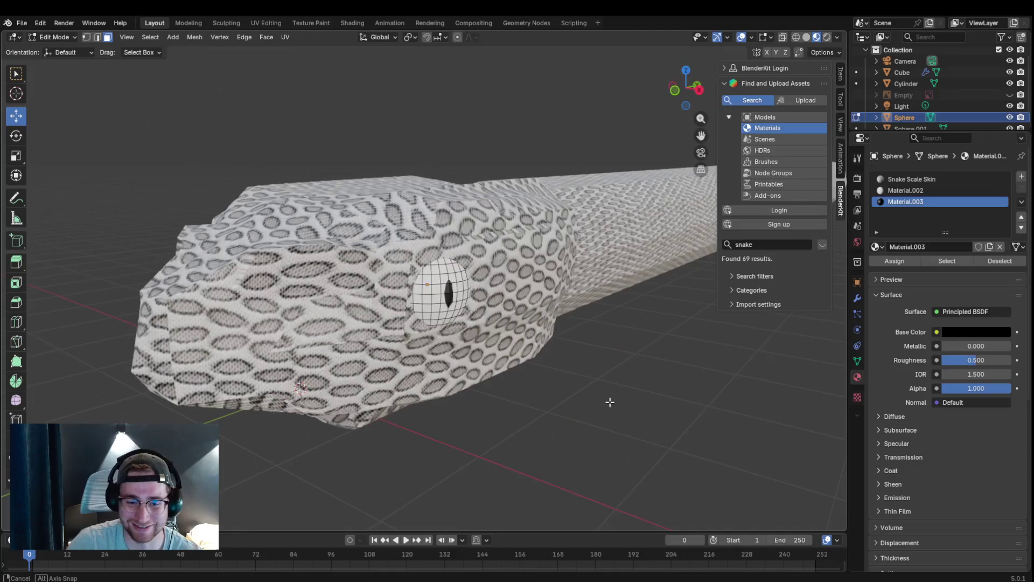
click(54, 37)
click(58, 50)
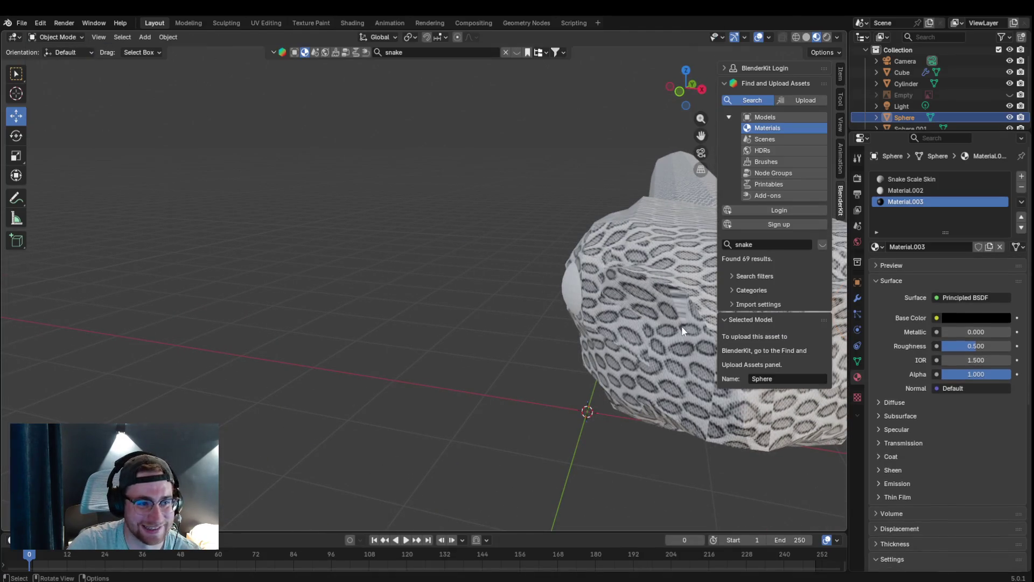
click(580, 293)
key(x)
click(586, 304)
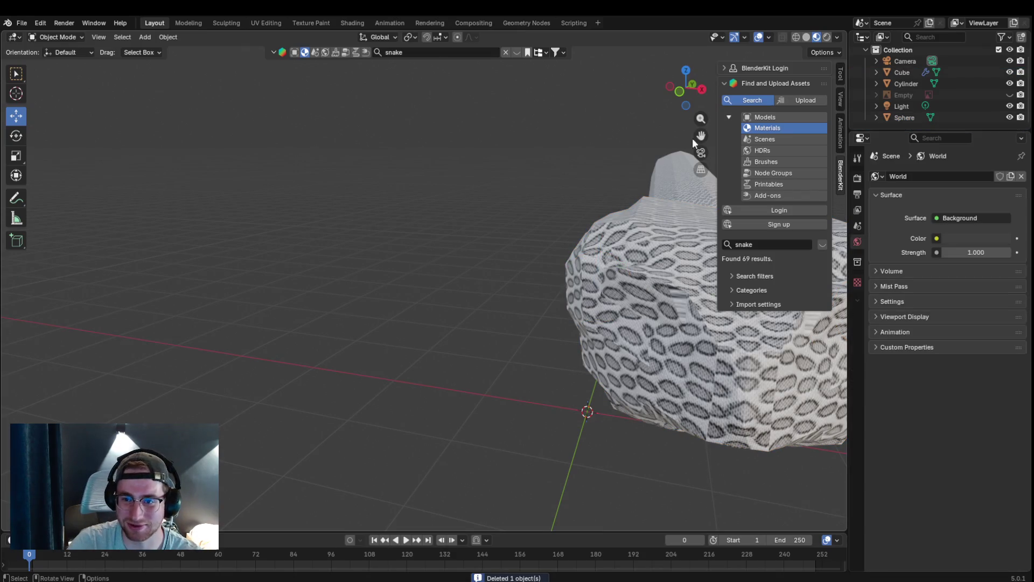
scroll(685, 138, down, 3)
- Duplicate the eye along X to place a copy on the head's other side
middle_drag(671, 161, 655, 195)
click(457, 339)
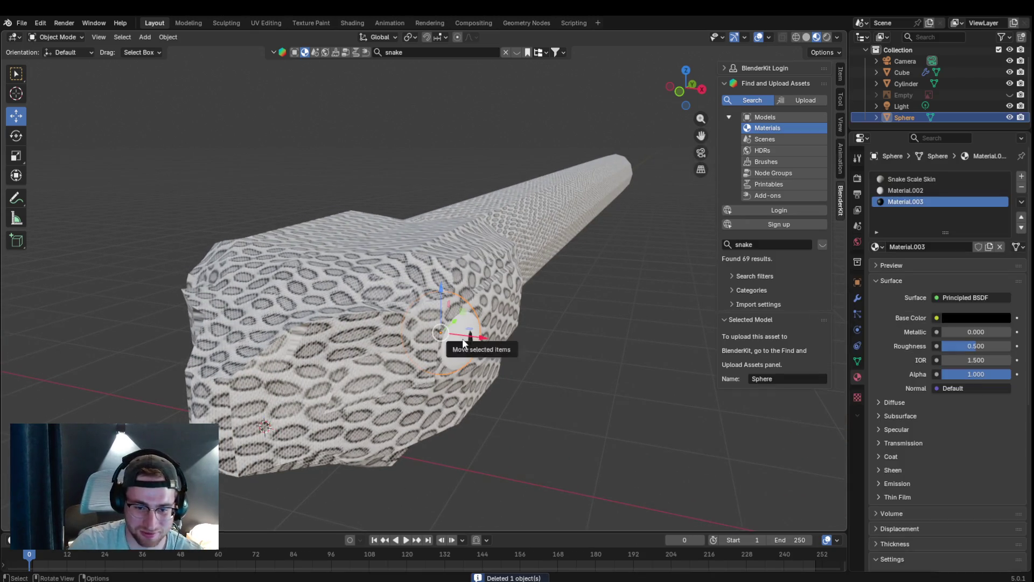
key(shift+d)
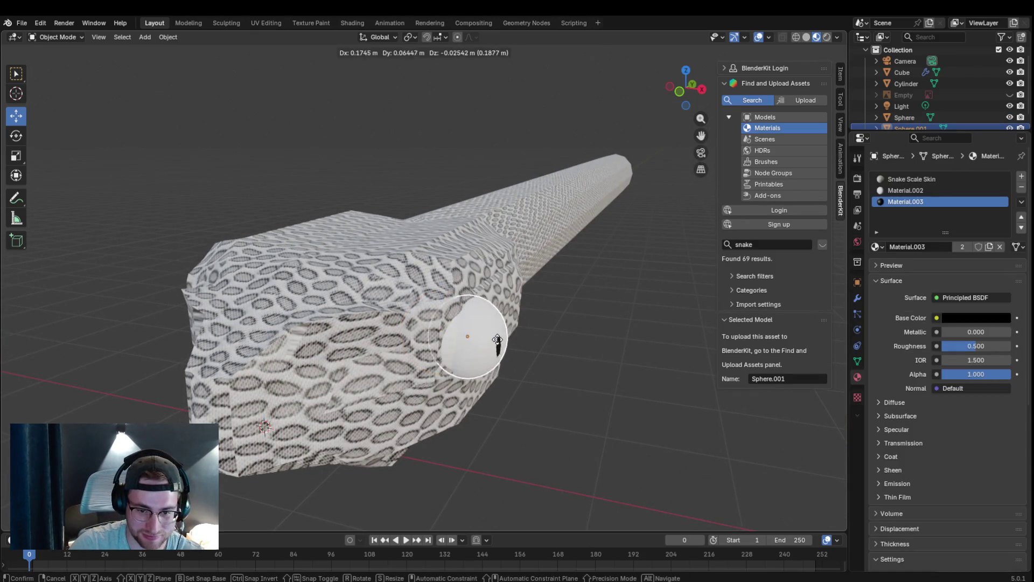
key(x)
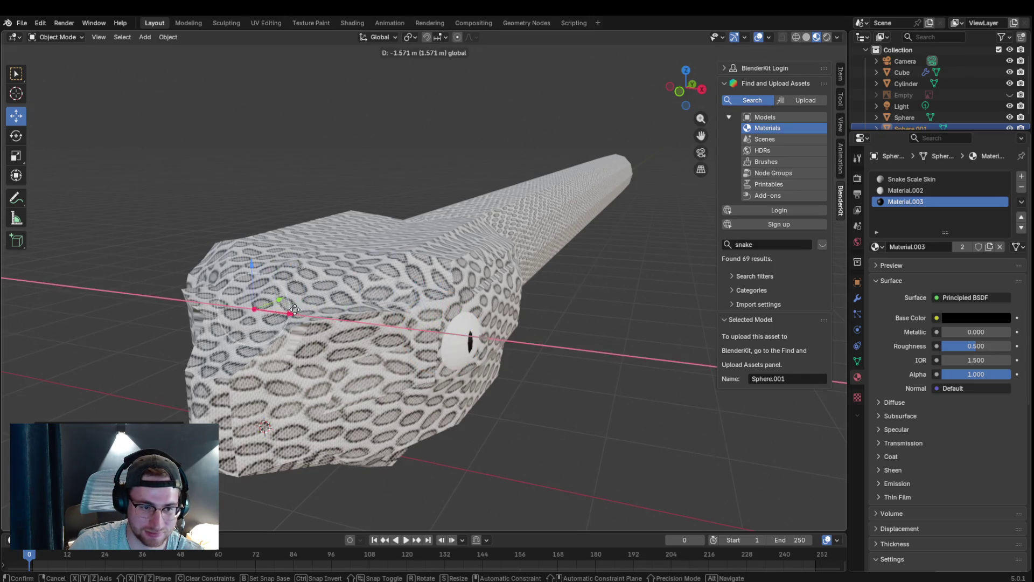
click(262, 302)
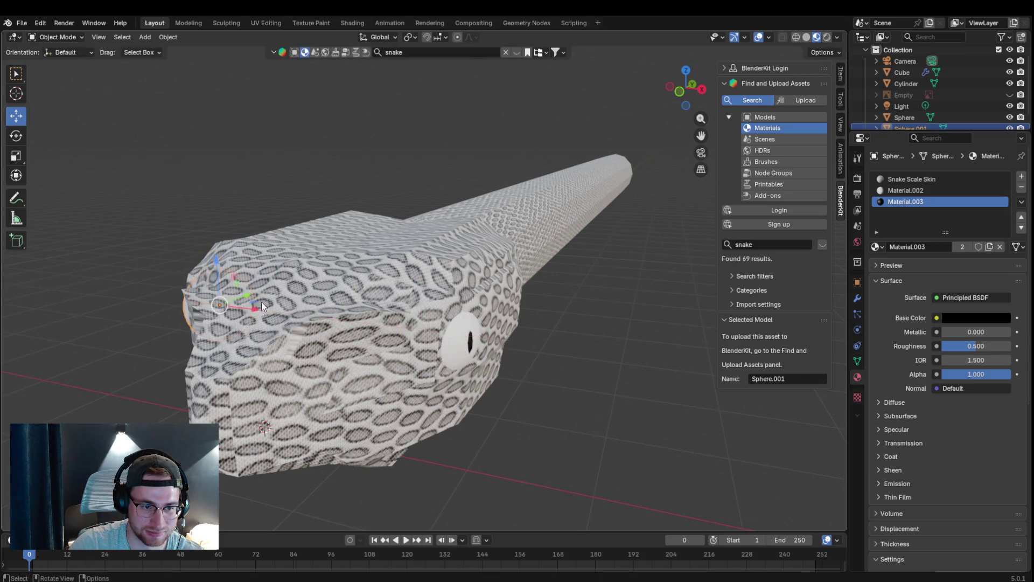
middle_drag(262, 301, 472, 290)
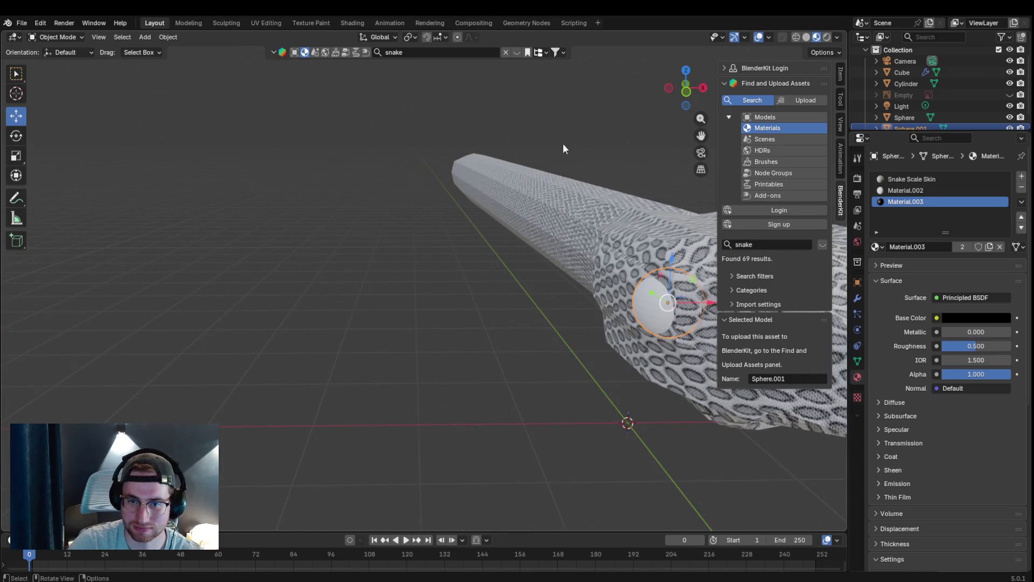
- Rotate the copied eye to face outward, then select the snake head object
click(16, 135)
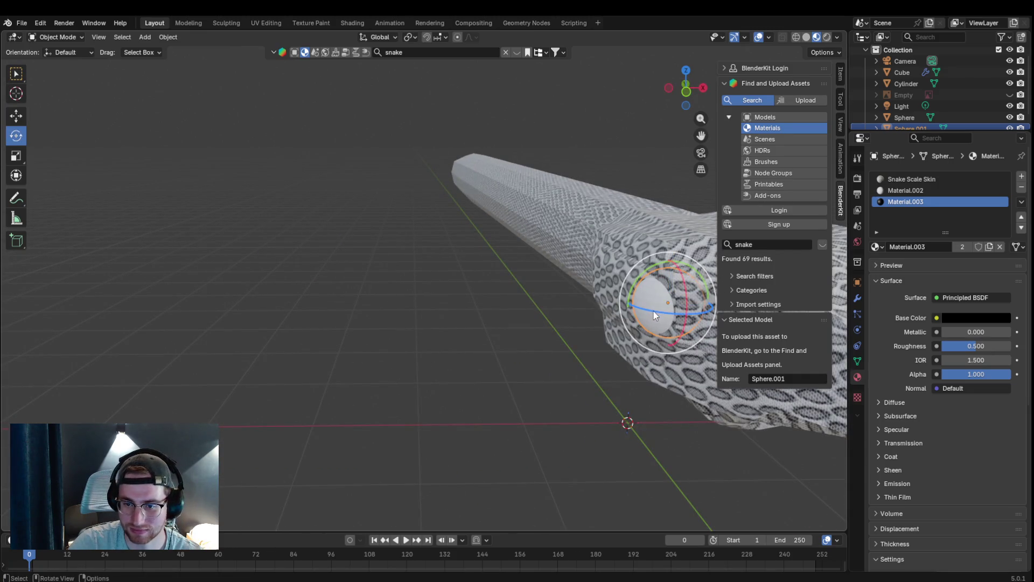
drag(654, 315, 728, 346)
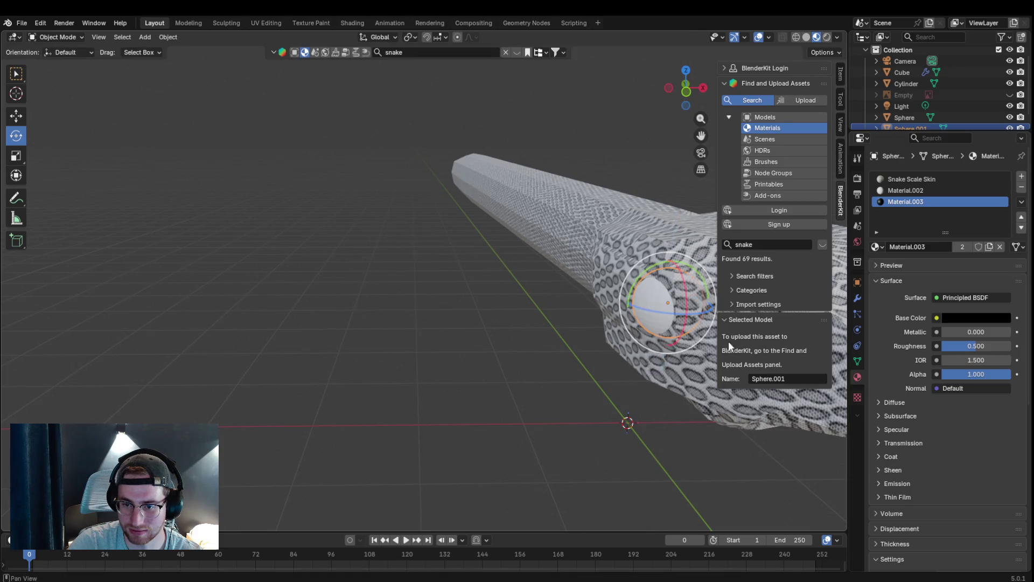
drag(641, 316, 558, 369)
mouse_move(557, 370)
middle_down()
mouse_move(541, 380)
mouse_move(529, 245)
middle_up()
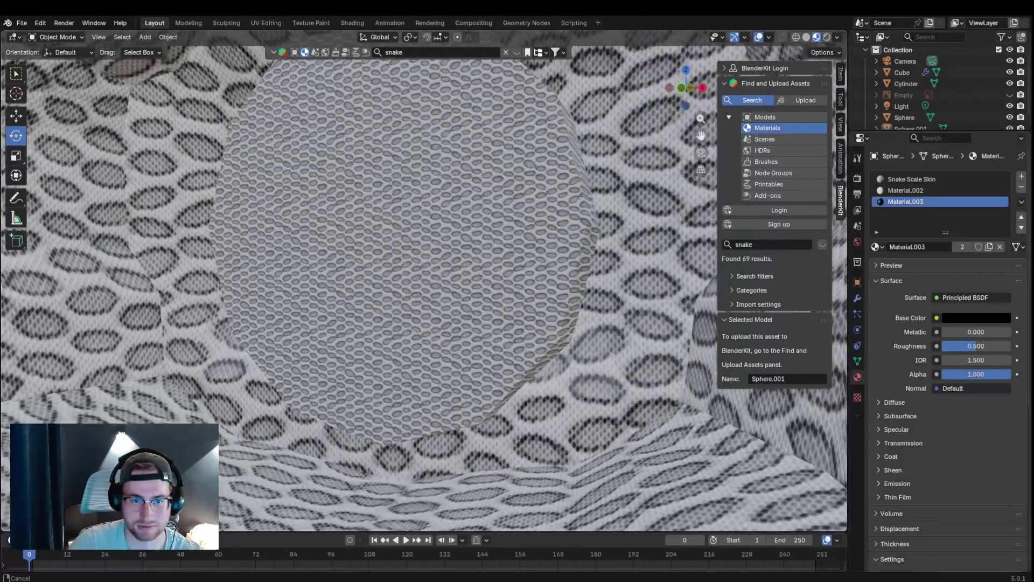
middle_drag(693, 148, 486, 147)
scroll(486, 147, down, 5)
scroll(486, 148, up, 2)
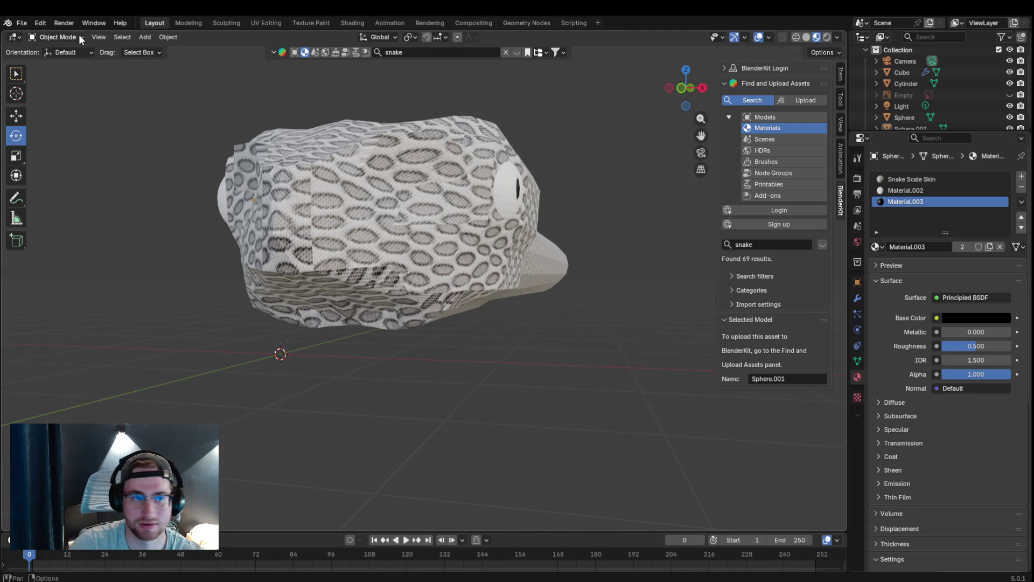
click(405, 201)
click(60, 38)
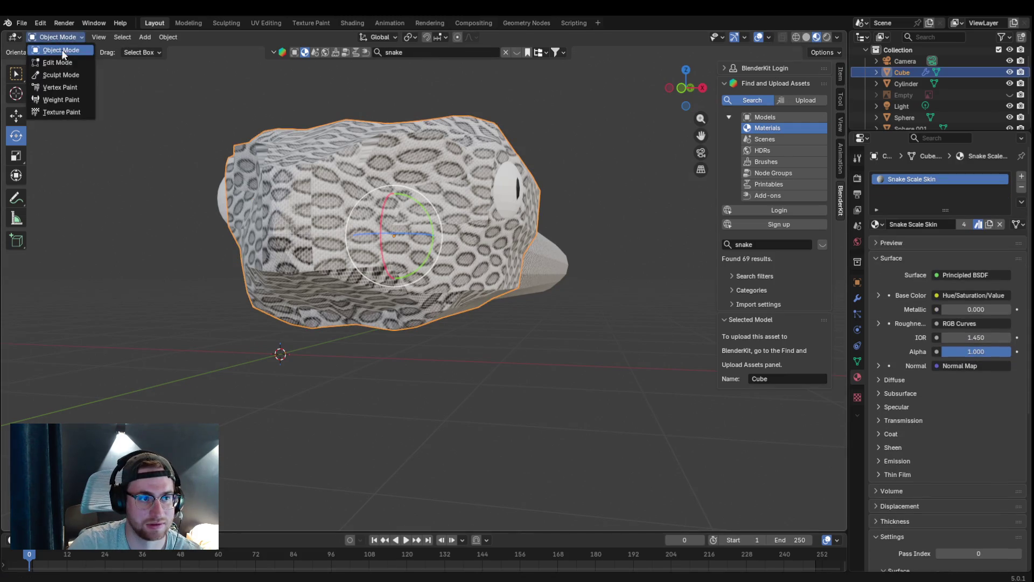
- Enter Edit Mode on the Cube head and add a centred loop cut across it
click(64, 62)
scroll(163, 185, up, 4)
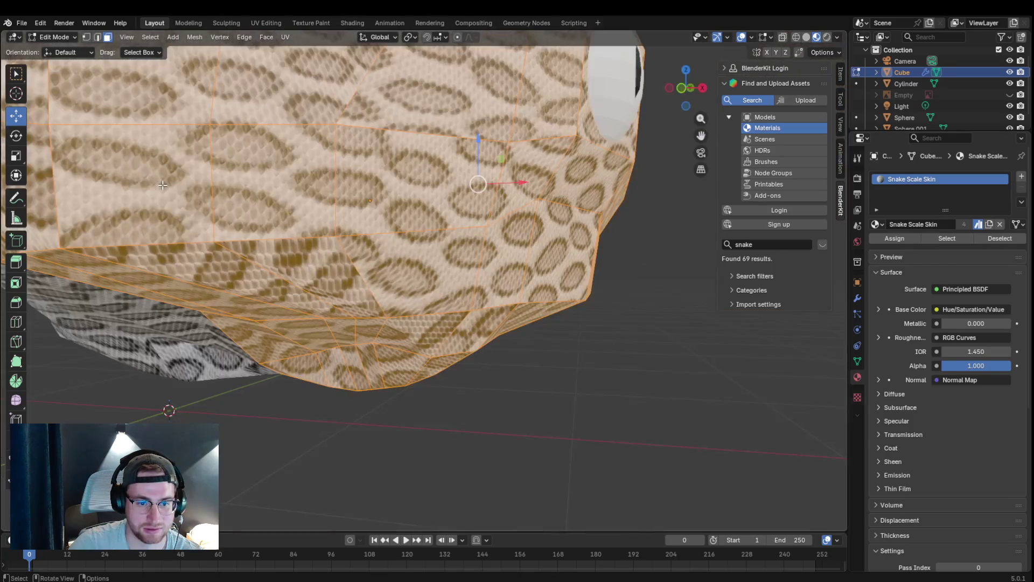
key(ctrl+r)
click(291, 262)
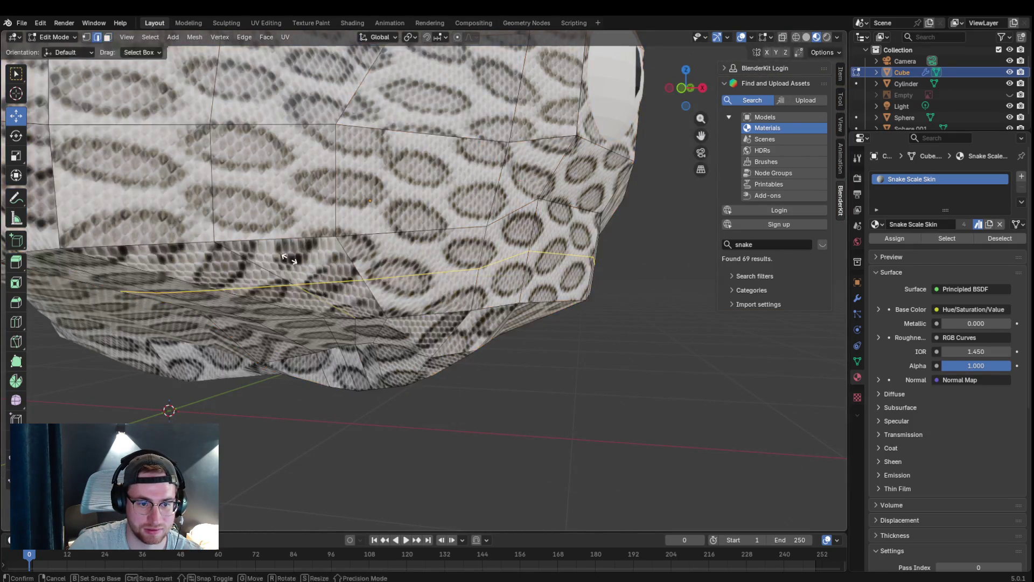
right_click(301, 229)
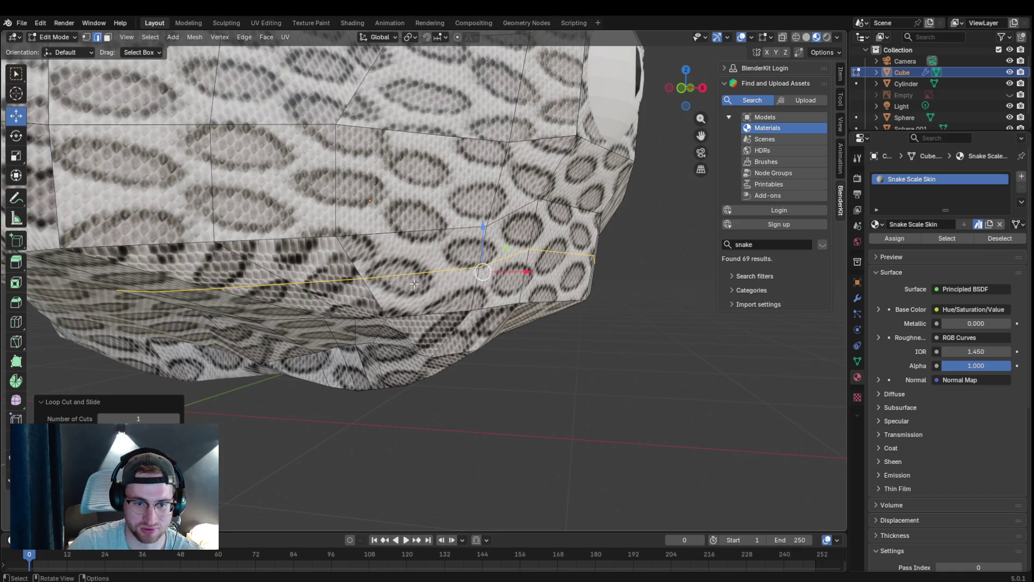
- Select a horizontal edge on the head's lower side to start shaping the mouth
click(324, 290)
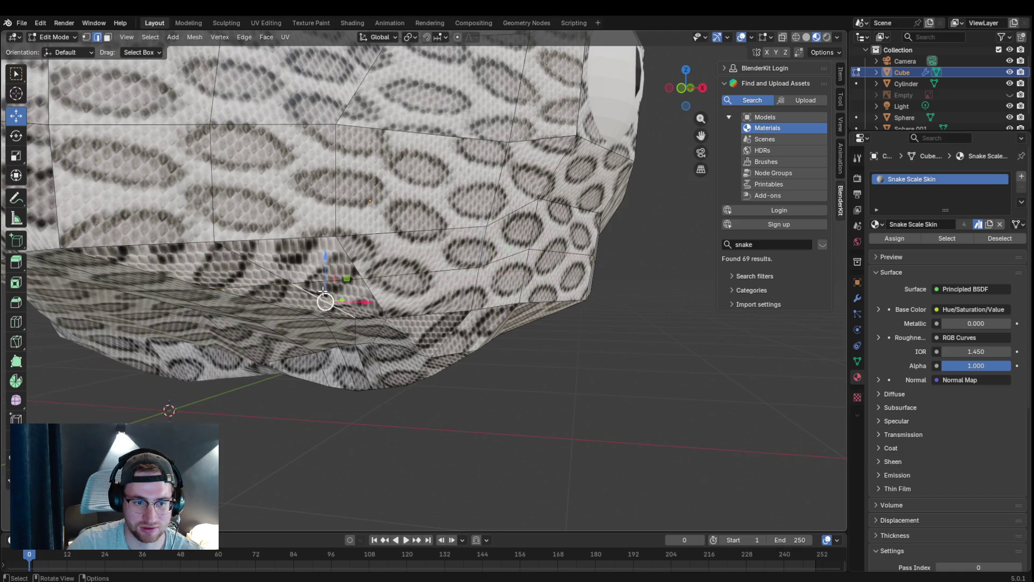
click(385, 268)
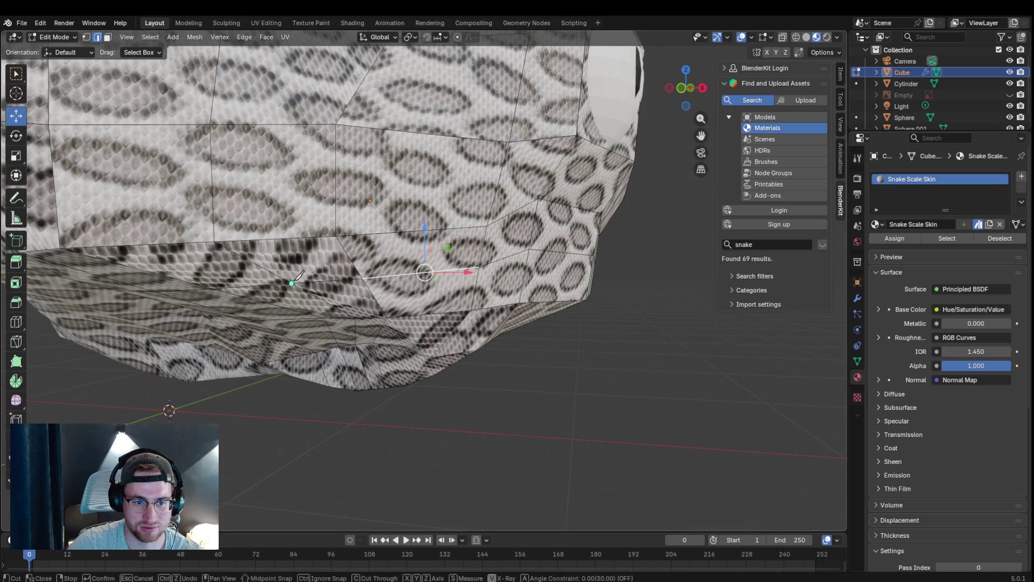
scroll(376, 261, down, 5)
middle_drag(376, 261, 371, 269)
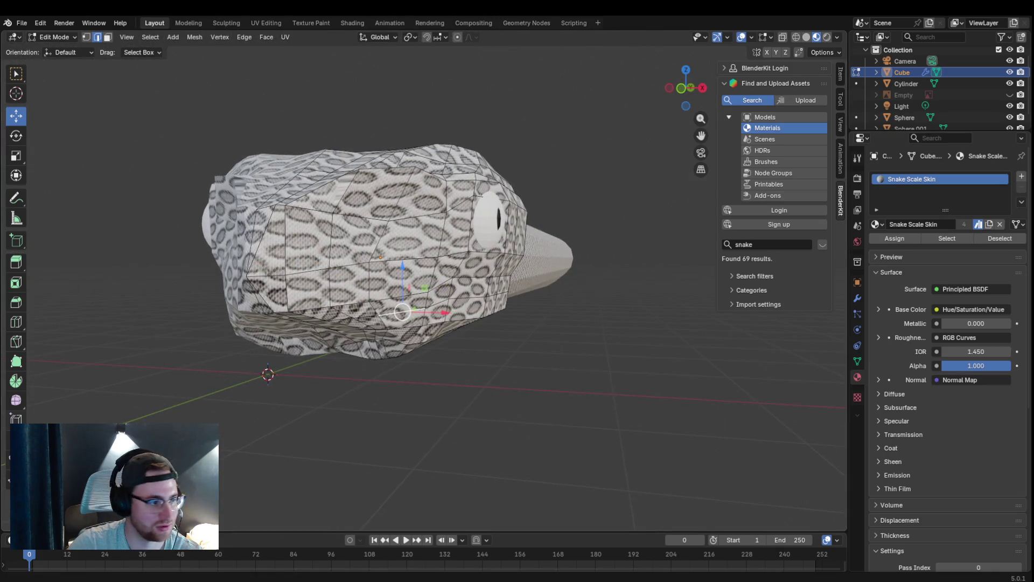
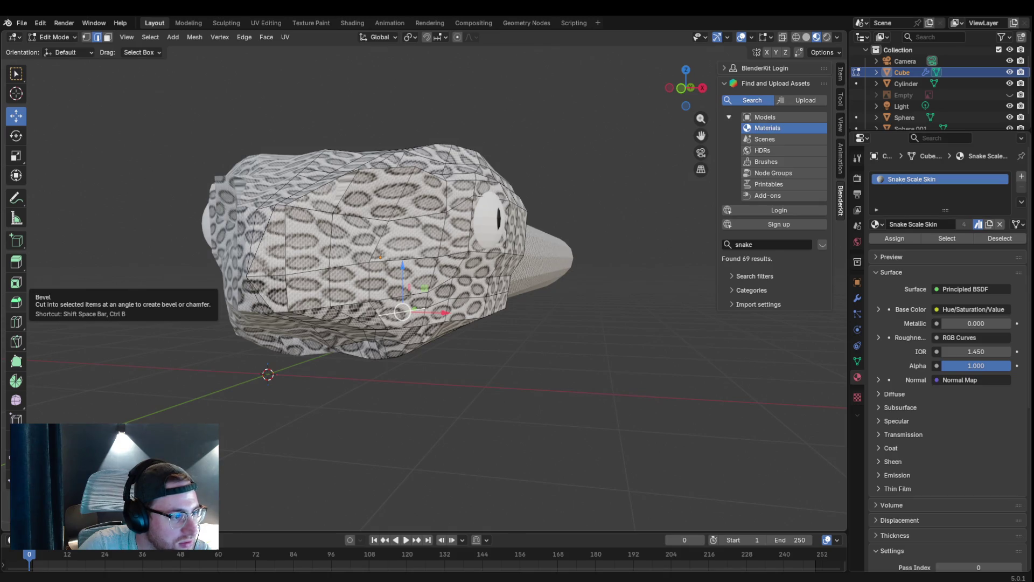
- Stay in Edit Mode and start a knife cut on the head, then abandon it unfinished
click(472, 278)
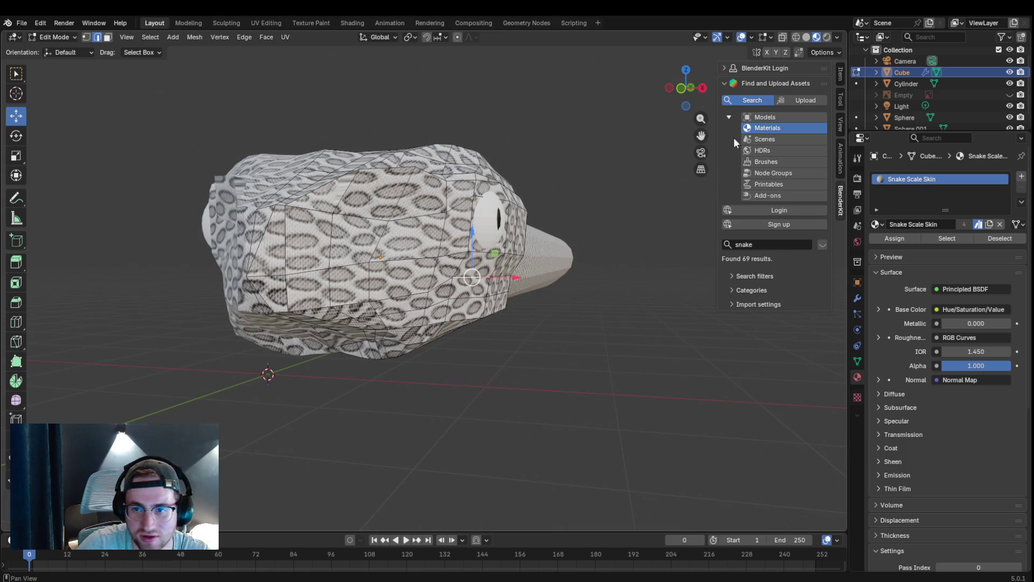
click(55, 37)
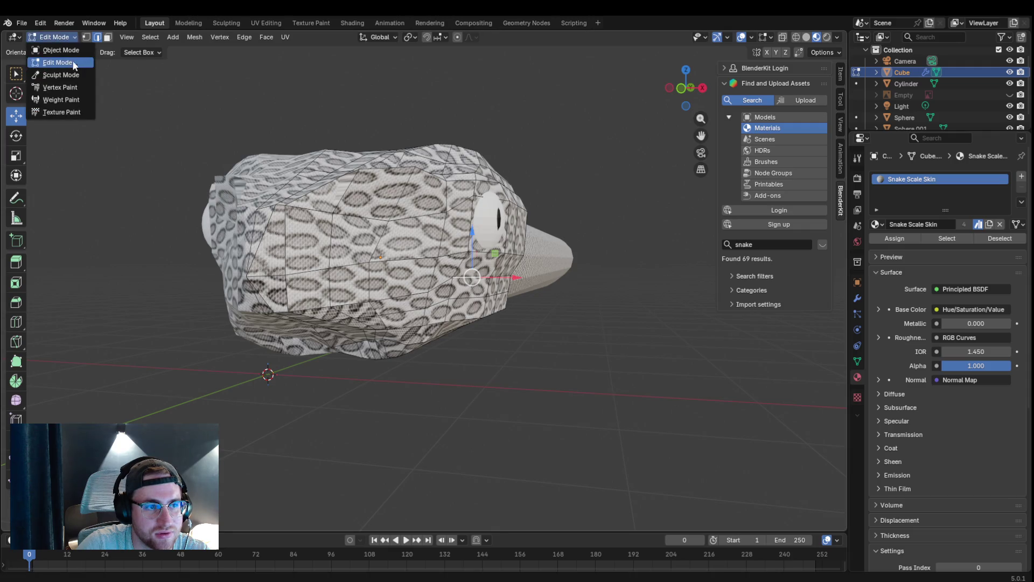
click(69, 63)
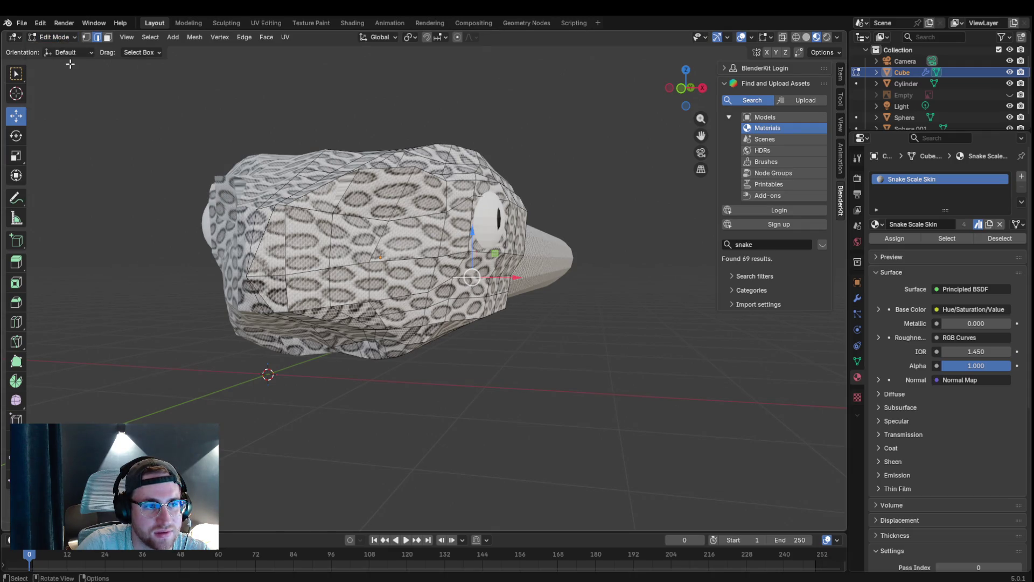
key(k)
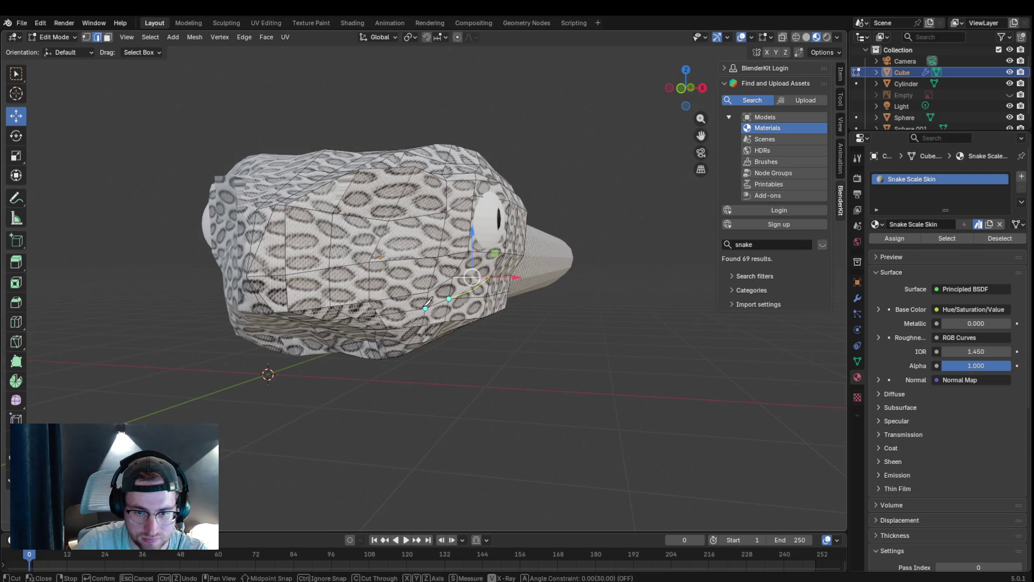
key(Return)
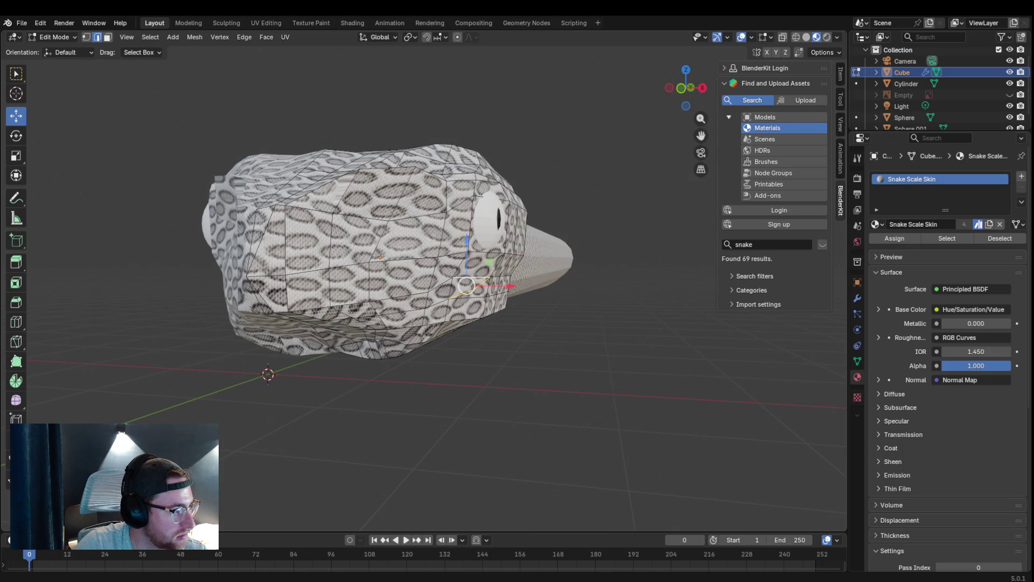
scroll(431, 280, up, 5)
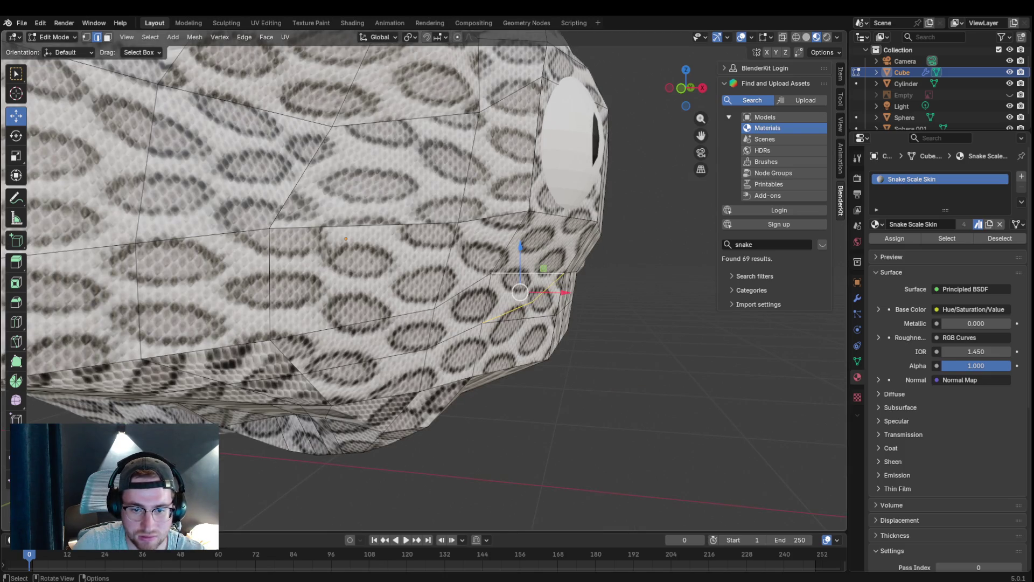
scroll(424, 281, down, 5)
scroll(424, 281, up, 5)
scroll(424, 281, down, 5)
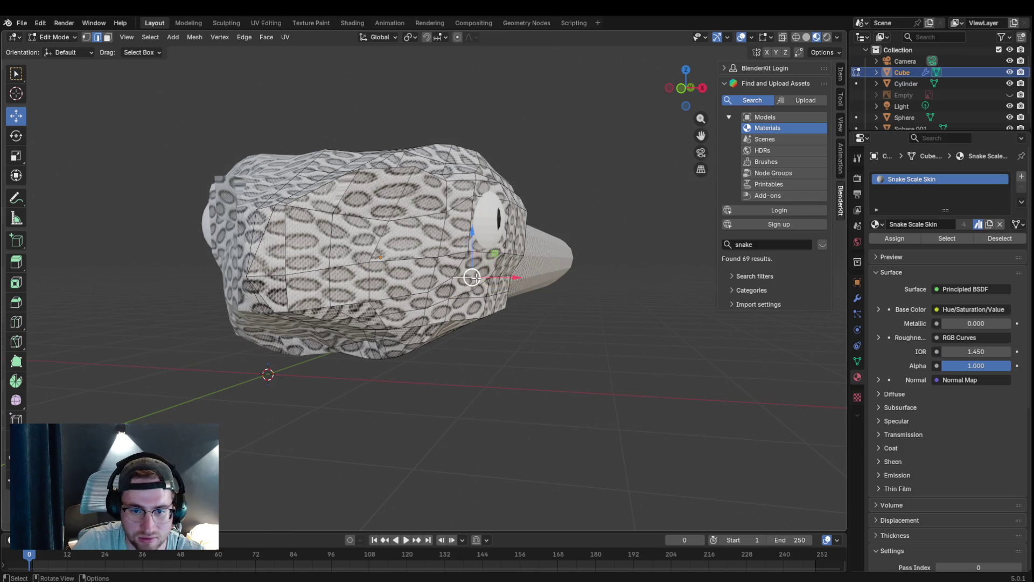
- Knife-cut a new edge line from the mouth corner back along the side of the head and confirm it
key(k)
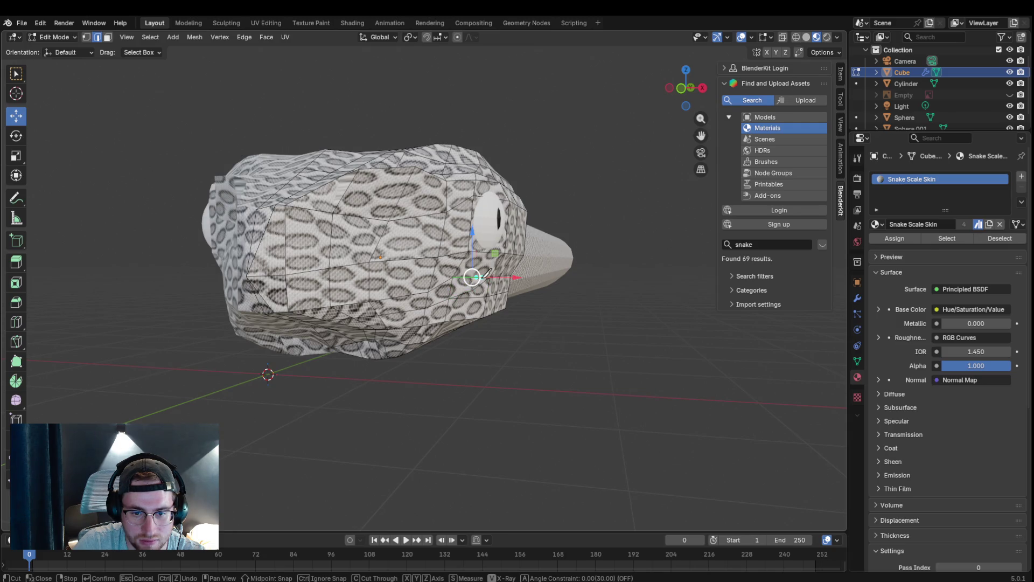
scroll(489, 273, up, 6)
scroll(525, 271, down, 4)
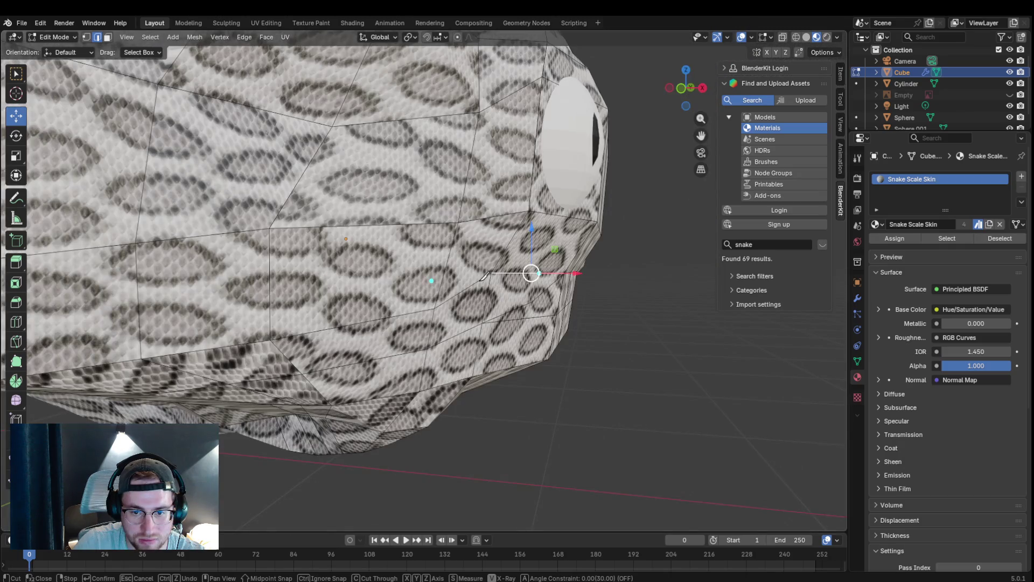
click(552, 273)
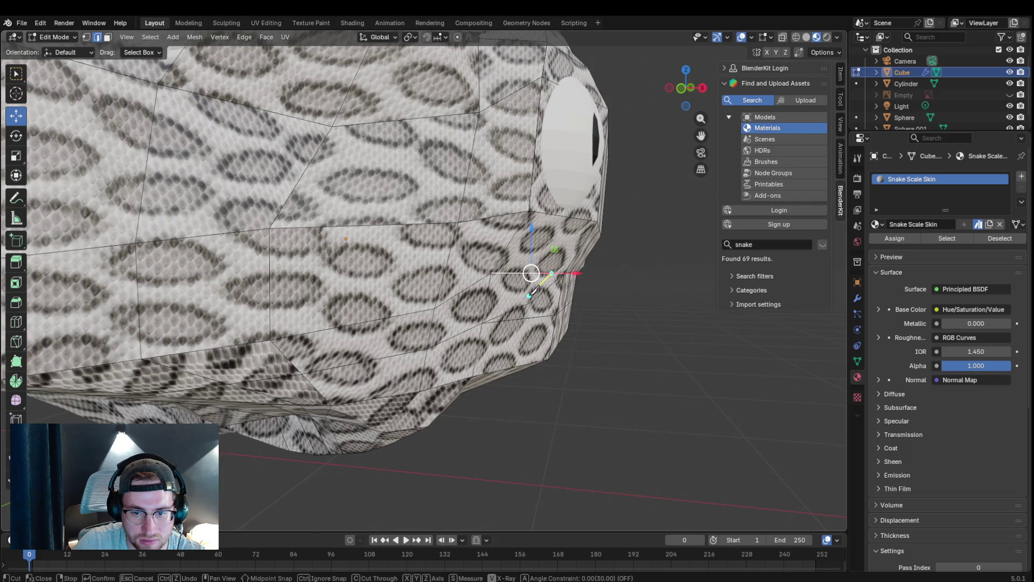
click(530, 296)
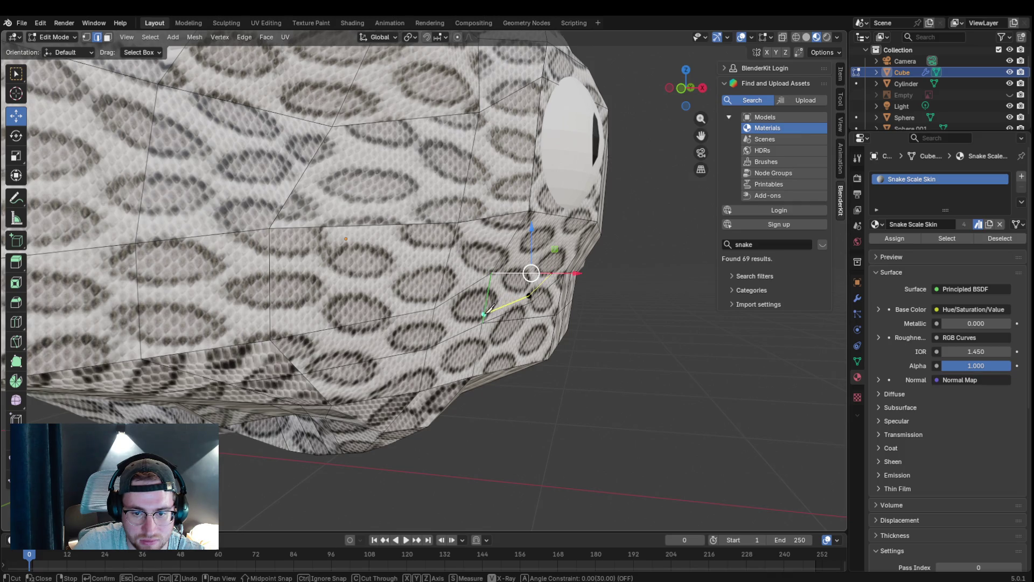
click(428, 341)
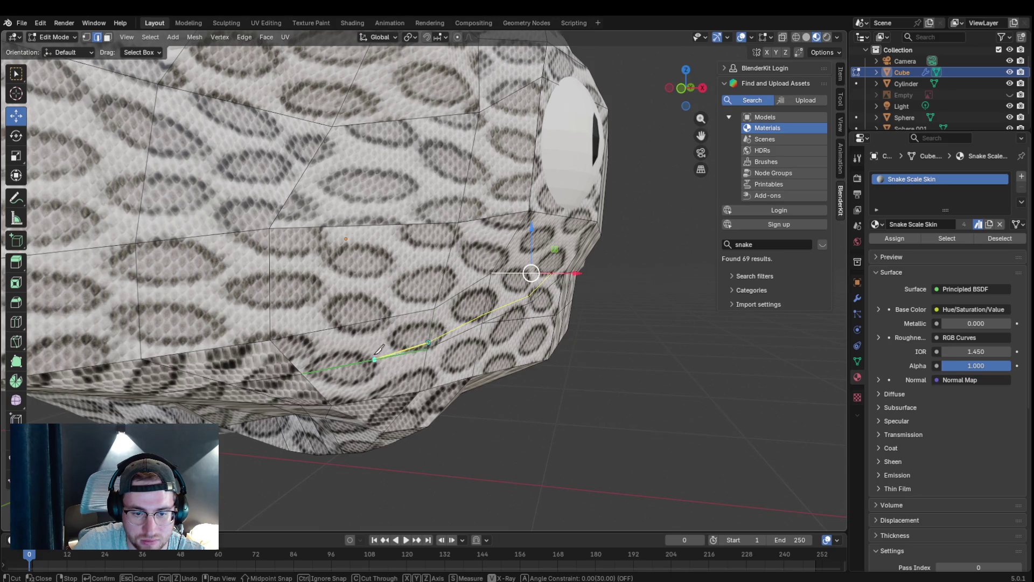
click(298, 369)
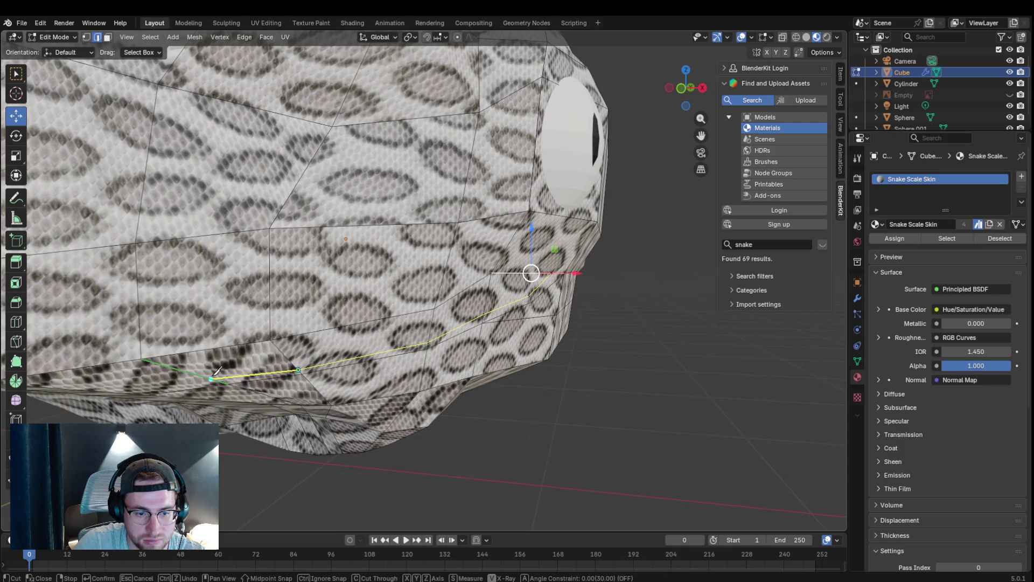
scroll(217, 373, down, 8)
scroll(283, 348, up, 2)
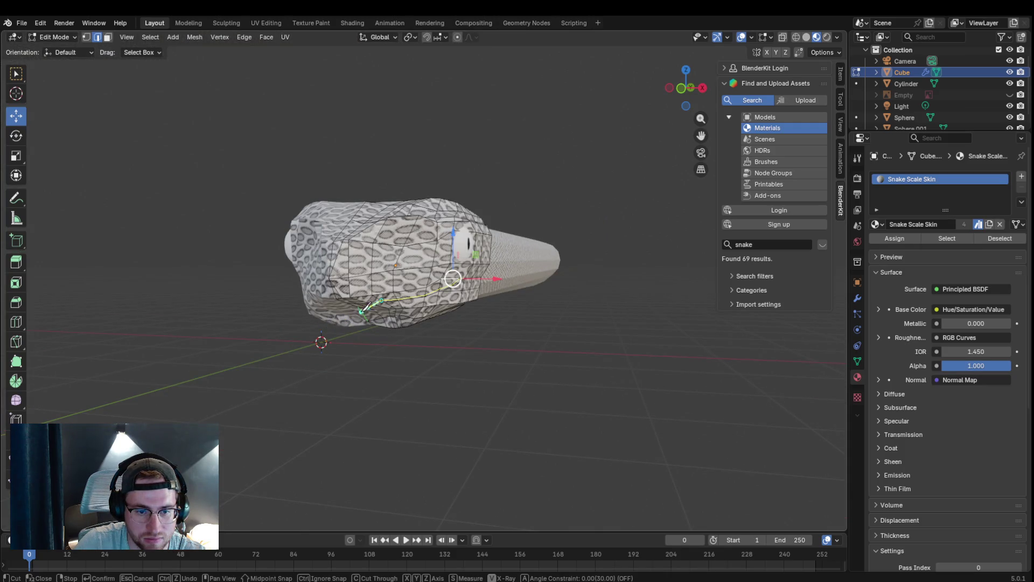
scroll(465, 283, up, 5)
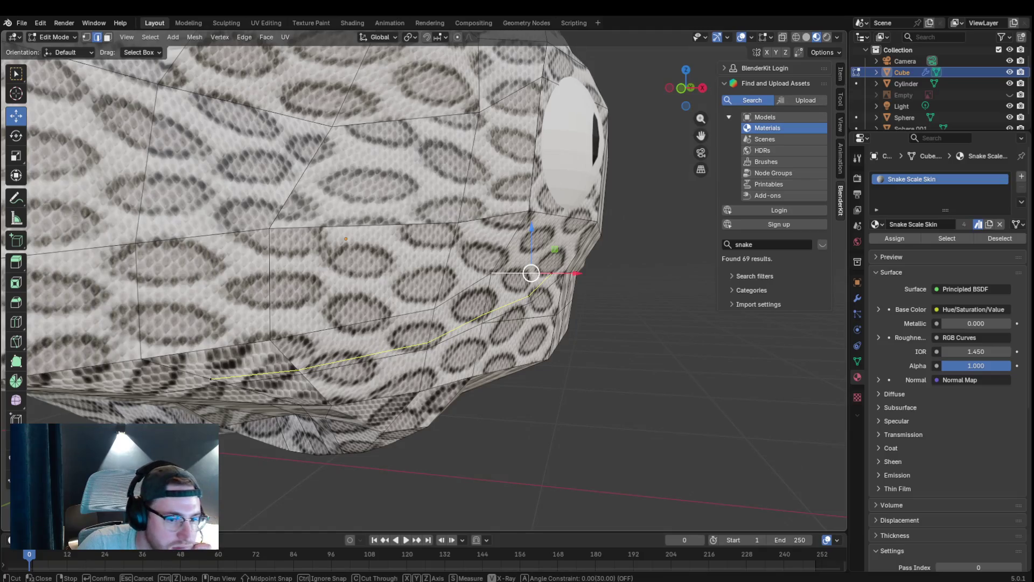
click(211, 379)
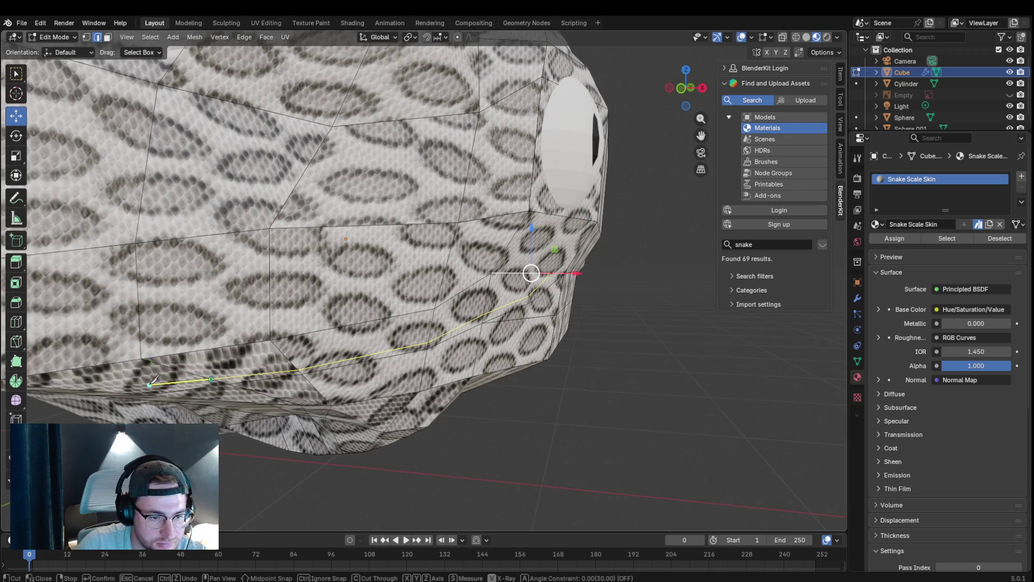
scroll(118, 390, down, 5)
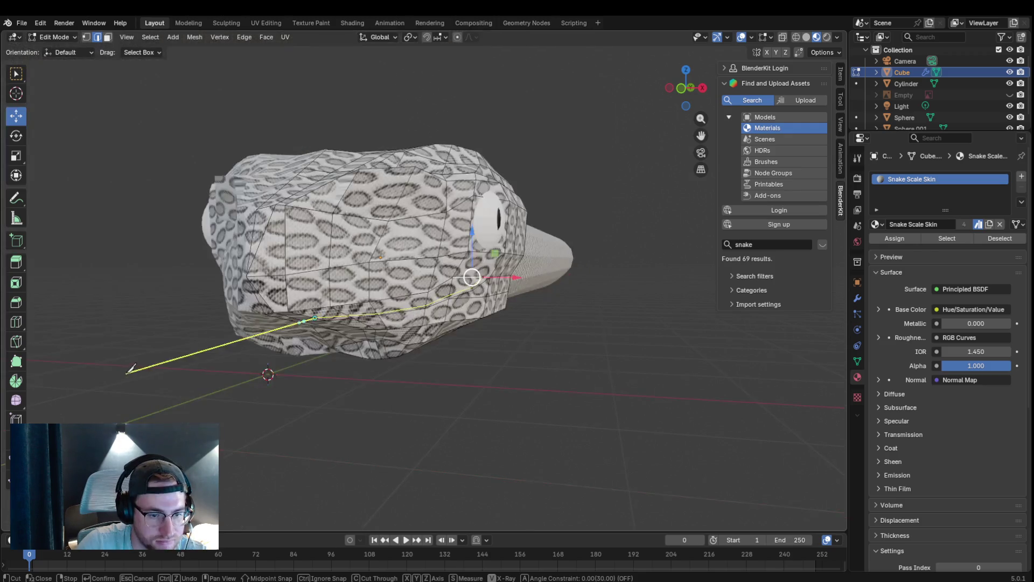
scroll(251, 305, up, 3)
click(274, 312)
scroll(274, 312, down, 3)
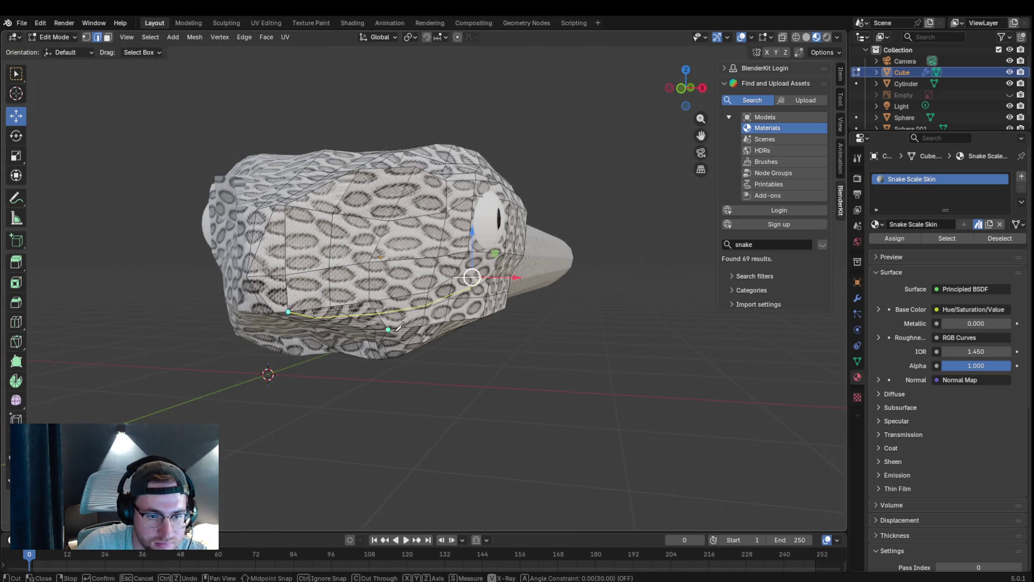
key(Return)
scroll(394, 327, up, 4)
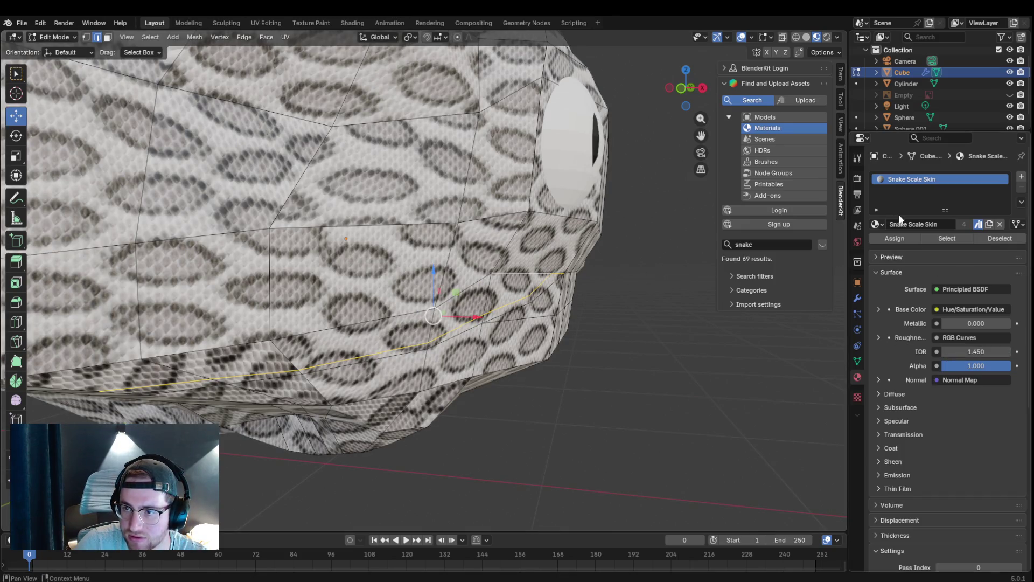
- Select the strip of faces along the new mouth cut in face select mode
click(108, 38)
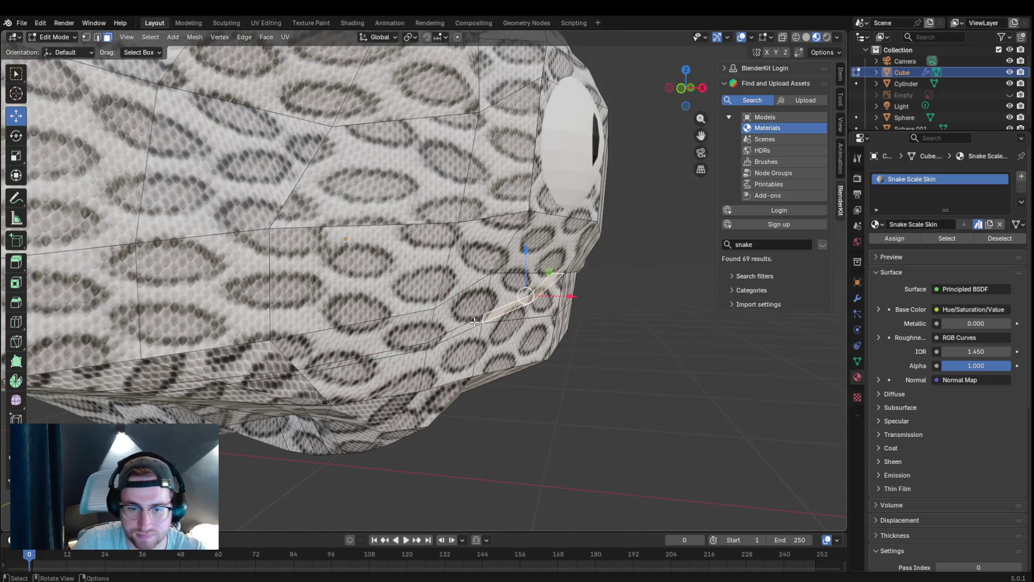
alt+shift+click(542, 293)
shift+click(336, 372)
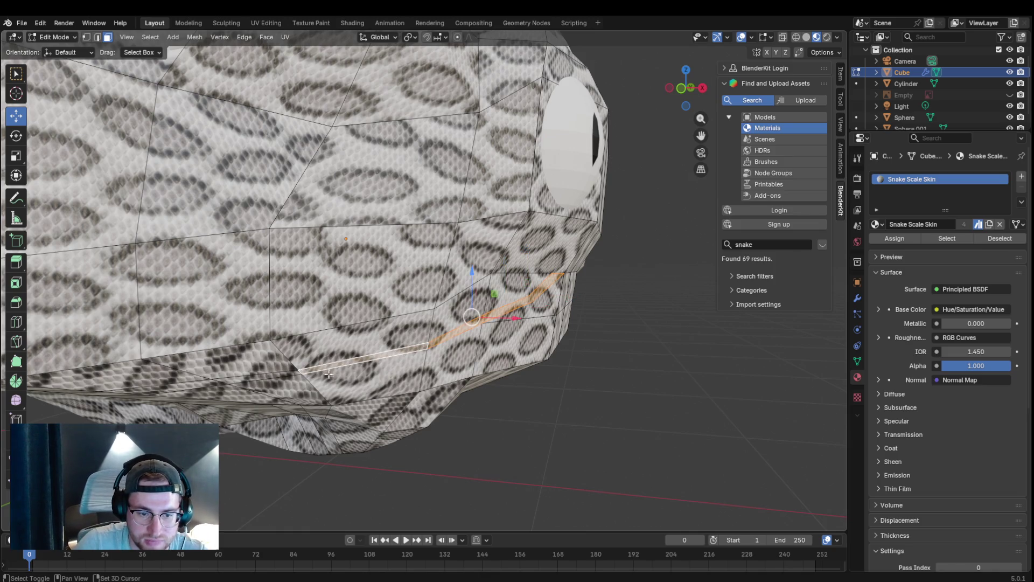
shift+click(263, 376)
shift+click(192, 383)
mouse_move(215, 362)
middle_down()
mouse_move(229, 355)
mouse_move(222, 361)
middle_up()
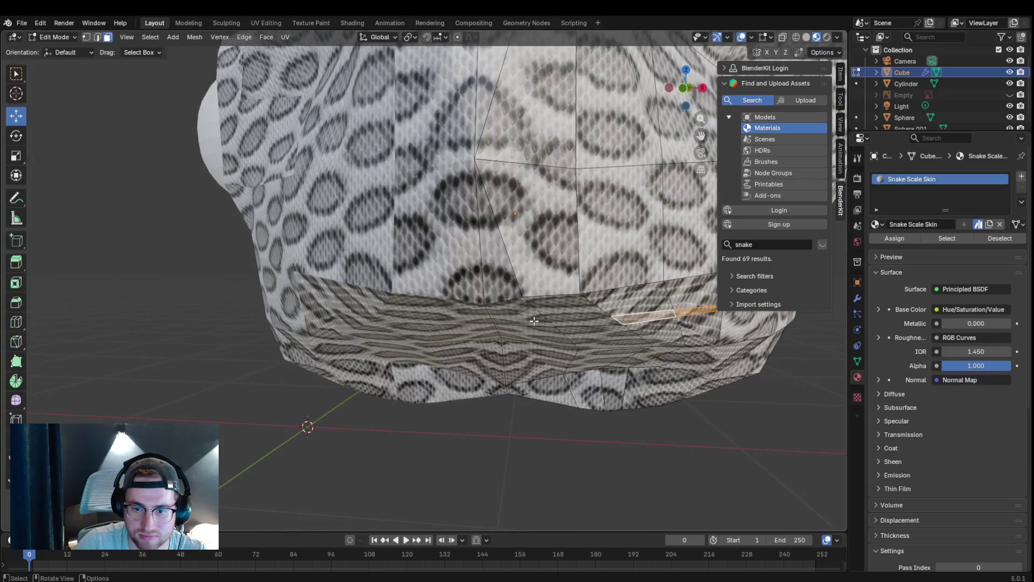
scroll(617, 316, down, 3)
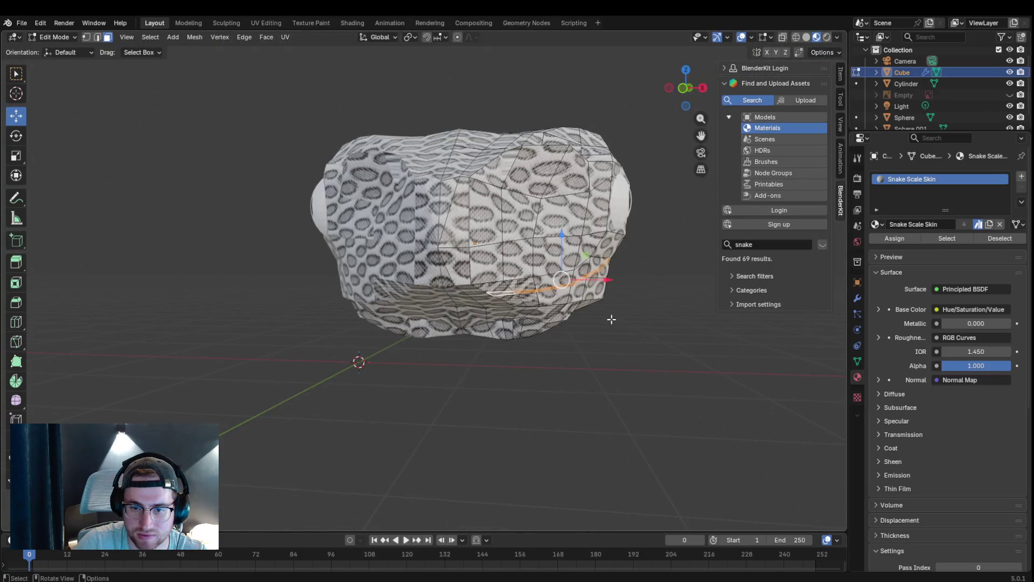
- Add a new material slot with a new material and darken its base colour to black
click(1019, 176)
click(901, 247)
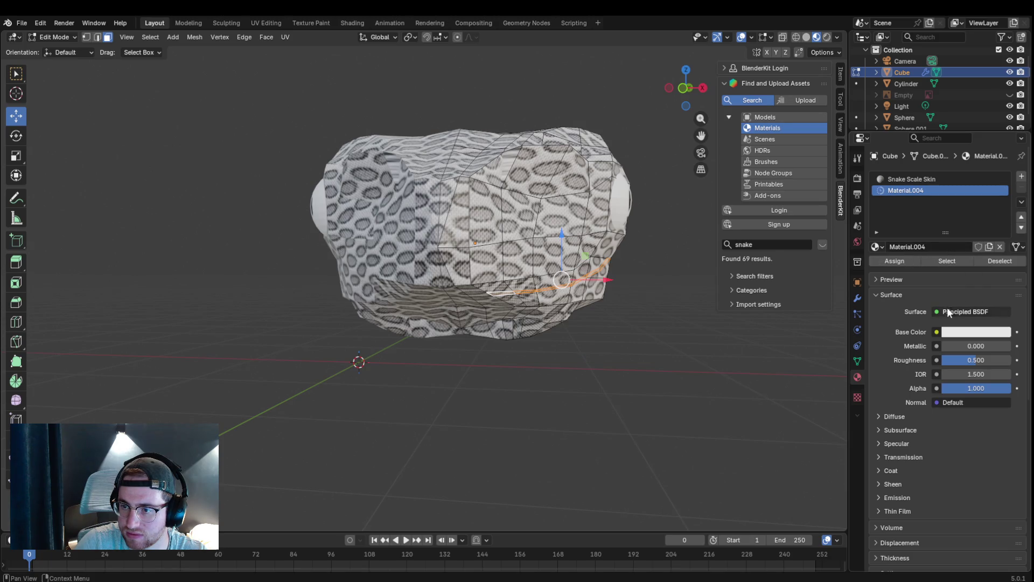
click(975, 331)
drag(1001, 206, 1001, 224)
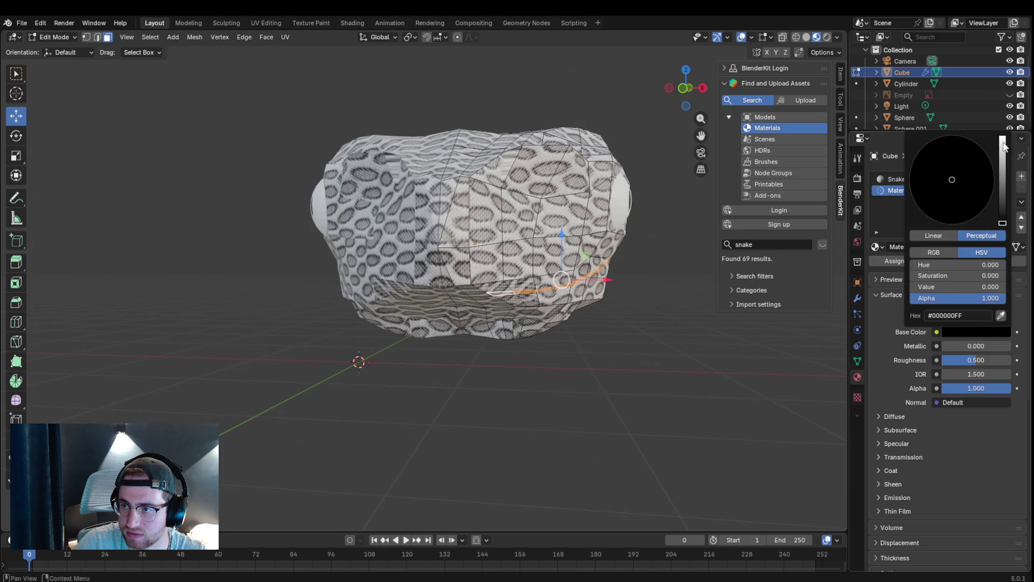
middle_drag(651, 329, 639, 330)
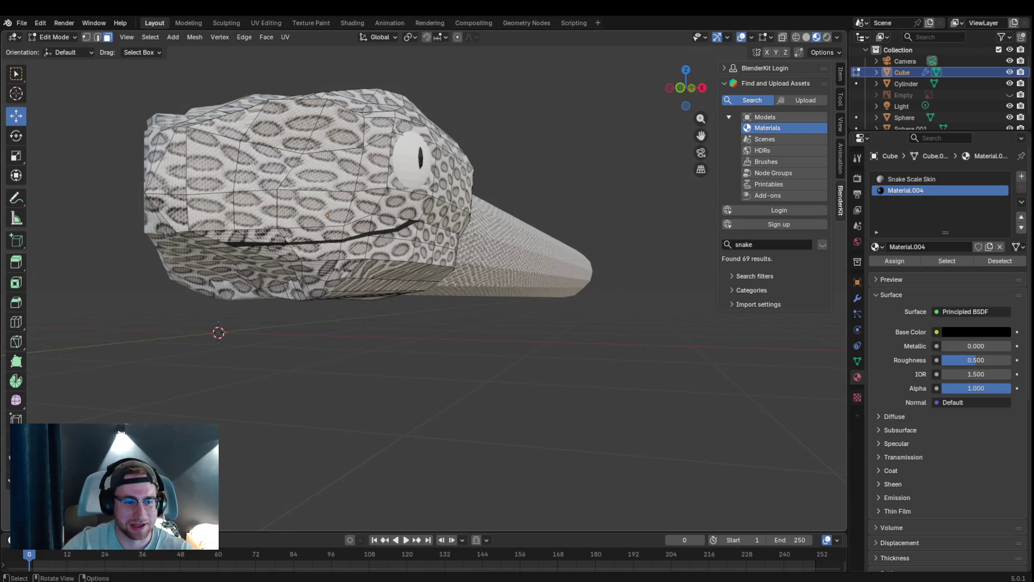
middle_drag(368, 118, 353, 131)
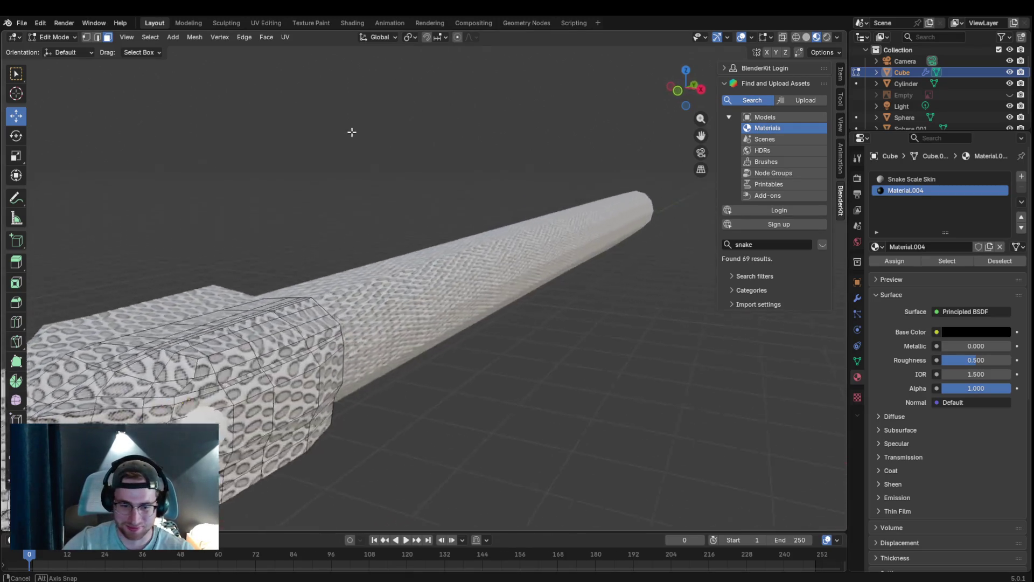
- Undo the black material and reselect the faces along the mouth line
middle_drag(353, 131, 364, 118)
ctrl+click(402, 233)
key(ctrl+z)
key(ctrl+z)
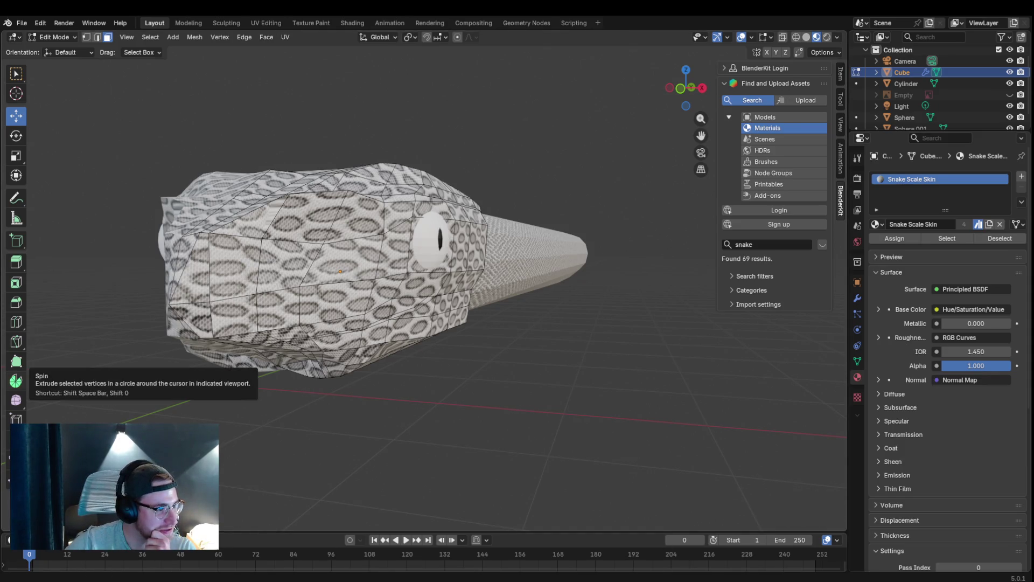
scroll(547, 256, up, 3)
scroll(547, 255, down, 3)
shift+click(405, 305)
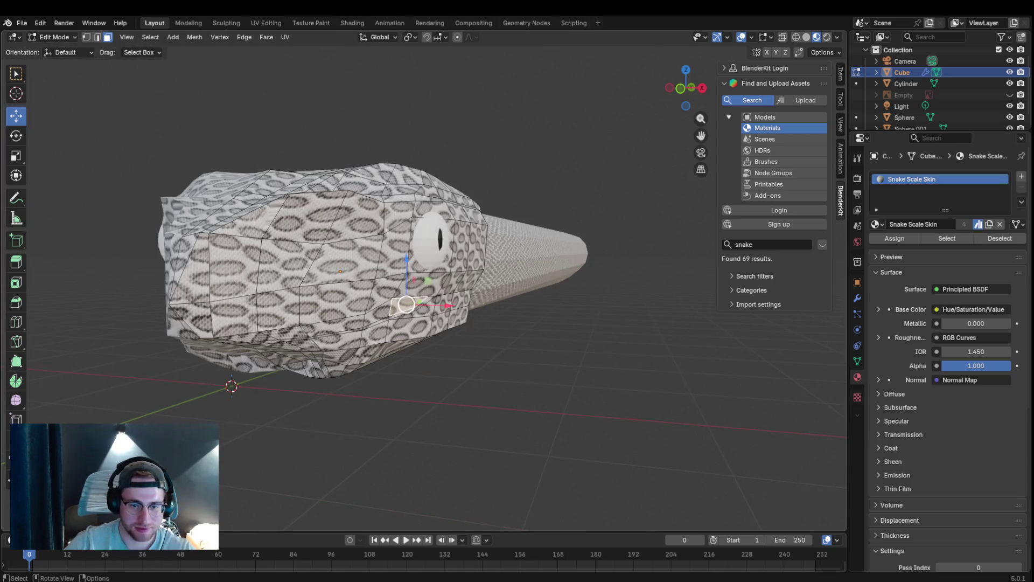
shift+click(380, 317)
shift+click(324, 327)
shift+click(266, 332)
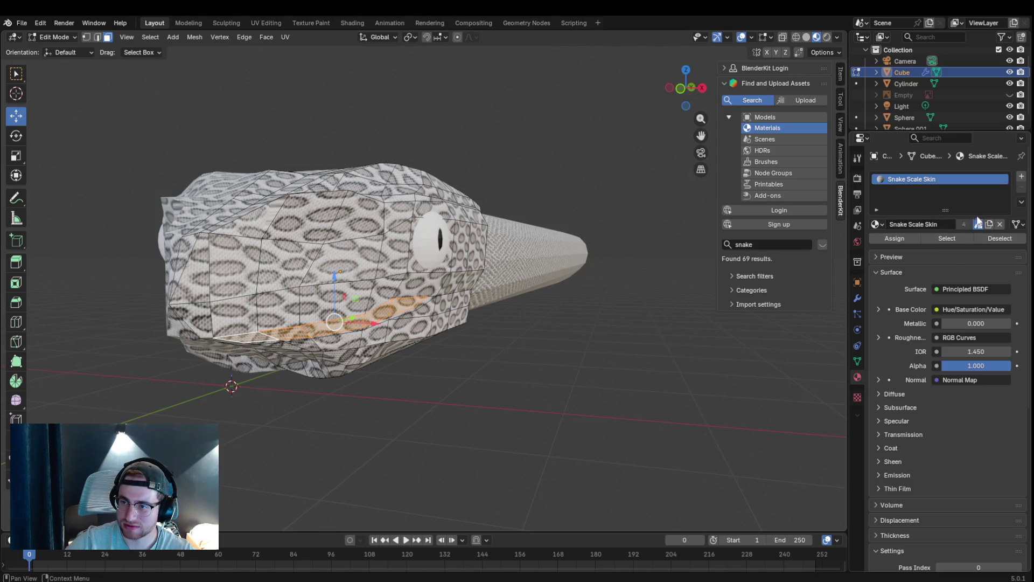
- Create black Material.004 in a new slot, assign it to the mouth faces, then undo the assignment
click(1021, 175)
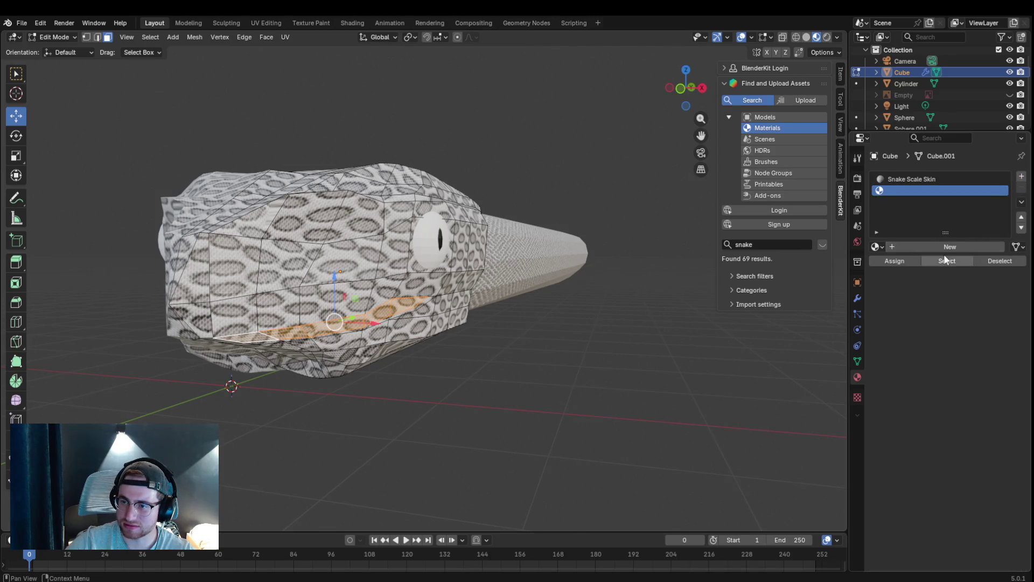
click(947, 246)
click(958, 331)
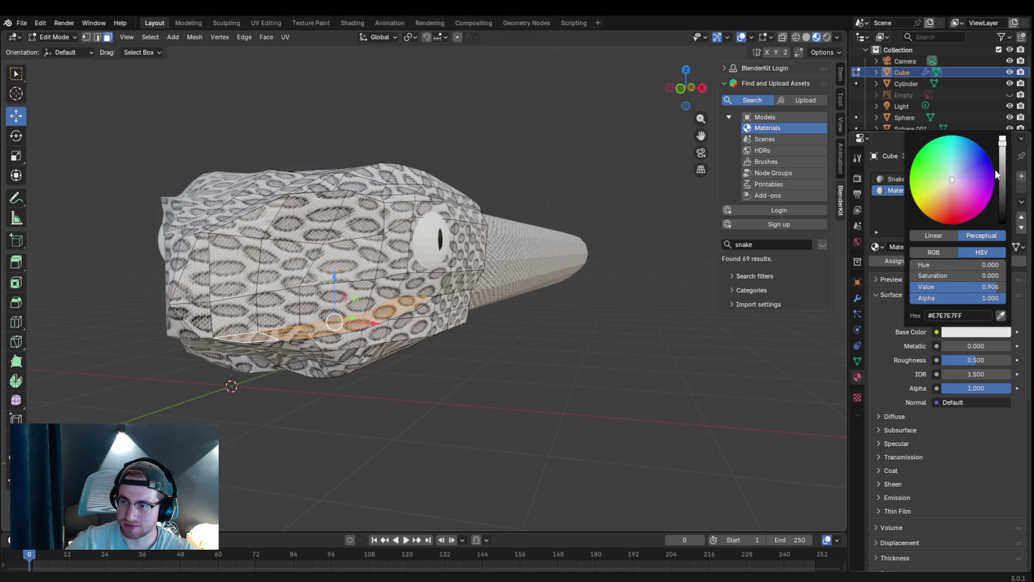
drag(1000, 170, 1001, 225)
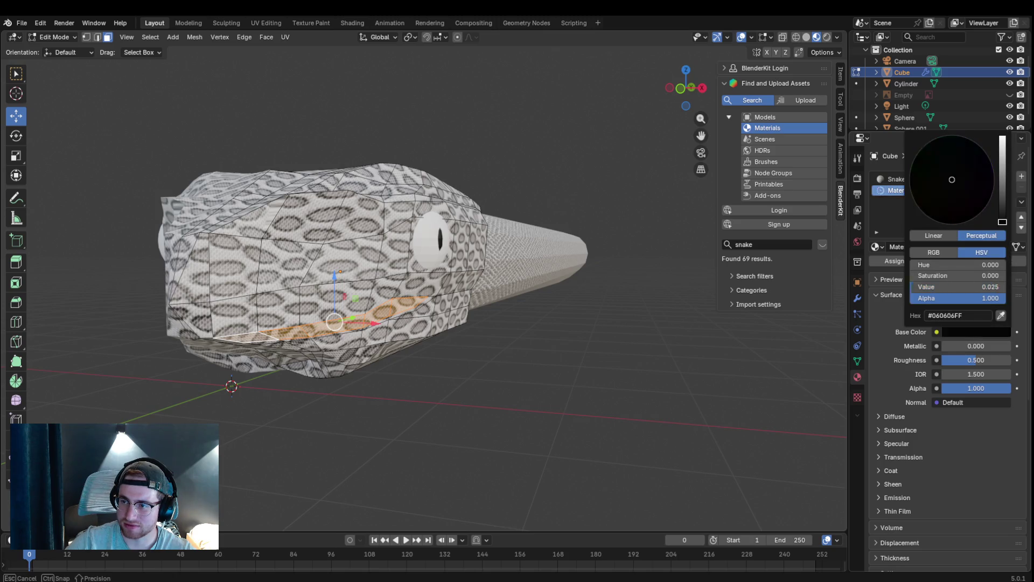
click(889, 258)
middle_drag(497, 313, 520, 311)
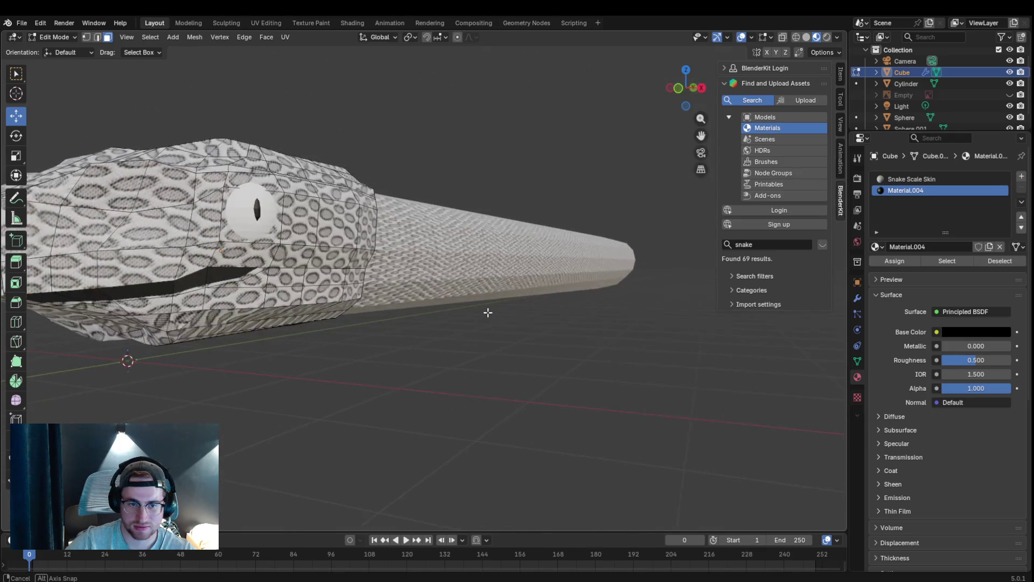
middle_drag(520, 311, 495, 312)
key(ctrl+z)
key(ctrl+z)
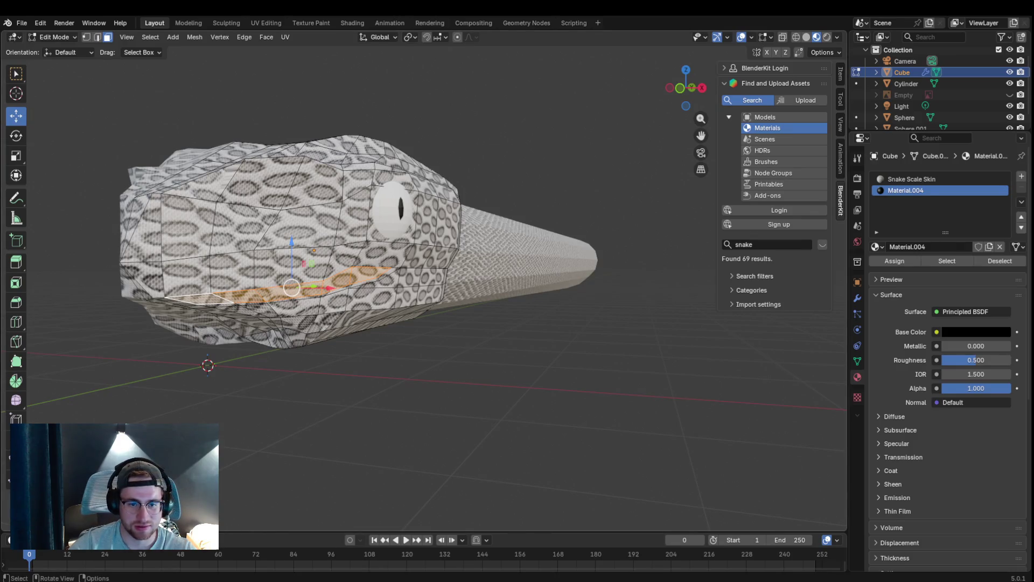
- Select faces around the eye and bring up the interaction mode menu to leave Edit Mode
click(417, 257)
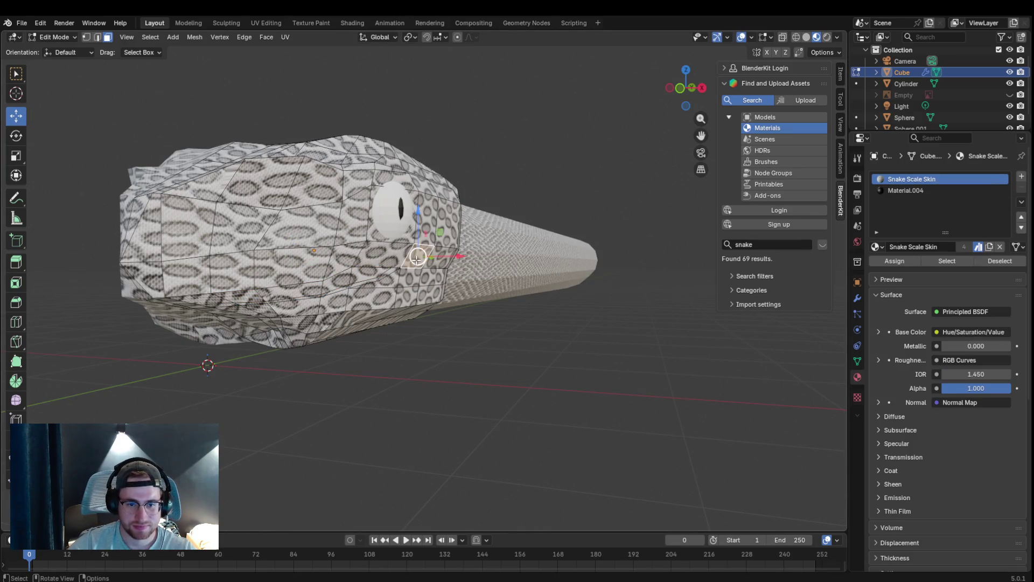
click(379, 273)
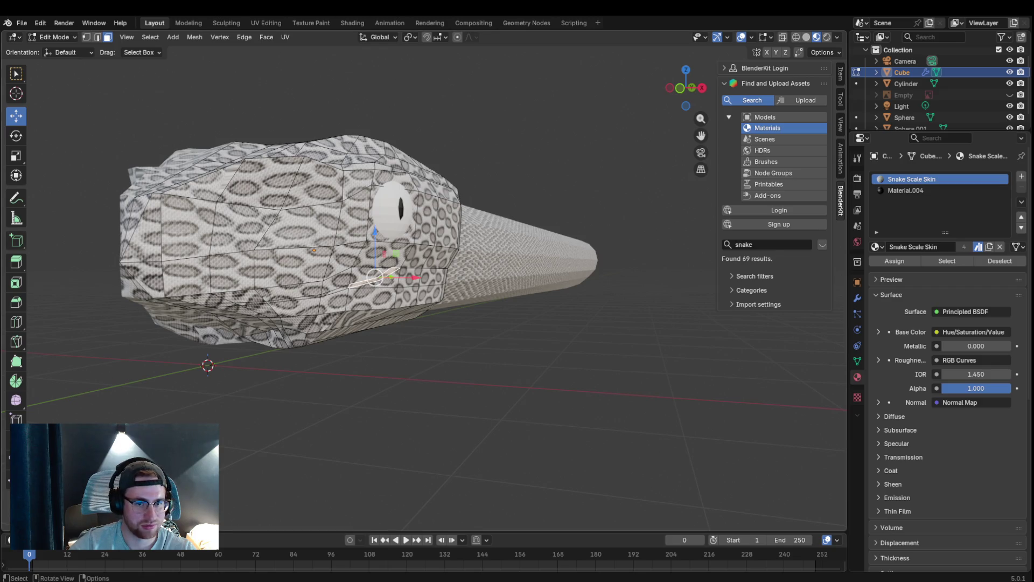
click(398, 206)
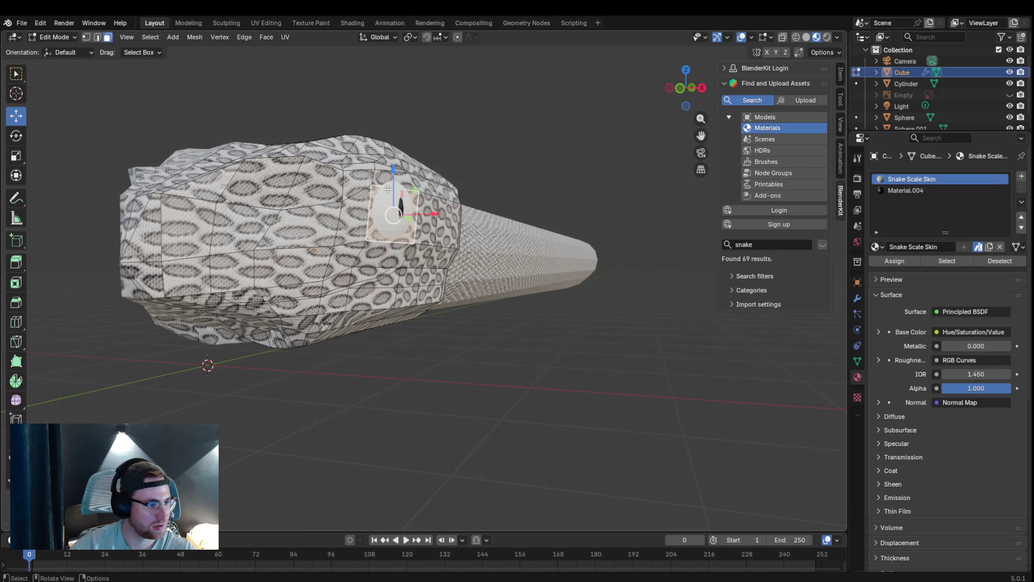
middle_drag(388, 207, 383, 217)
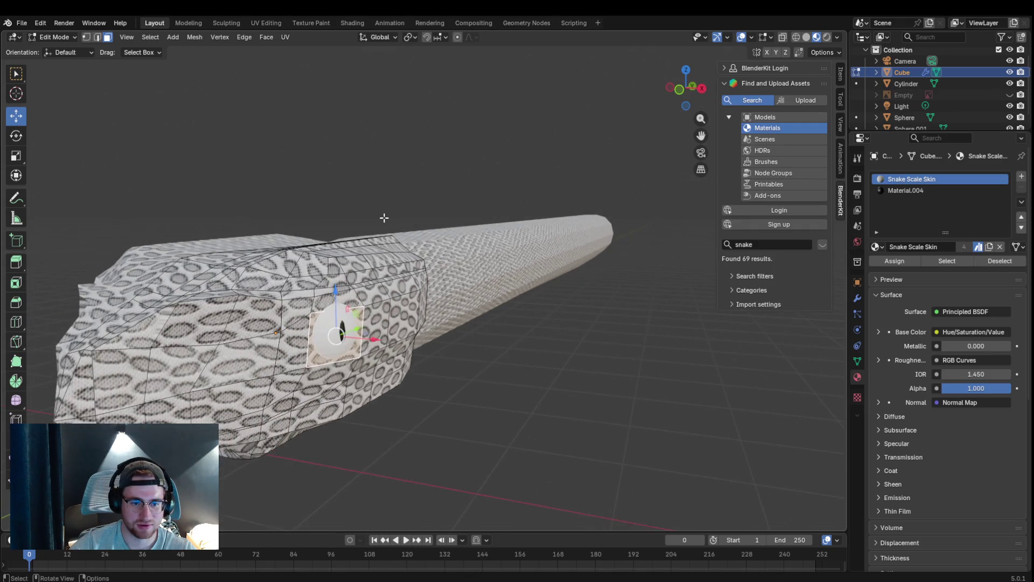
click(55, 36)
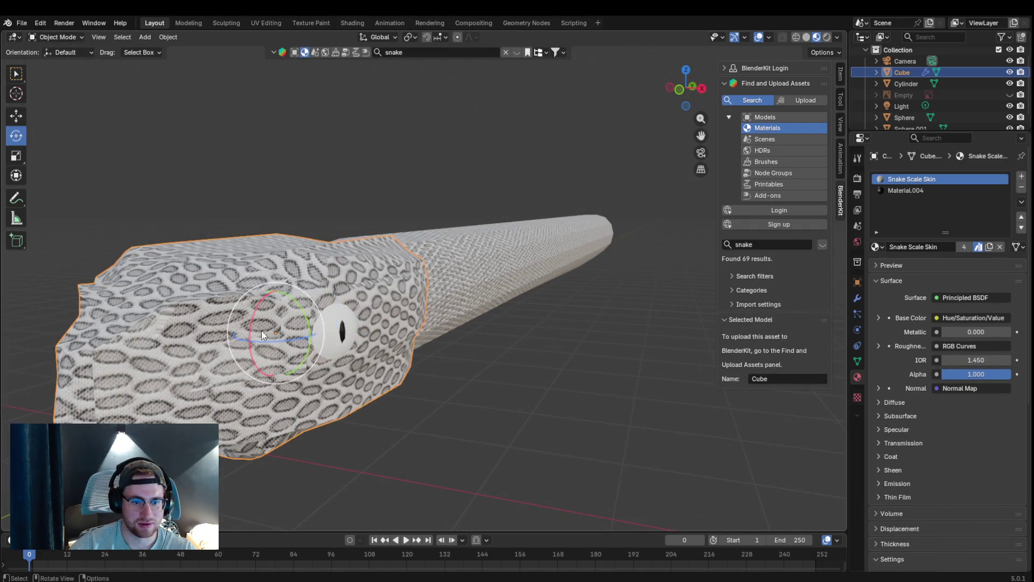
- Switch to Object Mode, select the eye sphere and try raising it, then restore its height
click(335, 311)
click(431, 355)
click(329, 338)
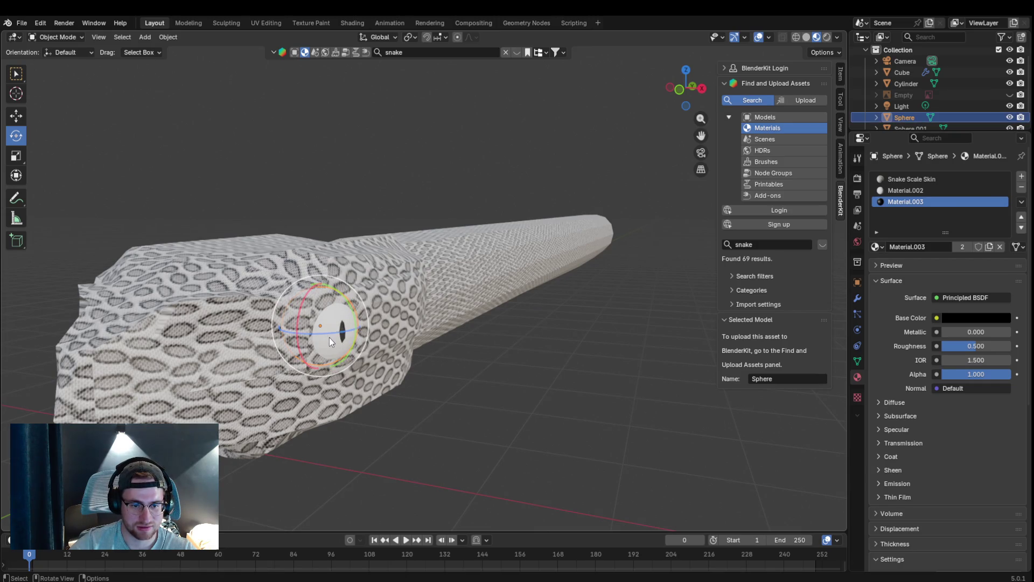
click(69, 38)
click(15, 118)
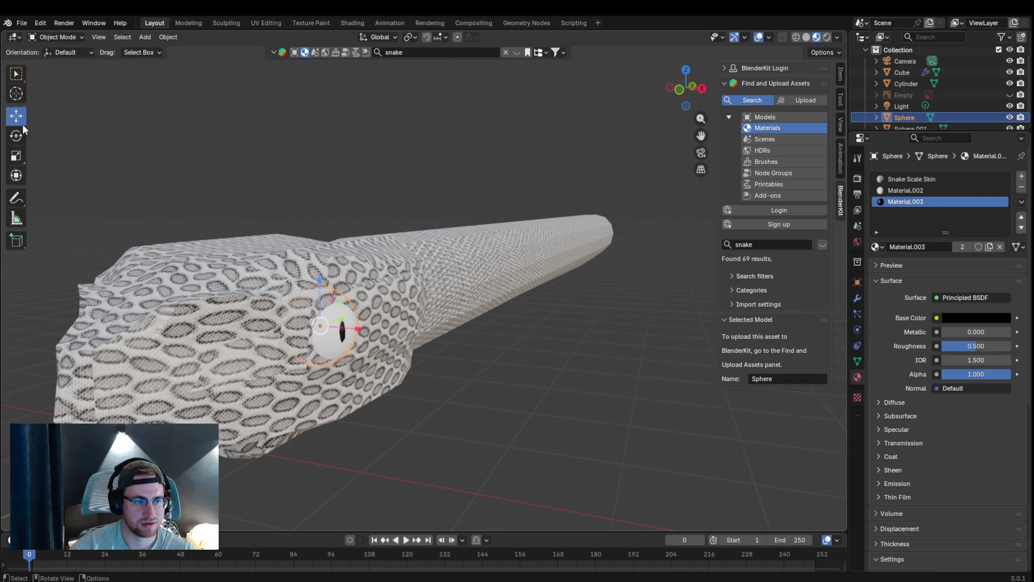
mouse_move(321, 299)
mouse_down()
mouse_move(319, 256)
mouse_move(319, 292)
mouse_up()
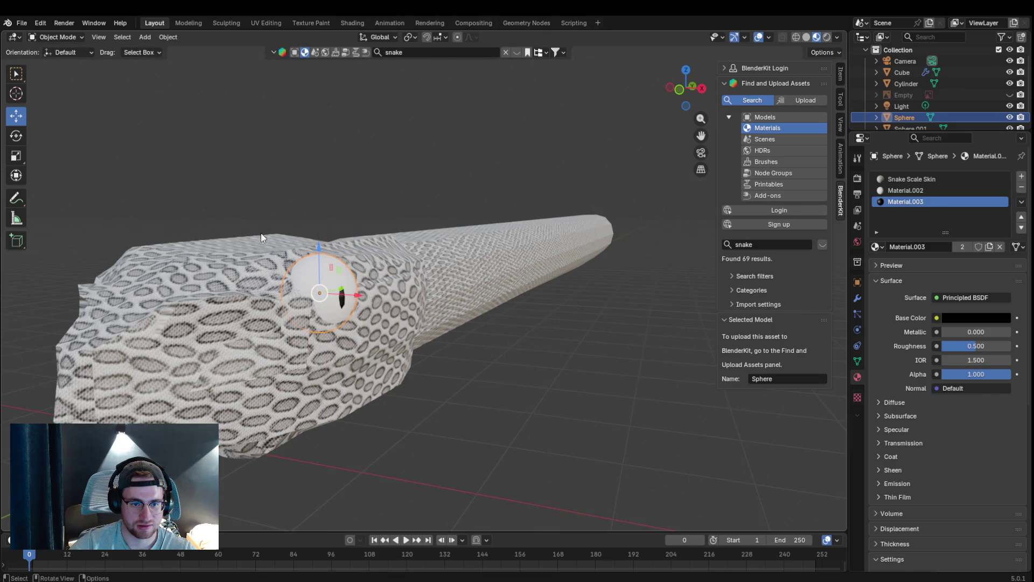
click(58, 37)
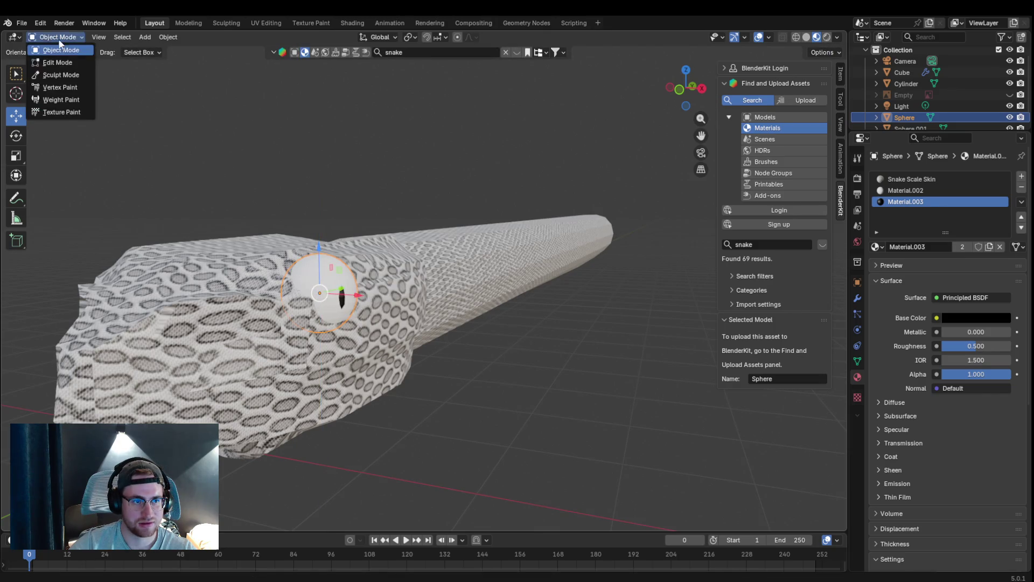
- Rotate the eye sphere around its Y and vertical axes and shift it along the Y axis
click(16, 136)
drag(354, 276, 335, 257)
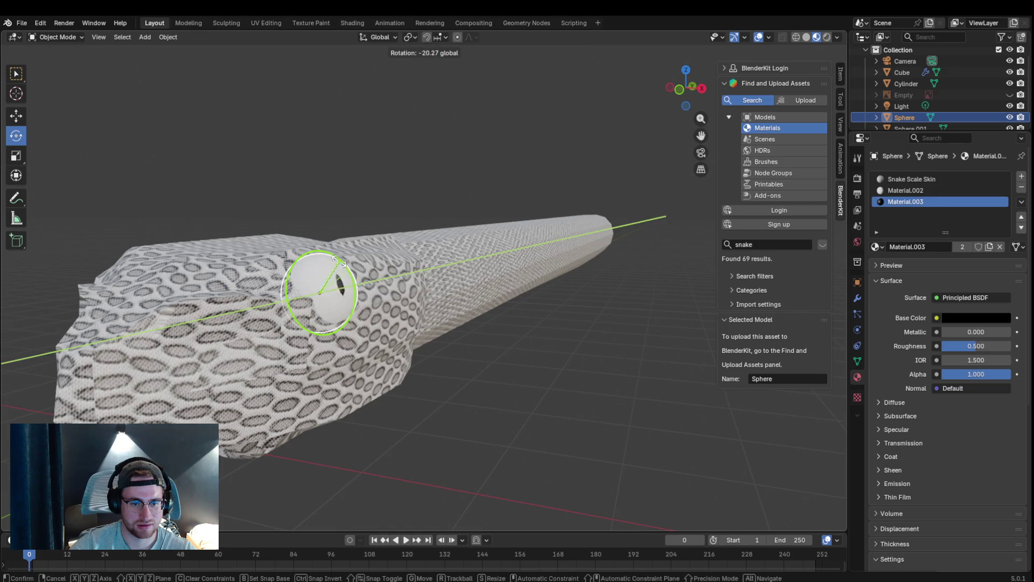
mouse_move(335, 294)
mouse_down()
mouse_move(323, 276)
mouse_move(339, 271)
mouse_move(352, 285)
mouse_move(332, 311)
mouse_move(341, 295)
mouse_up()
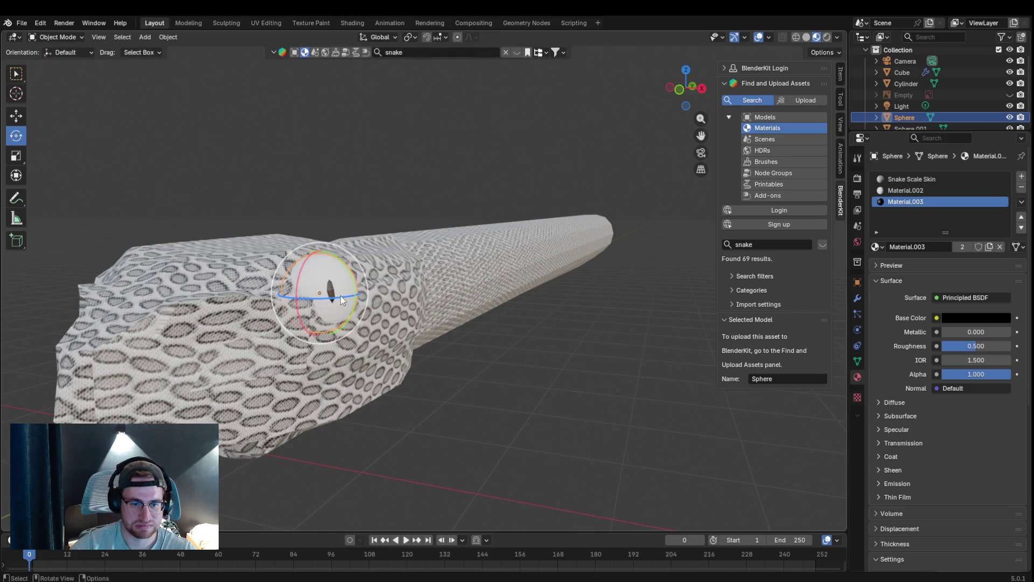
mouse_move(207, 158)
middle_down()
mouse_move(246, 180)
mouse_move(215, 177)
mouse_move(227, 175)
middle_up()
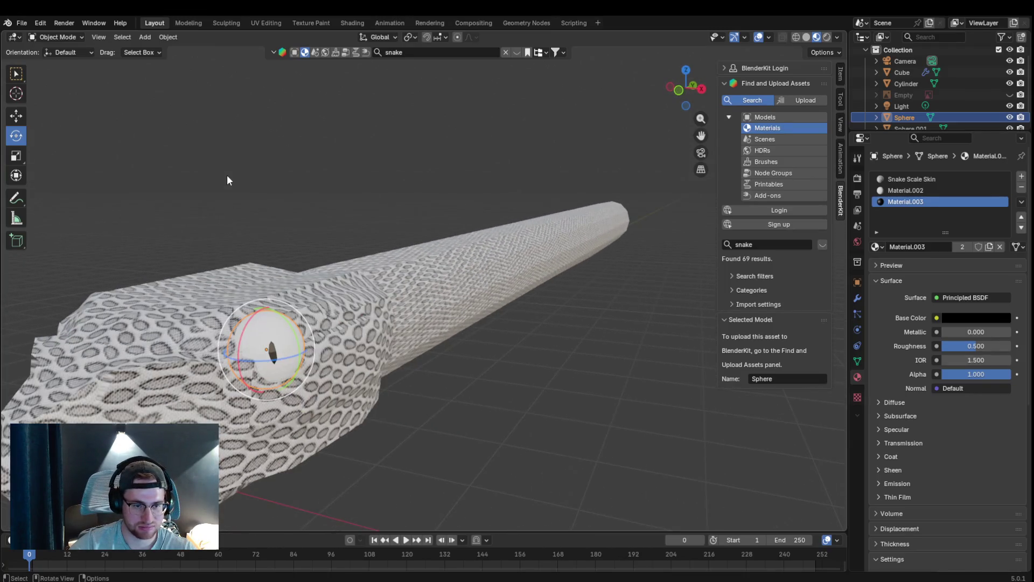
click(16, 115)
mouse_move(287, 342)
mouse_down()
mouse_move(269, 314)
mouse_move(269, 346)
mouse_move(249, 328)
mouse_up()
key(z)
key(y)
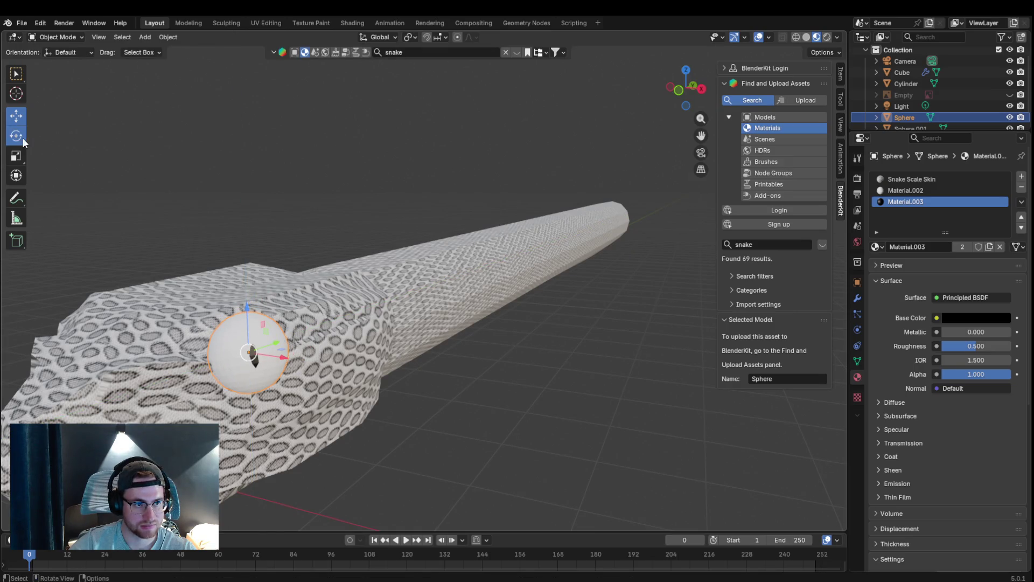
- Turn the eye so its slit pupil sits centred facing outward, then select the head
click(20, 136)
mouse_move(270, 333)
mouse_down()
mouse_move(261, 354)
mouse_move(271, 333)
mouse_up()
middle_drag(334, 361, 368, 355)
mouse_move(560, 291)
mouse_down()
mouse_move(546, 245)
mouse_move(584, 239)
mouse_move(524, 242)
mouse_move(523, 257)
mouse_up()
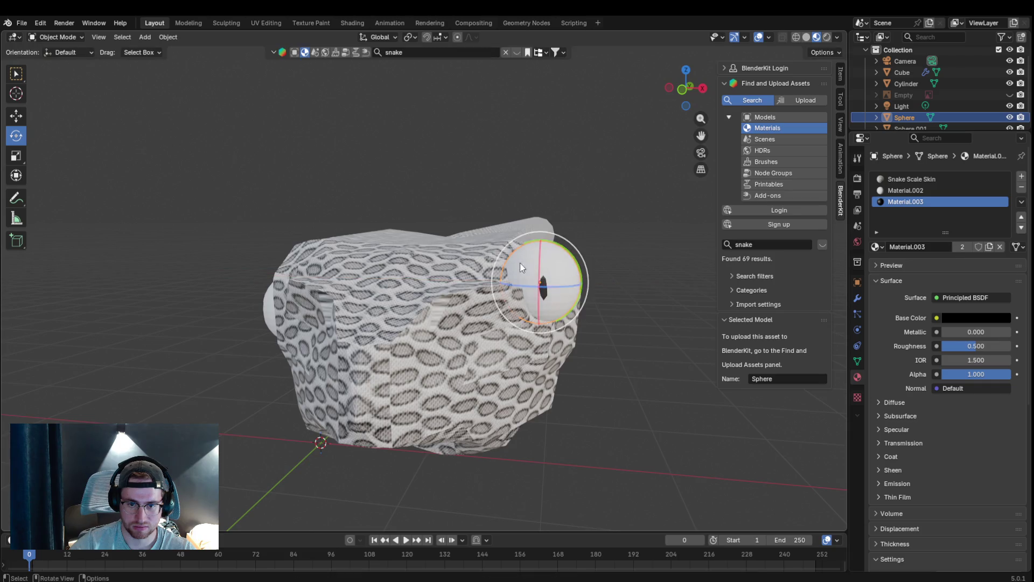
click(481, 341)
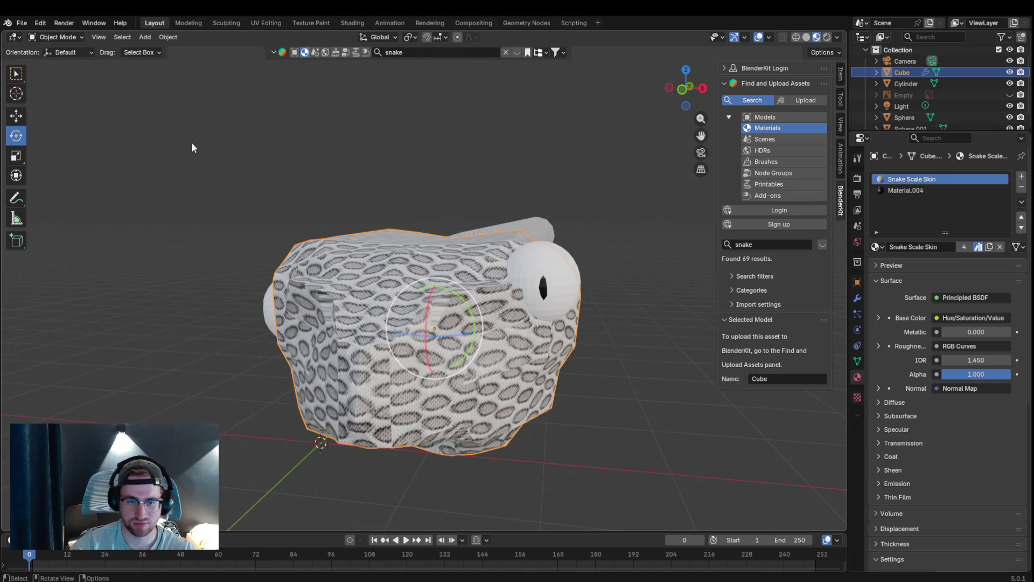
- Enter Edit Mode on the head, switch to vertex select and enable X-ray
click(57, 37)
click(77, 59)
click(53, 37)
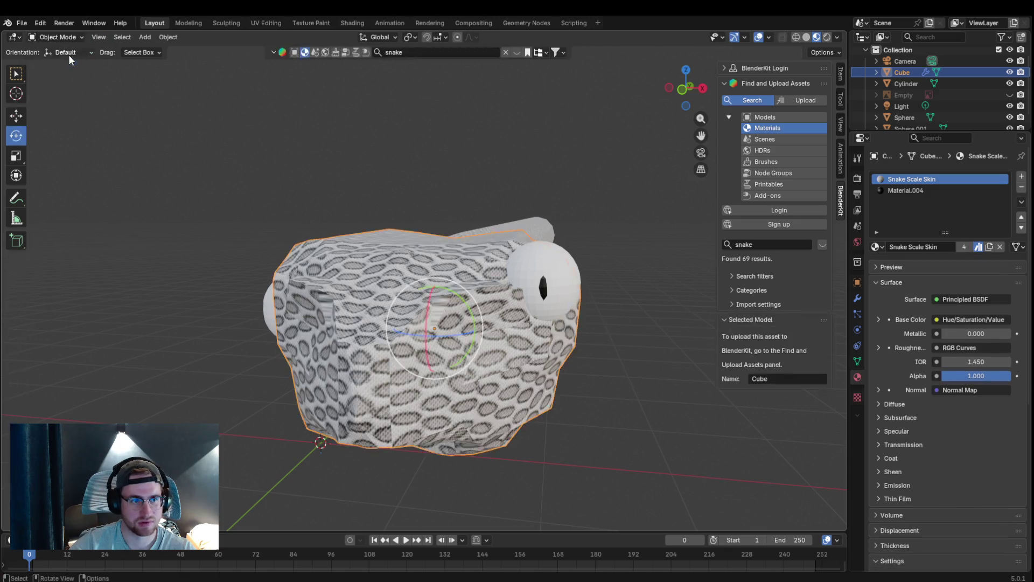
click(59, 37)
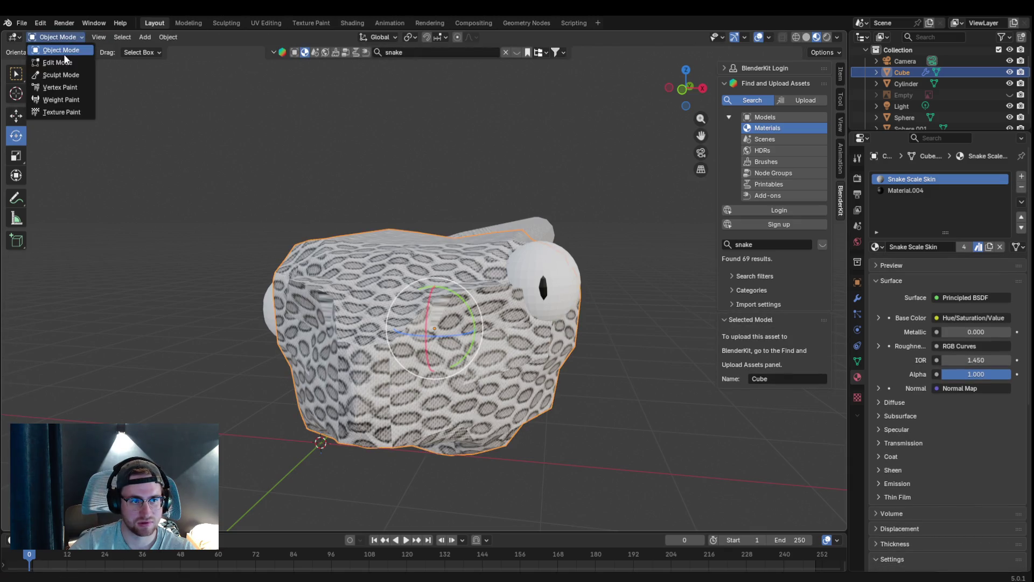
click(531, 307)
click(86, 36)
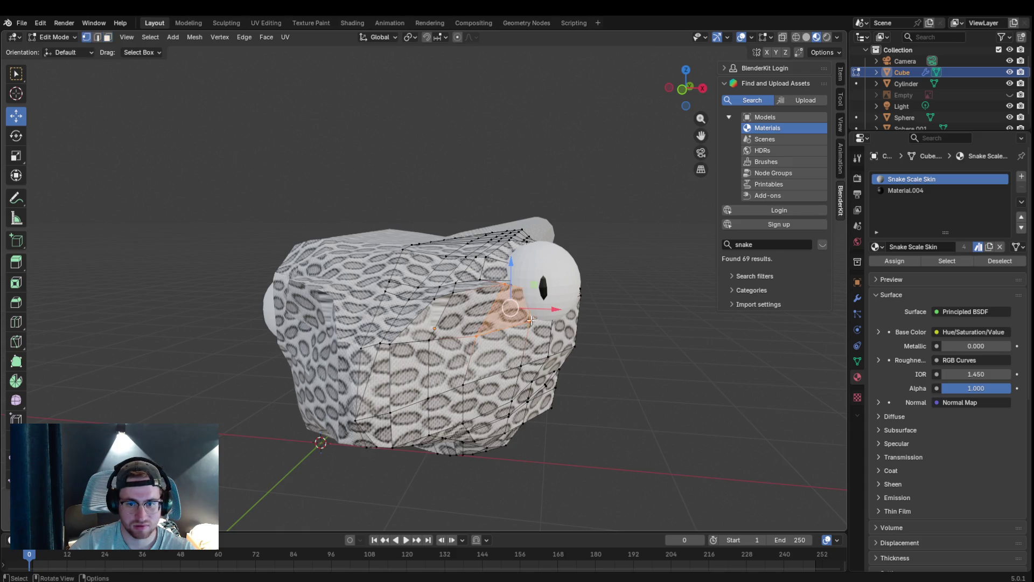
click(782, 36)
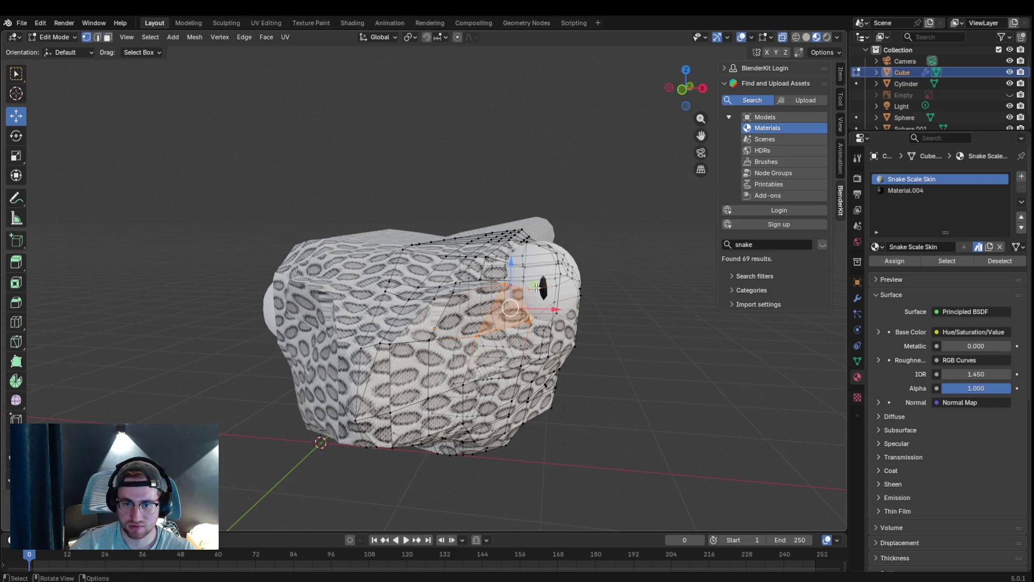
scroll(536, 286, up, 4)
- Pull a vertex beside the eye left and down to reshape the skin around the eyeball
key(g)
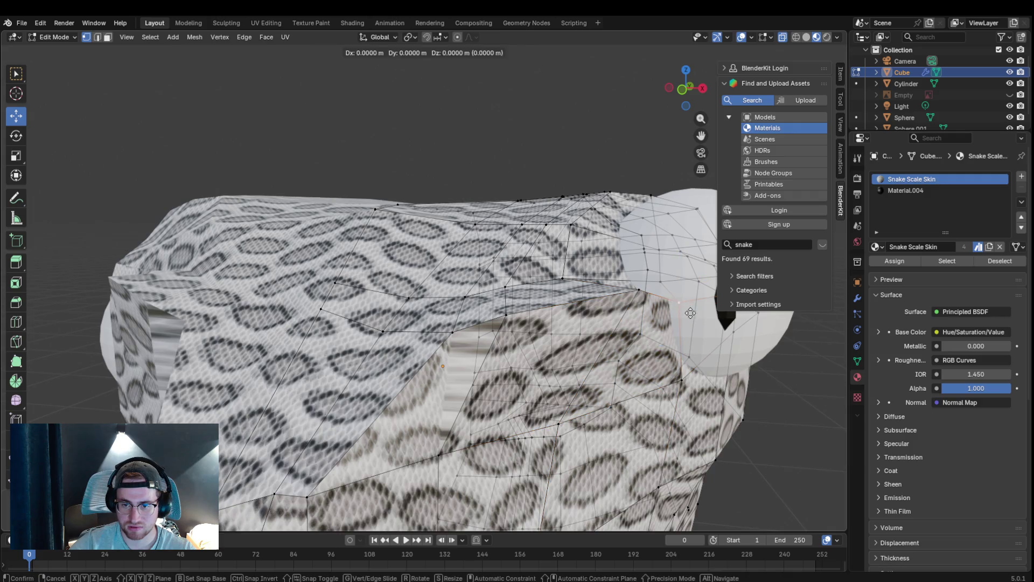
right_click(659, 319)
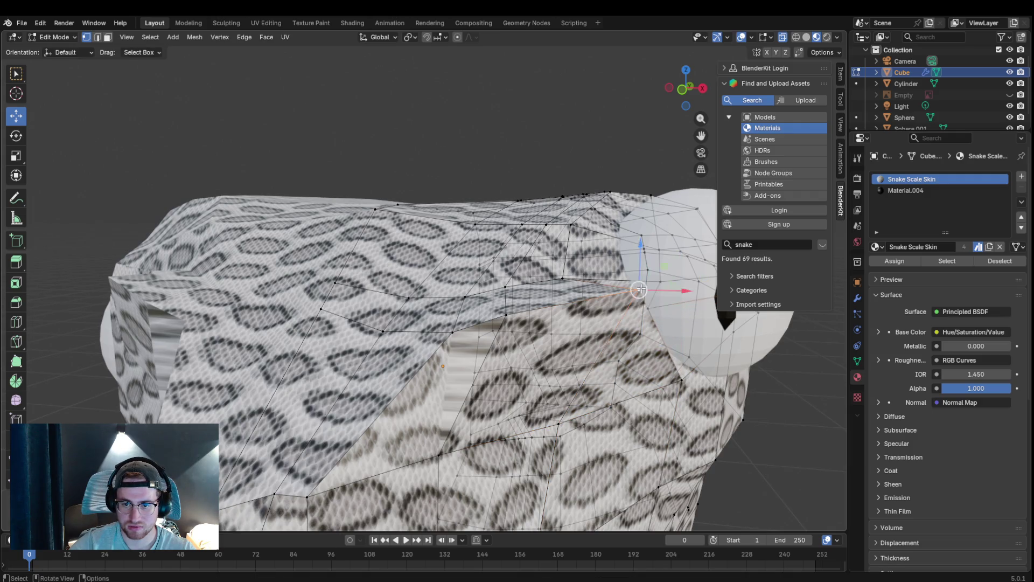
drag(647, 308, 608, 315)
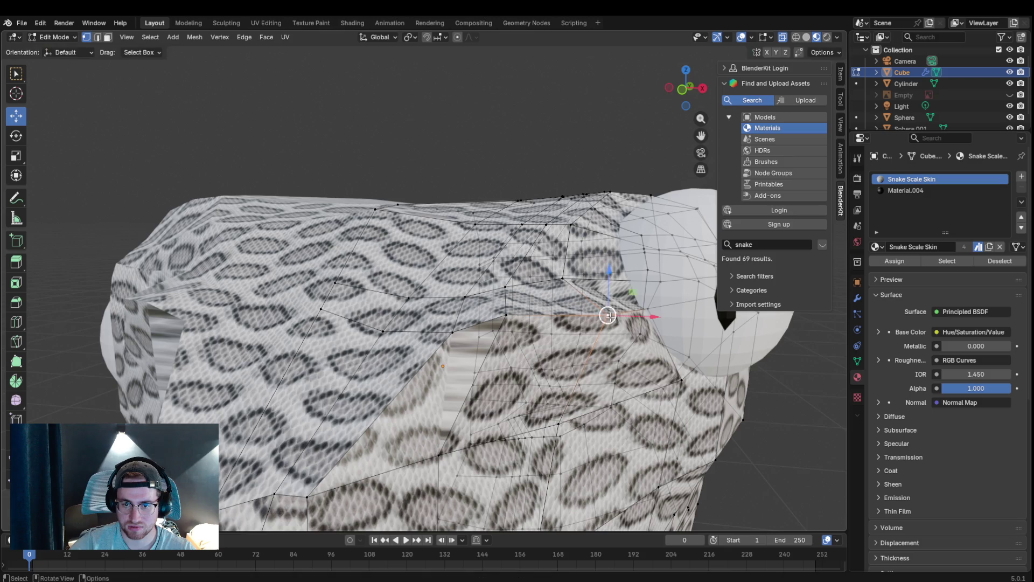
middle_drag(668, 331, 660, 327)
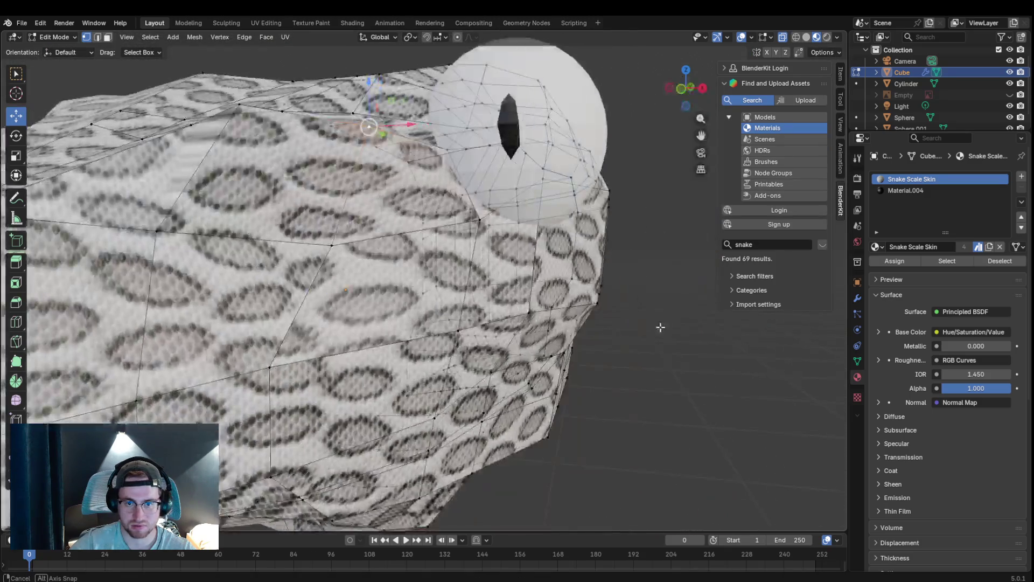
scroll(661, 328, down, 5)
middle_drag(625, 307, 636, 307)
click(55, 36)
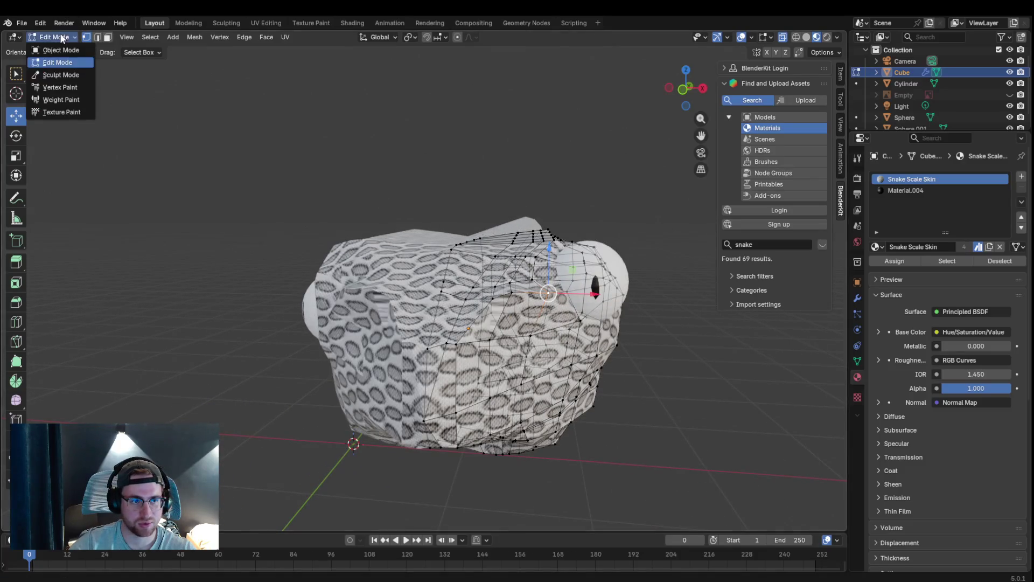
- Delete the left eye sphere and duplicate the remaining eye in place with Shift+D
click(319, 321)
key(x)
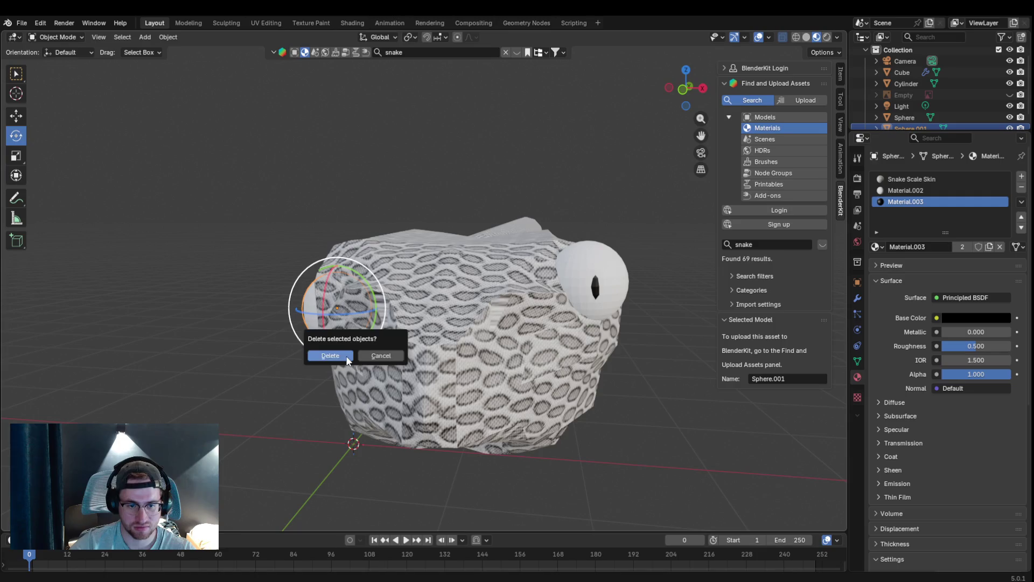
click(347, 356)
click(586, 254)
key(ctrl)
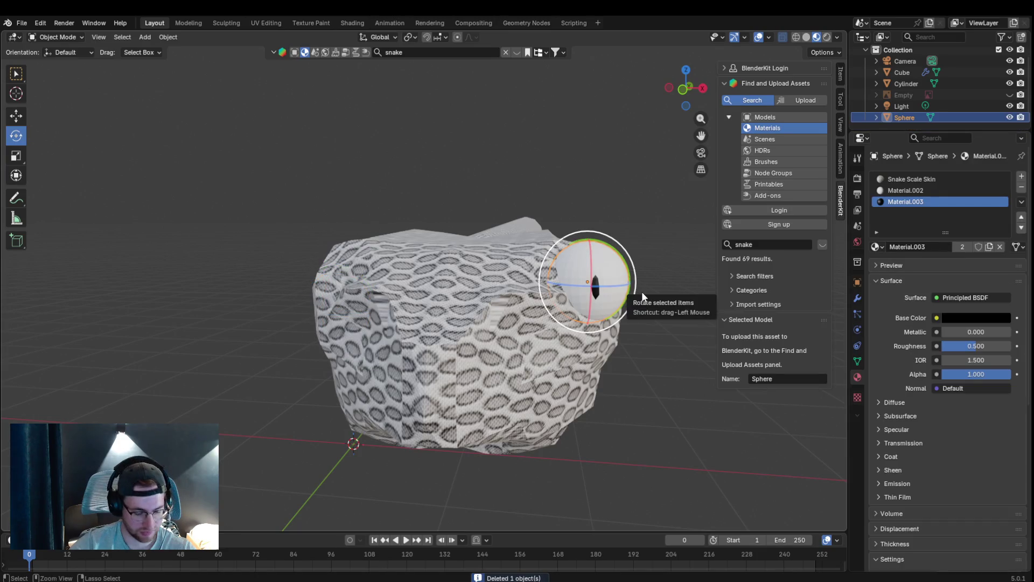
key(shift+d)
right_click(355, 243)
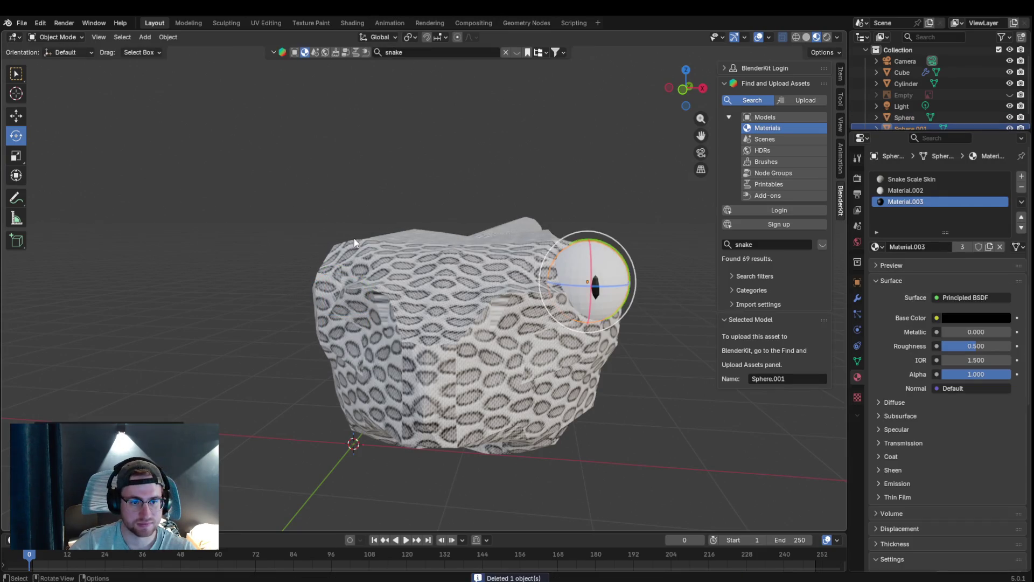
- Slide the eye copy along X to the opposite side of the head and select the body
click(57, 37)
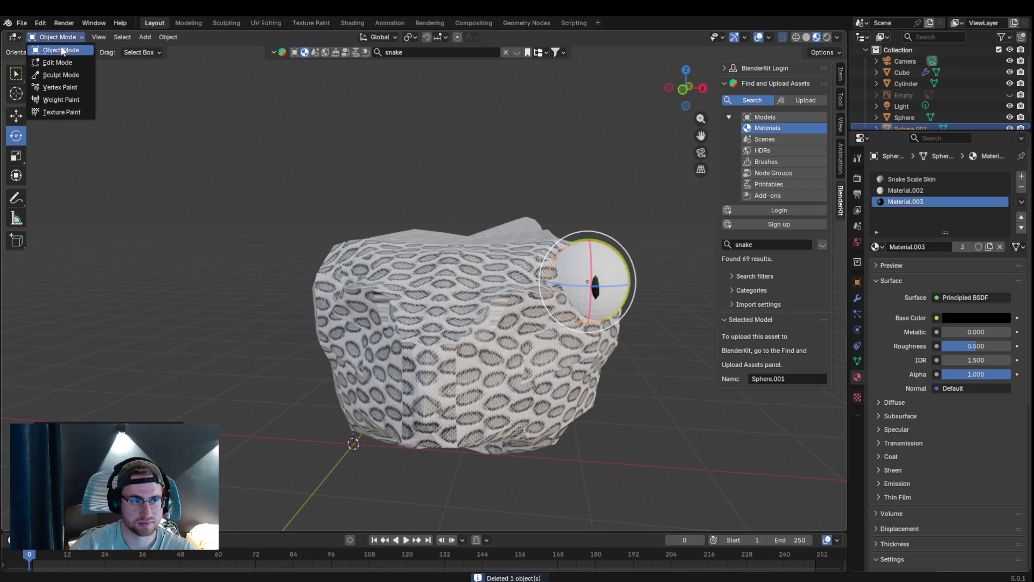
click(18, 117)
drag(616, 280, 360, 290)
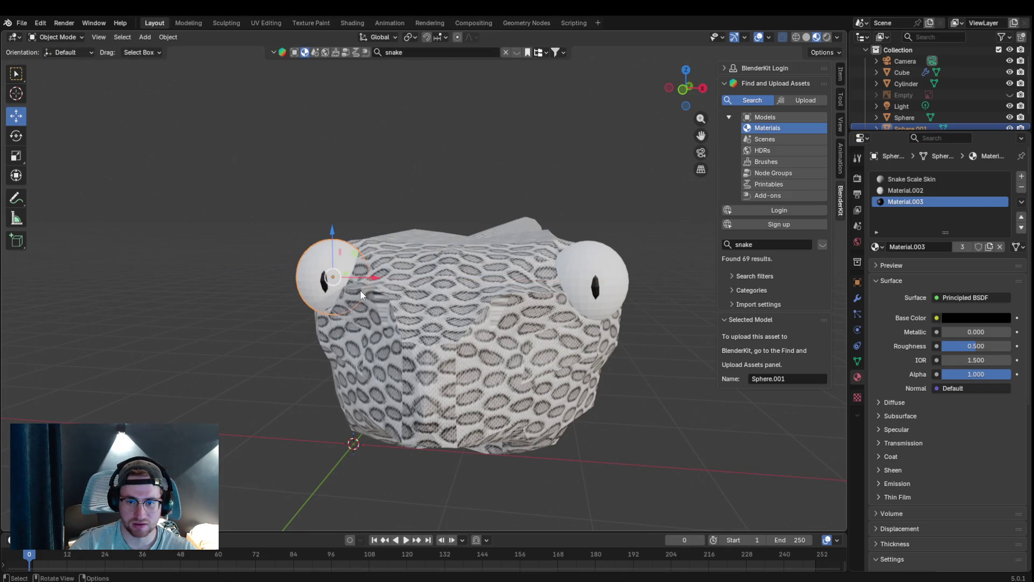
click(440, 268)
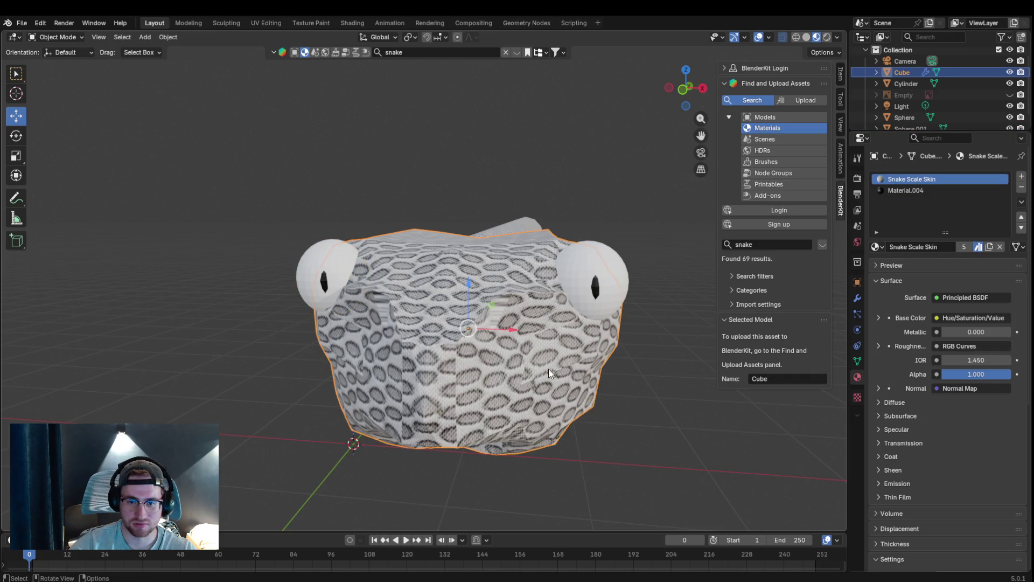
- Enter Edit Mode on the snake body and bring the head into a side view
middle_drag(491, 340, 536, 340)
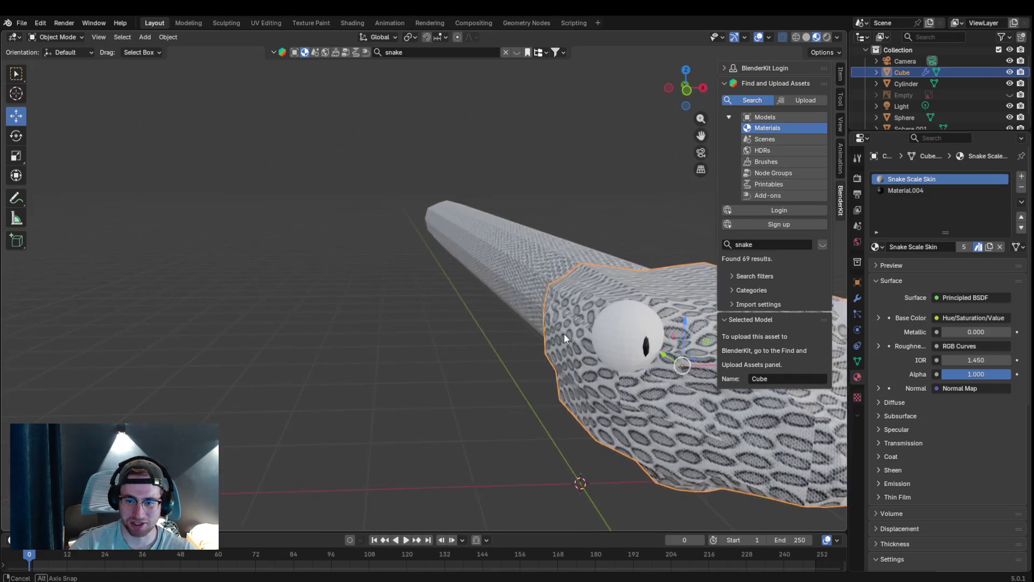
middle_drag(536, 336, 485, 281)
scroll(485, 280, up, 3)
click(77, 37)
click(57, 37)
click(49, 62)
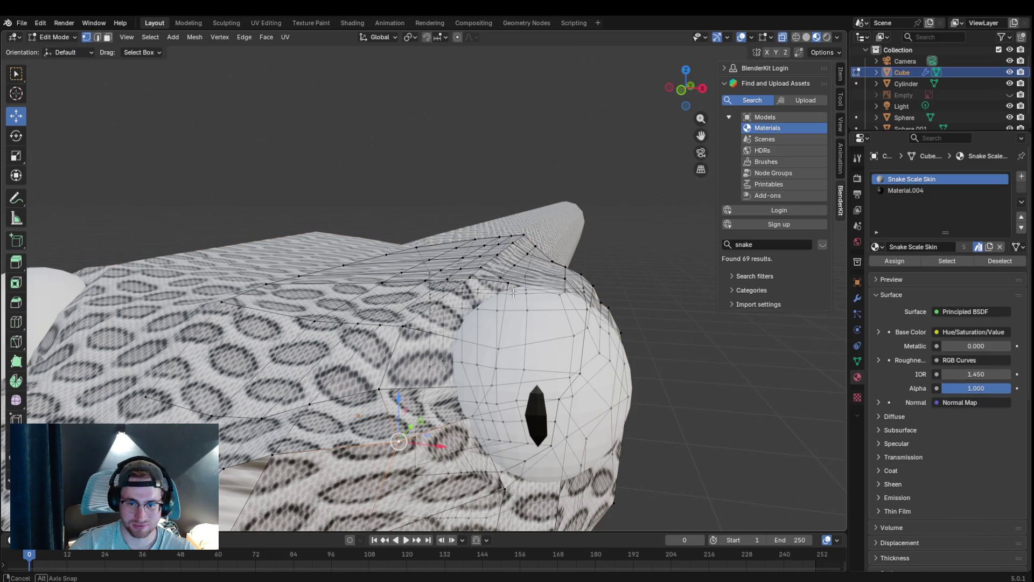
mouse_move(512, 291)
middle_down()
mouse_move(688, 108)
mouse_move(410, 315)
middle_up()
- Drag vertices beside and above the eye up and outward so the skin bulges around it
click(445, 317)
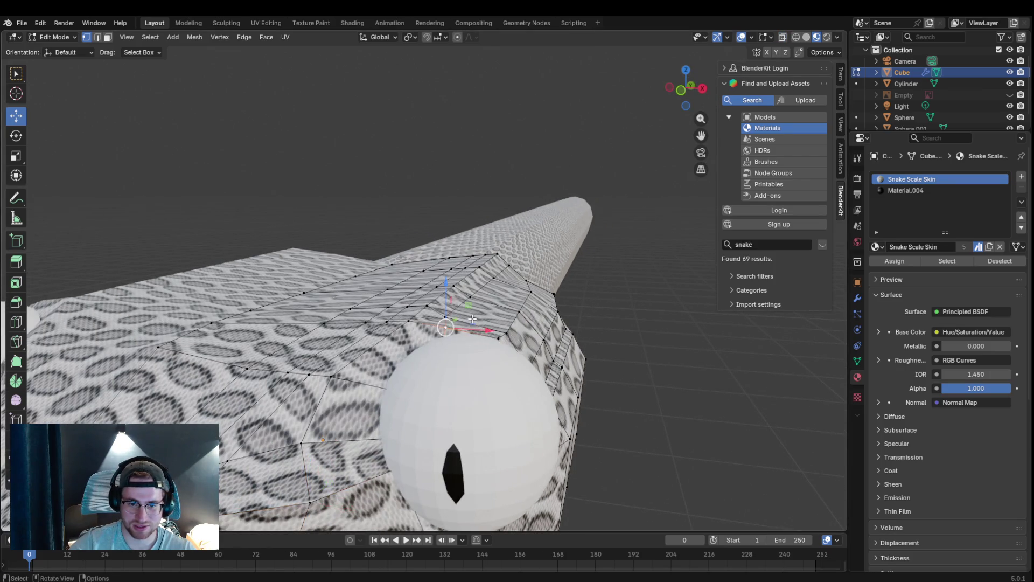
shift+click(494, 285)
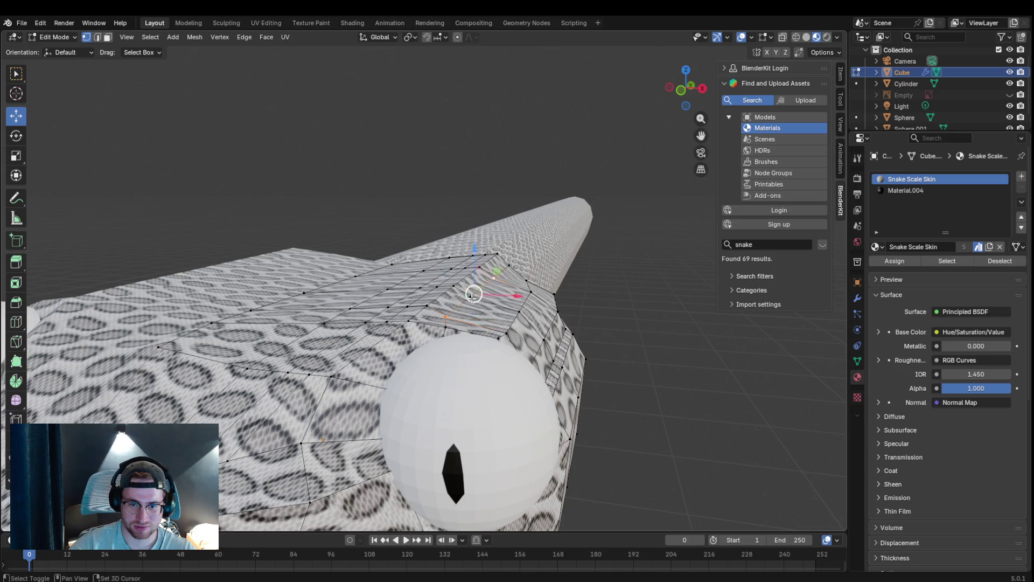
drag(503, 290, 511, 279)
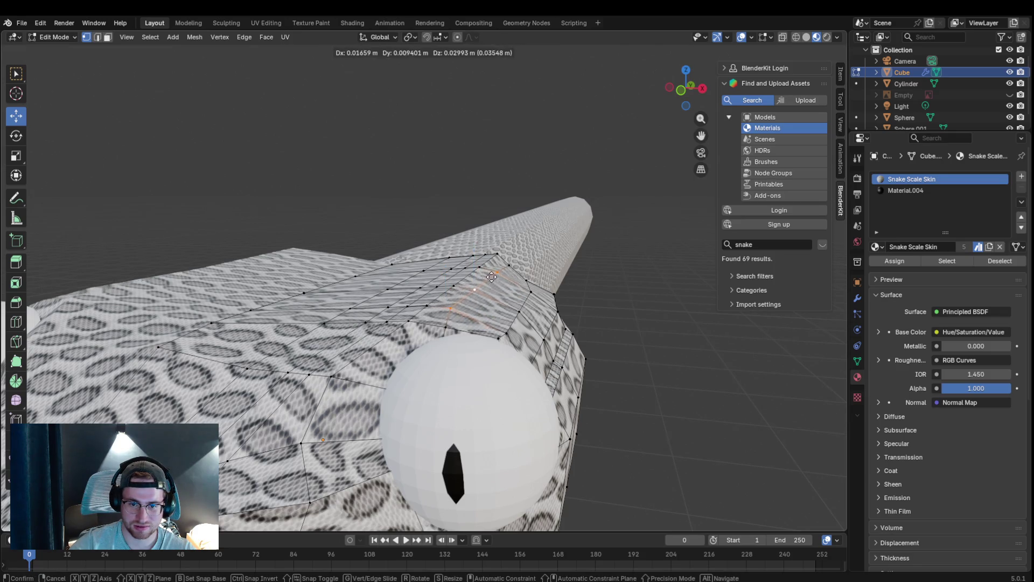
shift+click(444, 329)
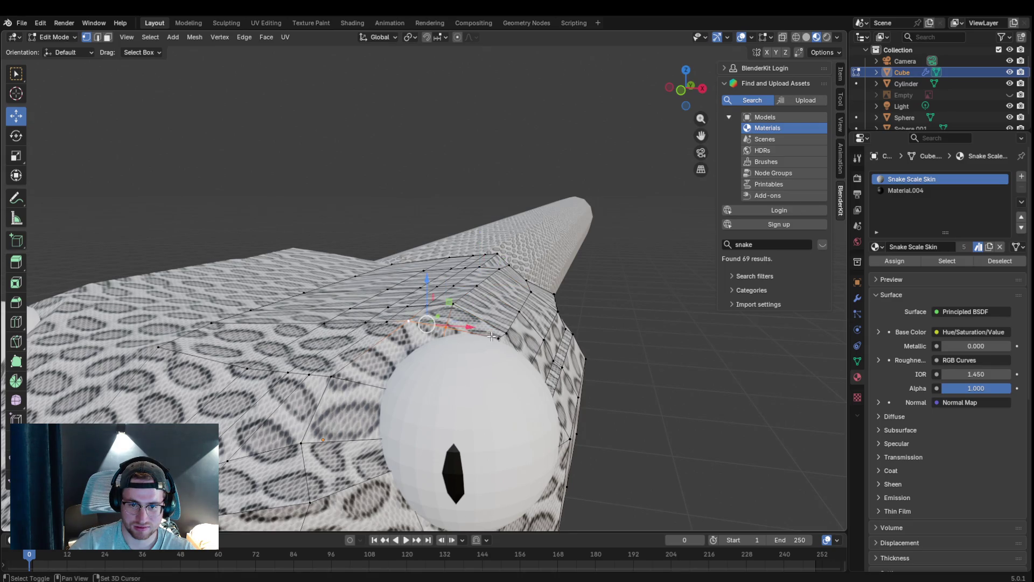
drag(449, 327, 450, 326)
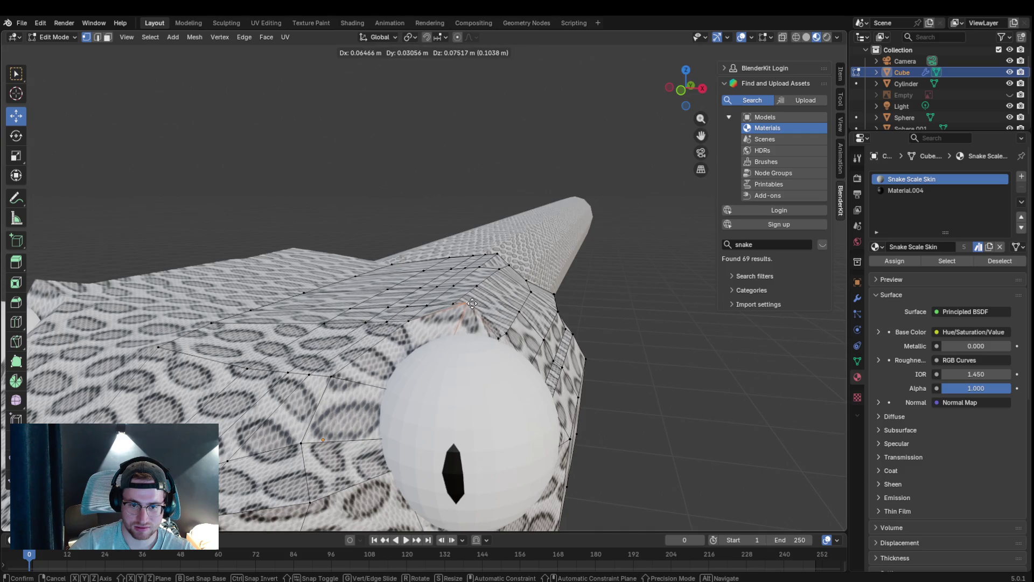
click(485, 330)
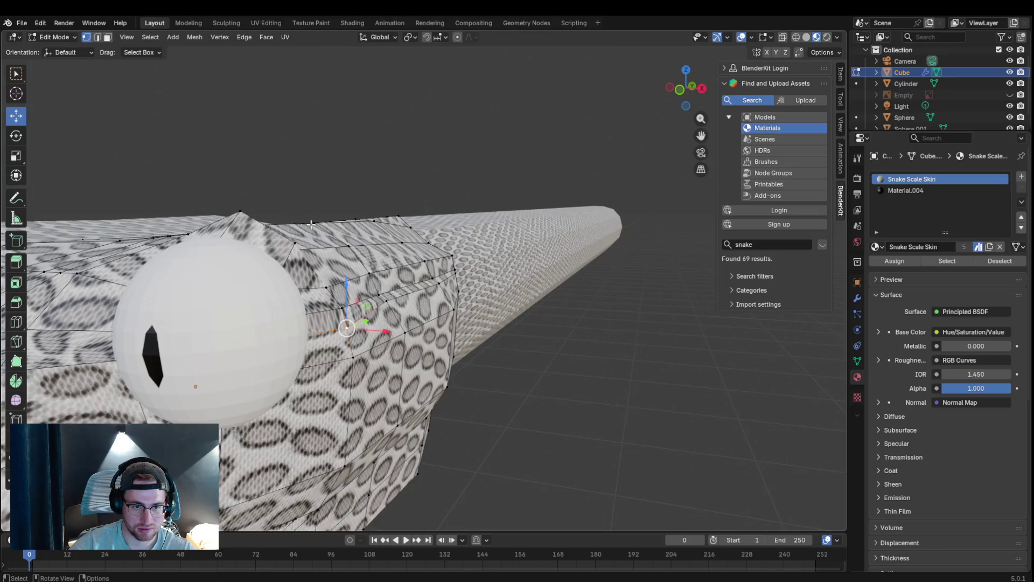
middle_drag(510, 339, 305, 228)
scroll(327, 233, down, 2)
scroll(327, 234, down, 2)
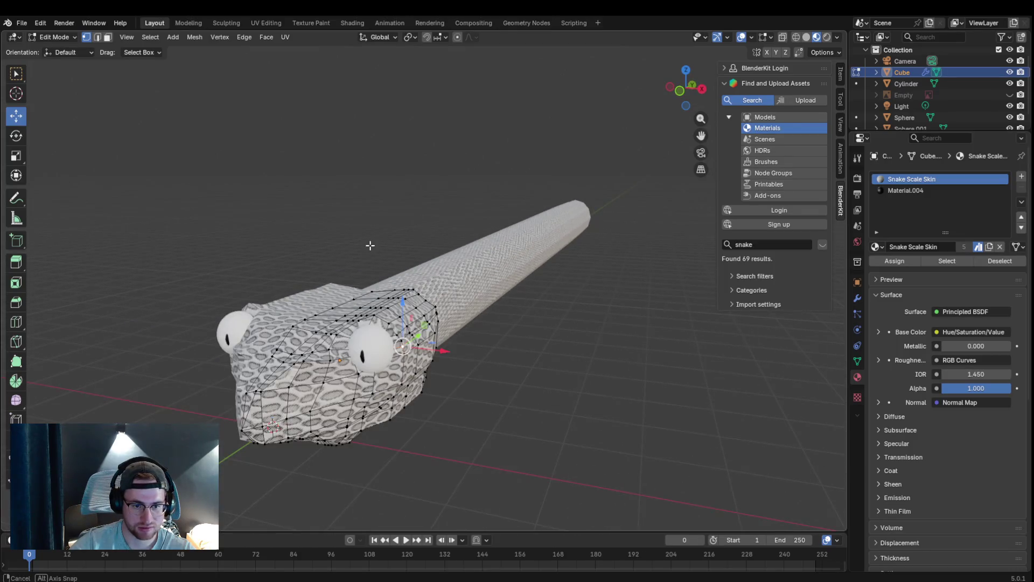
middle_drag(369, 245, 383, 236)
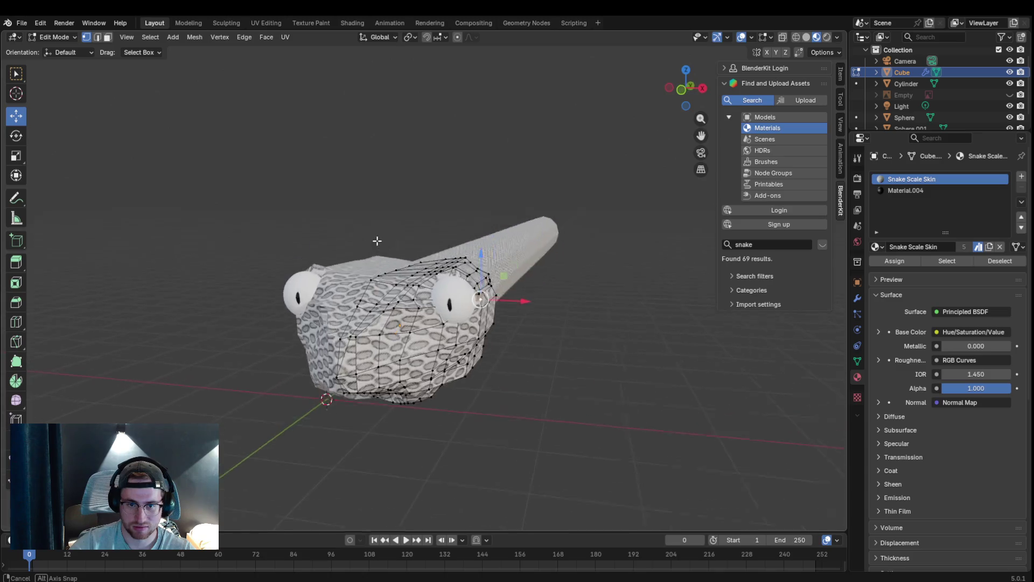
middle_drag(383, 237, 593, 188)
mouse_move(713, 132)
middle_down()
mouse_move(545, 311)
mouse_move(649, 171)
mouse_move(569, 237)
middle_up()
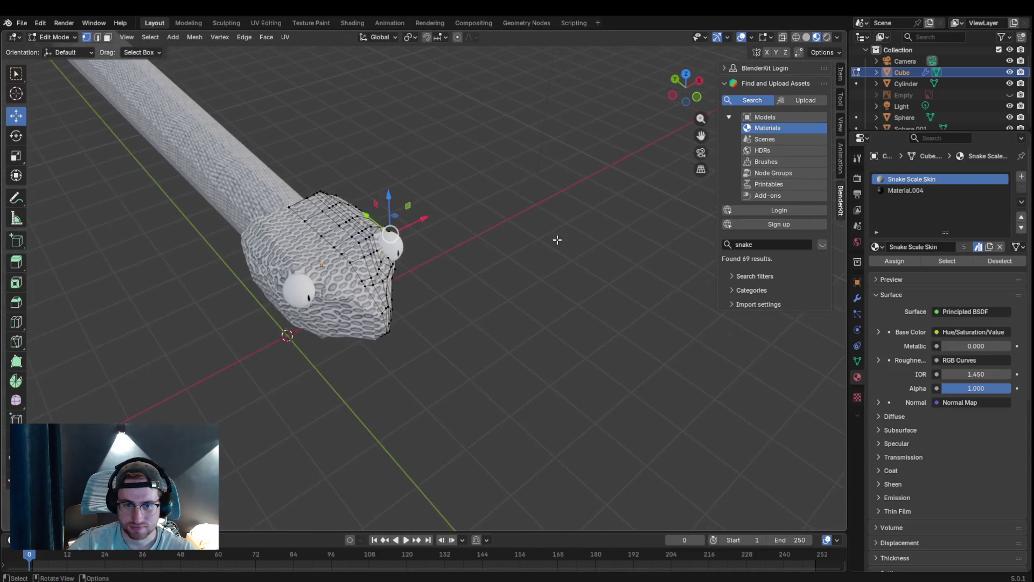
scroll(568, 236, up, 5)
- Reposition a vertex beside the other eye with repeated G moves to hug the eyeball
click(282, 159)
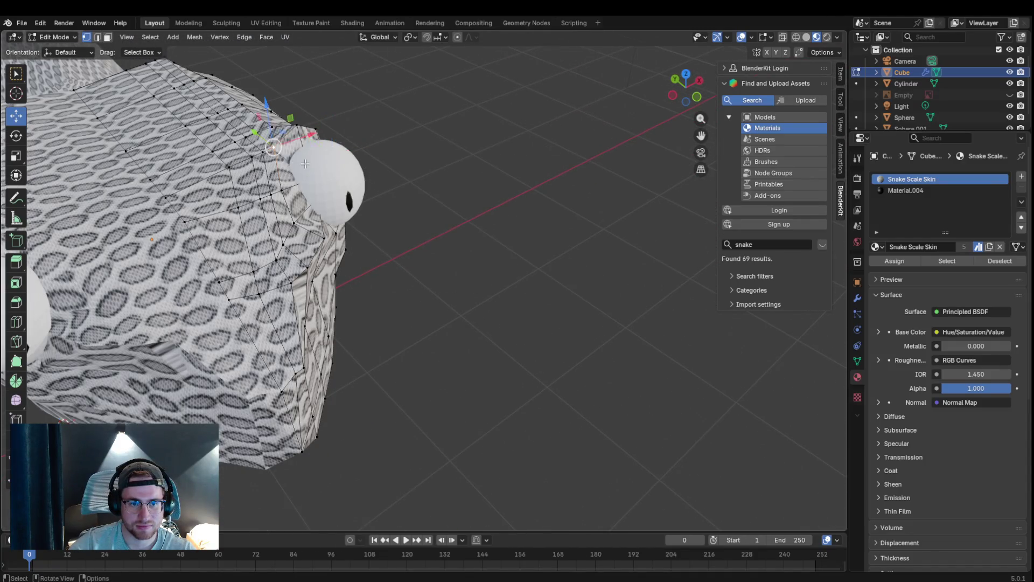
key(g)
click(311, 127)
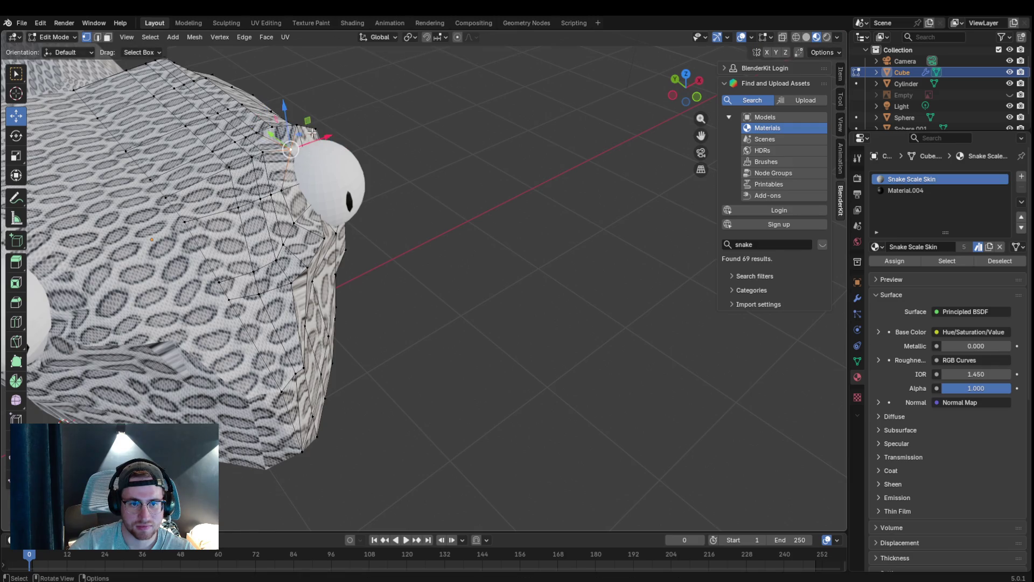
key(g)
click(324, 134)
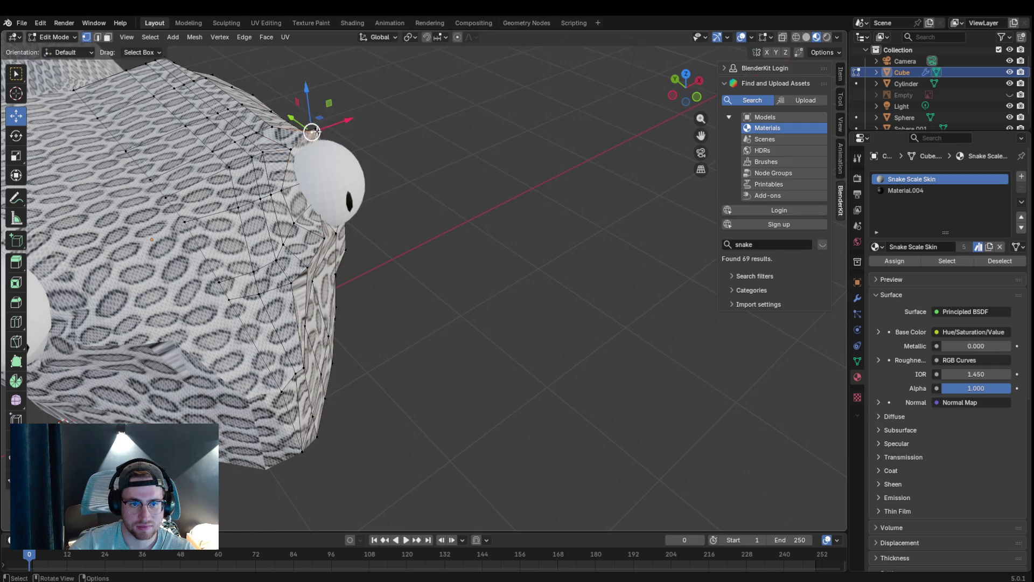
key(g)
click(332, 133)
mouse_move(346, 142)
middle_down()
mouse_move(362, 160)
mouse_move(344, 164)
middle_up()
- Nudge another vertex down beside the eye in several G moves, then return to Object Mode
key(g)
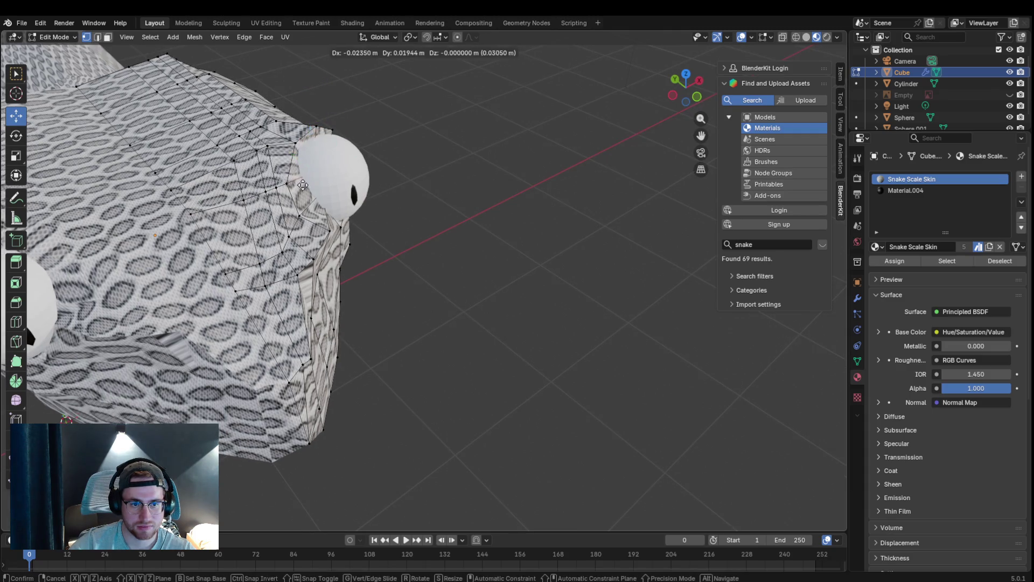
click(288, 184)
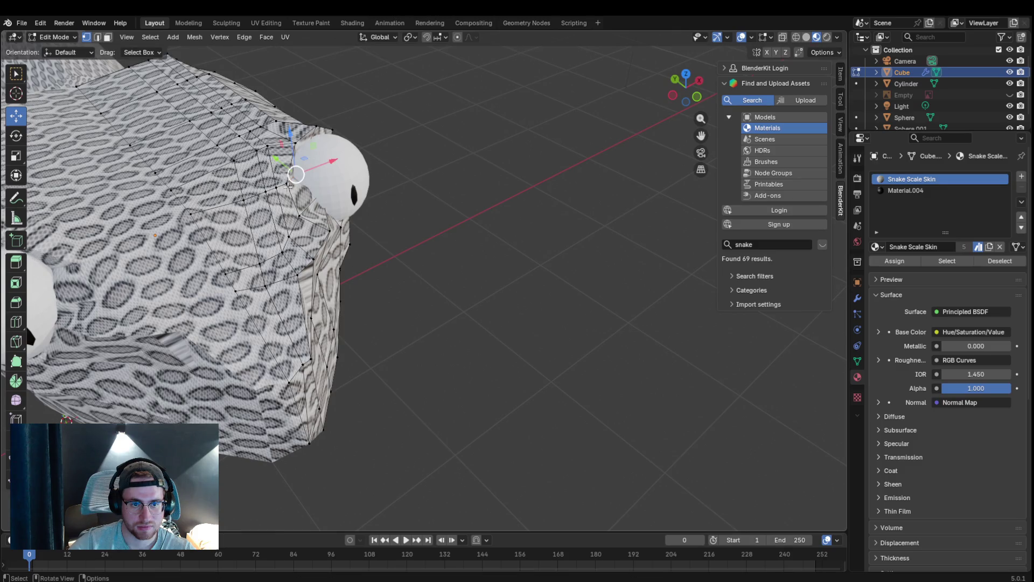
key(g)
key(Escape)
key(g)
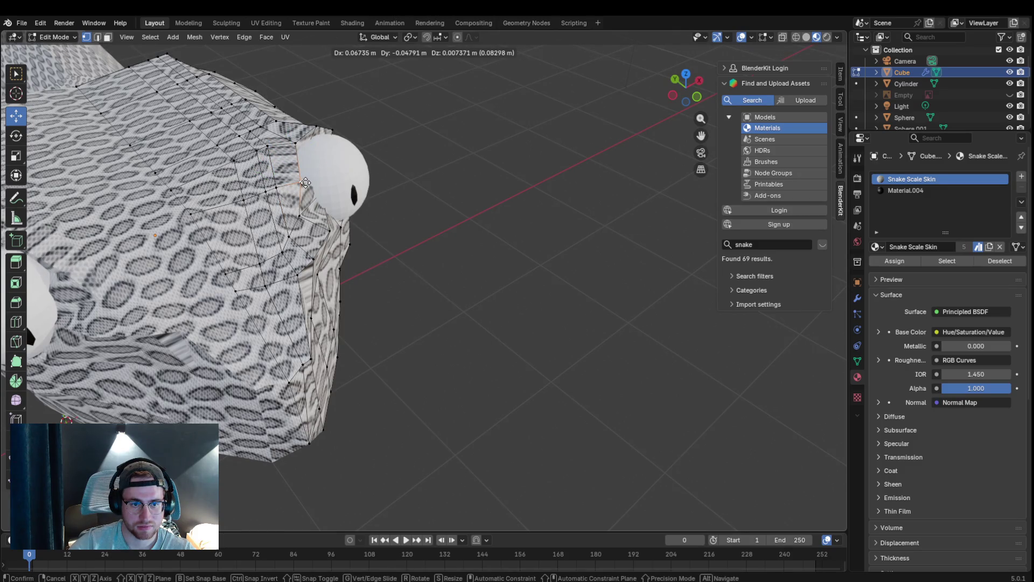
click(302, 186)
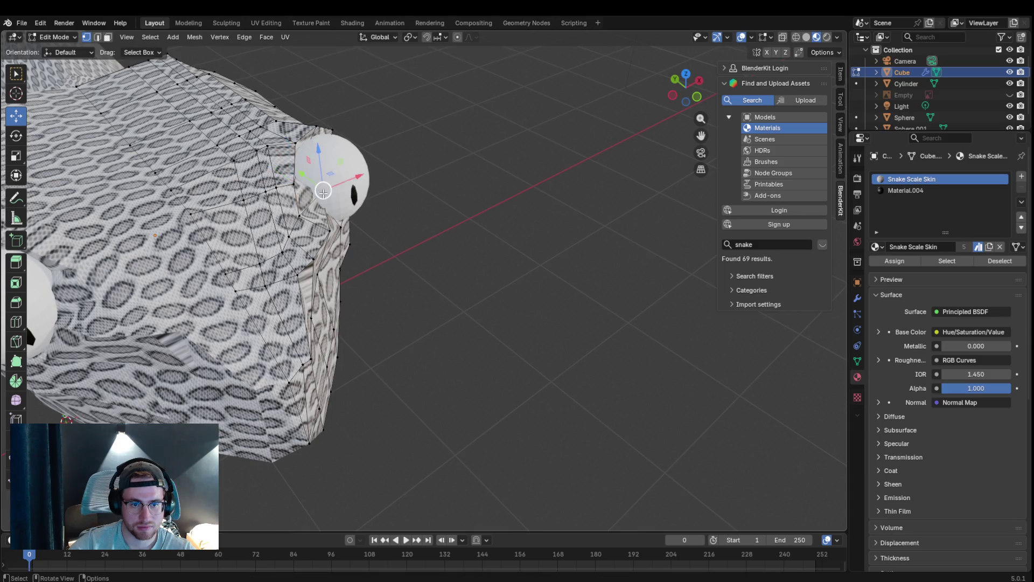
key(g)
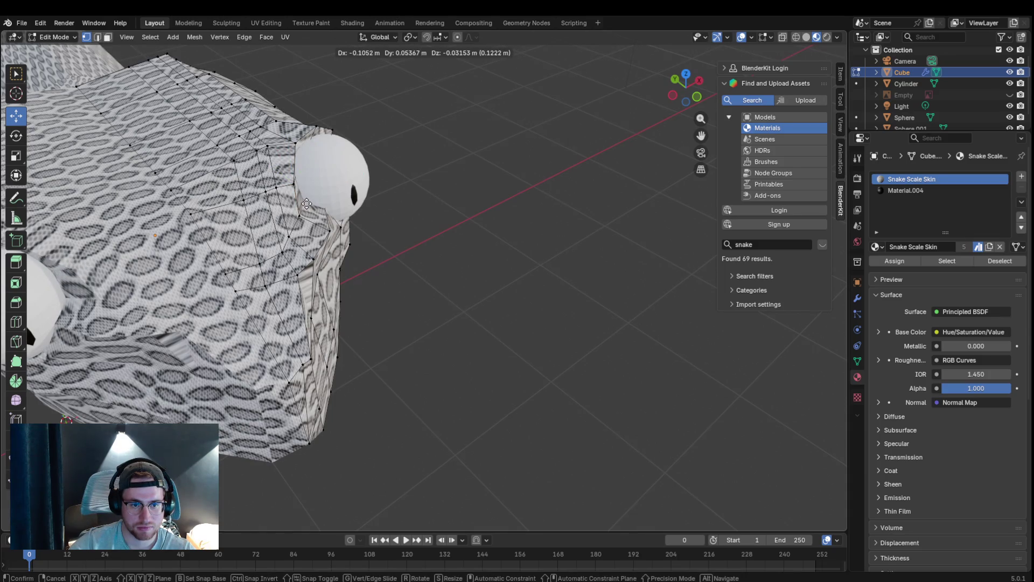
click(305, 202)
key(g)
click(328, 213)
click(54, 36)
click(359, 170)
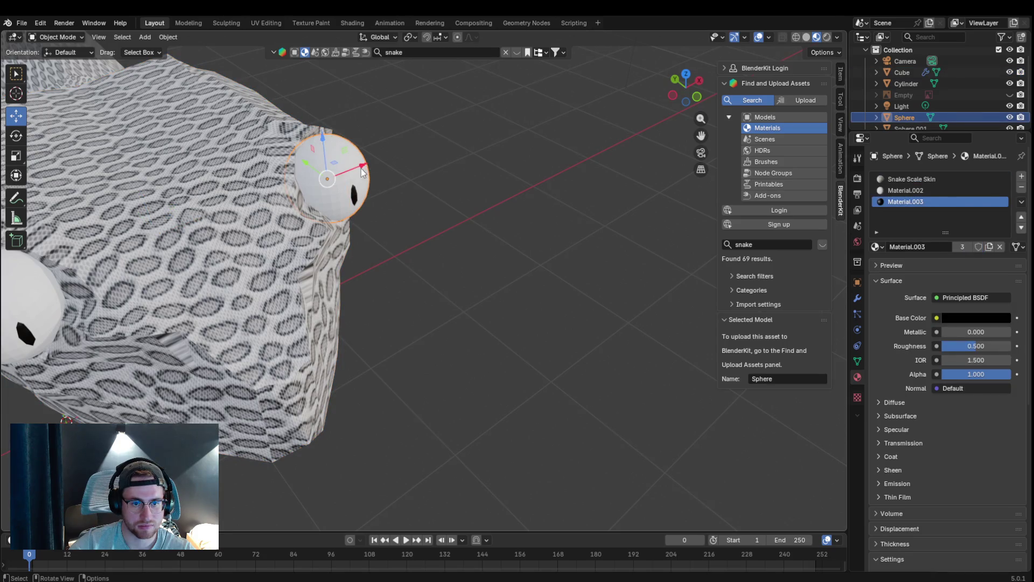
- Nudge the right eye lower-left and the left eye slightly right, then clear the selection
key(g)
click(328, 197)
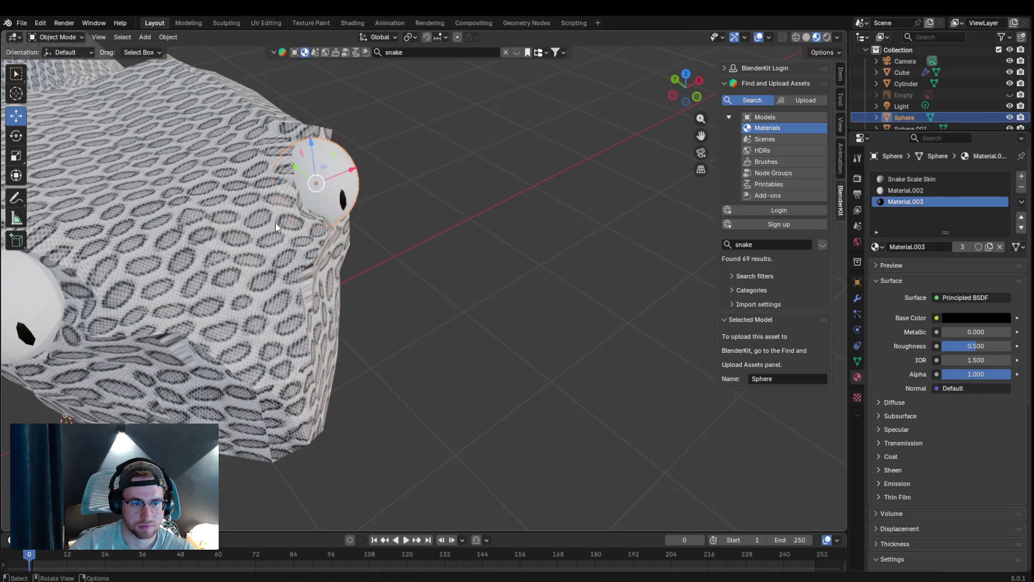
click(34, 324)
key(g)
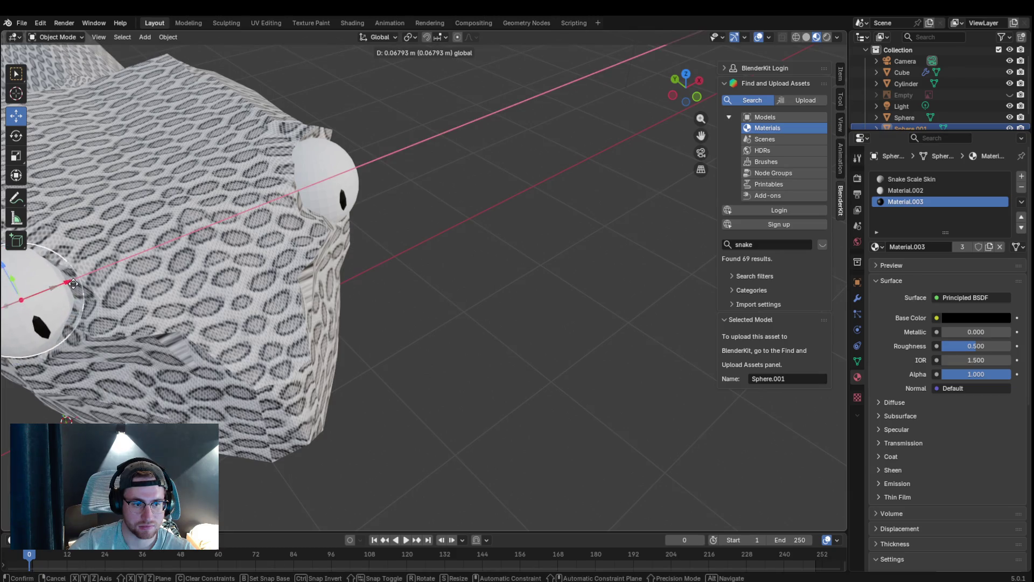
click(72, 293)
click(462, 276)
scroll(461, 275, down, 5)
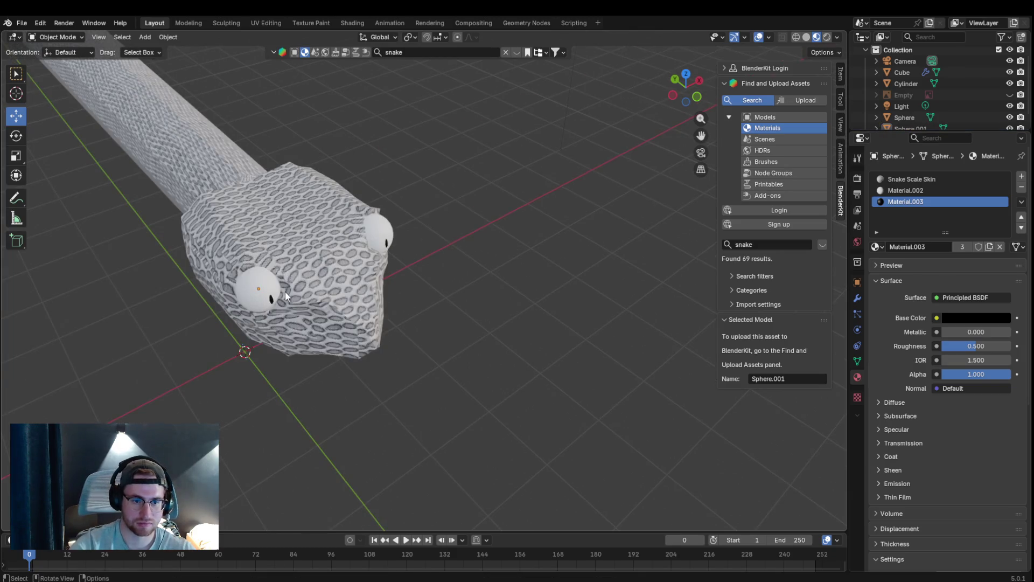
- From a front three-quarter view, toggle the eye sphere through Edit Mode back to Object Mode and select the head
key(KP_1)
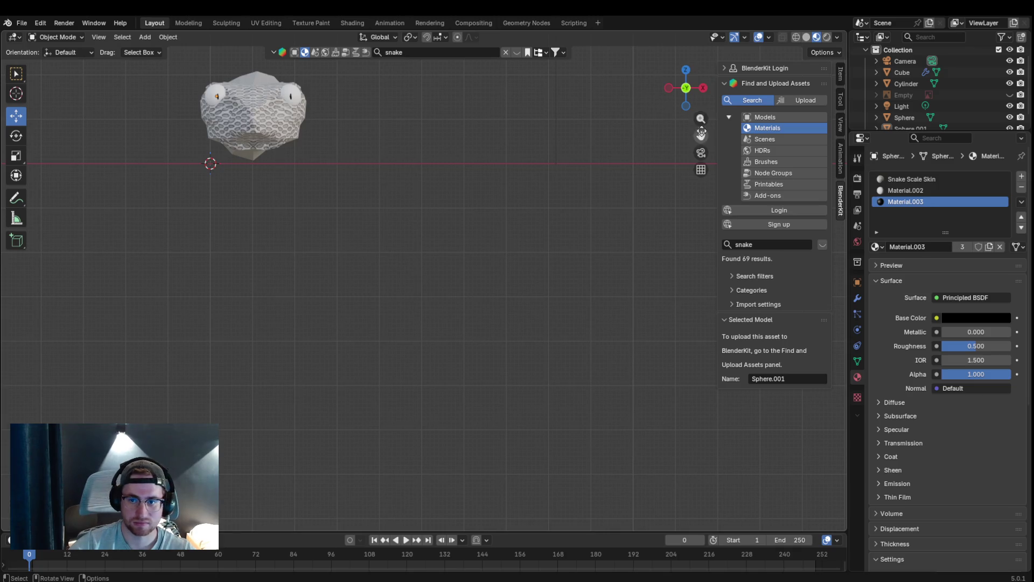
drag(700, 133, 700, 133)
scroll(349, 152, up, 4)
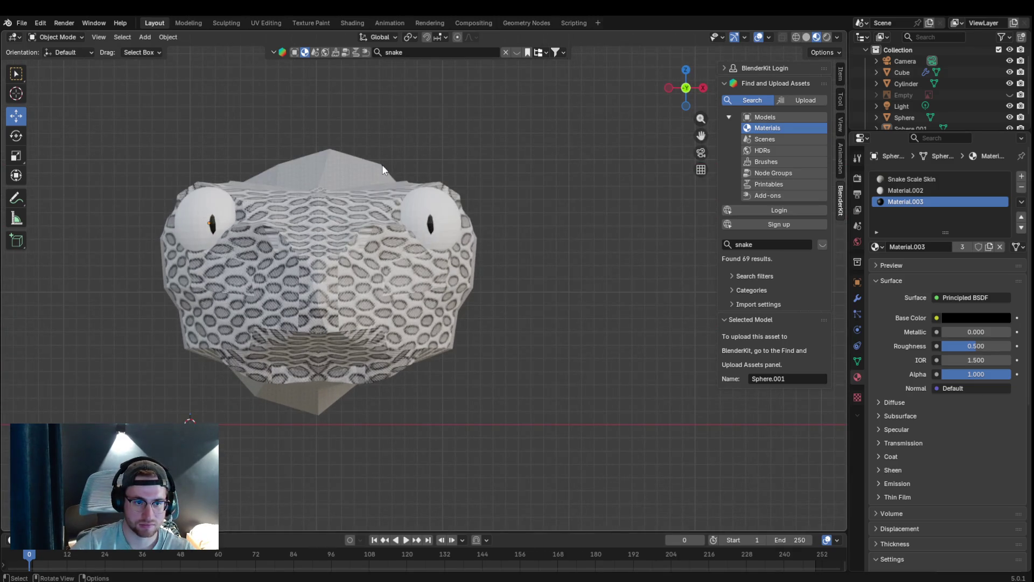
scroll(383, 166, up, 2)
mouse_move(384, 163)
middle_down()
mouse_move(395, 169)
mouse_move(335, 183)
middle_up()
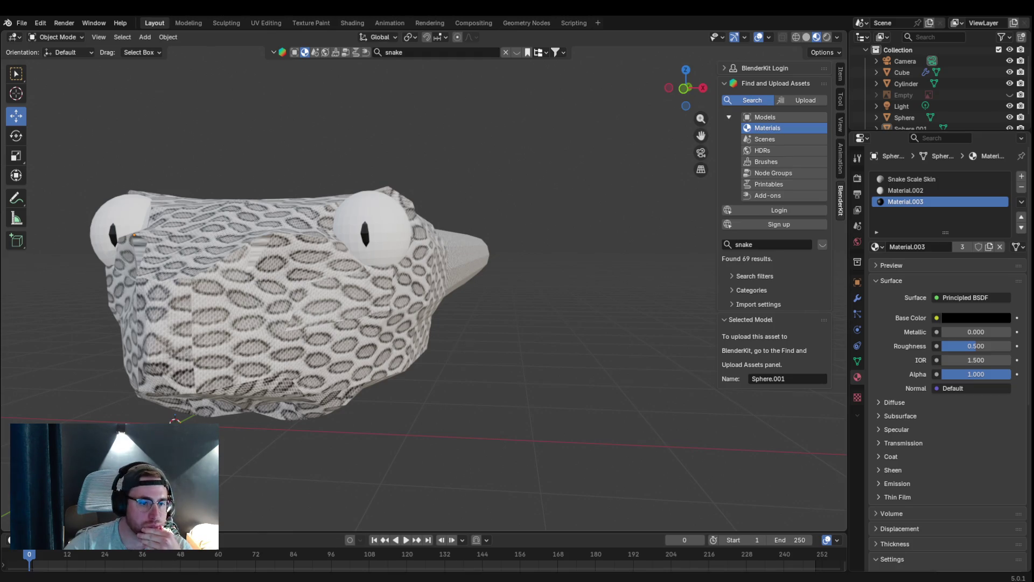
mouse_move(355, 315)
middle_down()
mouse_move(242, 300)
mouse_move(328, 279)
middle_up()
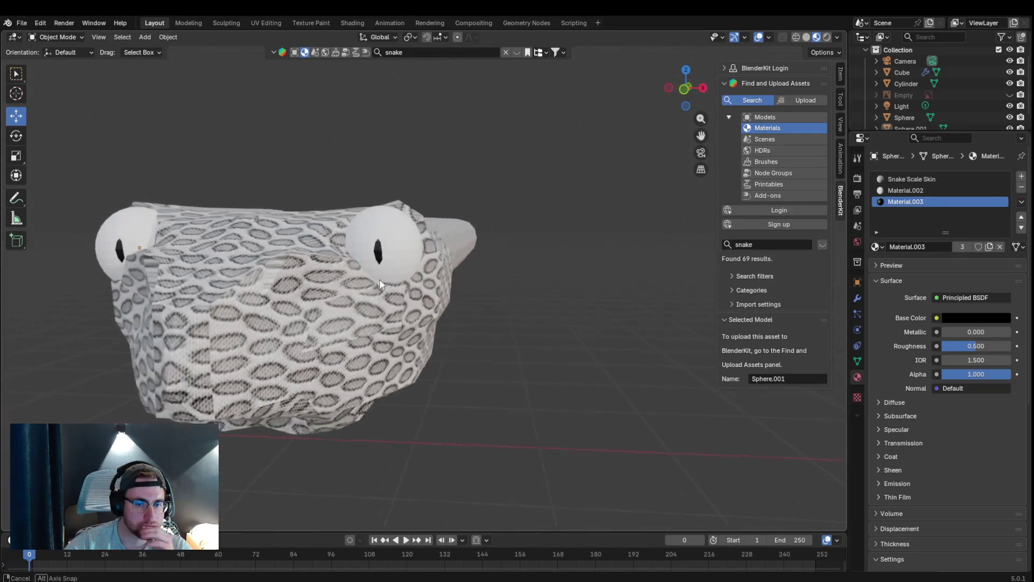
mouse_move(328, 278)
middle_down()
mouse_move(400, 287)
mouse_move(341, 292)
mouse_move(356, 282)
middle_up()
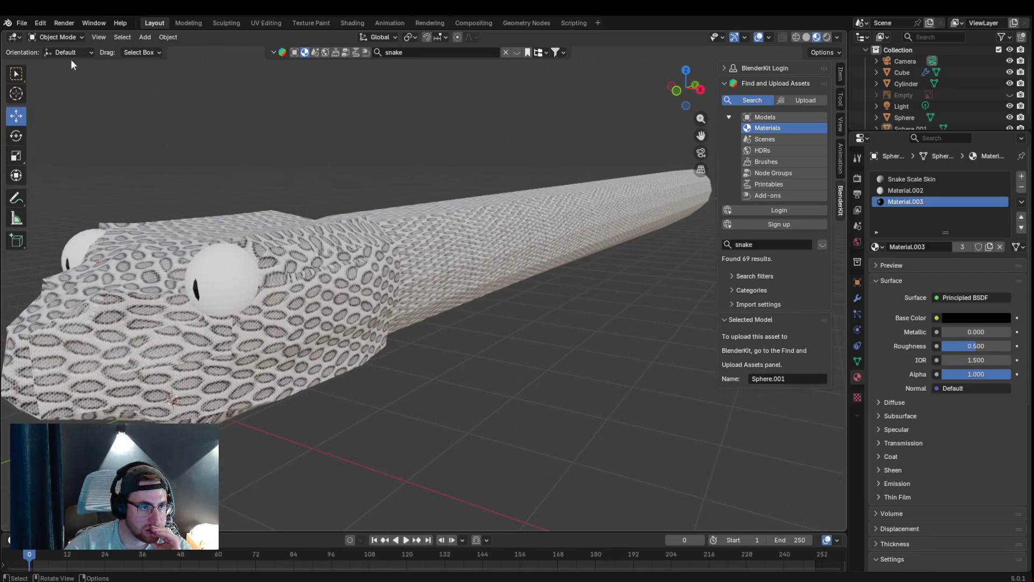
click(57, 37)
click(57, 63)
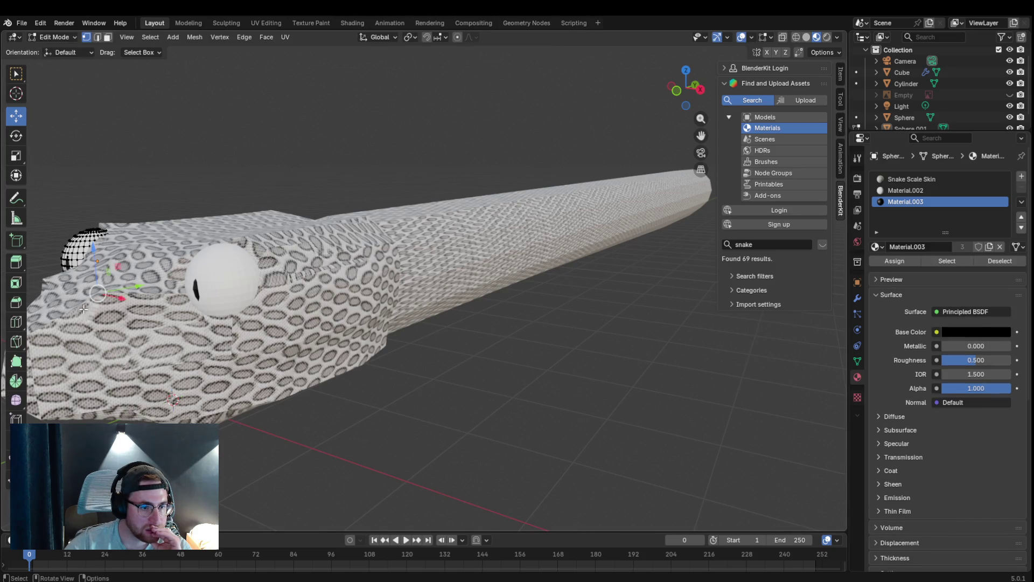
click(42, 37)
click(52, 38)
click(160, 369)
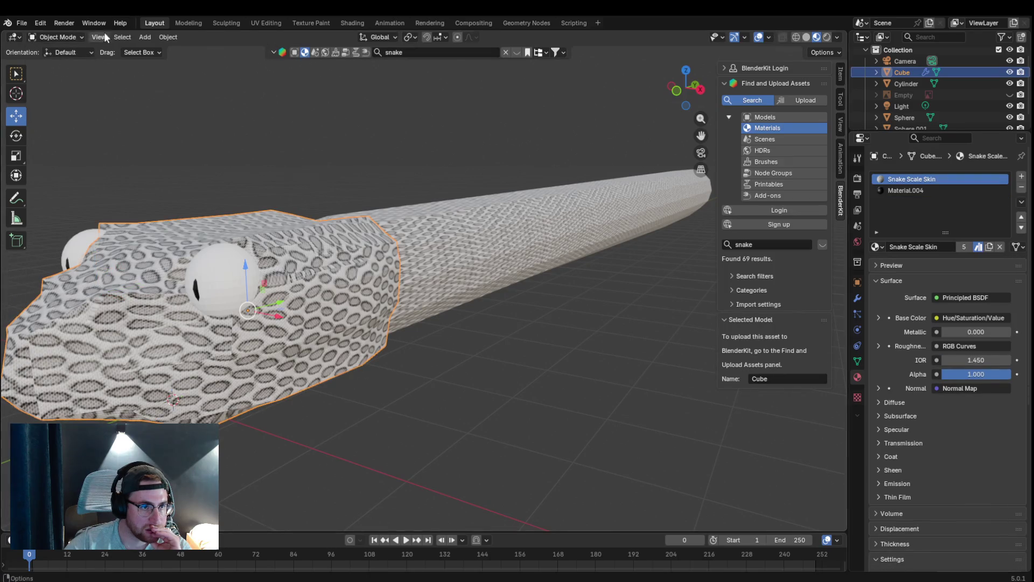
- In Edit Mode on the head, reposition the upper and lower snout vertices from the front view
click(57, 37)
click(82, 61)
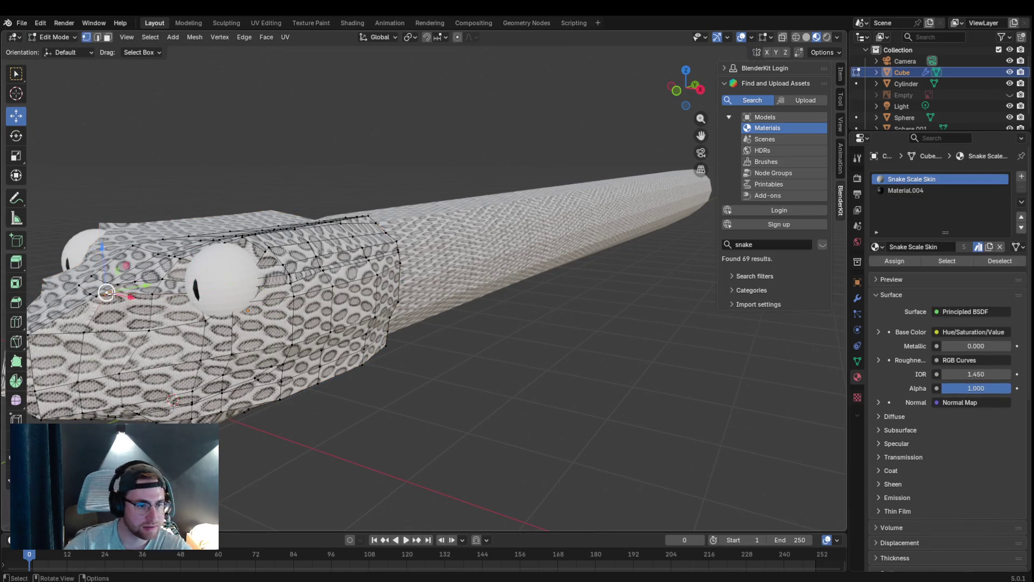
drag(125, 305, 185, 308)
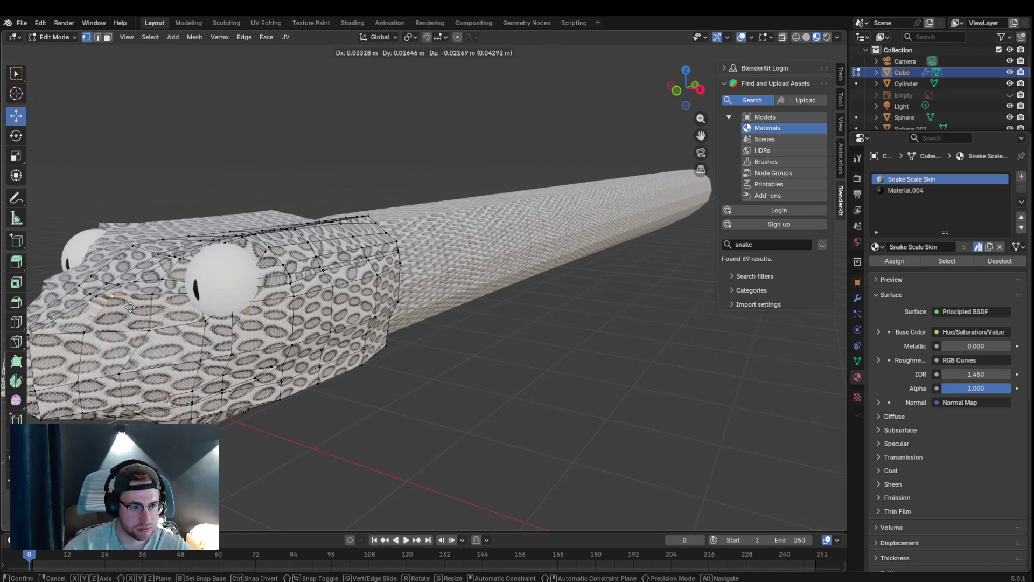
middle_drag(186, 308, 237, 287)
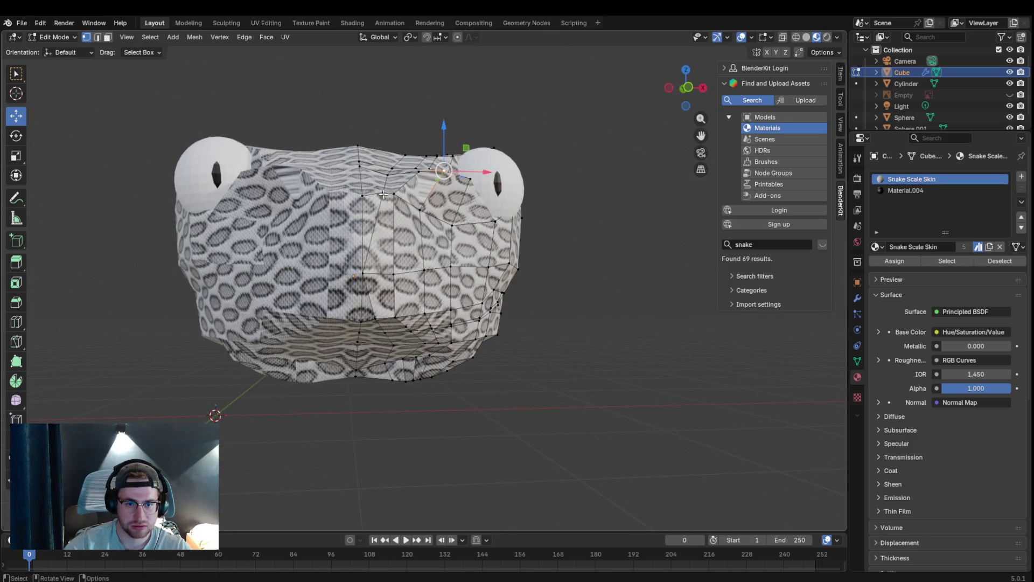
drag(338, 219, 393, 194)
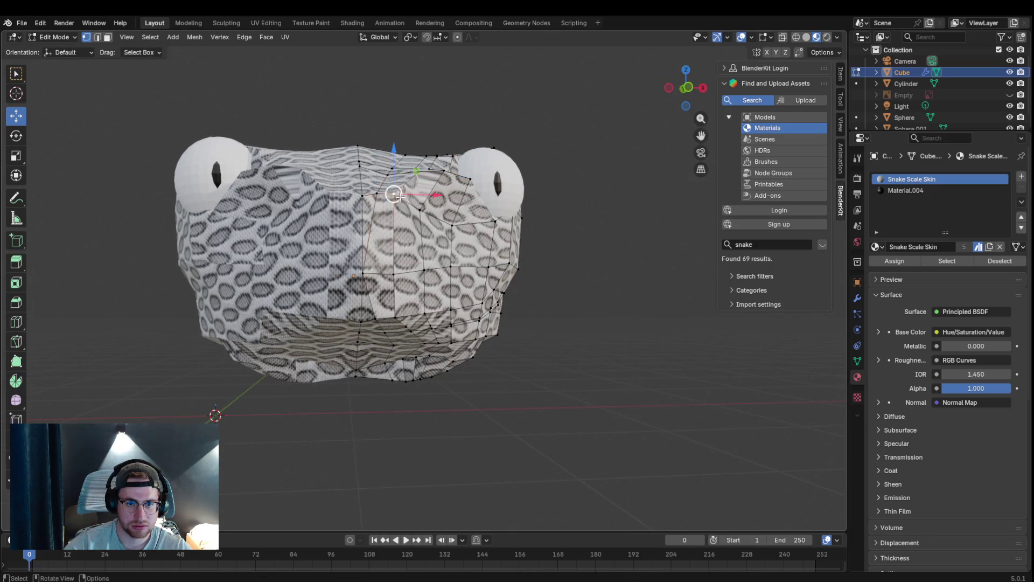
click(412, 270)
drag(441, 271, 450, 270)
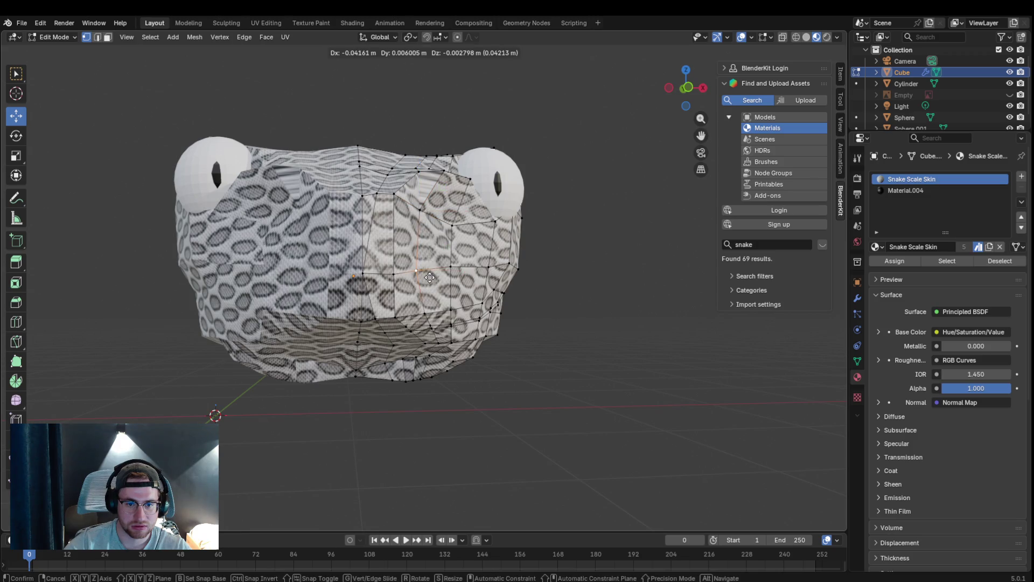
click(415, 213)
mouse_move(420, 210)
mouse_down()
mouse_move(394, 198)
mouse_move(446, 185)
mouse_up()
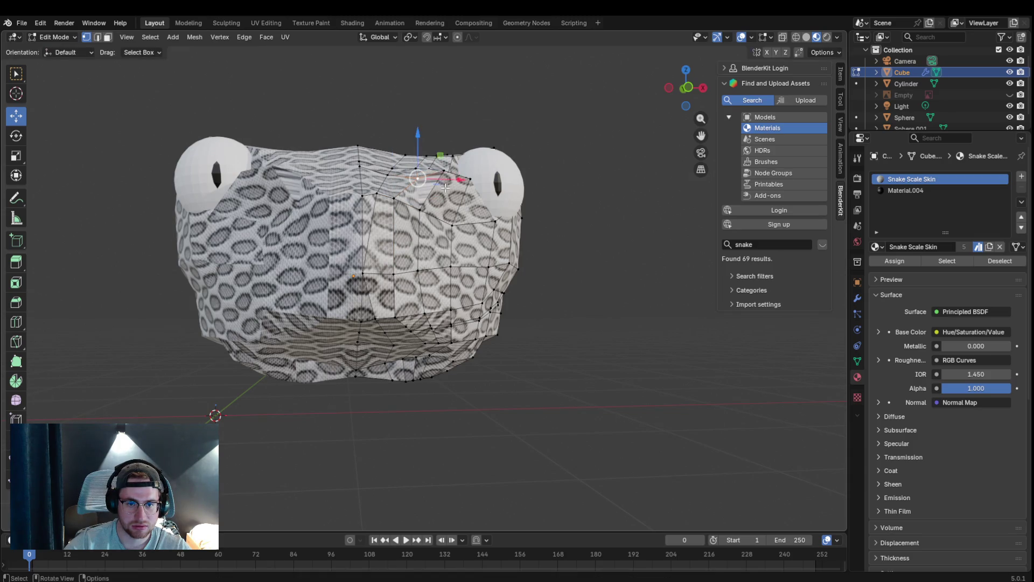
mouse_move(447, 174)
mouse_down()
mouse_move(440, 186)
mouse_move(456, 199)
mouse_up()
click(469, 181)
- Move a vertex beside the right eye and G-move the vertex at the snout's left edge
mouse_move(527, 250)
middle_down()
mouse_move(489, 277)
mouse_move(535, 289)
mouse_move(526, 274)
middle_up()
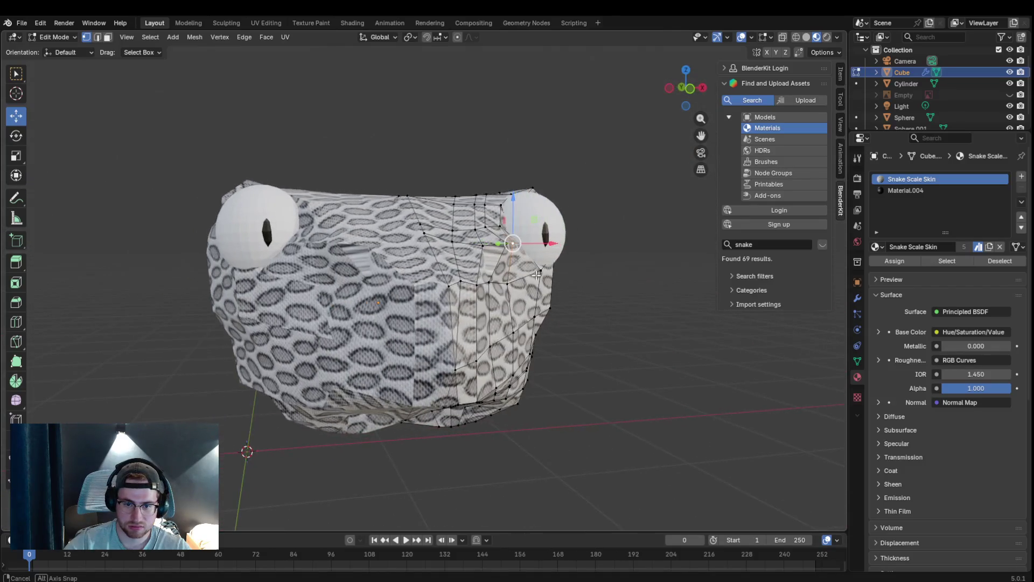
mouse_move(365, 263)
mouse_down()
mouse_move(388, 272)
mouse_move(350, 258)
mouse_up()
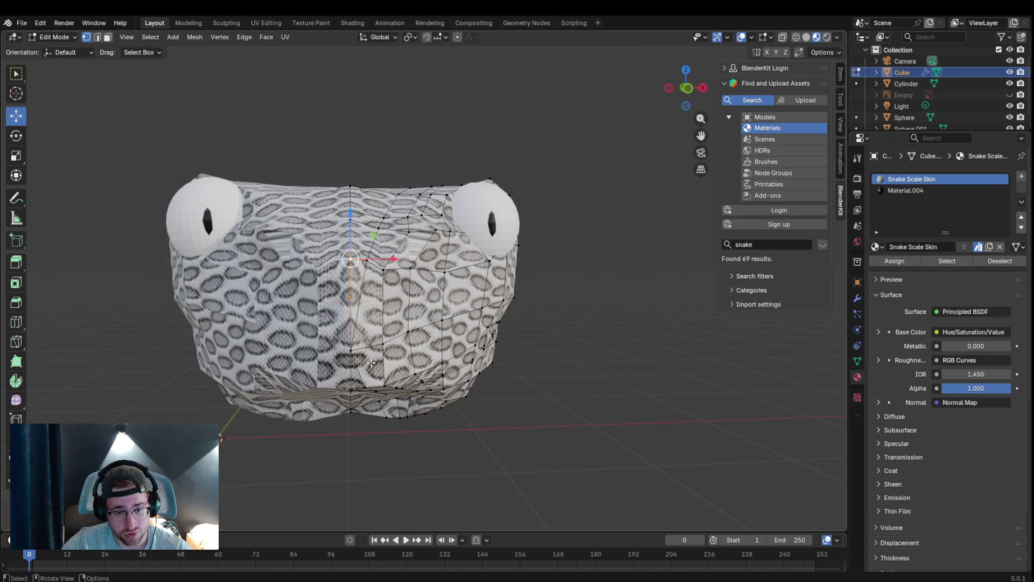
middle_drag(366, 364, 331, 342)
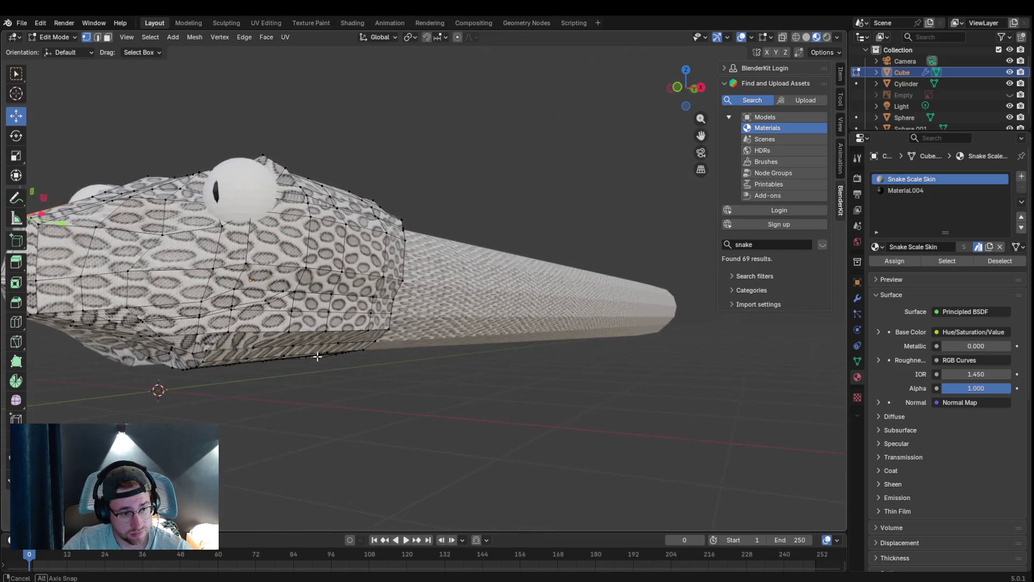
click(80, 216)
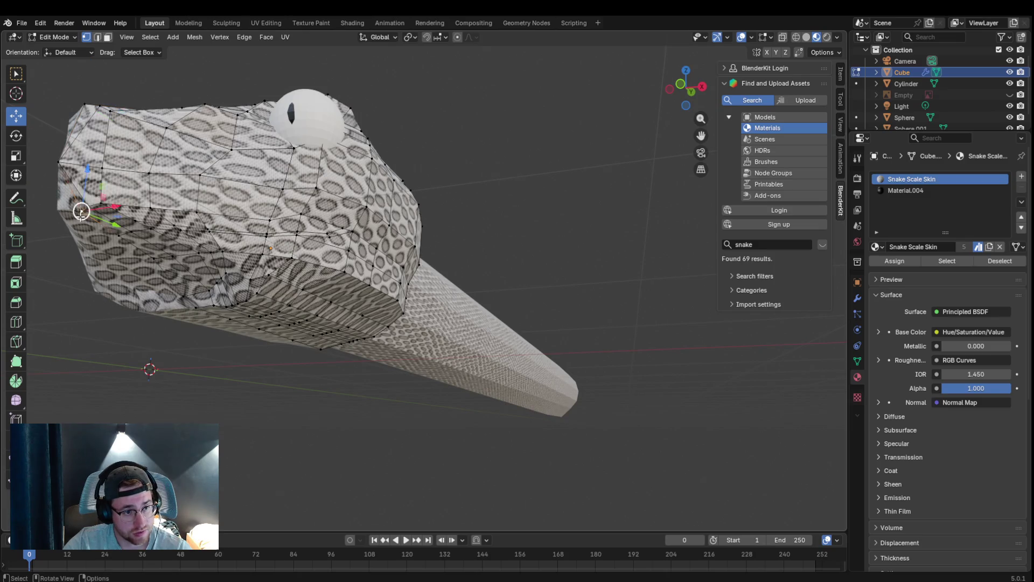
right_click(80, 215)
click(139, 237)
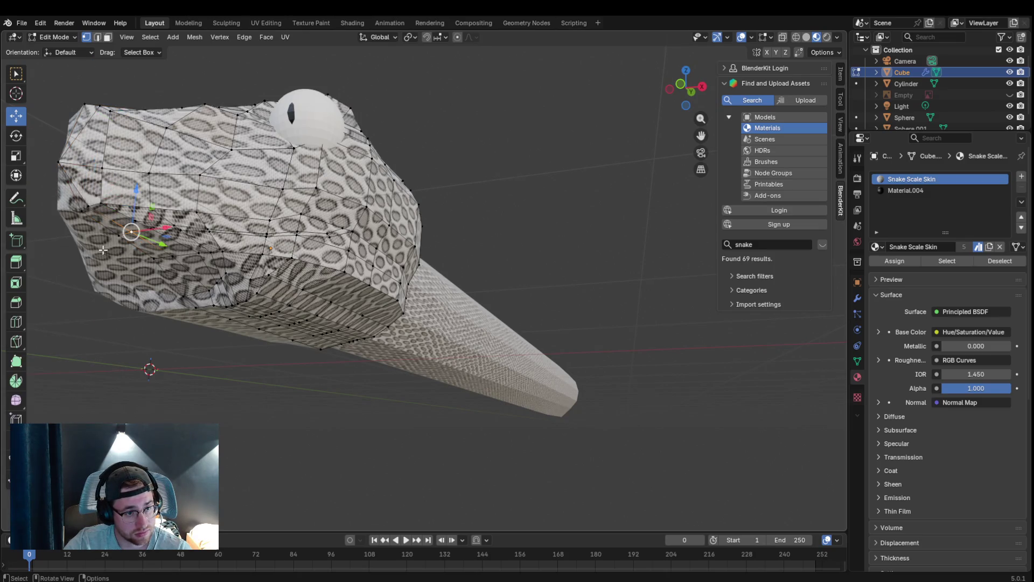
click(74, 214)
key(g)
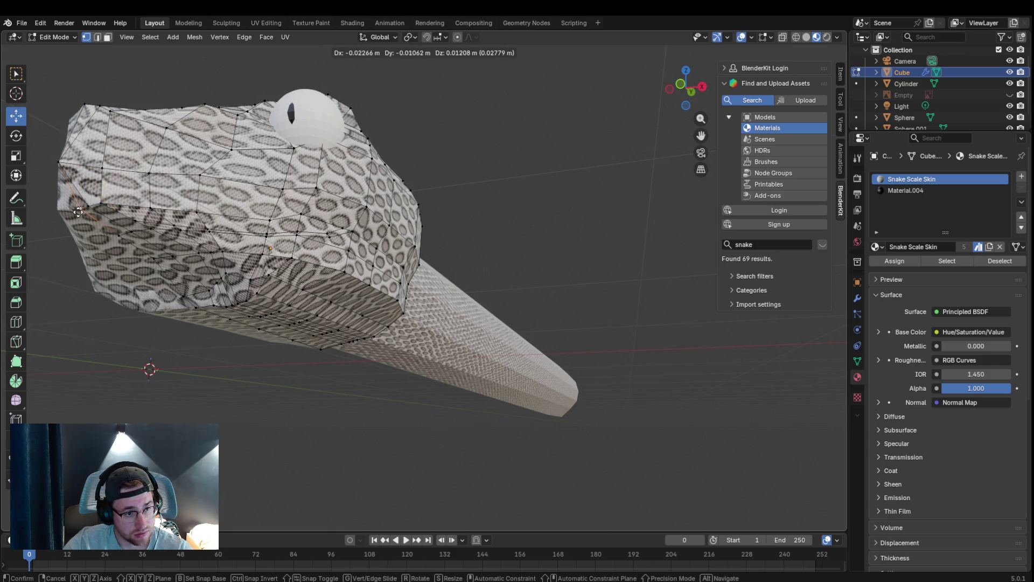
click(138, 204)
middle_drag(183, 250, 371, 315)
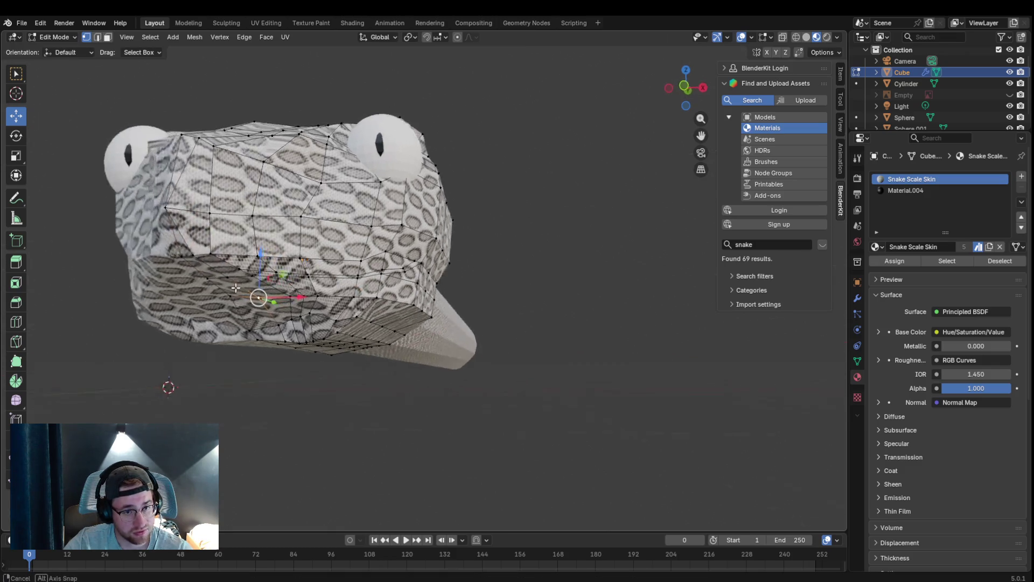
scroll(371, 314, down, 3)
middle_drag(369, 254, 294, 268)
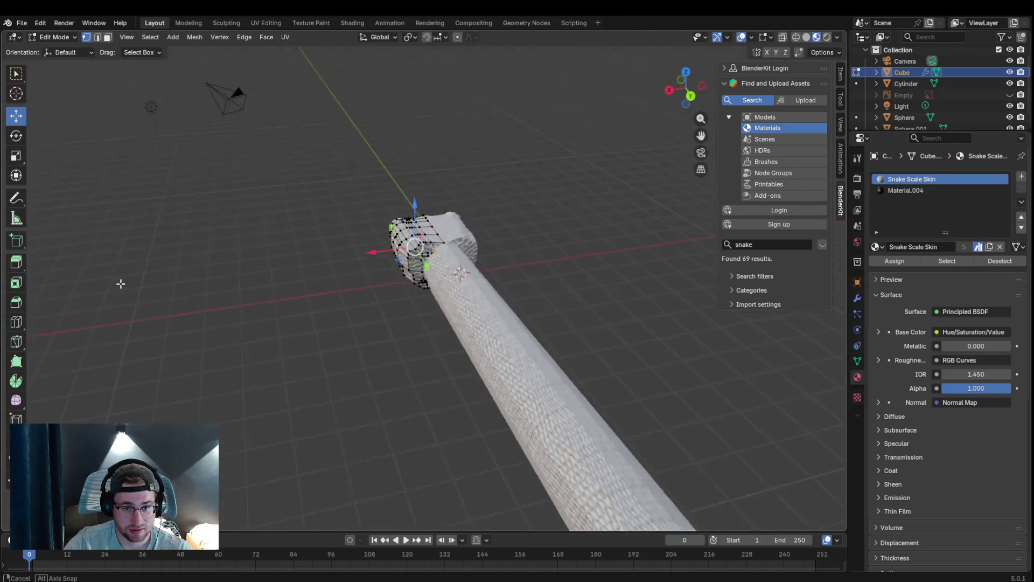
- Pull the rear head corner vertex down and left, checking it from the side
mouse_move(294, 267)
middle_down()
mouse_move(348, 262)
mouse_move(411, 235)
mouse_move(170, 290)
mouse_move(178, 286)
middle_up()
scroll(410, 236, up, 4)
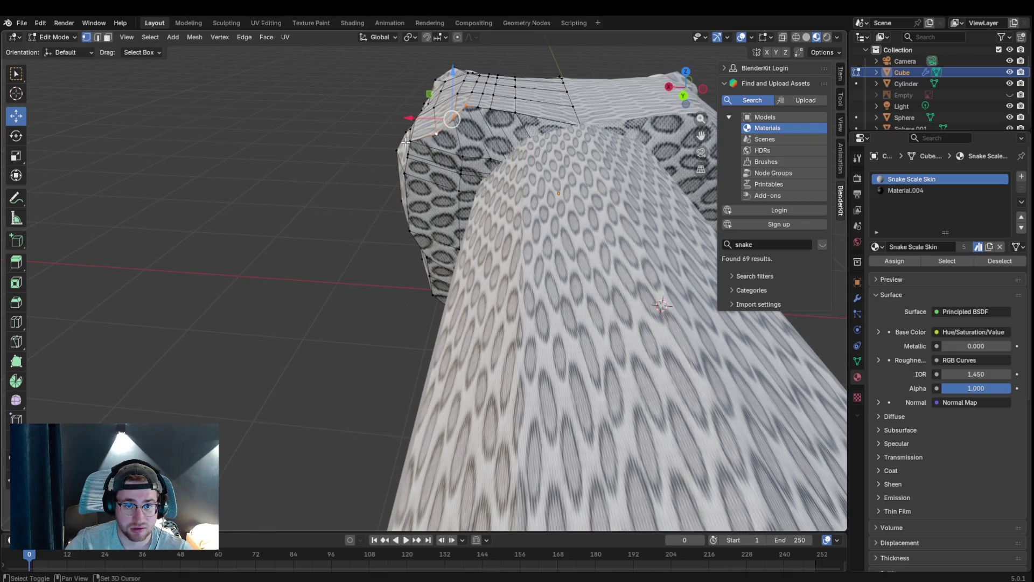
shift+drag(453, 121, 416, 172)
middle_drag(433, 150, 261, 189)
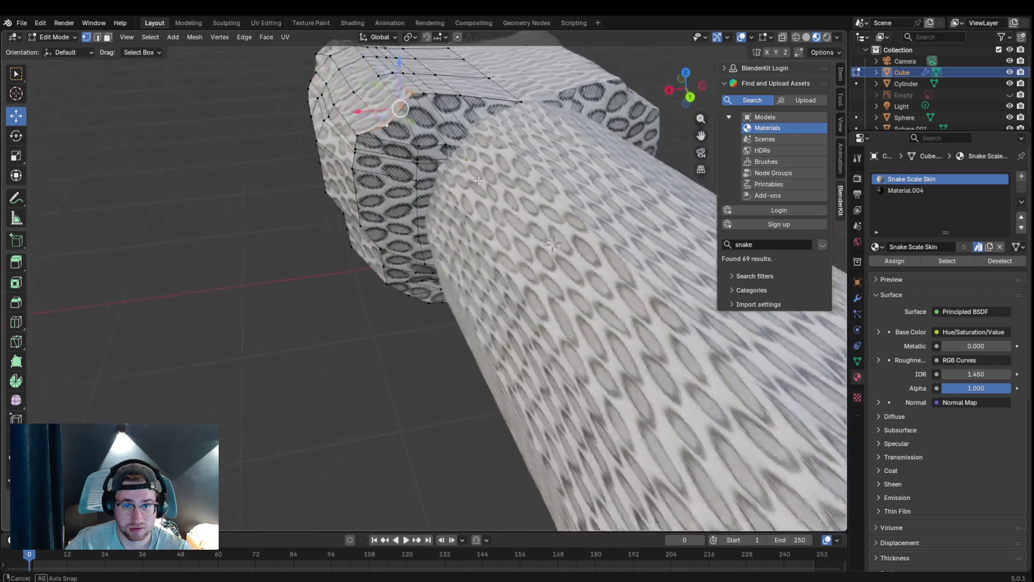
mouse_move(261, 189)
shift+mouse_down()
mouse_move(253, 209)
mouse_move(272, 249)
shift+mouse_up()
- Shift-select the vertices running down the head's rear corner edge to the bottom
shift+click(263, 305)
shift+click(281, 321)
shift+click(282, 339)
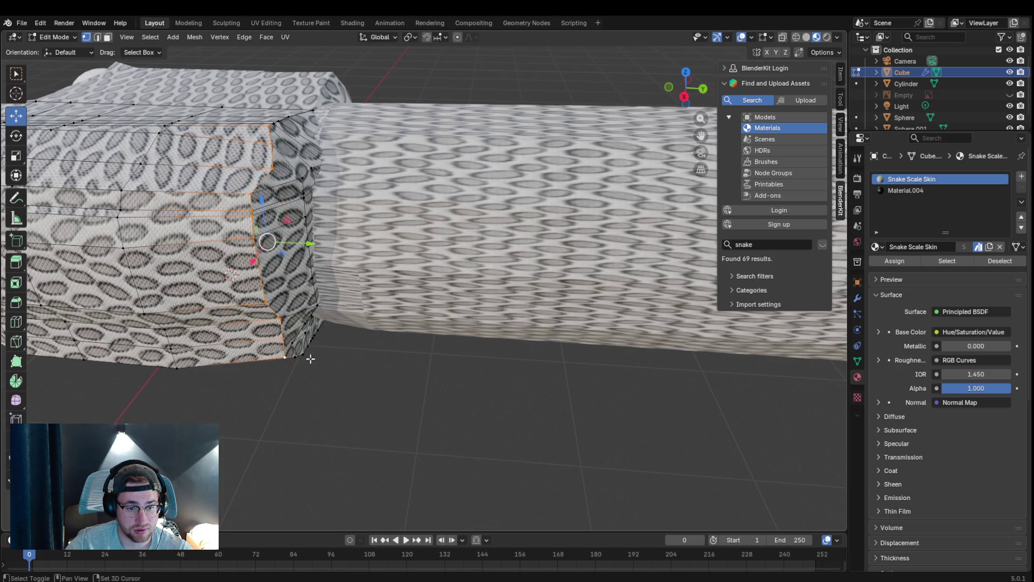
shift+click(296, 356)
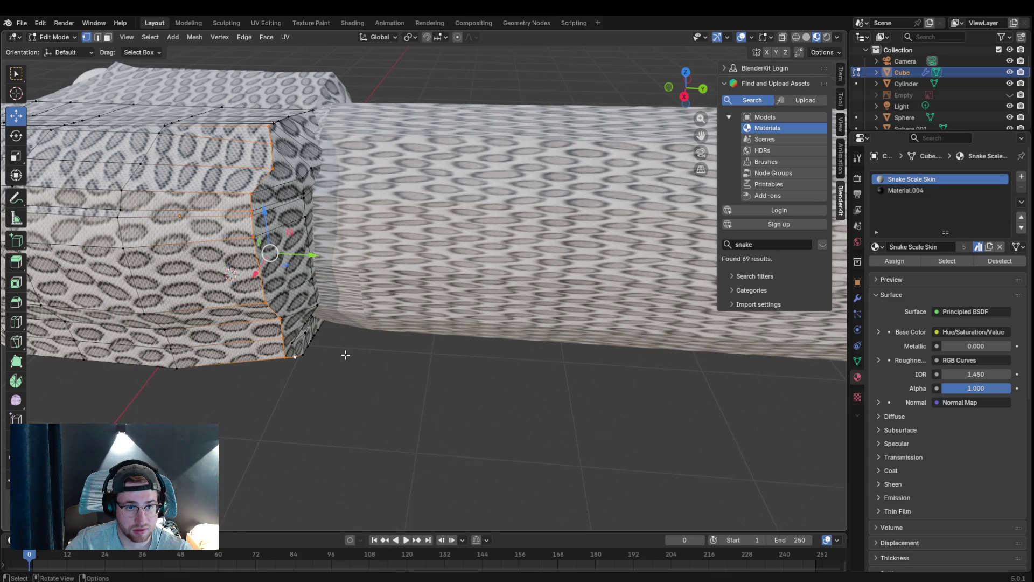
shift+click(303, 358)
middle_drag(307, 361, 248, 318)
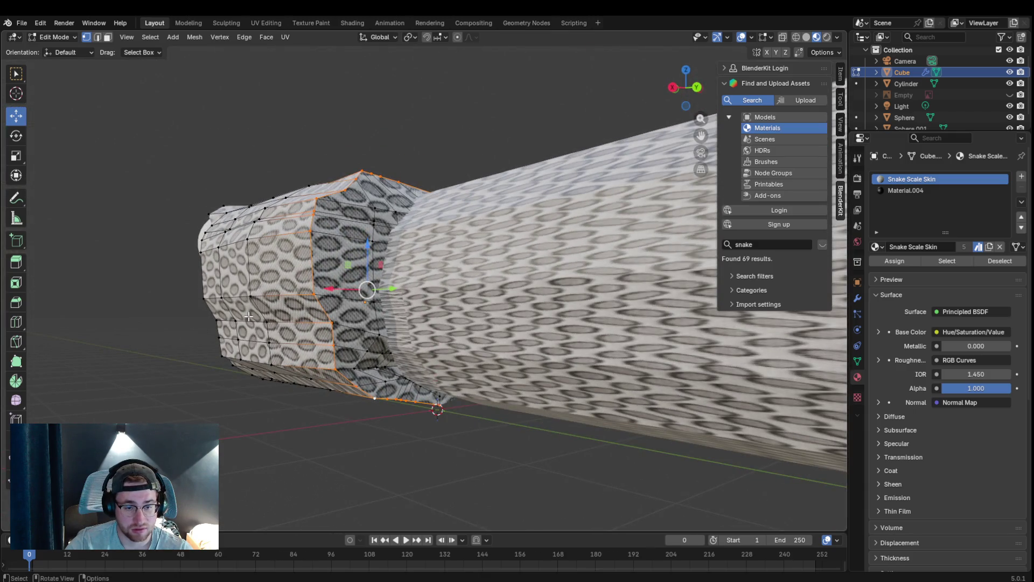
- Try picking individual vertices along the top rear corner of the head
right_click(256, 318)
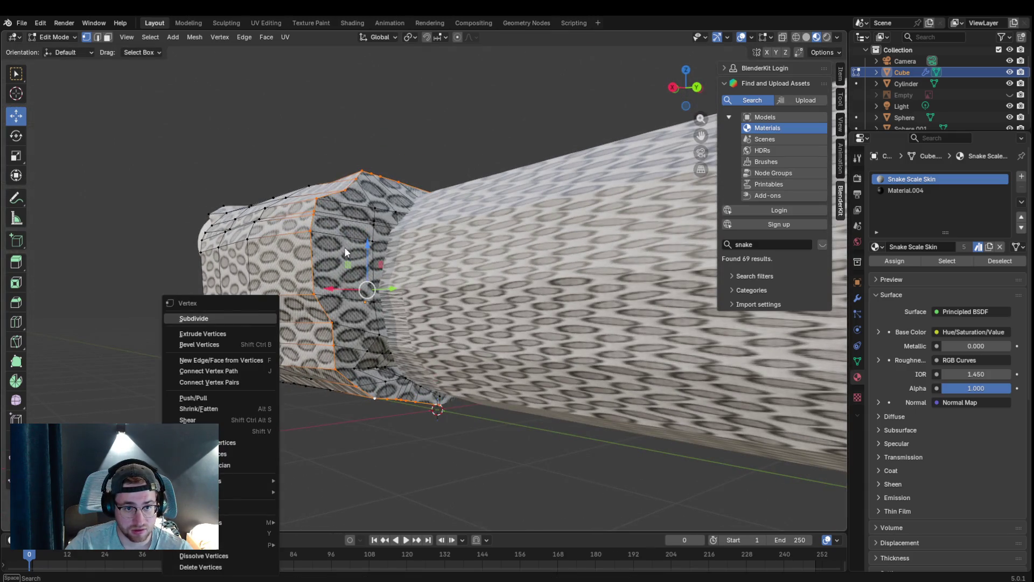
key(Escape)
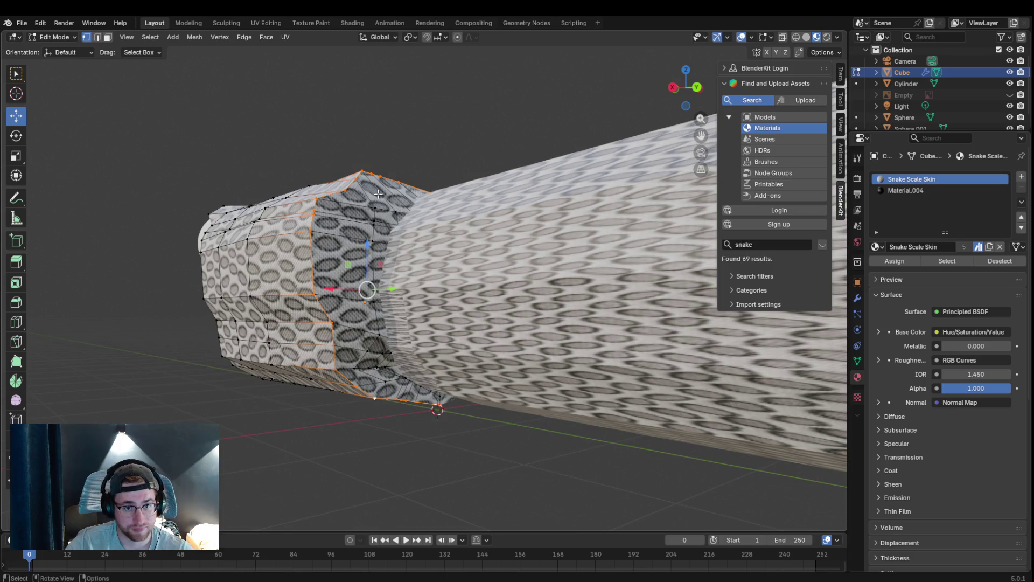
middle_drag(378, 194, 349, 187)
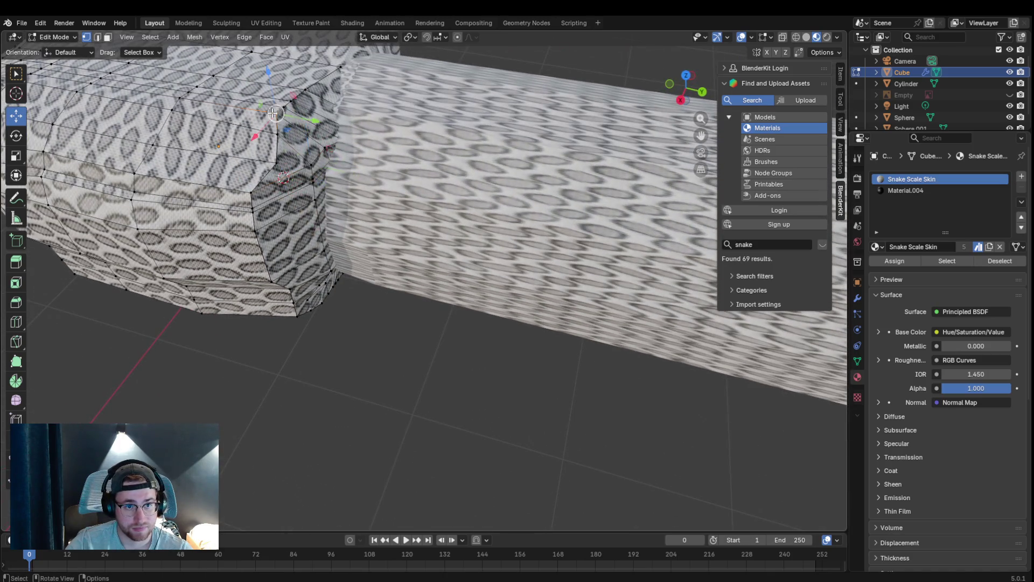
click(272, 112)
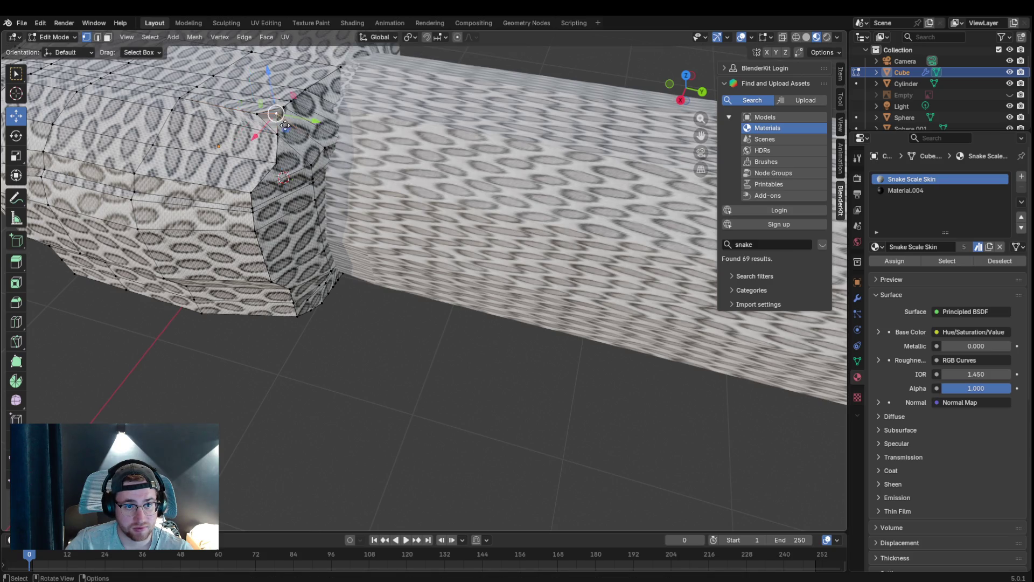
shift+click(304, 88)
shift+click(340, 70)
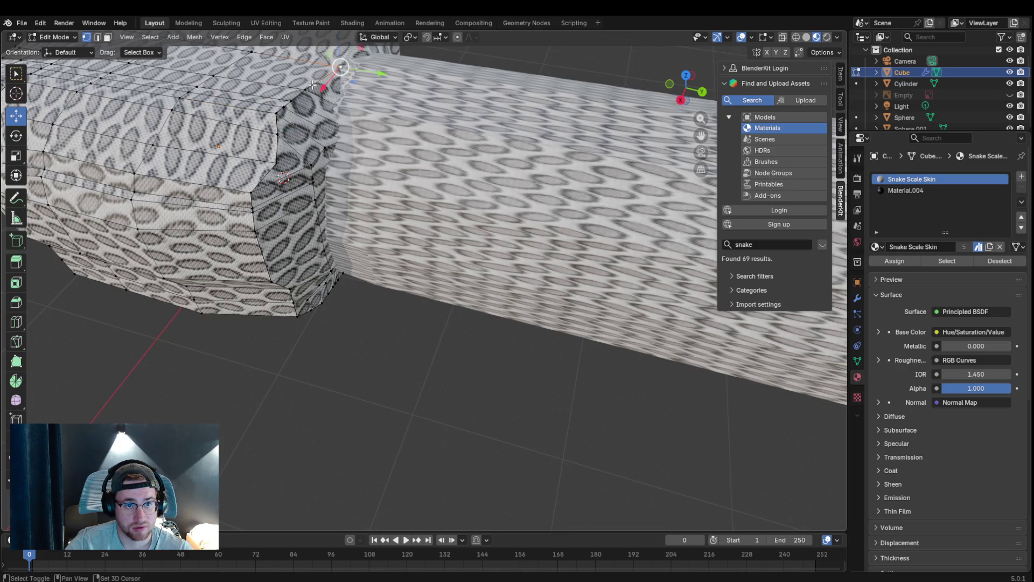
shift+click(338, 74)
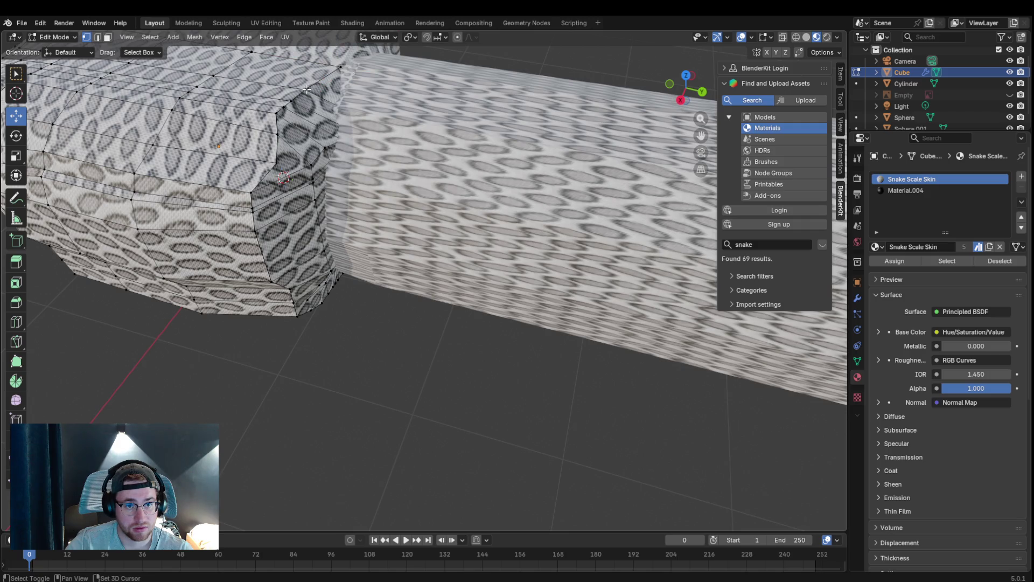
shift+click(277, 116)
click(279, 119)
click(341, 72)
- Select the edge ring at the head's rear and scale it smaller
middle_drag(321, 303, 415, 441)
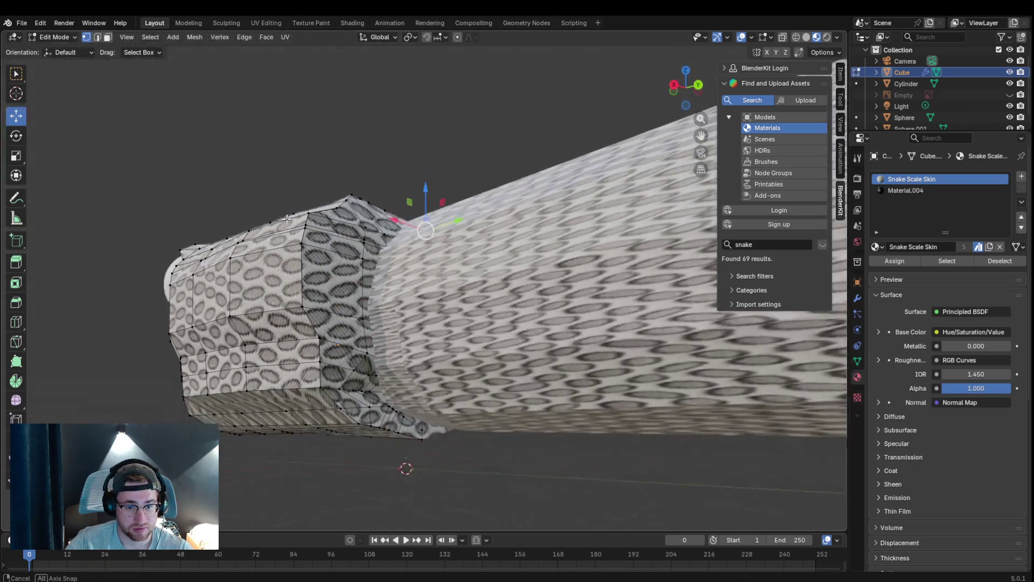
alt+click(420, 444)
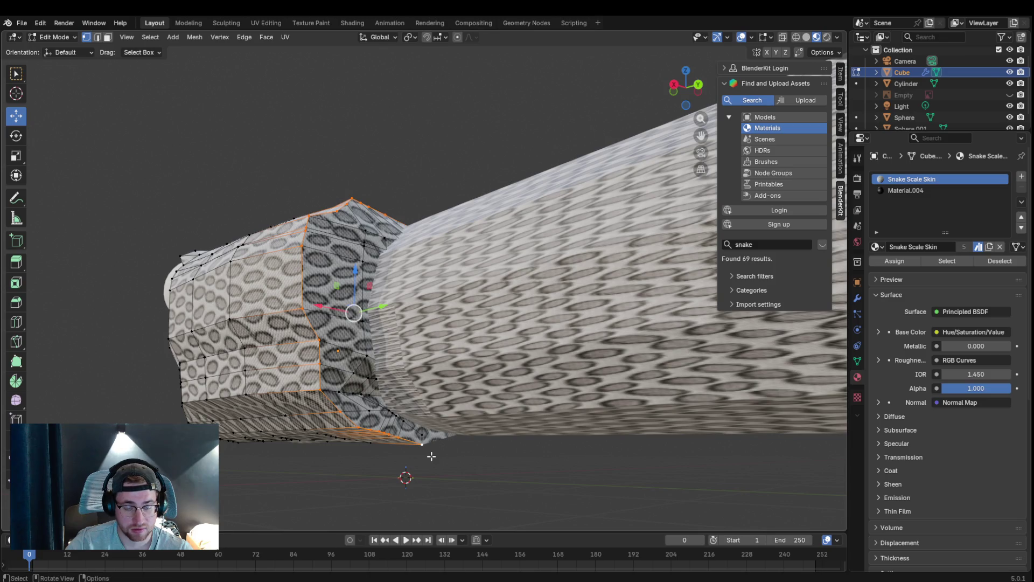
key(g)
key(Escape)
key(s)
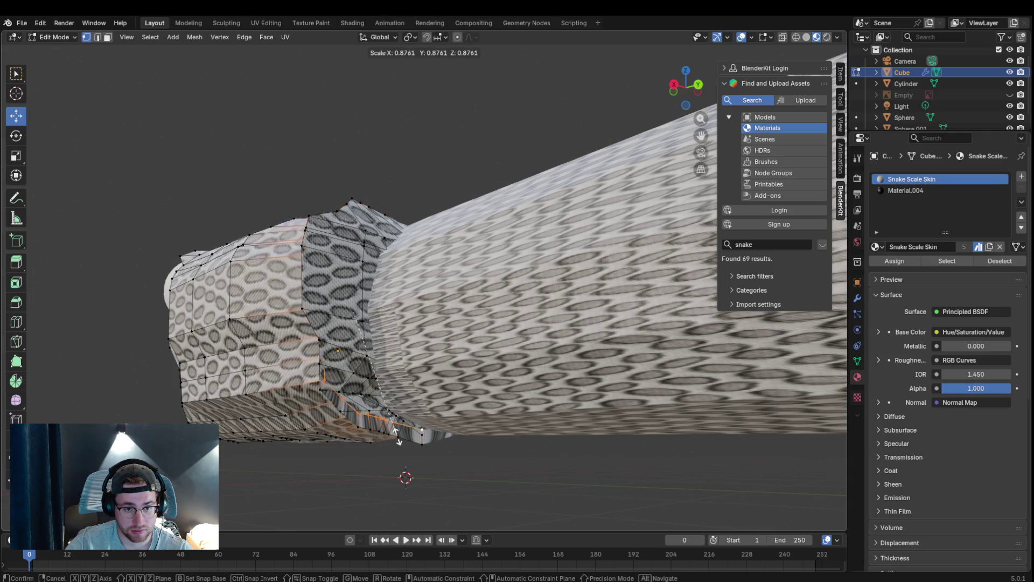
click(394, 432)
- Select the bottom edge loop at the back of the head
middle_drag(405, 235, 470, 302)
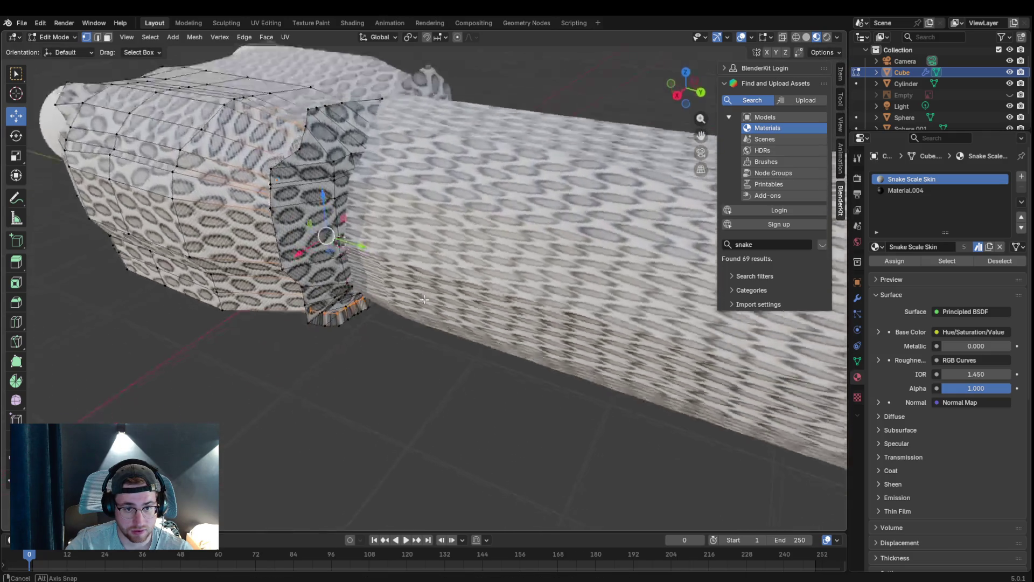
click(280, 118)
middle_drag(280, 217, 302, 294)
alt+click(401, 465)
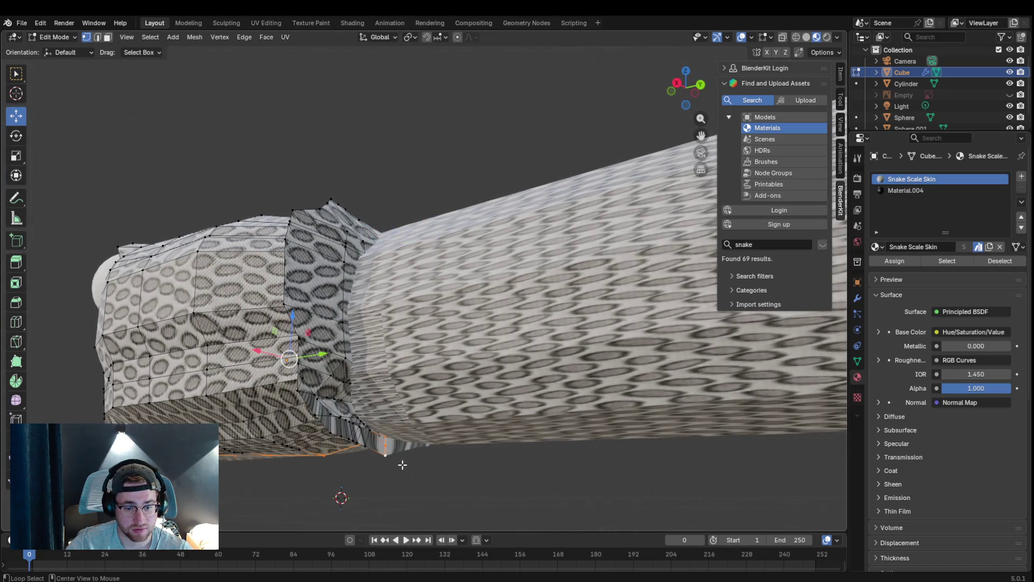
- Try selecting lower-rim vertices and a horizontal edge loop across the head
click(387, 456)
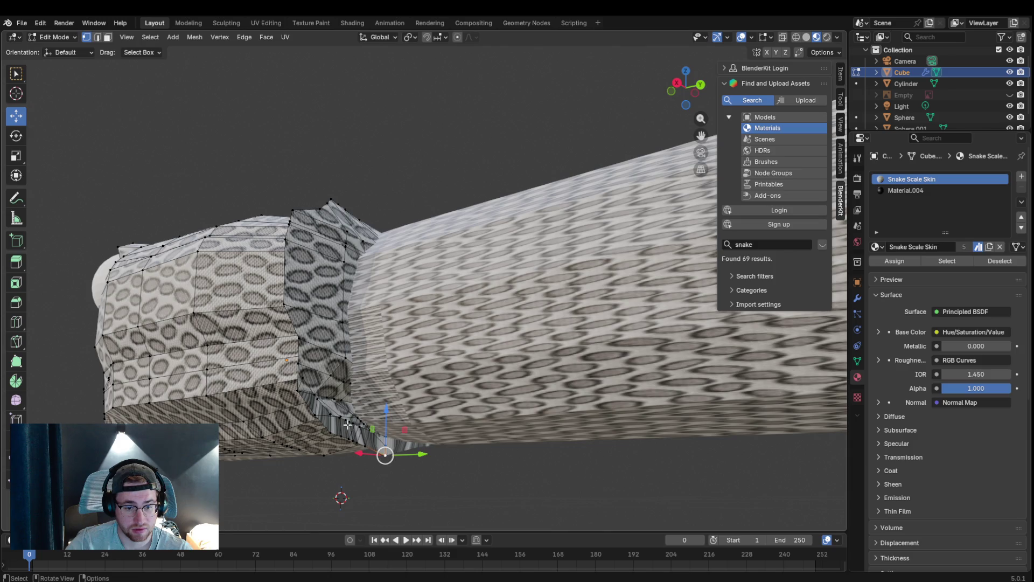
middle_drag(352, 428, 309, 299)
alt+click(249, 206)
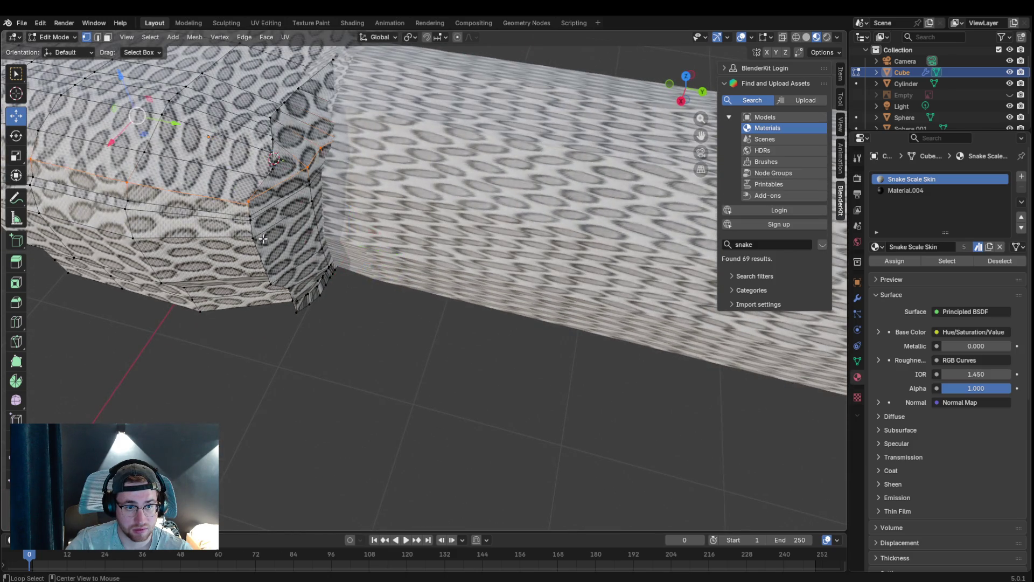
click(275, 244)
middle_drag(275, 244, 442, 157)
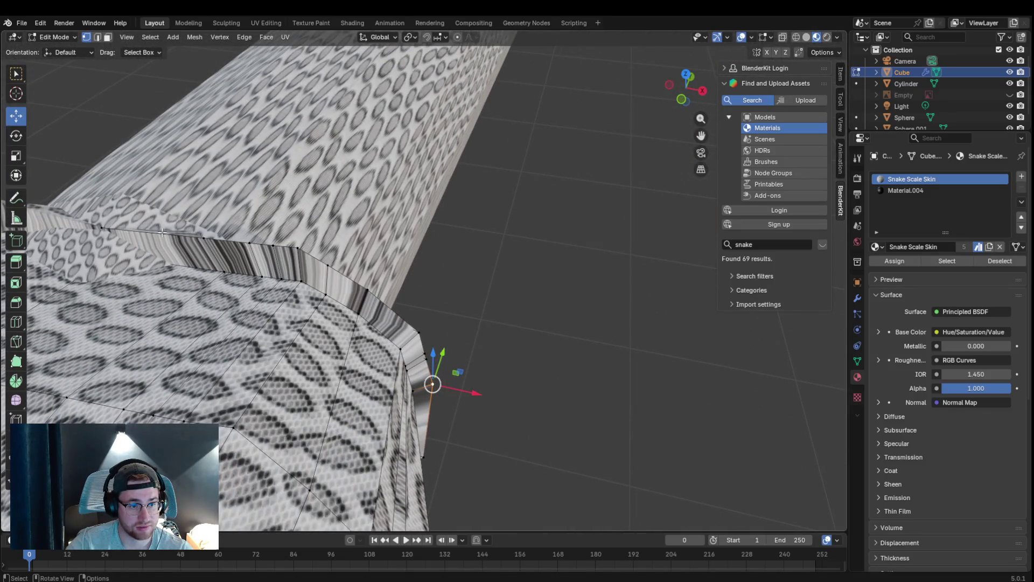
middle_drag(301, 257, 196, 228)
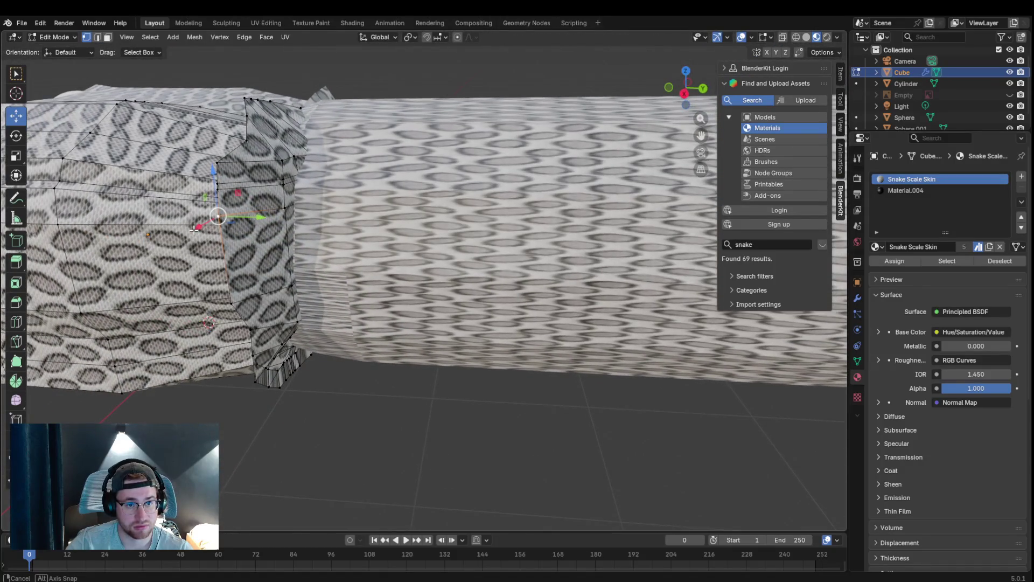
- Switch to Object Mode, reselect the head object and return to editing its mesh
click(60, 37)
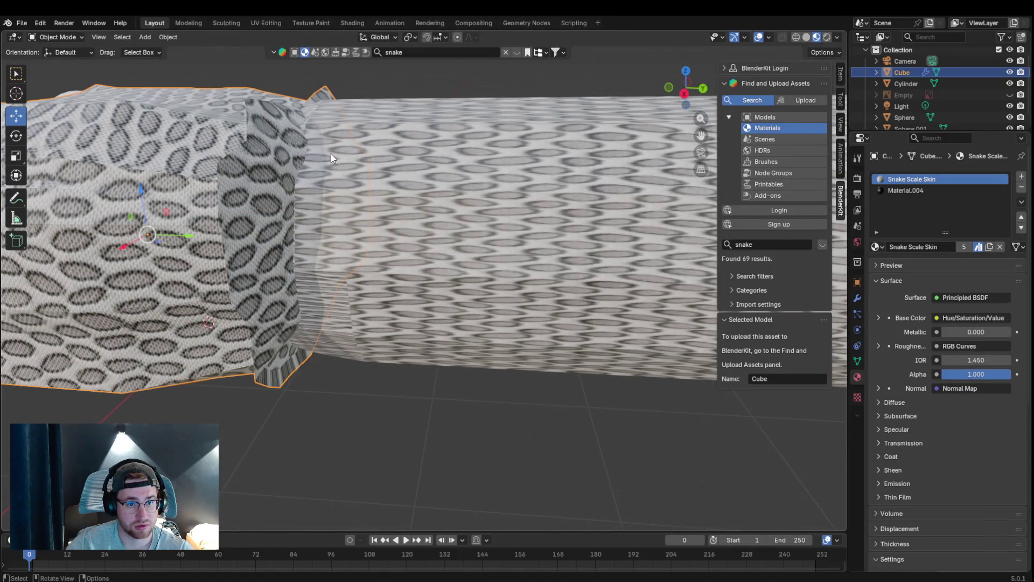
click(325, 161)
click(260, 165)
click(77, 39)
click(56, 65)
middle_drag(296, 216, 213, 152)
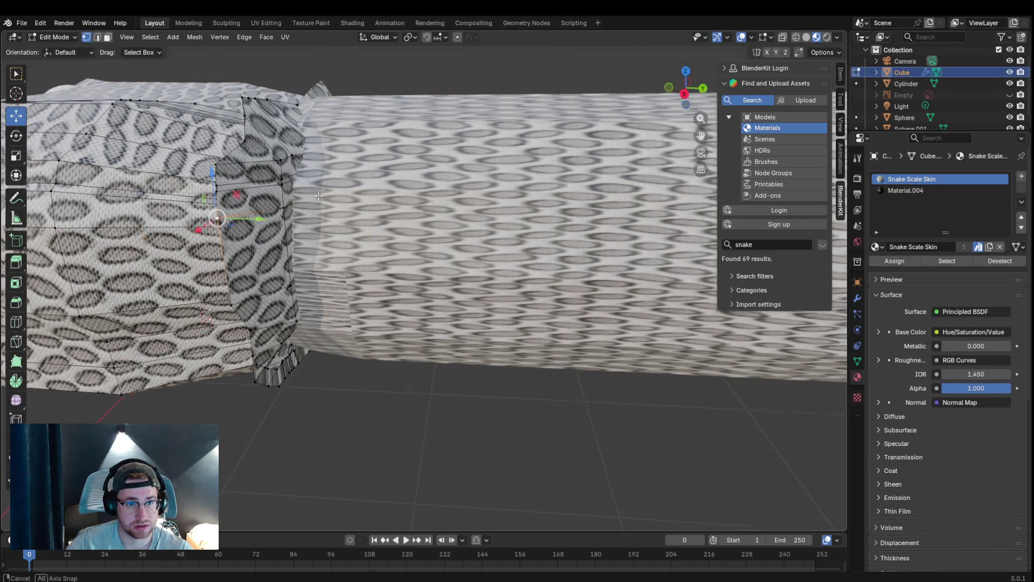
- Shift-select the rear rim edges along the top and down the side to the lower corner
click(111, 176)
shift+click(193, 179)
shift+click(233, 183)
shift+click(276, 188)
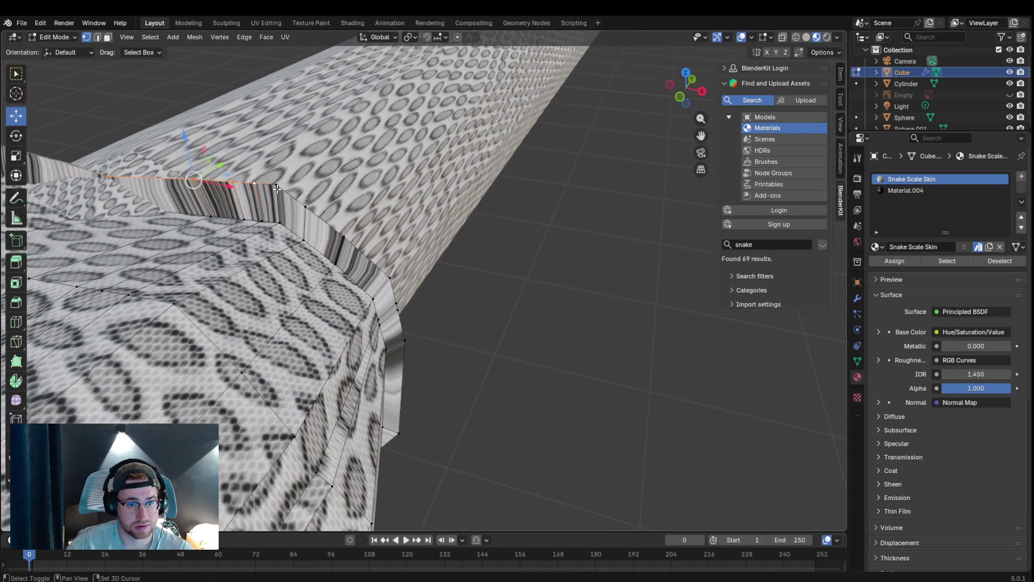
shift+click(305, 207)
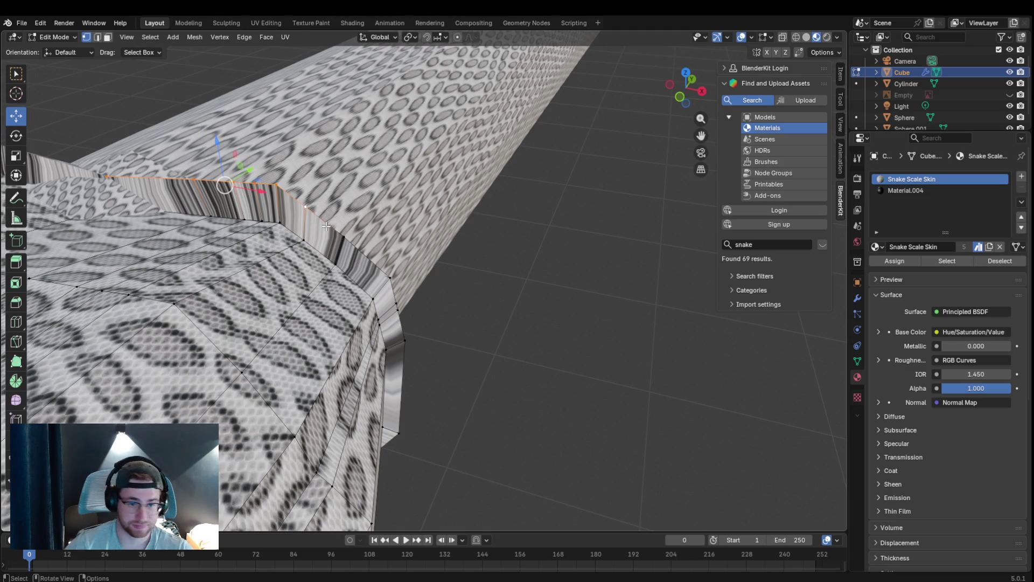
scroll(325, 228, down, 3)
scroll(242, 154, down, 2)
shift+click(238, 152)
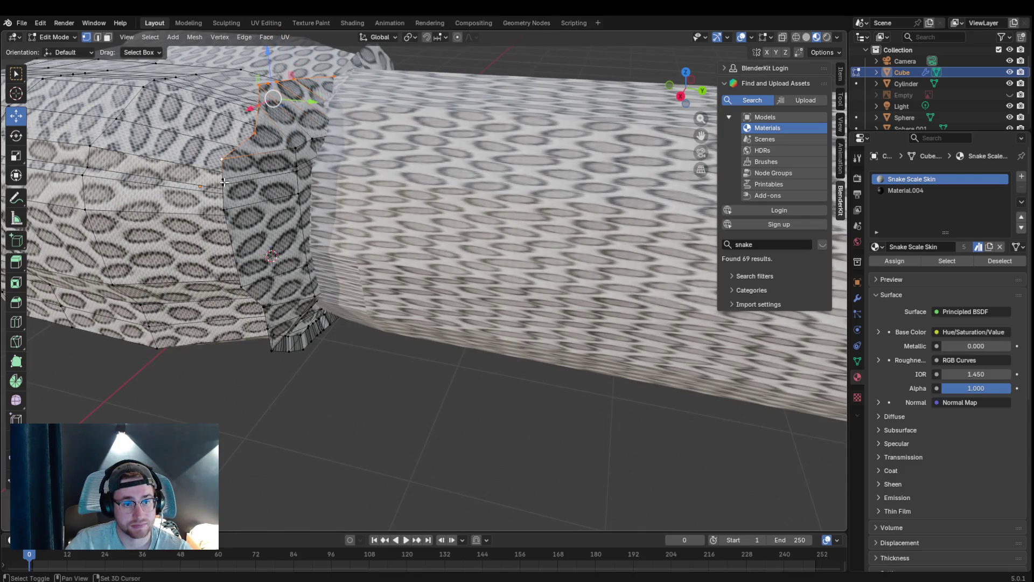
shift+click(224, 184)
shift+click(226, 209)
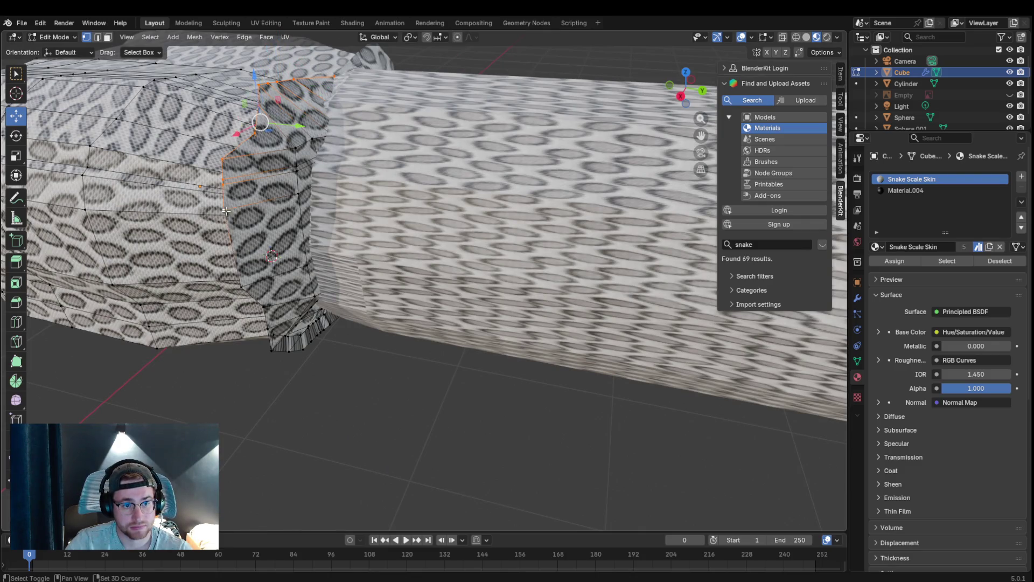
shift+click(241, 281)
shift+click(262, 301)
shift+click(283, 331)
shift+click(281, 346)
shift+click(308, 349)
- Extend the selection along the lower rim and scale the whole rim loop down
mouse_move(316, 349)
middle_down()
mouse_move(318, 276)
mouse_move(316, 397)
middle_up()
right_click(315, 397)
key(Escape)
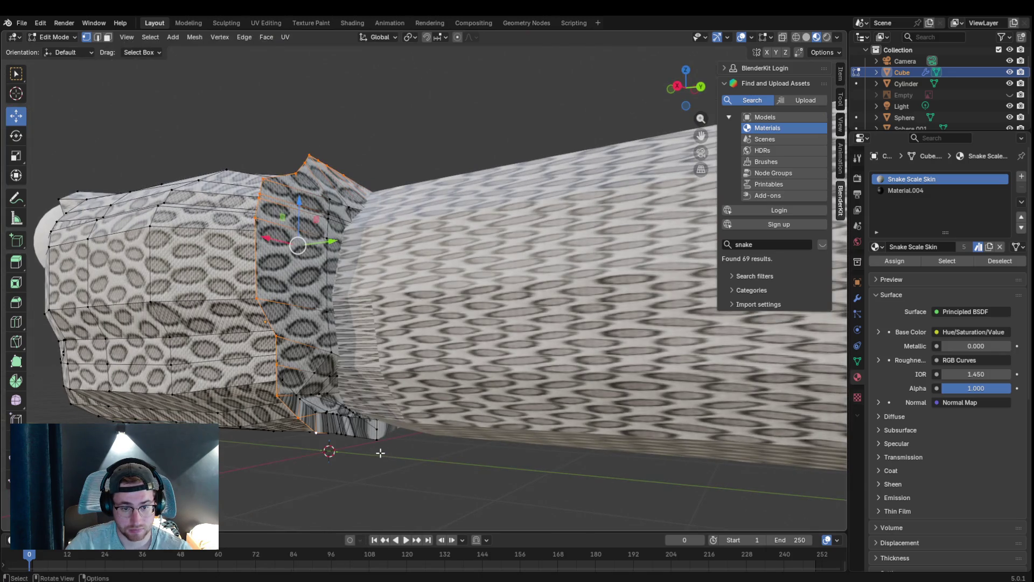
shift+click(328, 435)
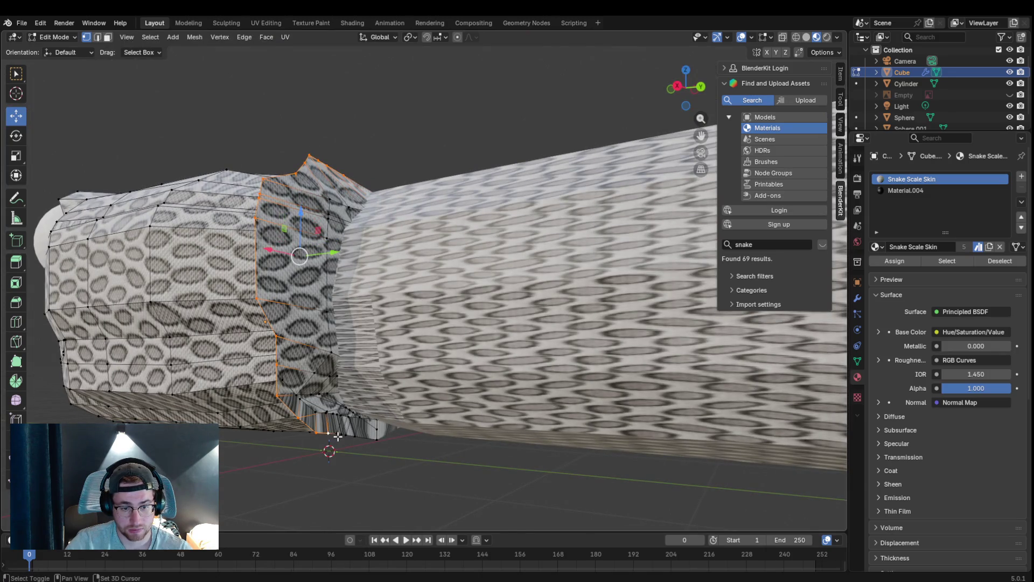
shift+click(348, 438)
shift+click(349, 437)
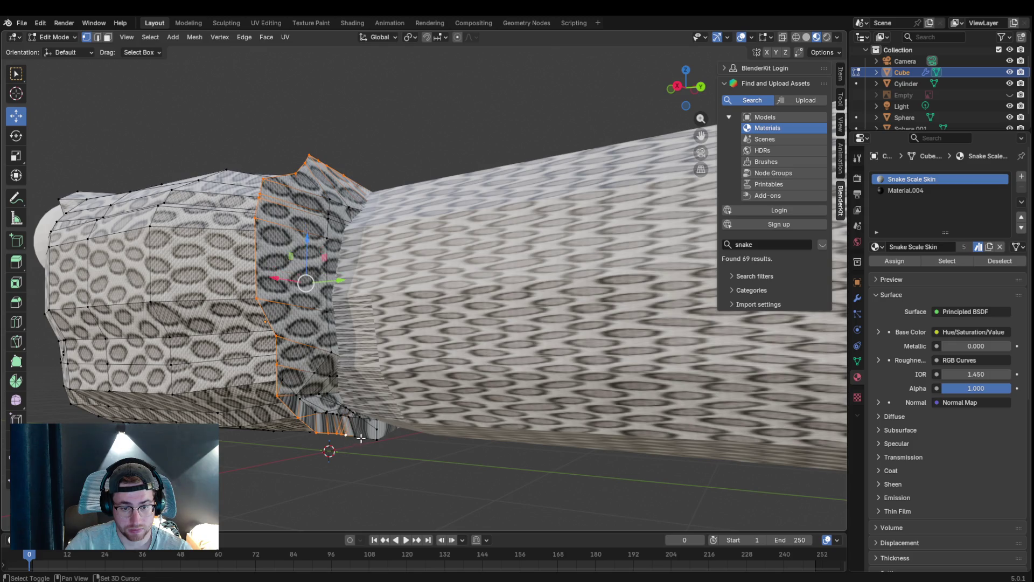
shift+click(375, 442)
key(s)
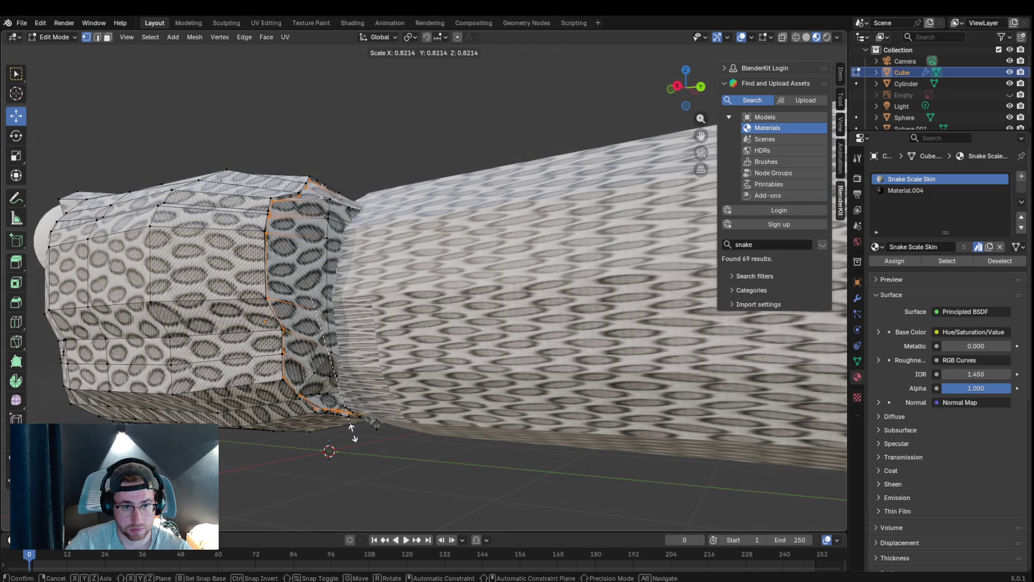
click(355, 437)
- Move a rim vertex, turn on X-ray, and G-move the selected geometry with the body horizontal
mouse_move(390, 378)
middle_down()
mouse_move(259, 285)
mouse_move(307, 168)
mouse_move(435, 348)
middle_up()
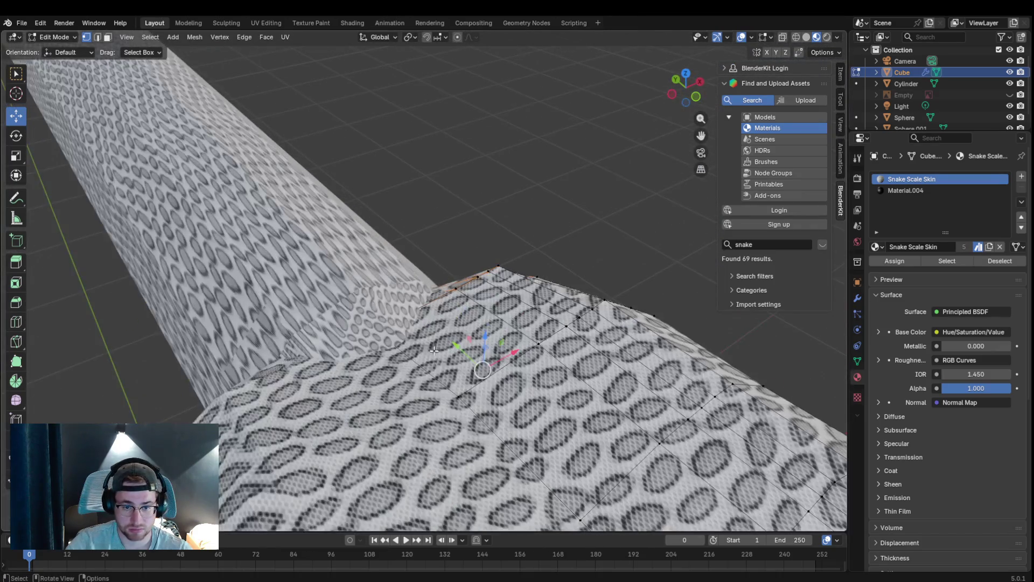
key(g)
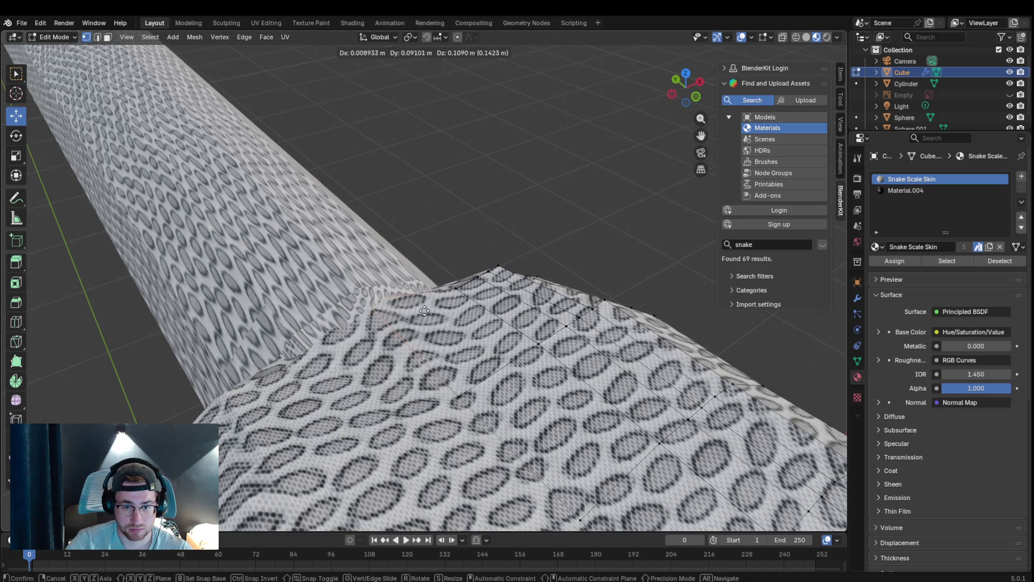
click(421, 307)
mouse_move(421, 306)
middle_down()
mouse_move(591, 367)
mouse_move(698, 85)
middle_up()
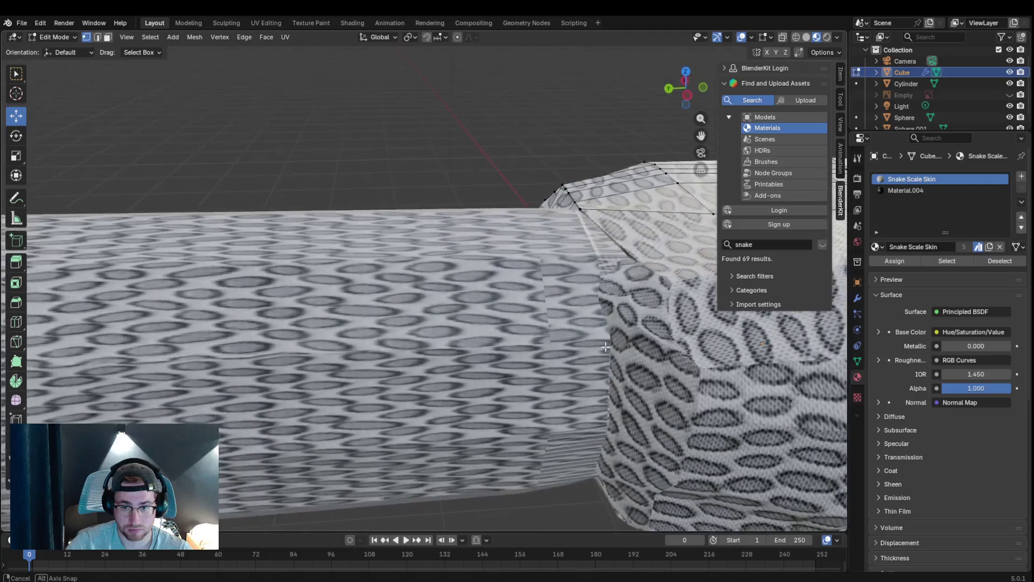
click(782, 37)
mouse_move(638, 253)
middle_down()
mouse_move(549, 374)
mouse_move(297, 357)
mouse_move(367, 108)
middle_up()
key(g)
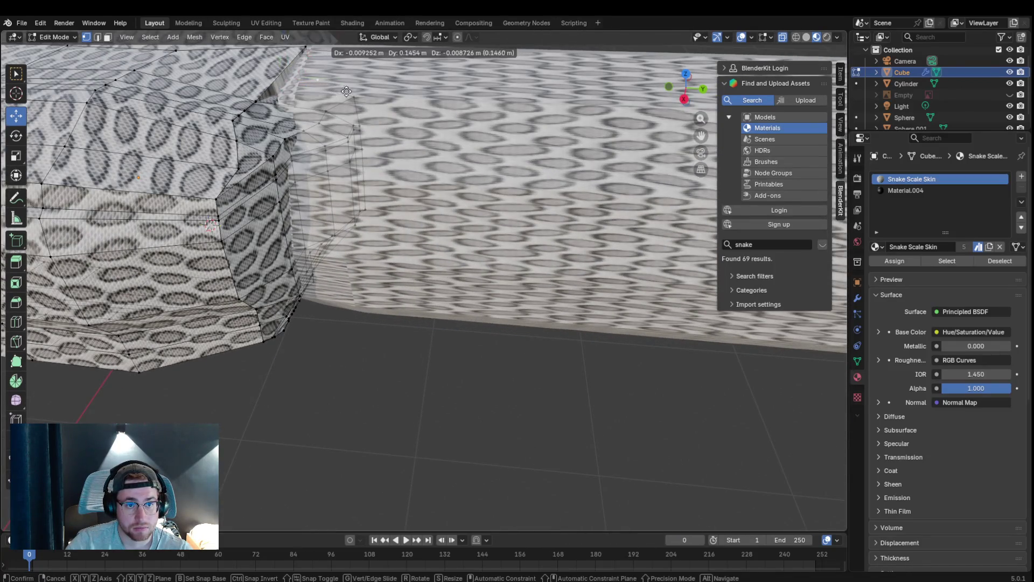
click(369, 75)
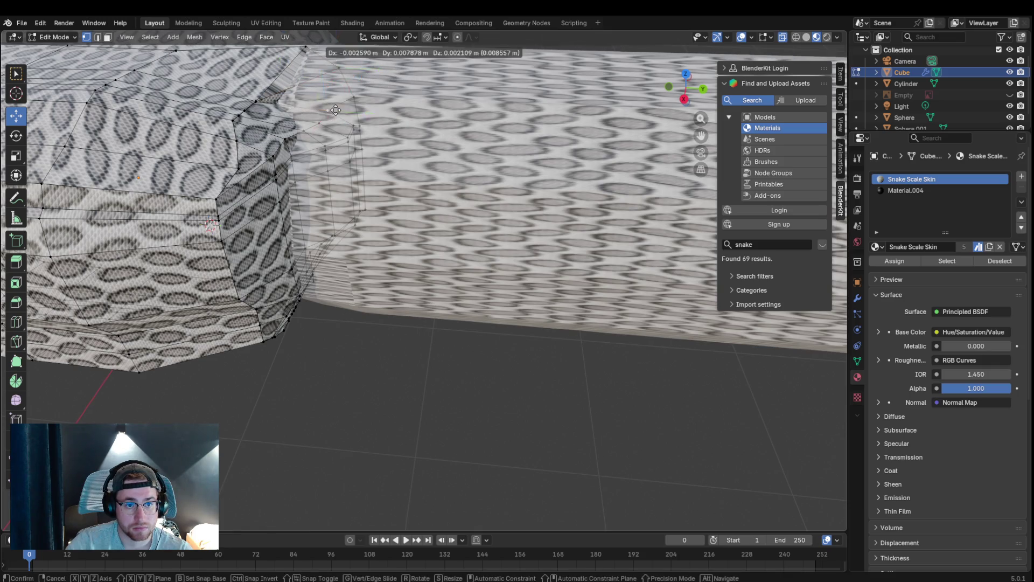
- Select an edge at the head-body joint and reposition the body-end vertices against the head
click(255, 102)
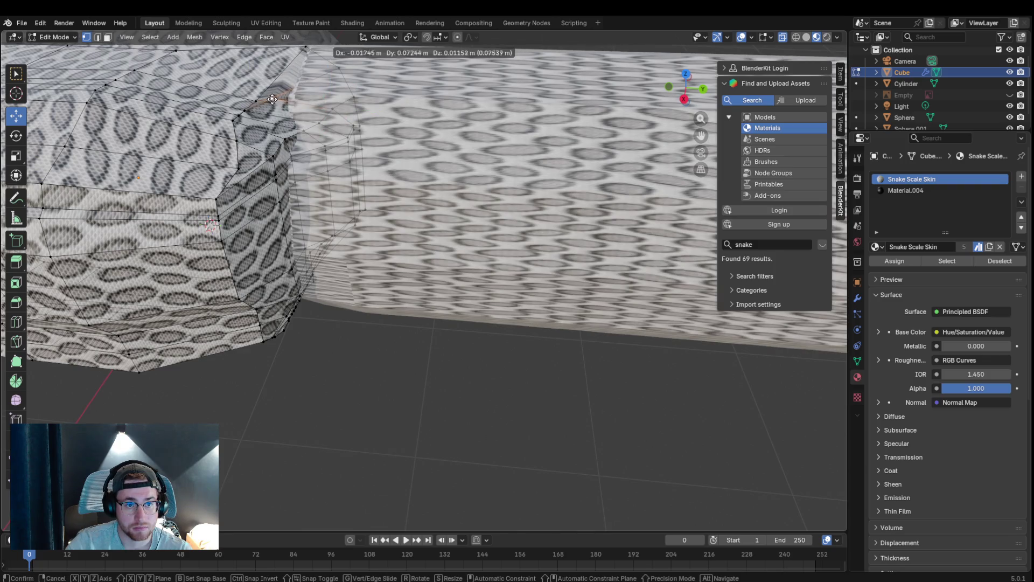
mouse_move(399, 142)
middle_down()
mouse_move(480, 210)
mouse_move(485, 203)
mouse_move(474, 218)
mouse_move(411, 155)
mouse_move(319, 234)
mouse_move(356, 223)
middle_up()
scroll(320, 234, up, 3)
scroll(320, 234, up, 2)
middle_drag(280, 222, 287, 266)
key(g)
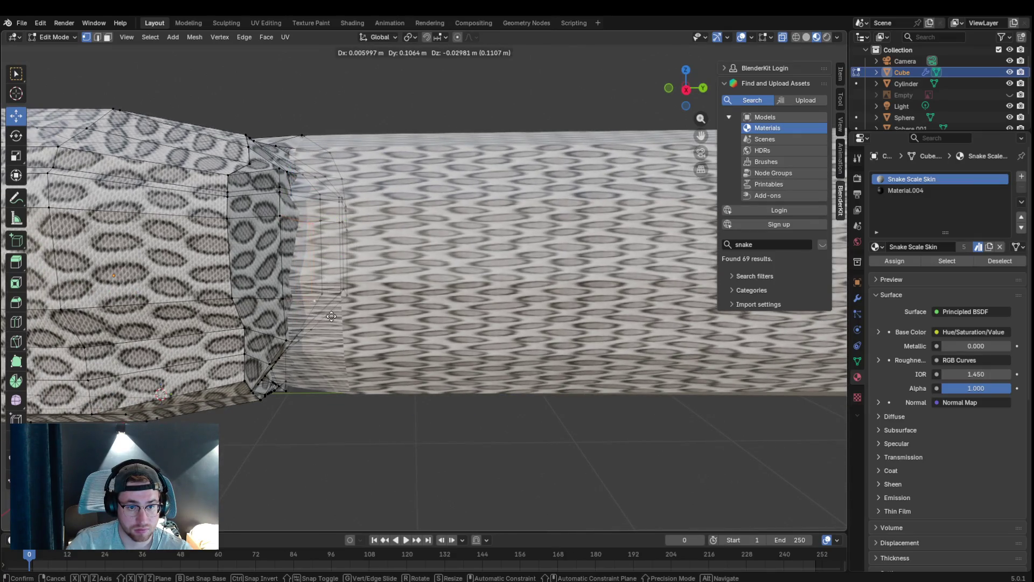
click(333, 314)
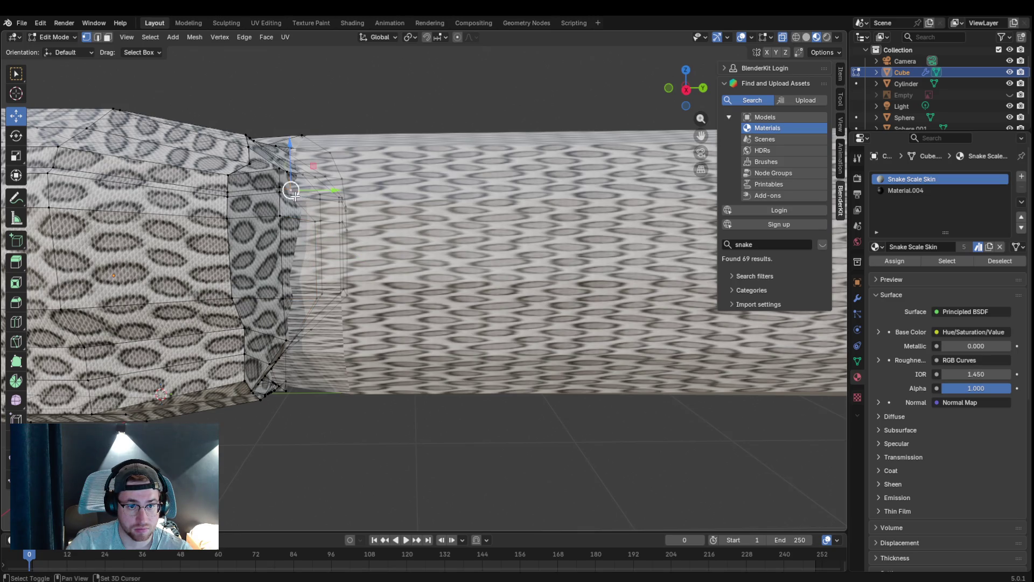
key(g)
click(321, 207)
- Shift the joint vertices slightly right, then start and cancel further moves while inspecting the joint
mouse_move(322, 207)
middle_down()
mouse_move(270, 424)
mouse_move(277, 452)
middle_up()
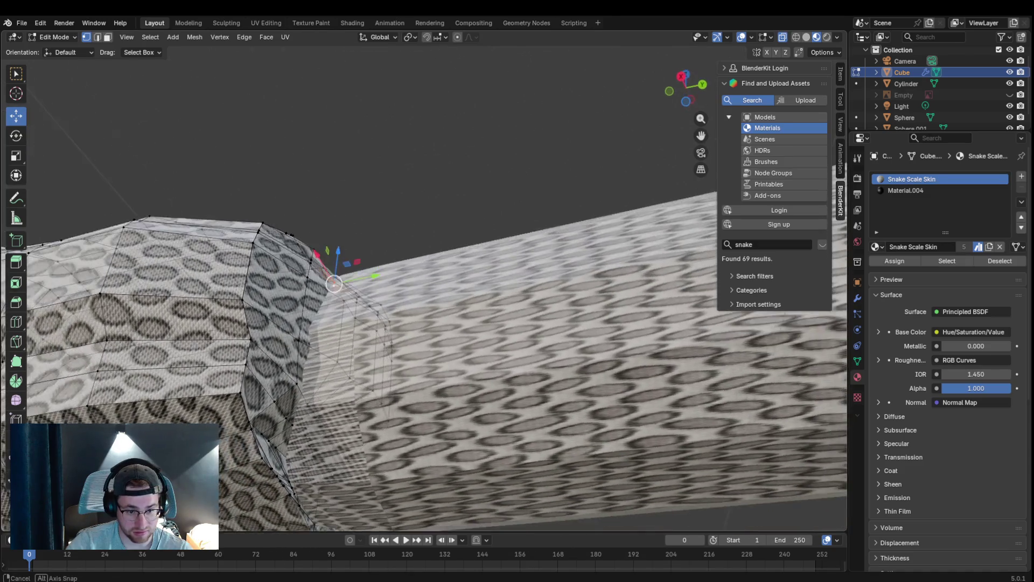
drag(278, 453, 288, 449)
key(g)
key(Escape)
key(g)
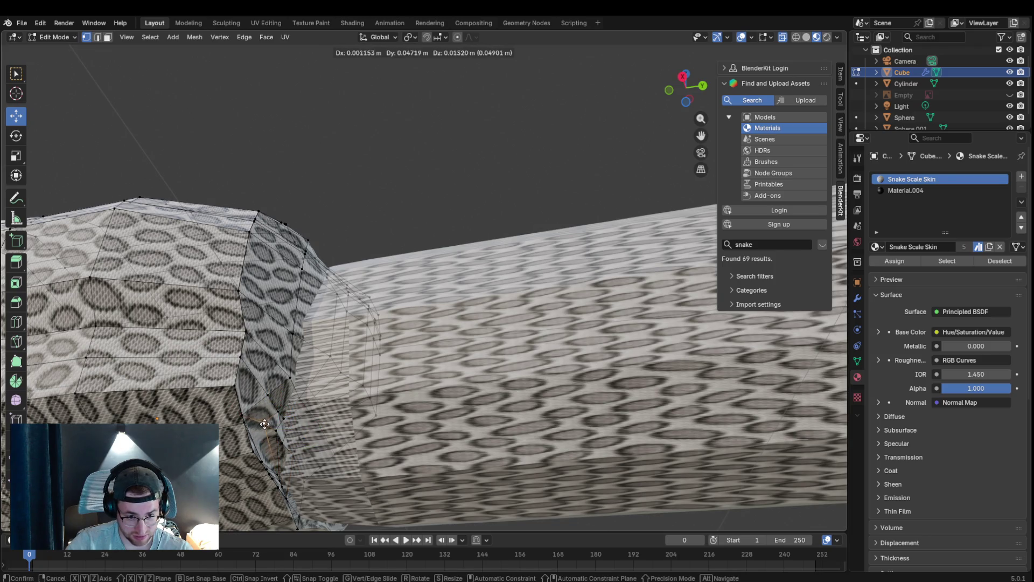
key(Escape)
key(g)
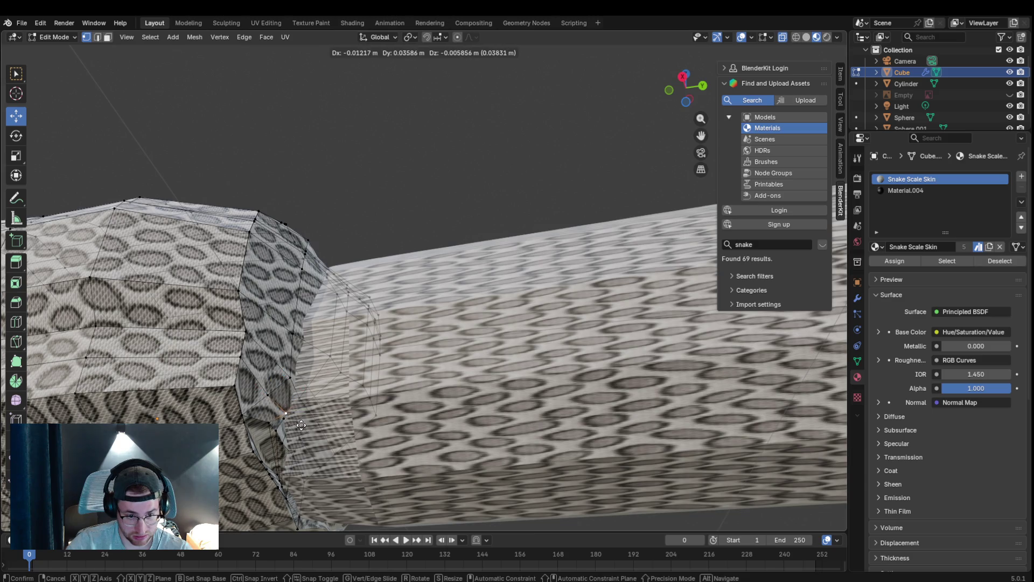
key(Escape)
mouse_move(283, 412)
middle_down()
mouse_move(312, 434)
mouse_move(320, 483)
middle_up()
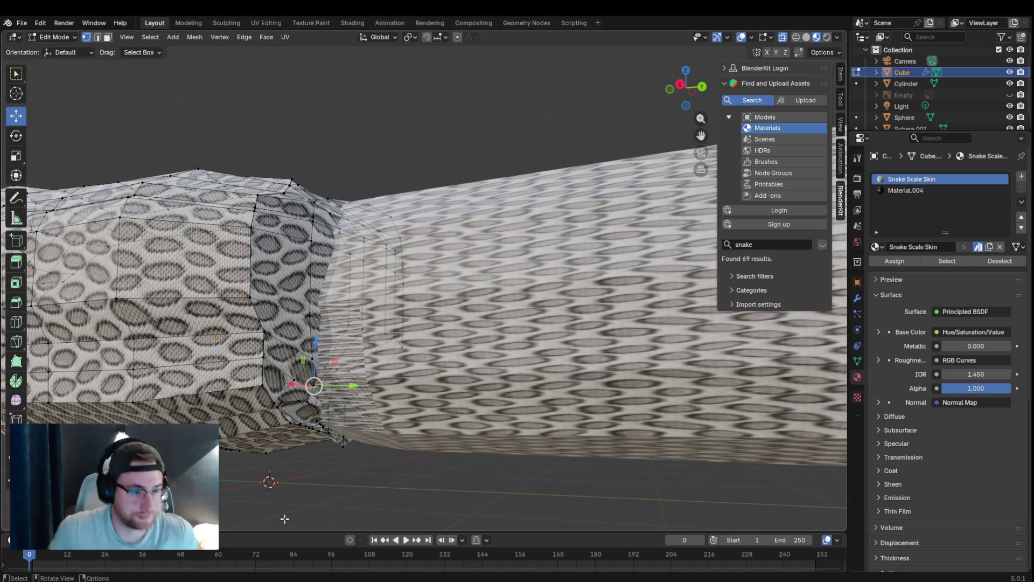
scroll(380, 429, up, 2)
middle_drag(379, 428, 362, 450)
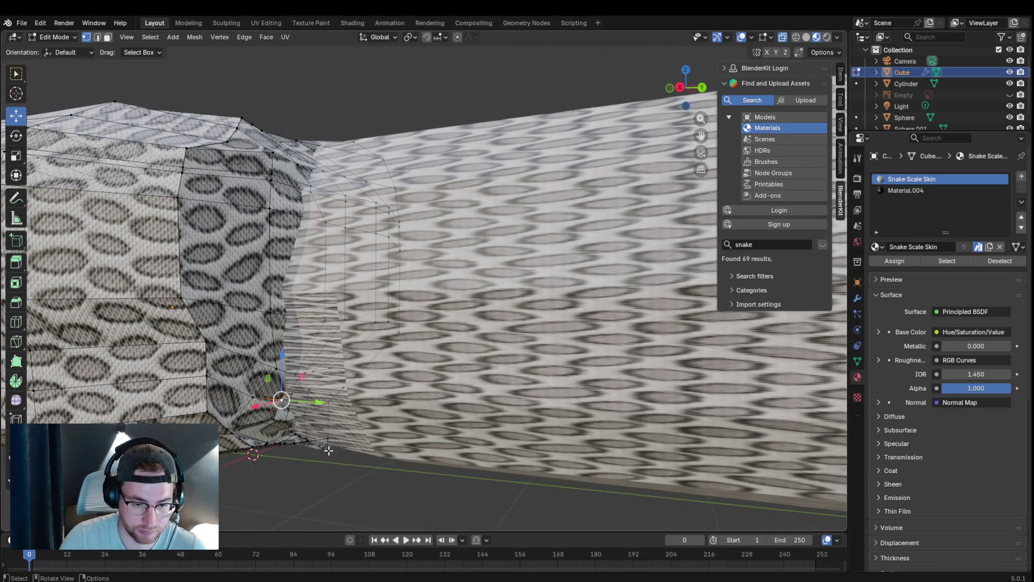
middle_drag(328, 449, 329, 476)
scroll(329, 477, down, 3)
scroll(385, 450, down, 4)
scroll(486, 471, down, 3)
mouse_move(454, 455)
middle_down()
mouse_move(471, 415)
mouse_move(413, 432)
middle_up()
scroll(509, 399, down, 3)
mouse_move(509, 399)
middle_down()
mouse_move(463, 363)
mouse_move(590, 365)
mouse_move(581, 363)
middle_up()
scroll(443, 311, up, 4)
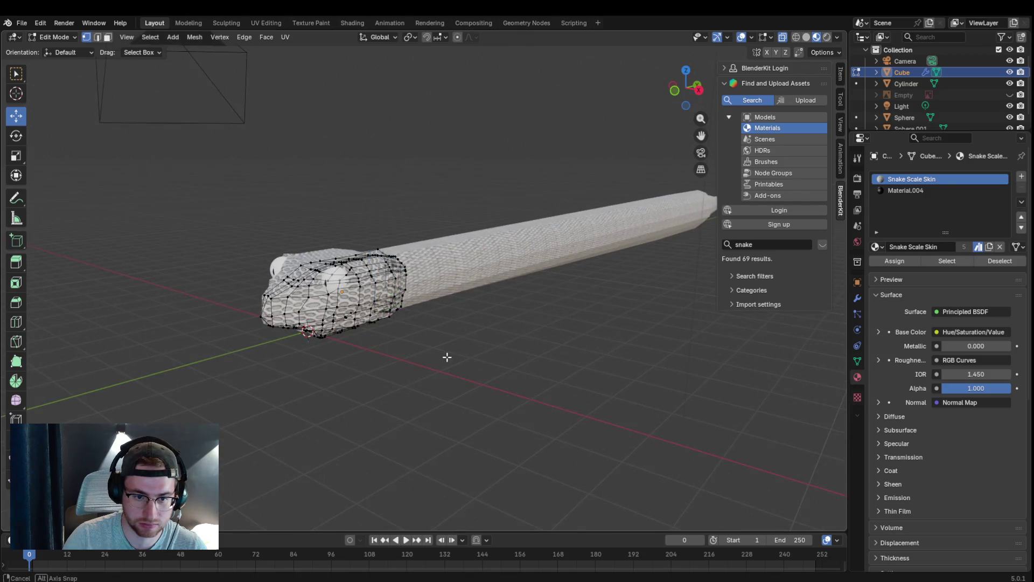
middle_drag(447, 356, 503, 344)
scroll(484, 355, up, 2)
scroll(436, 372, up, 2)
scroll(390, 391, up, 2)
mouse_move(390, 391)
middle_down()
mouse_move(189, 358)
mouse_move(409, 365)
mouse_move(330, 378)
mouse_move(356, 385)
middle_up()
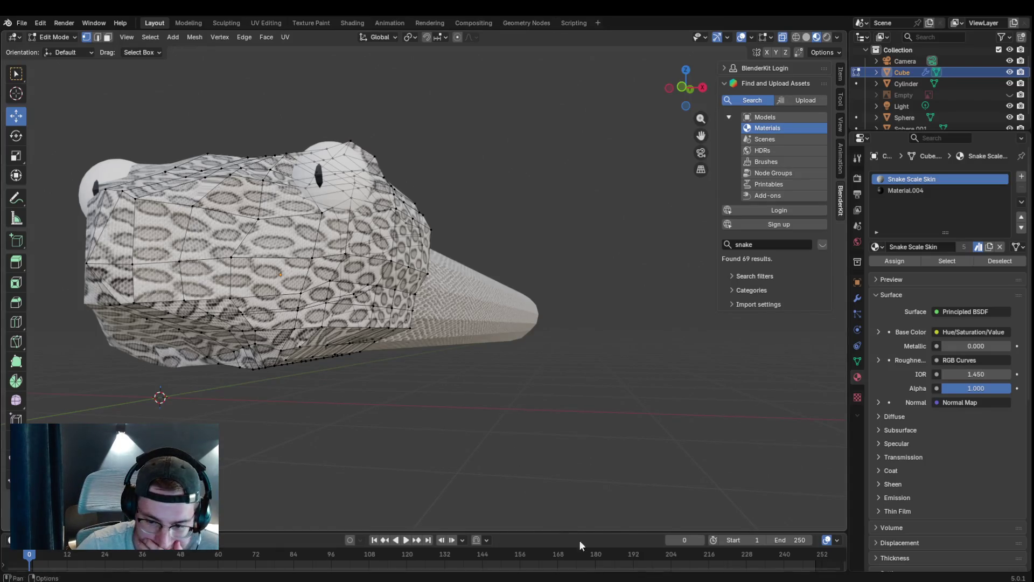
mouse_move(243, 340)
middle_down()
mouse_move(290, 323)
mouse_move(166, 321)
middle_up()
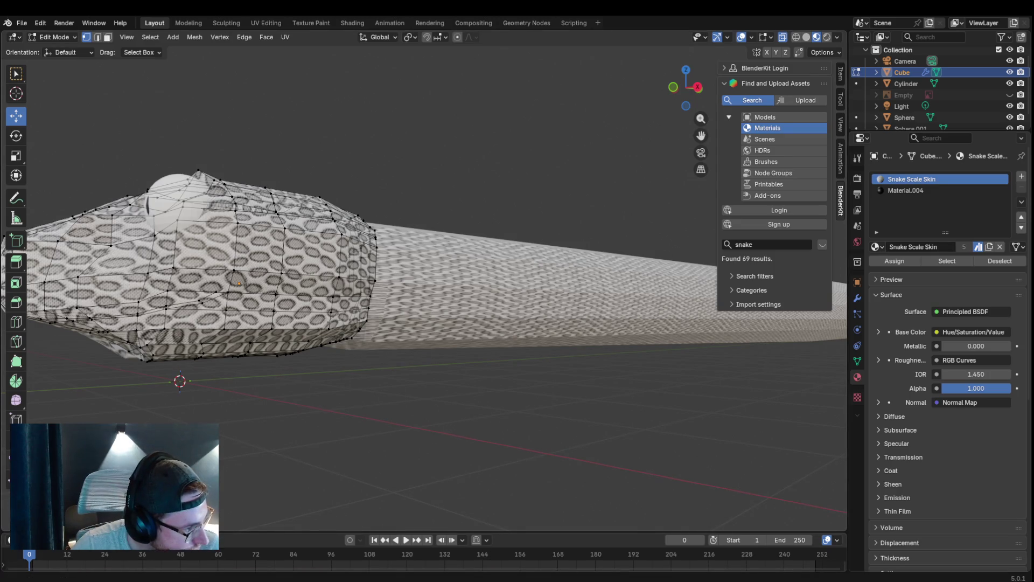
middle_drag(415, 223, 414, 223)
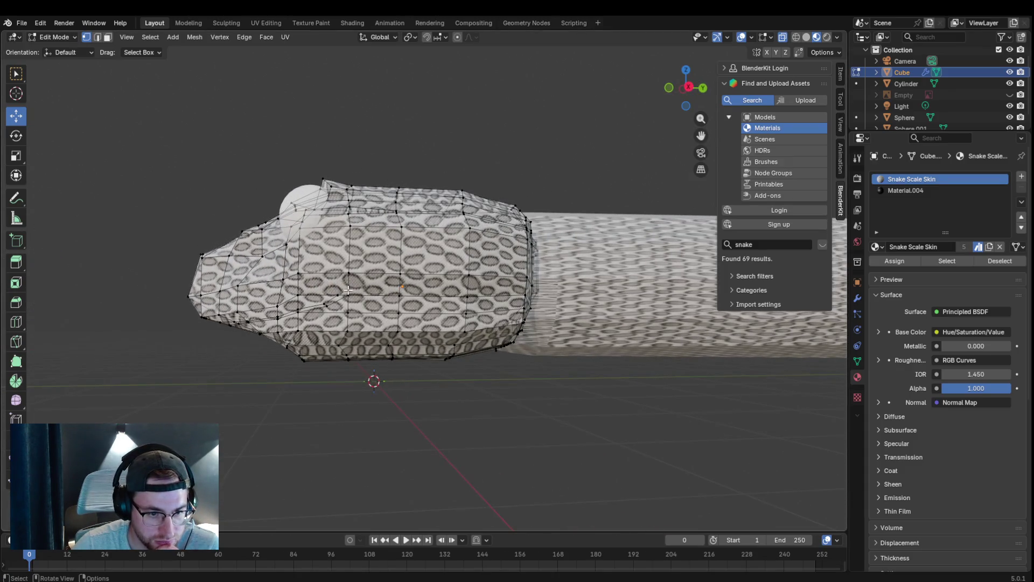
scroll(415, 223, up, 2)
scroll(415, 223, up, 2)
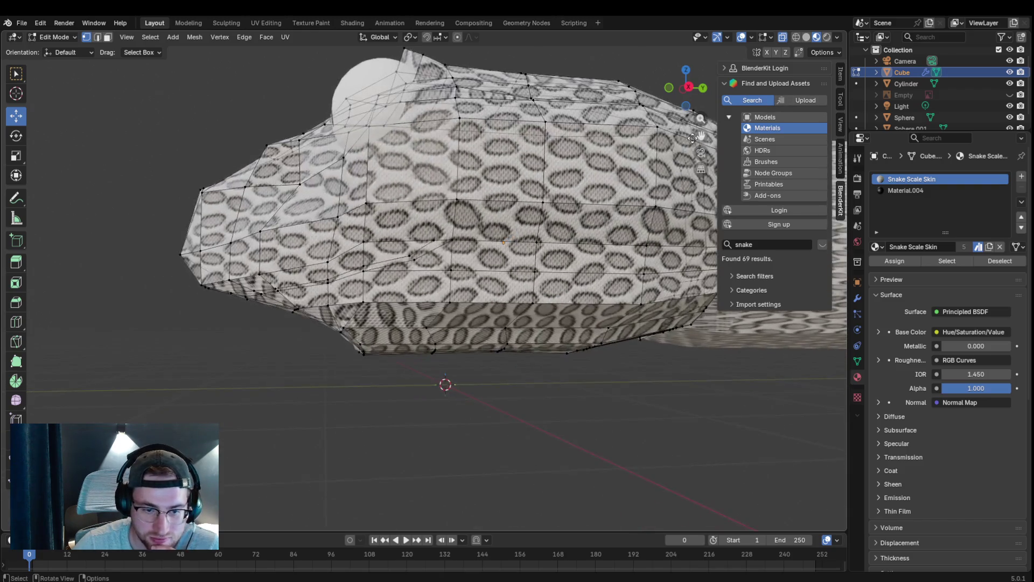
scroll(415, 224, up, 2)
middle_drag(702, 137, 702, 138)
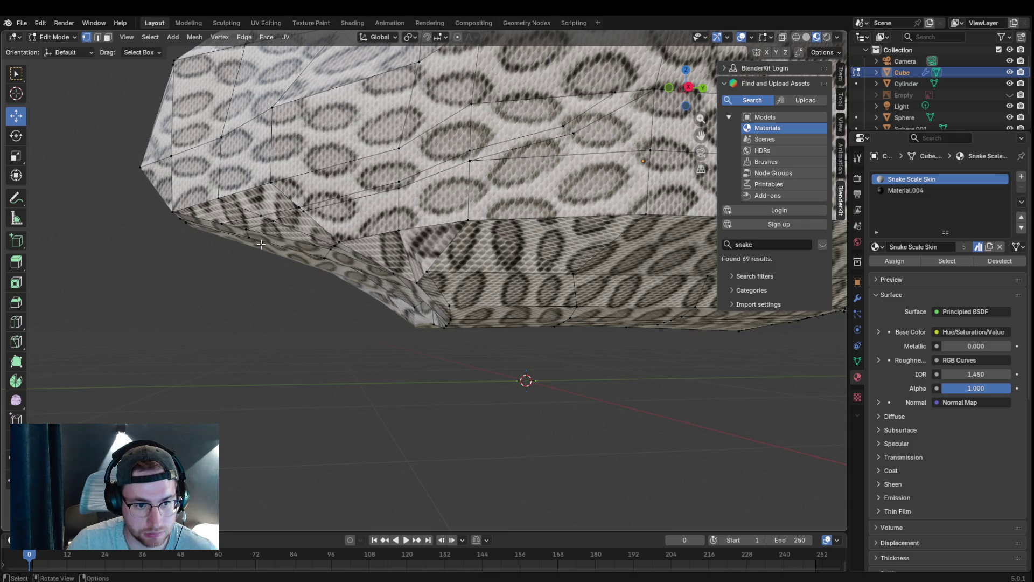
- Lower the first lower-jaw vertices and pull a mouth-corner vertex down and left
shift+click(323, 261)
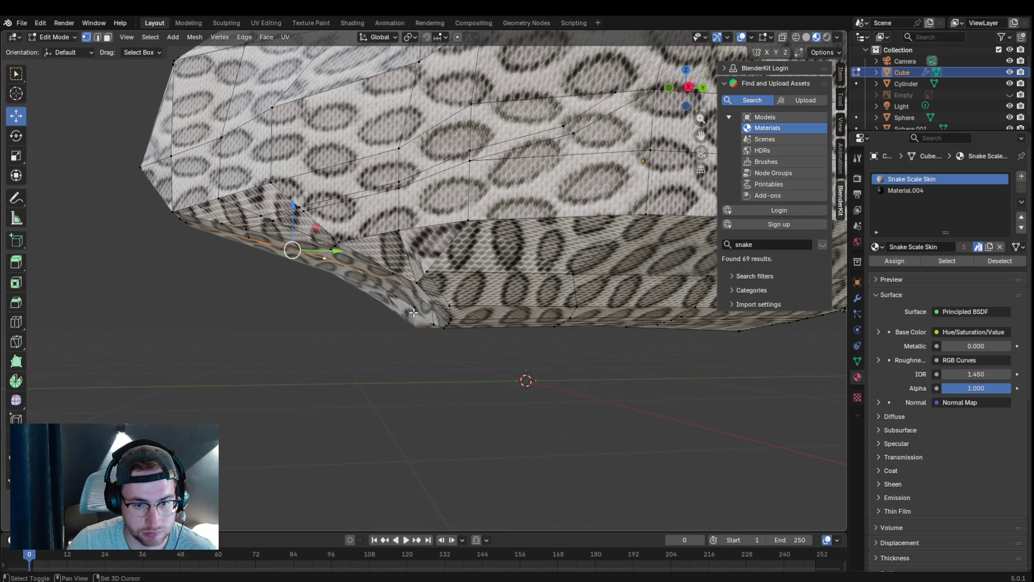
key(g)
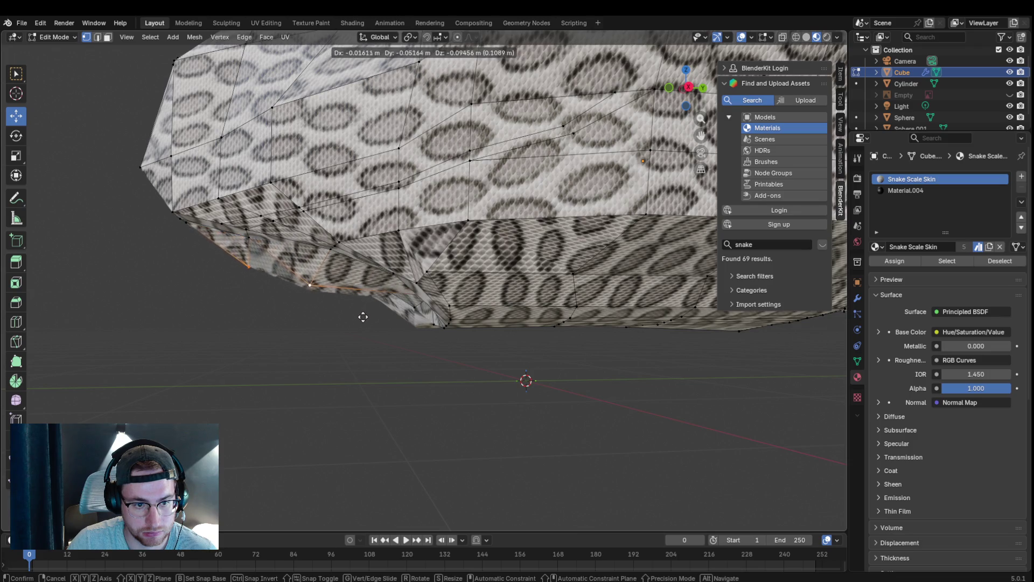
click(363, 317)
click(406, 301)
key(g)
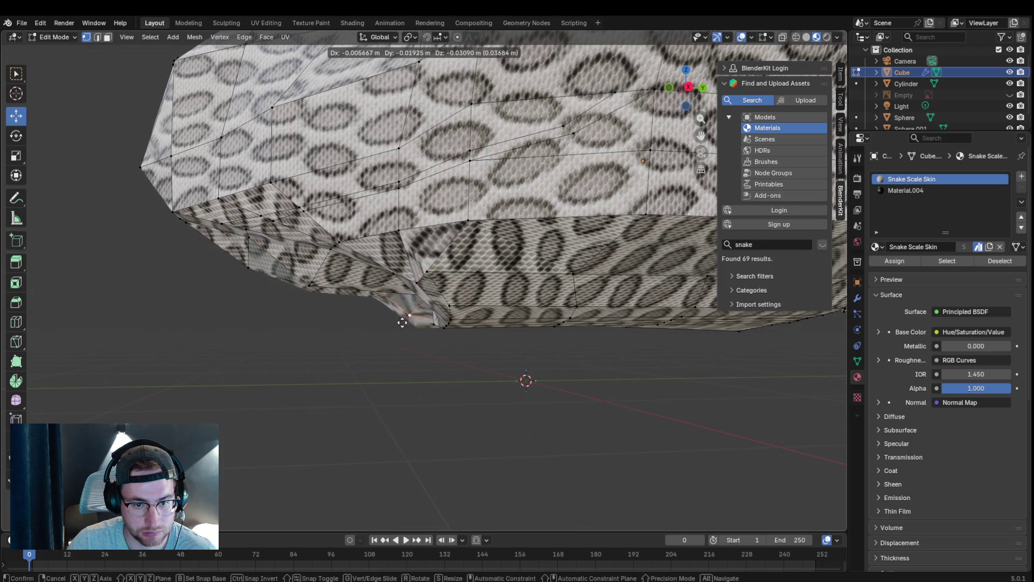
click(403, 327)
click(420, 296)
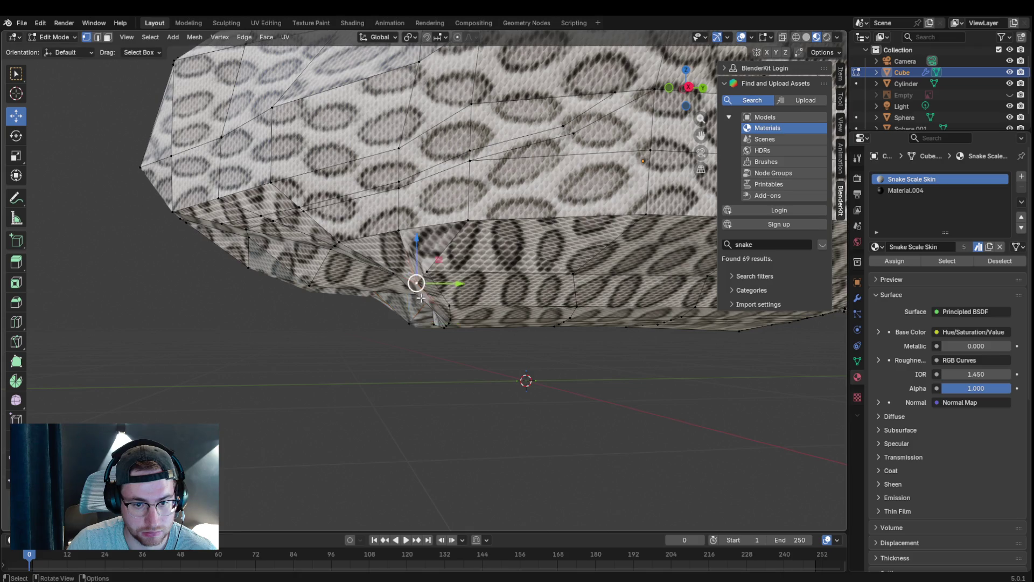
middle_drag(414, 295, 508, 247)
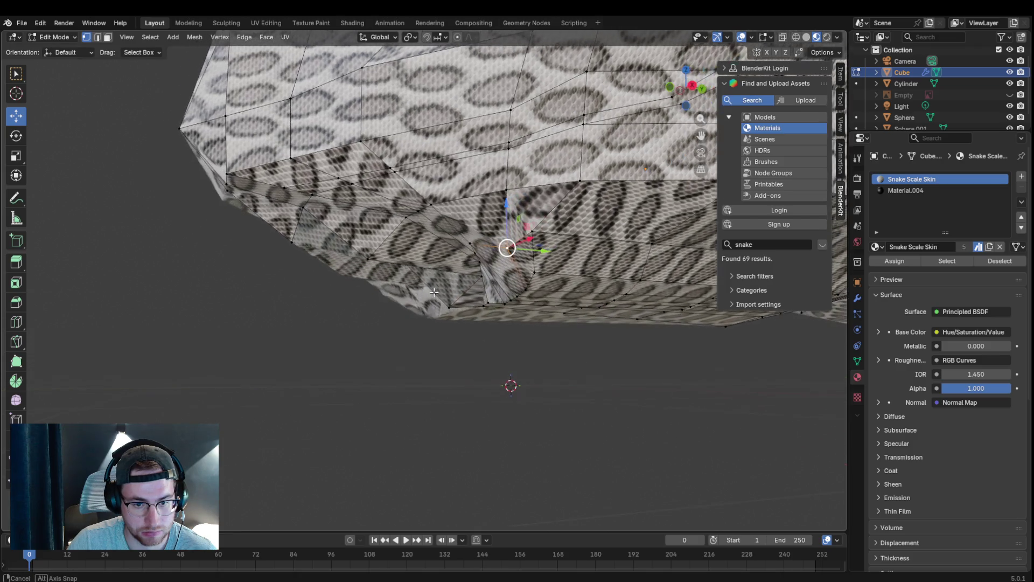
click(477, 277)
key(g)
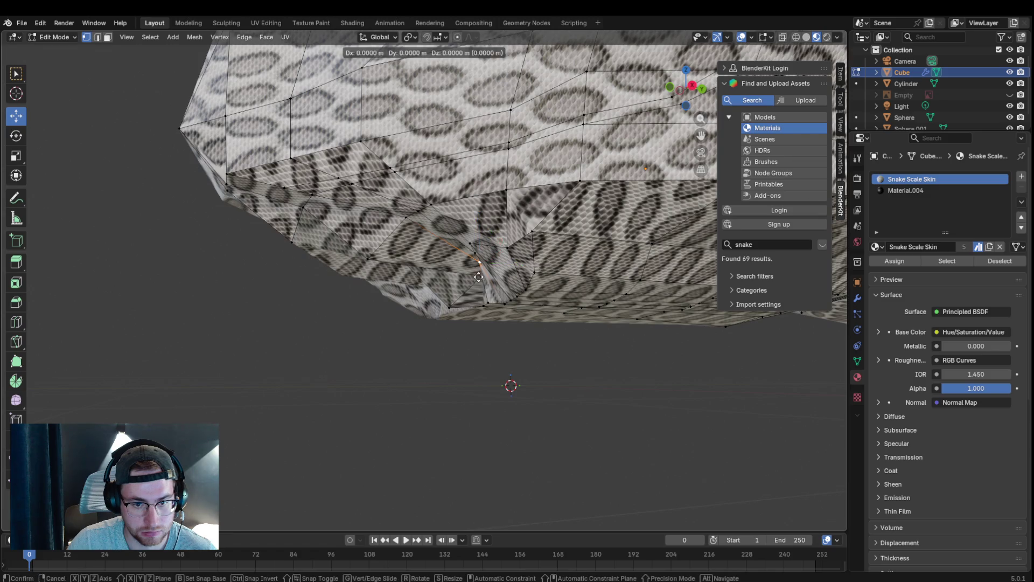
click(471, 284)
- Move further jaw vertices from front and side views to deepen the mouth outline
mouse_move(481, 280)
middle_down()
mouse_move(503, 237)
mouse_move(442, 316)
middle_up()
key(g)
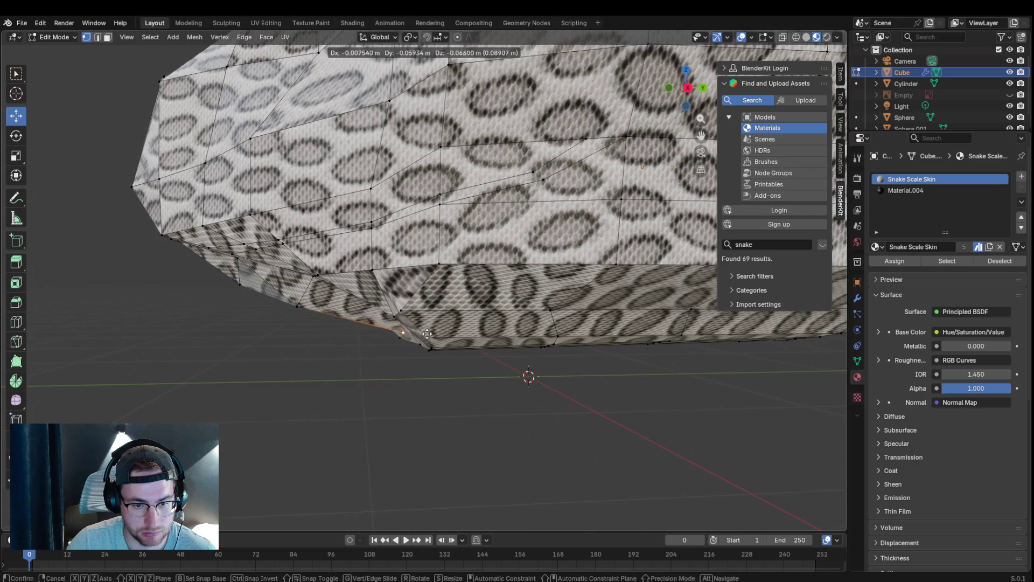
click(410, 344)
mouse_move(347, 338)
middle_down()
mouse_move(411, 325)
mouse_move(486, 265)
middle_up()
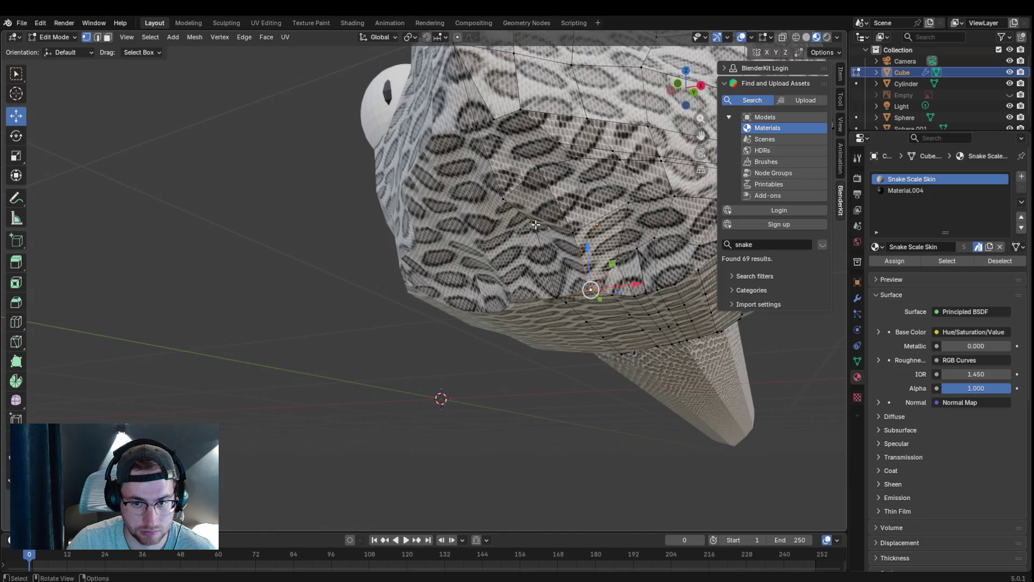
middle_drag(535, 225, 537, 331)
key(g)
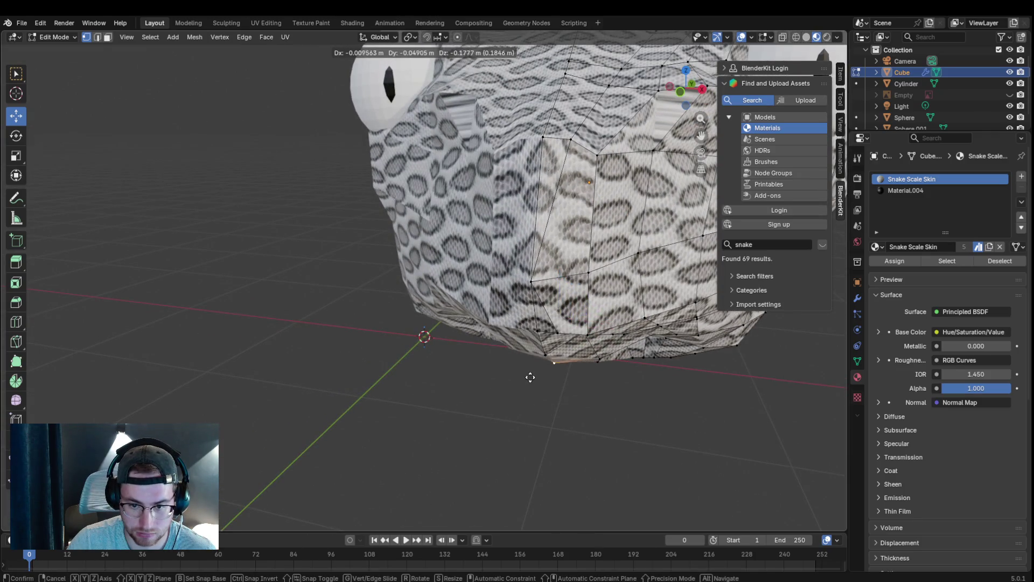
click(531, 375)
middle_drag(531, 374, 436, 343)
middle_drag(517, 323, 614, 288)
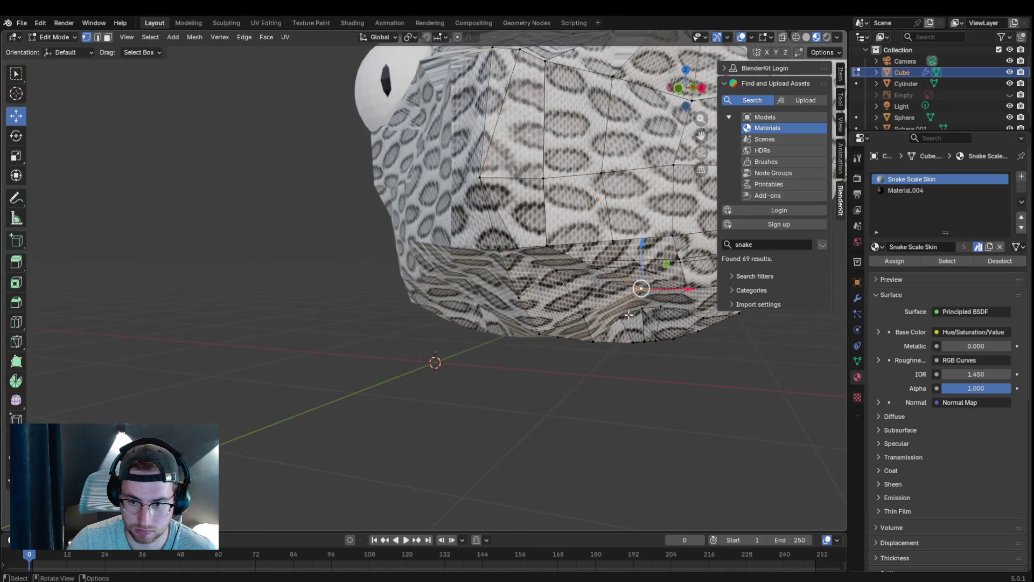
key(g)
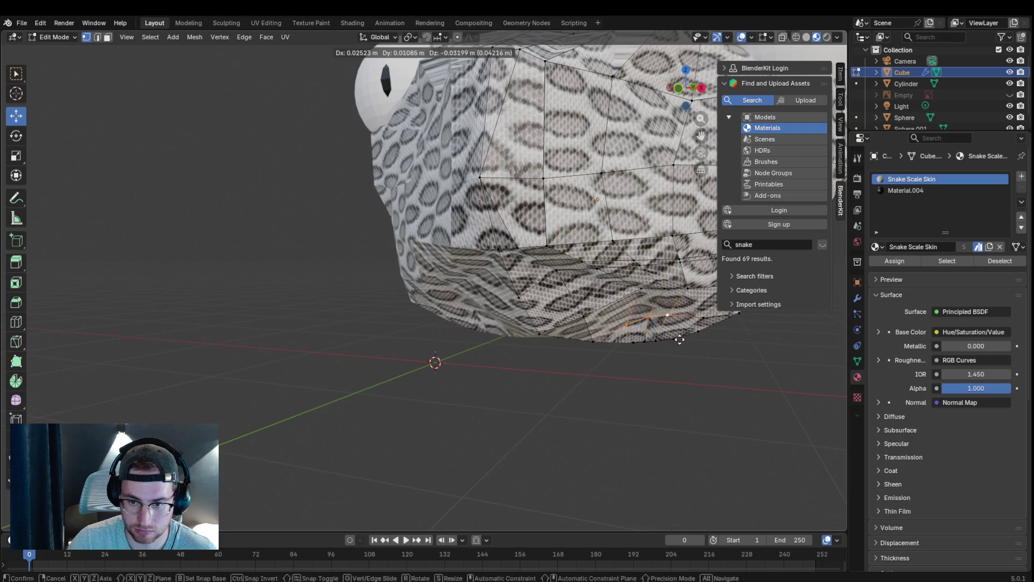
click(681, 350)
- Drop the remaining jaw-edge vertices downward and to the left for a more angular edge
mouse_move(682, 351)
middle_down()
mouse_move(624, 361)
mouse_move(365, 288)
middle_up()
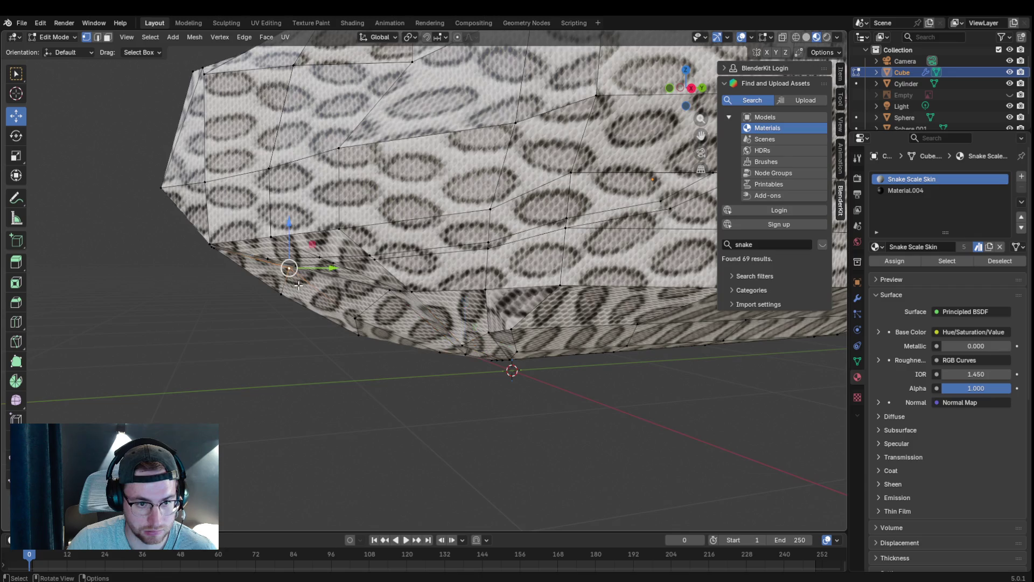
scroll(289, 272, down, 5)
middle_drag(381, 369, 397, 370)
scroll(335, 280, up, 5)
key(g)
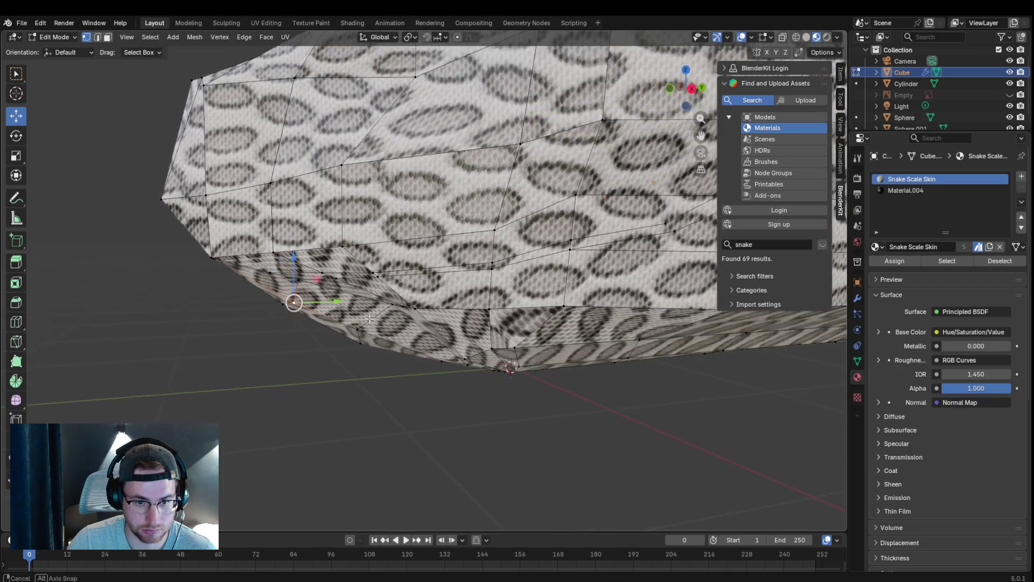
middle_drag(397, 310, 361, 327)
key(g)
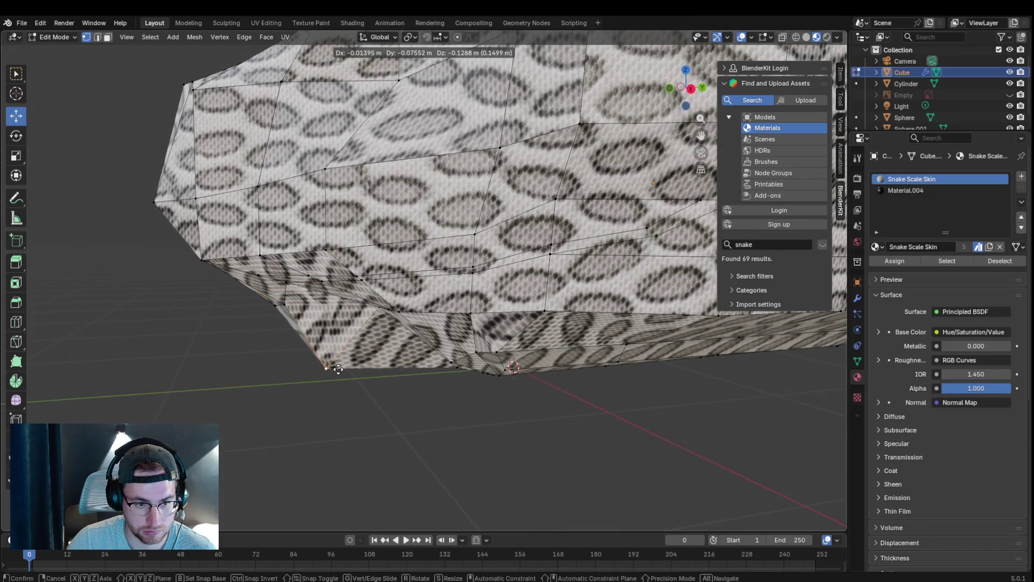
click(285, 303)
key(g)
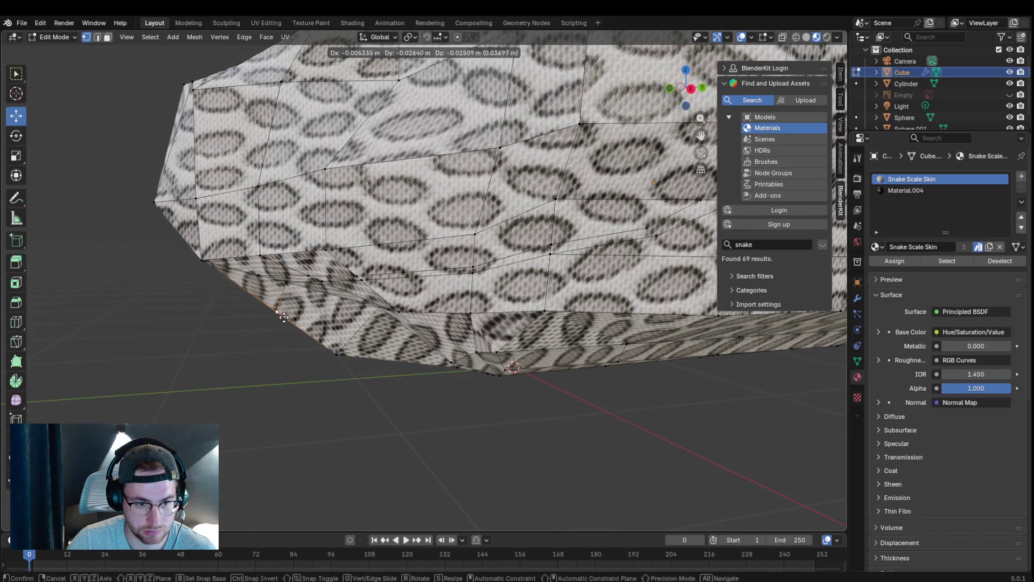
click(281, 332)
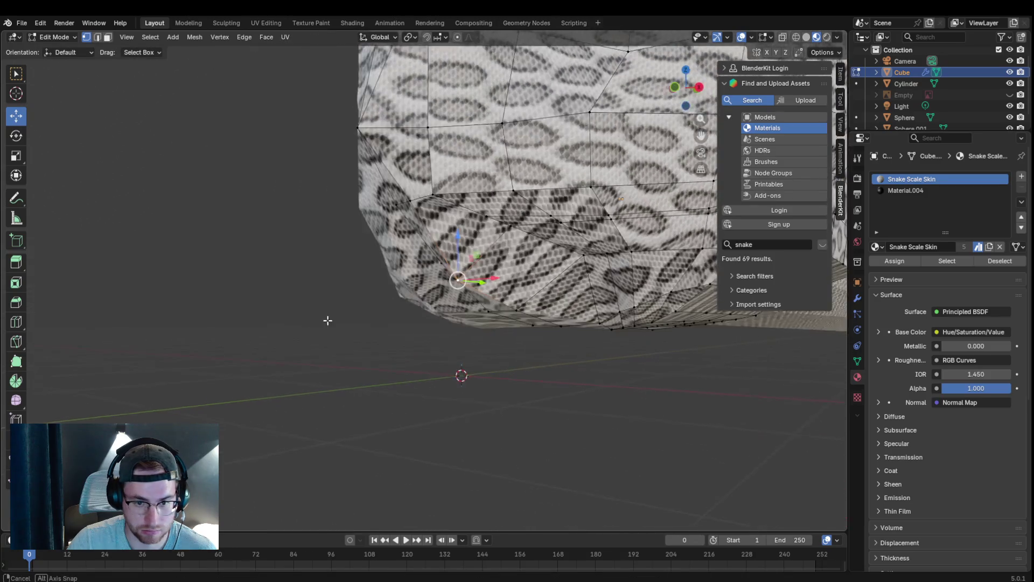
- Shift several lower snout vertices down and to the left, cancelling one misplaced move
middle_drag(281, 331, 331, 319)
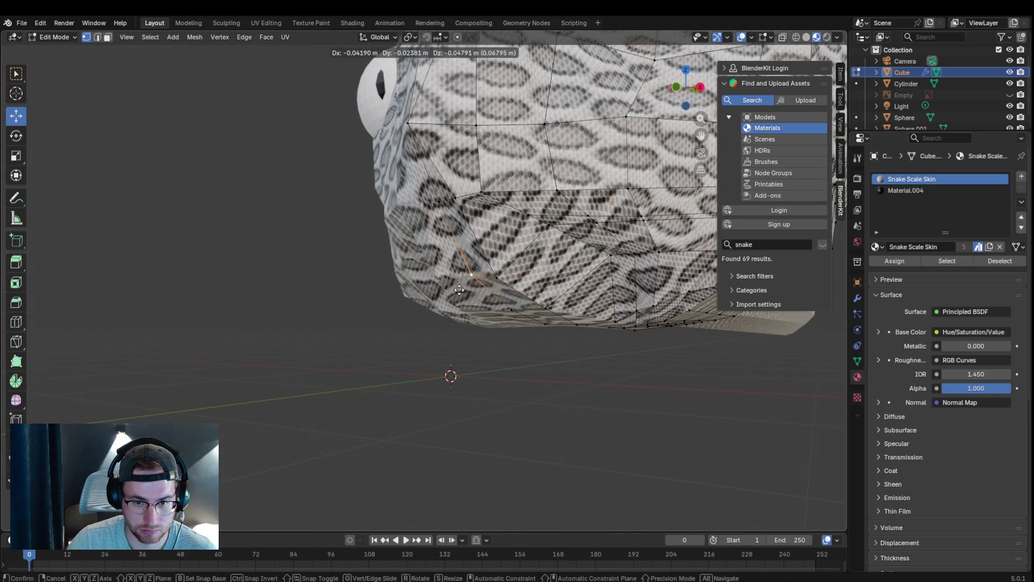
mouse_move(474, 267)
middle_down()
mouse_move(444, 319)
mouse_move(465, 304)
mouse_move(582, 320)
mouse_move(497, 342)
mouse_move(268, 268)
middle_up()
key(g)
right_click(583, 321)
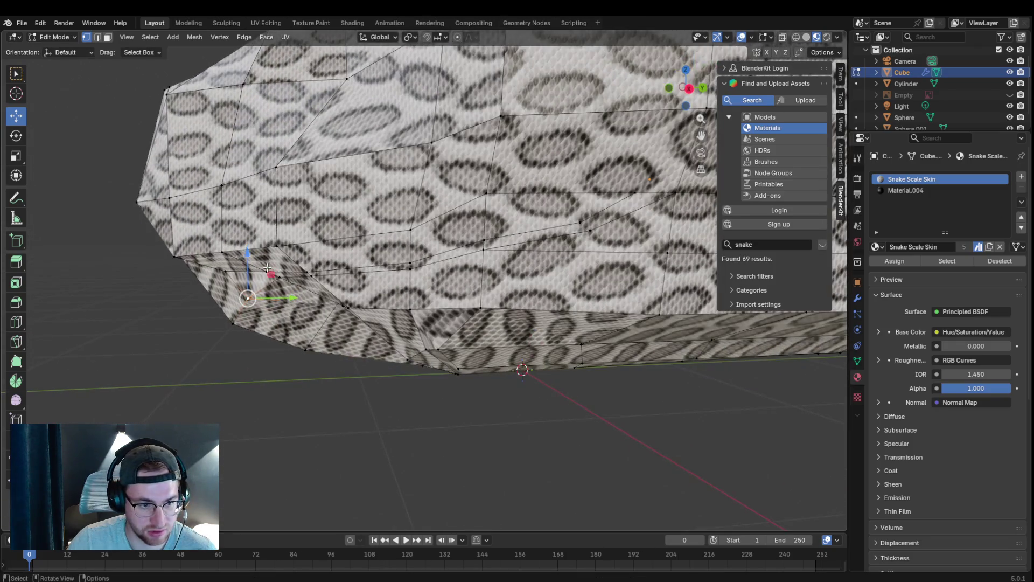
key(g)
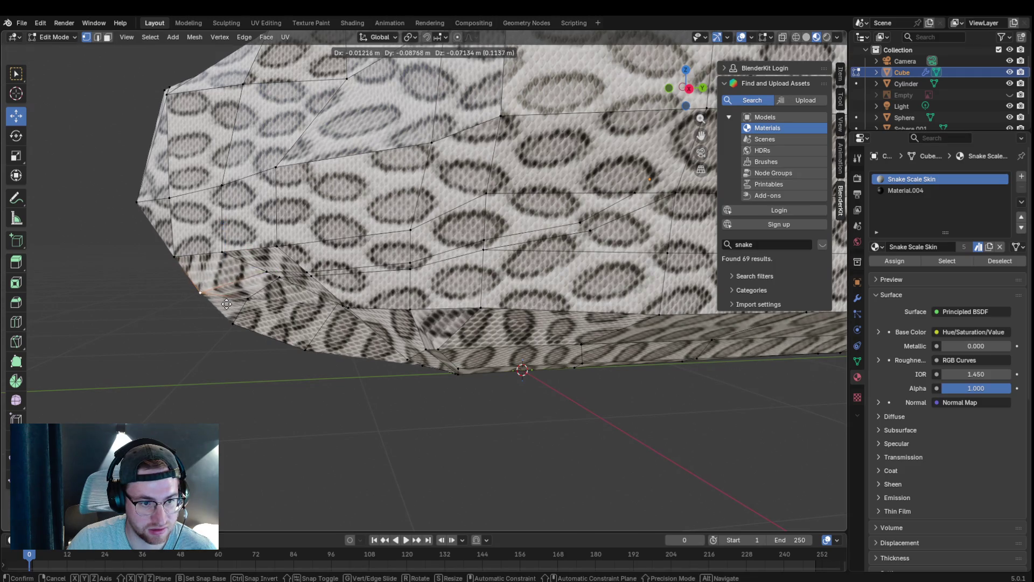
click(222, 306)
middle_drag(217, 259, 345, 288)
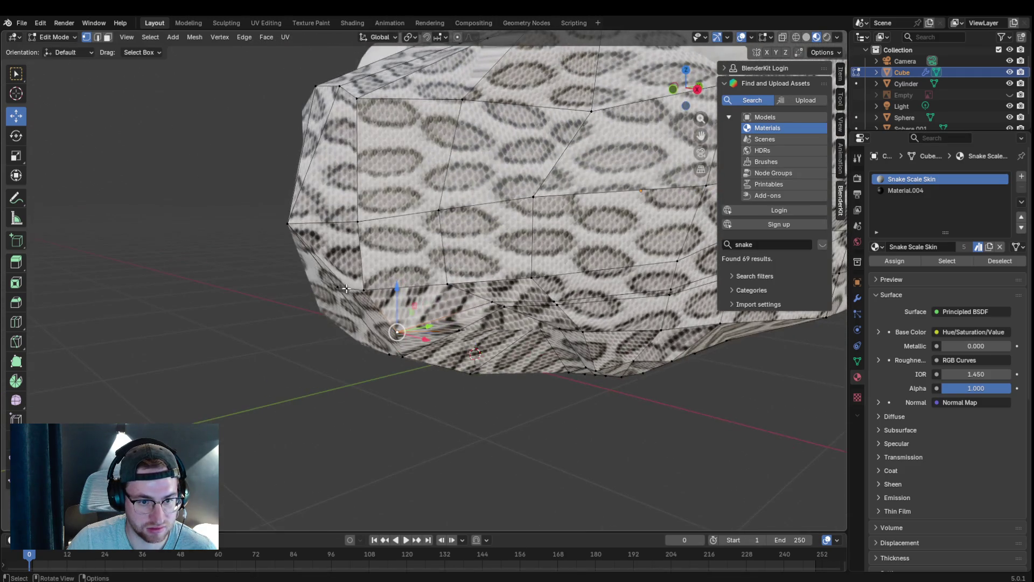
key(g)
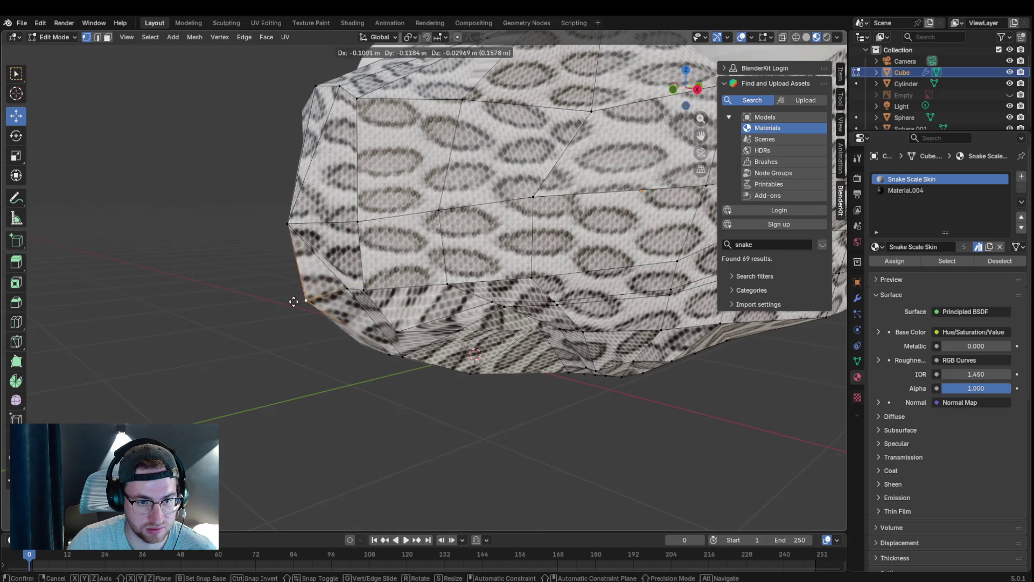
click(302, 301)
middle_drag(301, 301, 468, 343)
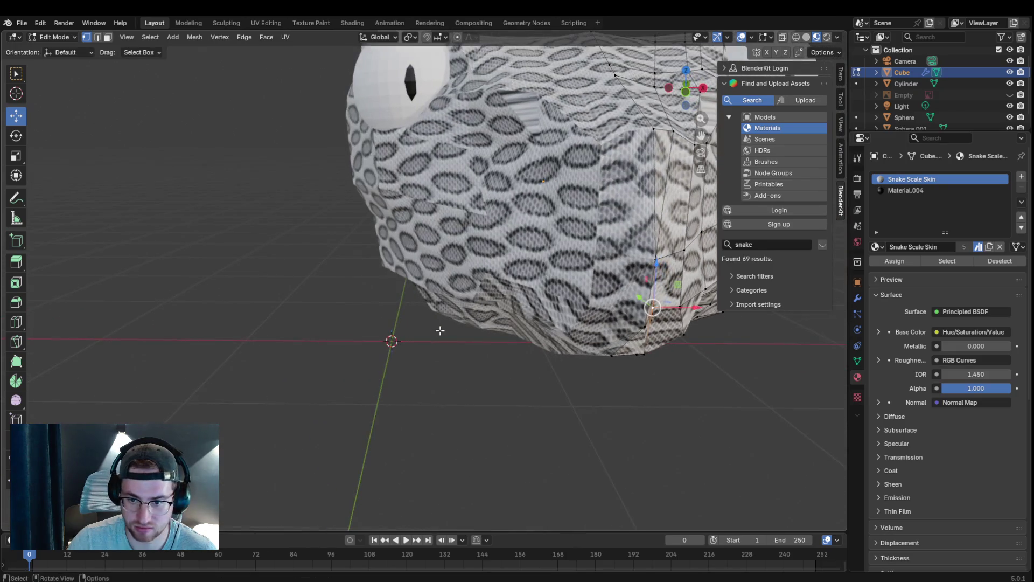
key(g)
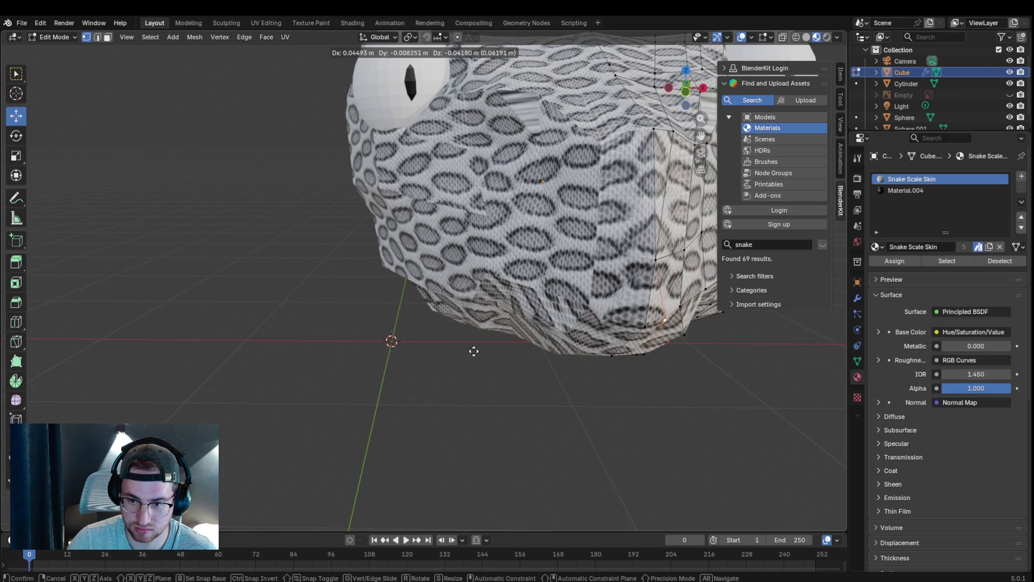
click(475, 349)
scroll(476, 351, up, 3)
- Nudge left-edge vertices rightward and reposition the lower corner vertex of the snout
middle_drag(476, 352, 251, 332)
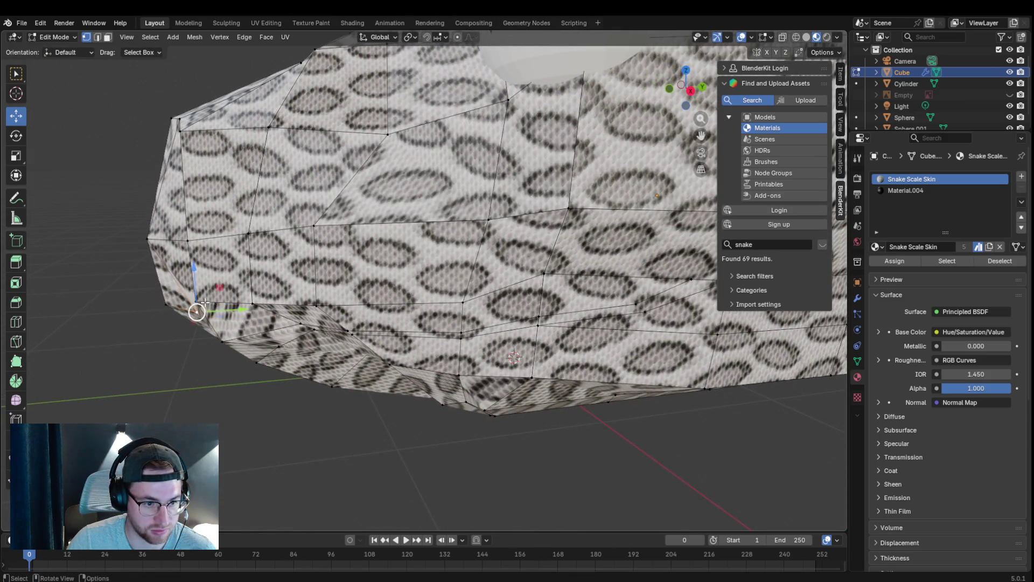
key(g)
click(257, 306)
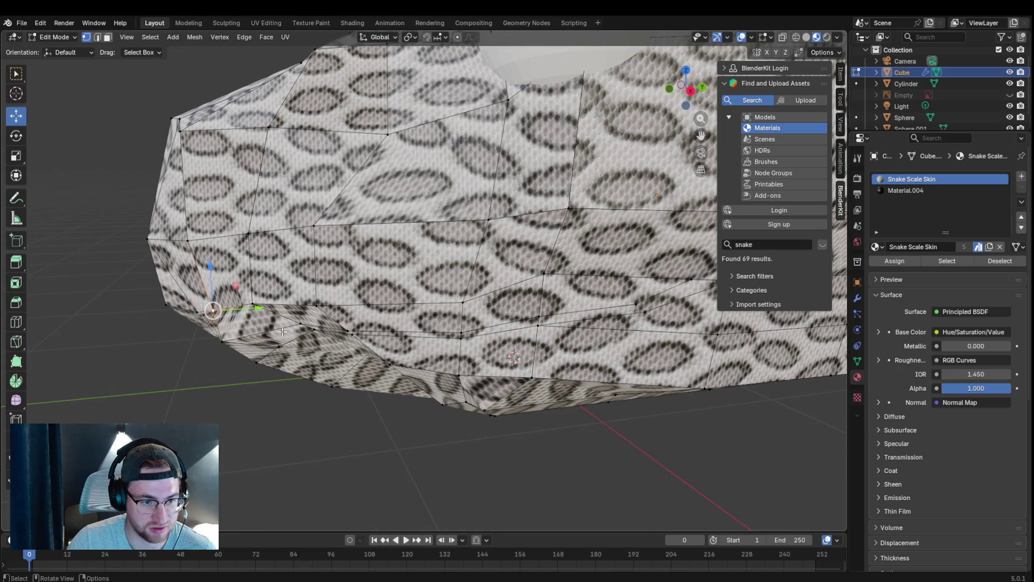
middle_drag(312, 401, 214, 220)
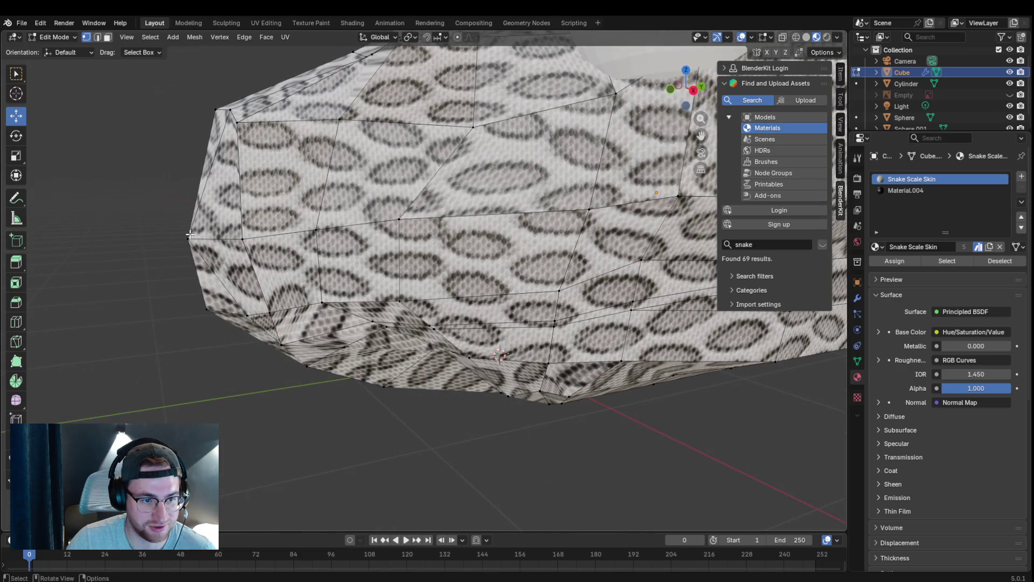
key(g)
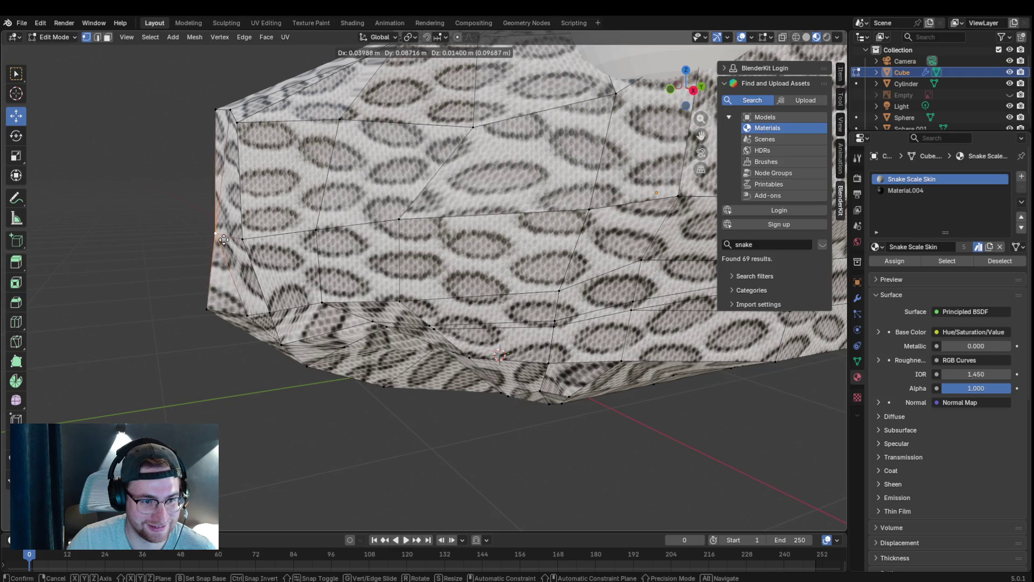
click(211, 269)
middle_drag(210, 269, 265, 328)
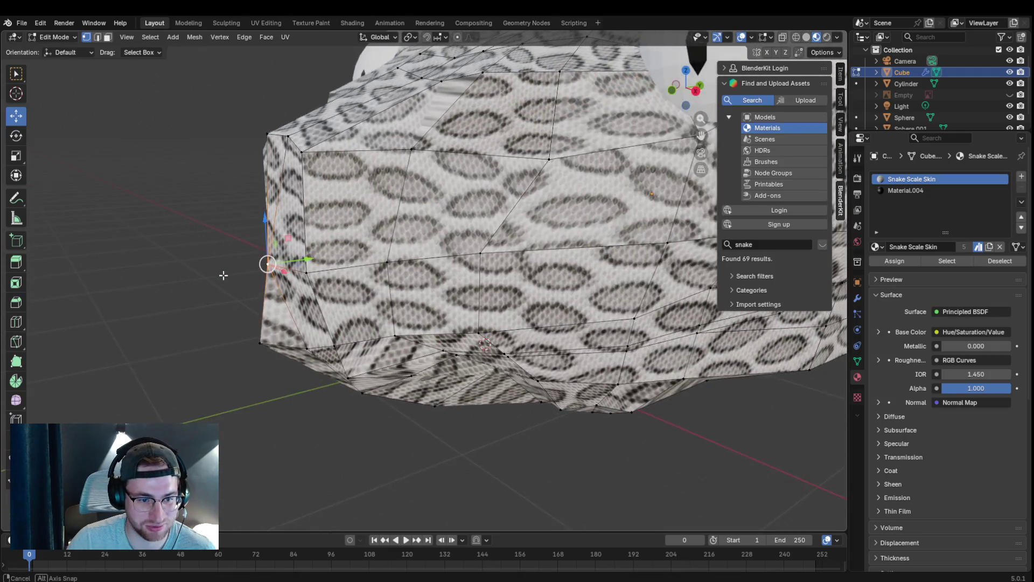
click(269, 343)
scroll(330, 357, down, 3)
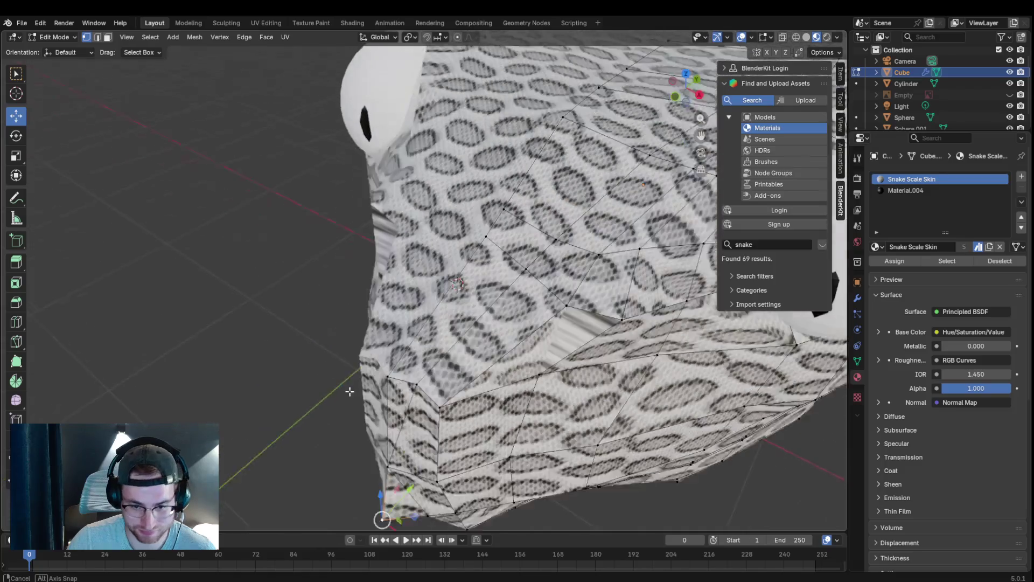
mouse_move(329, 356)
middle_down()
mouse_move(449, 428)
mouse_move(565, 431)
middle_up()
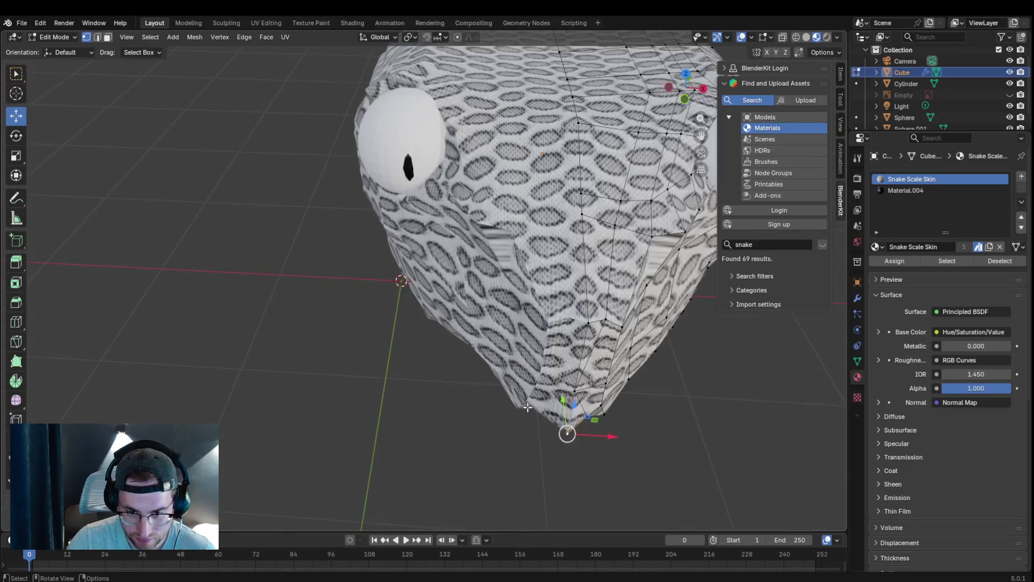
key(g)
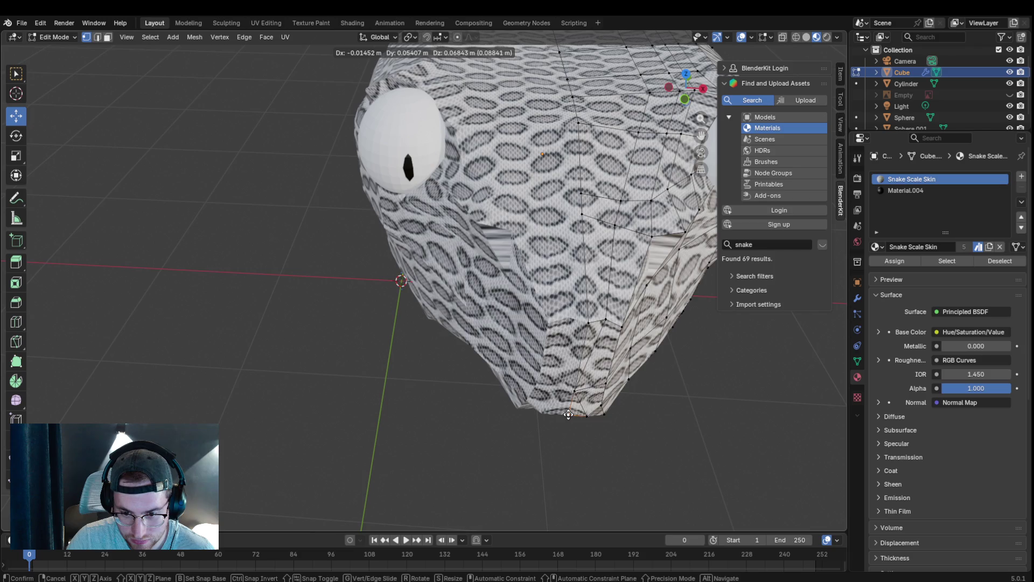
click(567, 414)
- Lower and adjust jaw vertices with three successive moves, checking from another angle
mouse_move(567, 414)
middle_down()
mouse_move(524, 397)
mouse_move(462, 397)
middle_up()
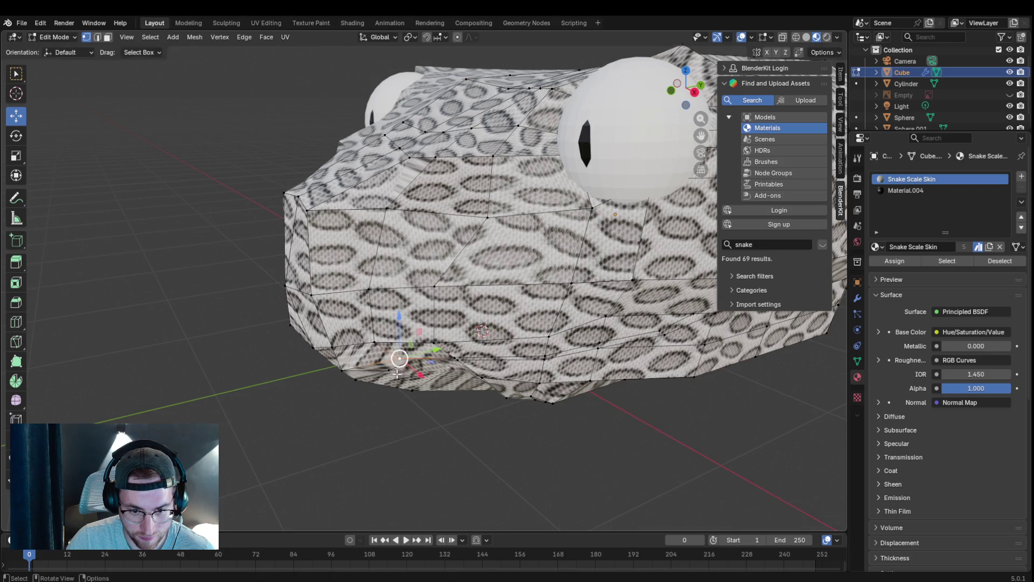
mouse_move(406, 363)
middle_down()
mouse_move(415, 299)
mouse_move(455, 277)
mouse_move(411, 281)
middle_up()
key(g)
click(455, 274)
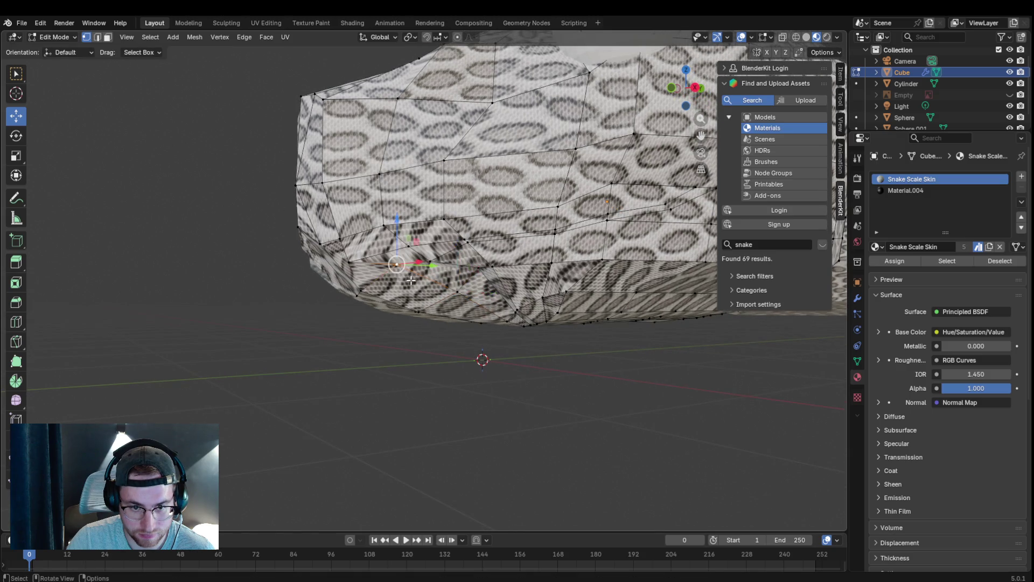
key(g)
click(424, 293)
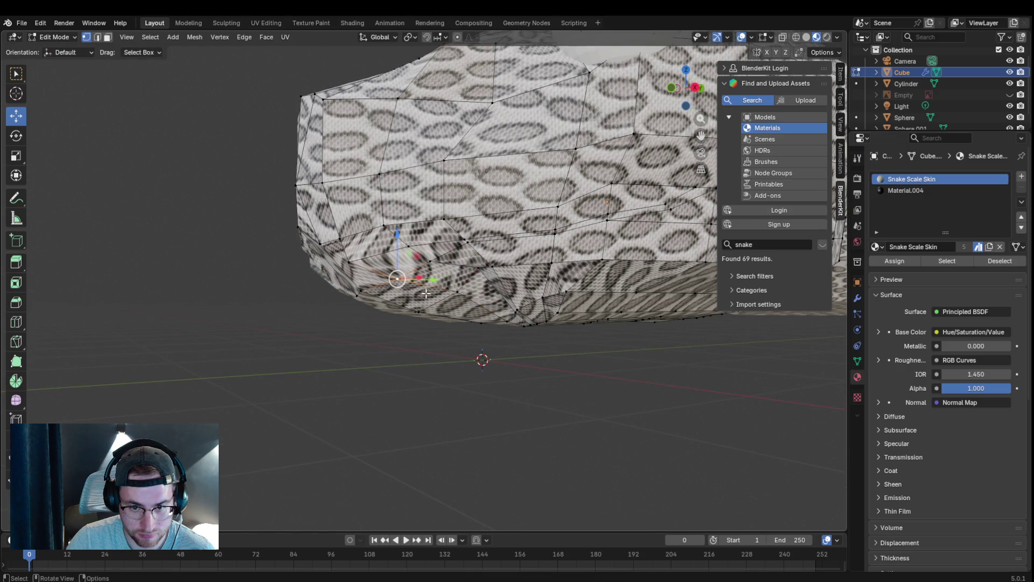
key(g)
click(484, 279)
mouse_move(485, 278)
middle_down()
mouse_move(606, 330)
mouse_move(364, 324)
middle_up()
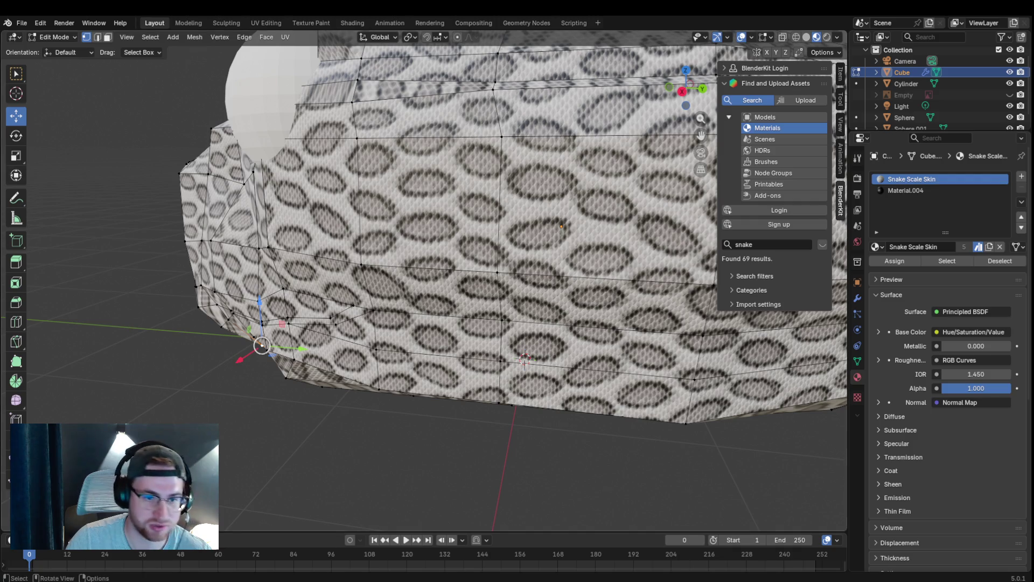
scroll(525, 357, down, 2)
scroll(502, 335, down, 2)
scroll(486, 319, down, 2)
scroll(474, 311, down, 1)
- Inspect the head from frontal, top and side views, cancelling a tentative vertex move
middle_drag(474, 311, 404, 296)
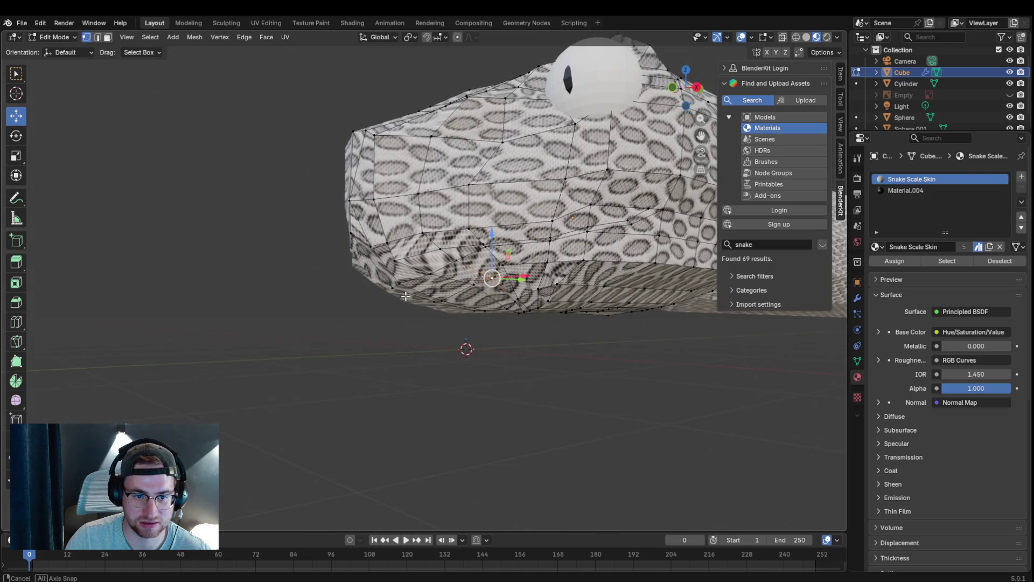
middle_drag(350, 234, 328, 307)
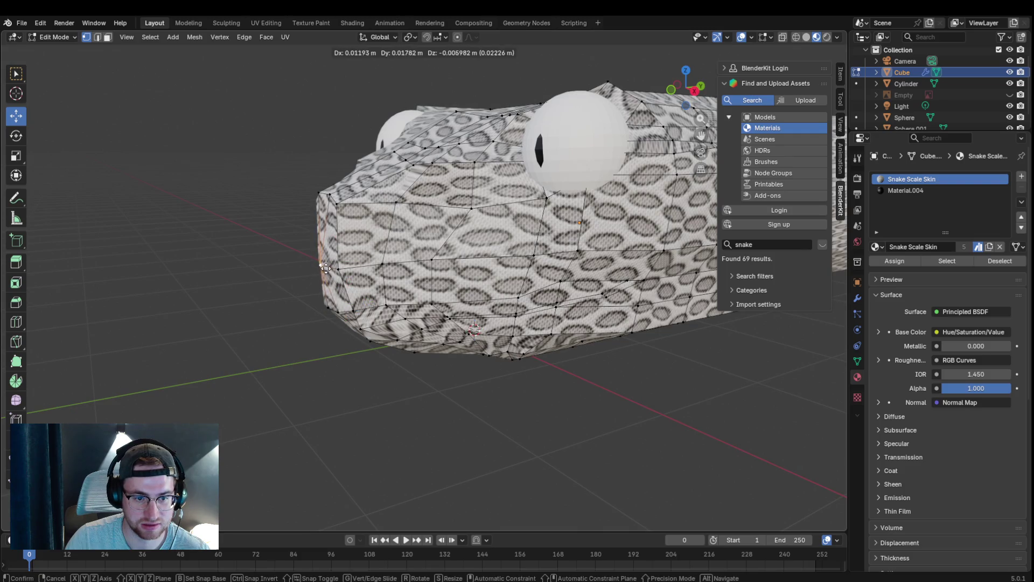
mouse_move(318, 263)
middle_down()
mouse_move(315, 279)
mouse_move(295, 257)
mouse_move(351, 287)
mouse_move(396, 333)
middle_up()
key(g)
right_click(396, 332)
mouse_move(330, 363)
middle_down()
mouse_move(260, 316)
mouse_move(257, 235)
middle_up()
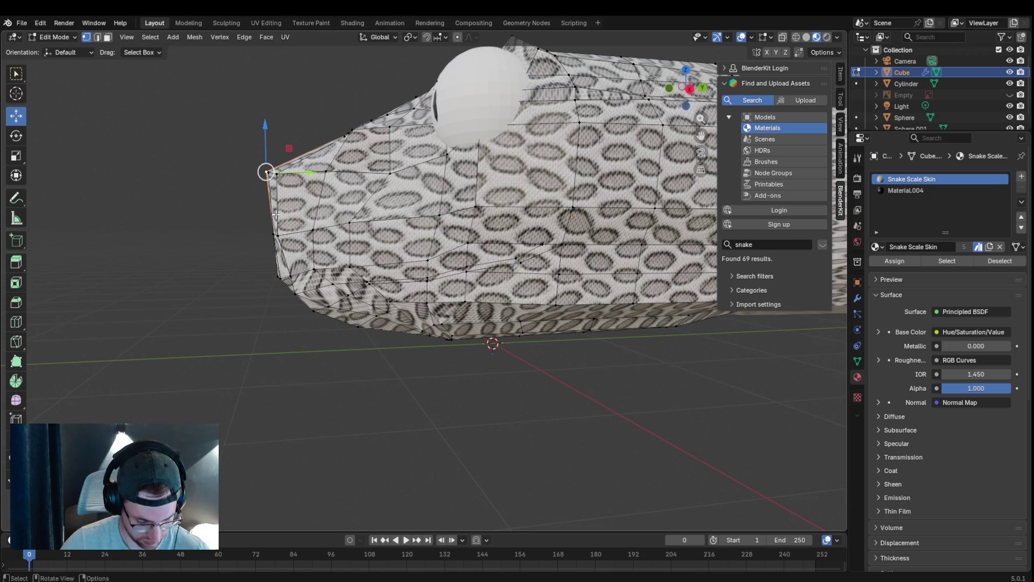
- Knife-cut a new edge line from the snout tip back along the side of the head
key(k)
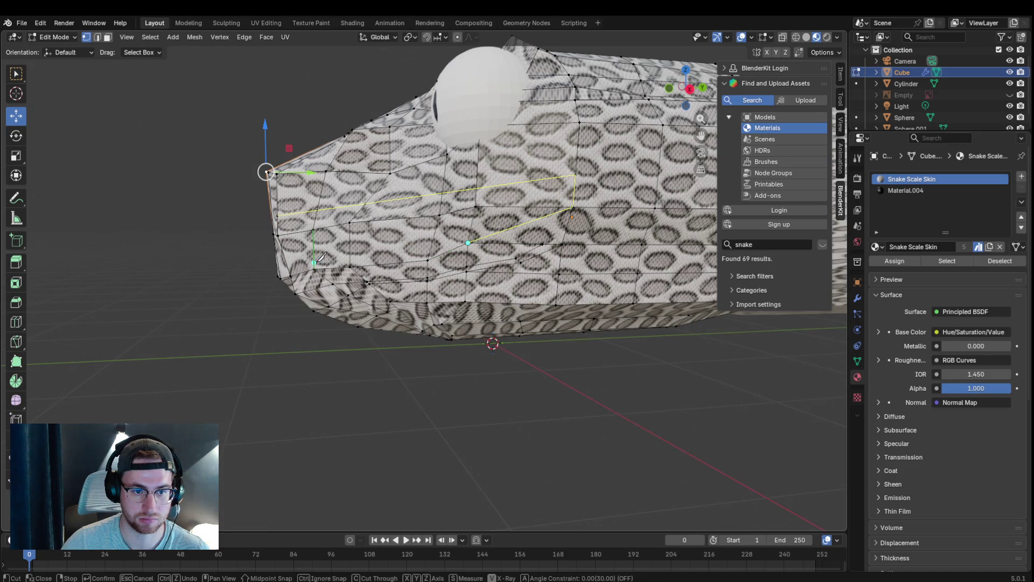
middle_drag(314, 228, 362, 227)
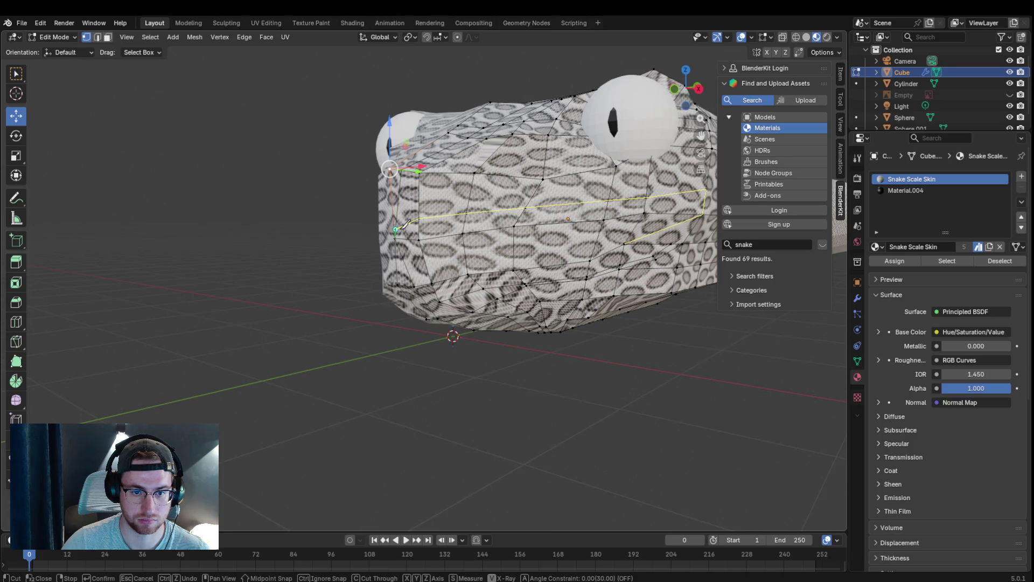
key(Return)
mouse_move(419, 229)
middle_down()
mouse_move(465, 259)
mouse_move(321, 221)
mouse_move(356, 256)
middle_up()
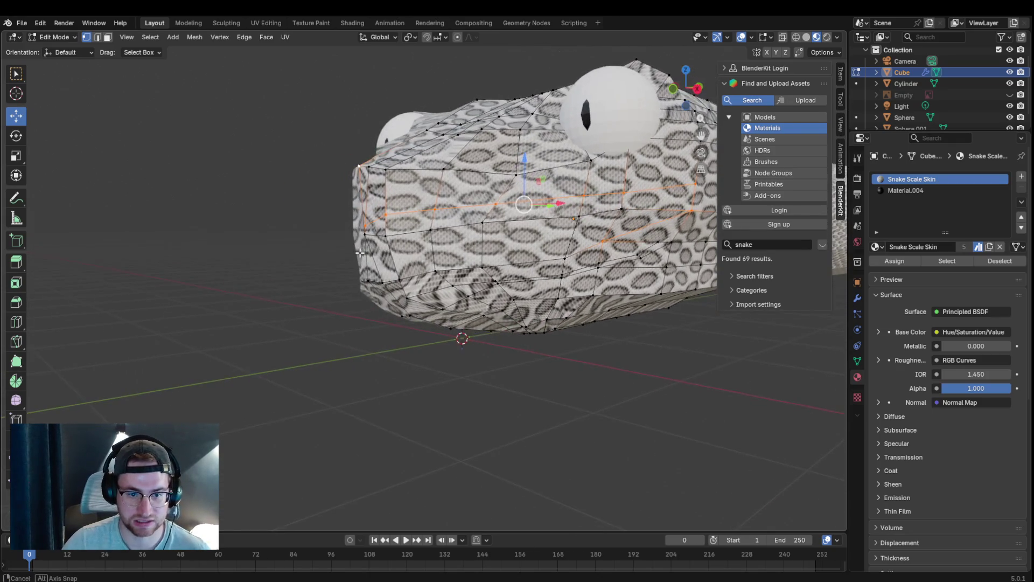
- In face select mode, pick the strip of faces along the new cut toward the back of the mouth
click(372, 257)
key(3)
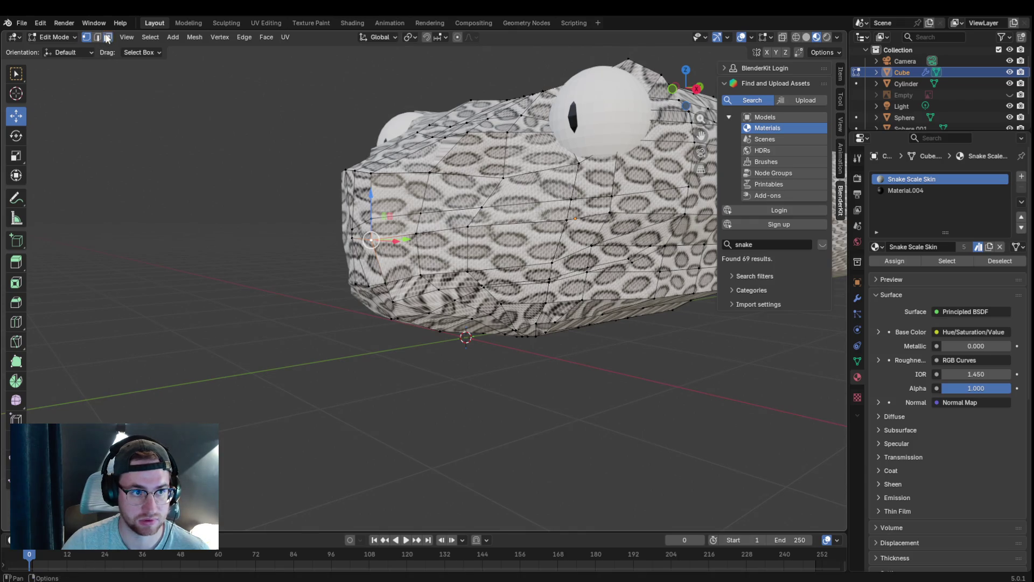
click(368, 260)
shift+click(362, 251)
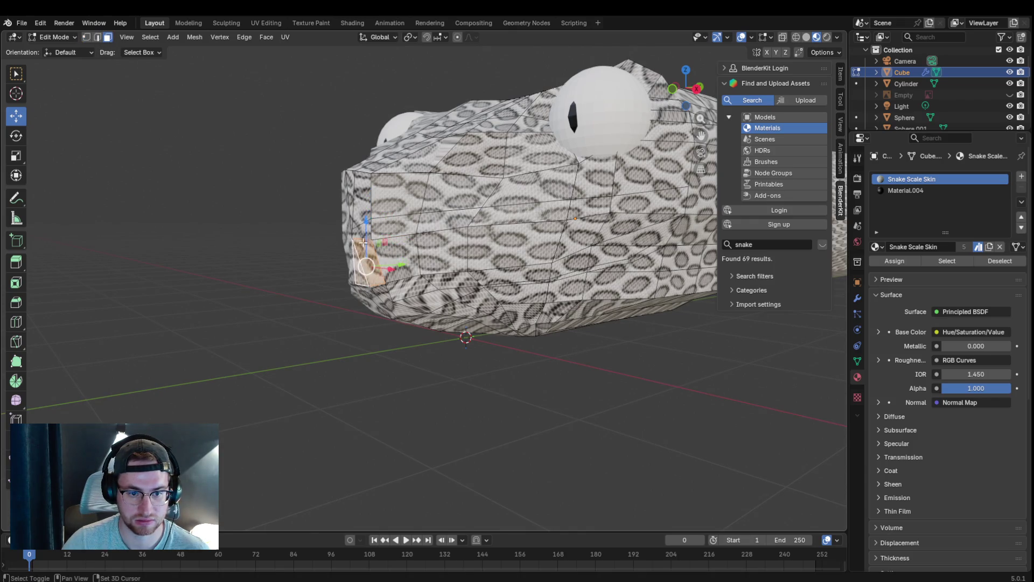
click(362, 234)
shift+click(386, 254)
shift+click(441, 234)
shift+click(513, 246)
shift+click(582, 231)
shift+click(646, 203)
- Toggle individual faces to correct the mouth band selection
middle_drag(596, 250, 392, 233)
shift+click(326, 240)
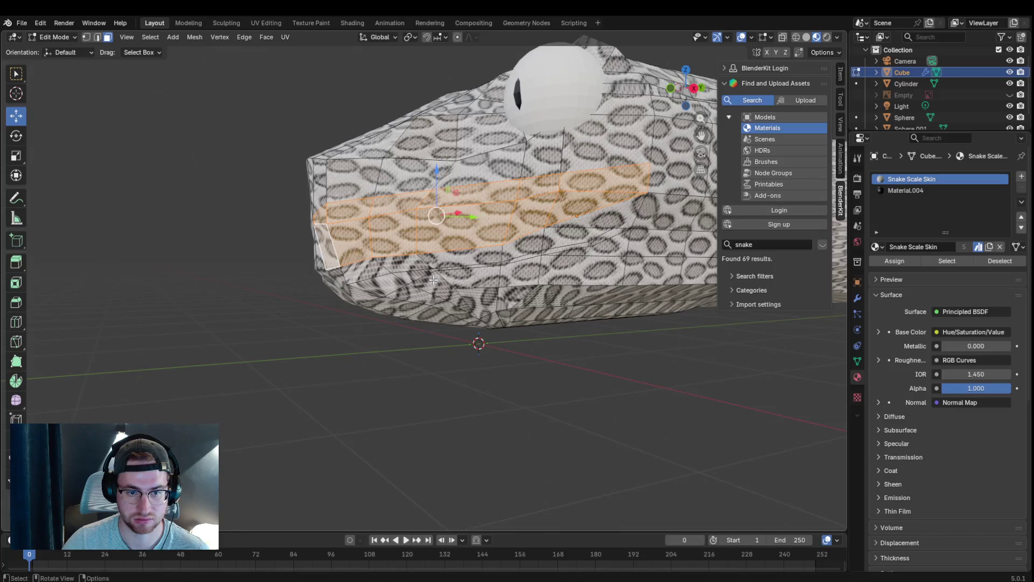
middle_drag(433, 280, 462, 273)
shift+click(413, 244)
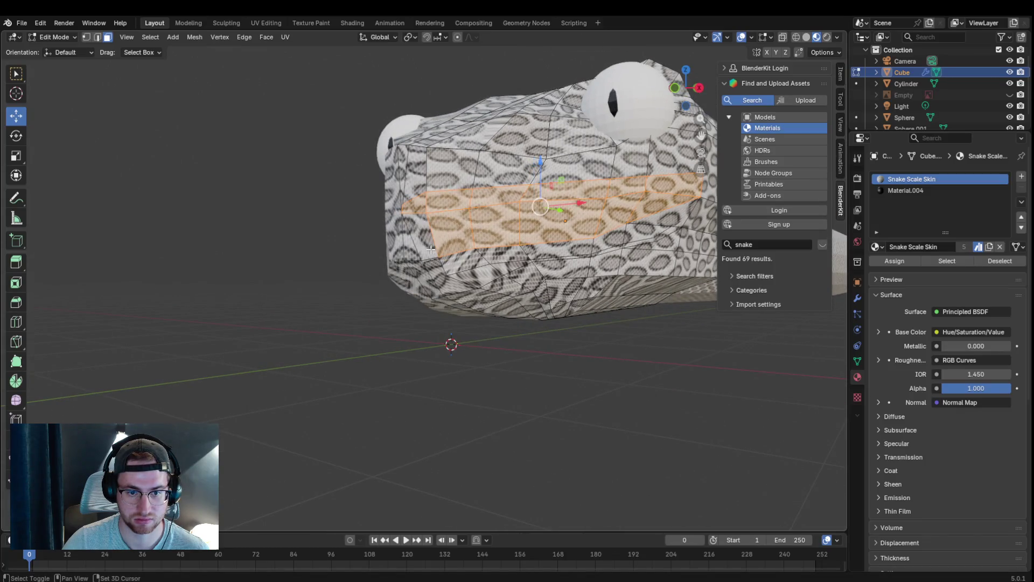
shift+click(414, 244)
mouse_move(414, 245)
middle_down()
mouse_move(418, 272)
mouse_move(462, 271)
middle_up()
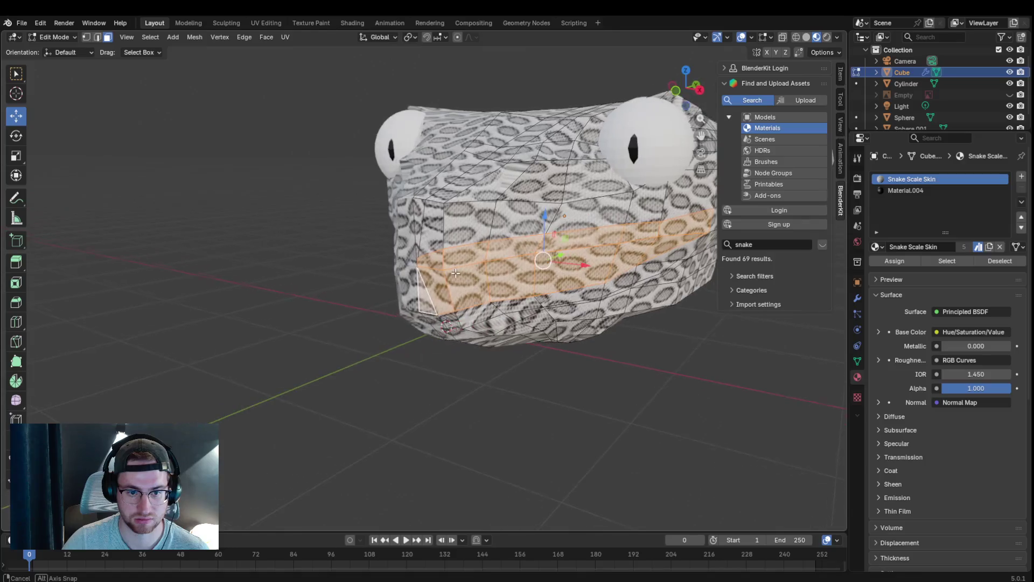
scroll(459, 265, up, 3)
scroll(483, 247, up, 2)
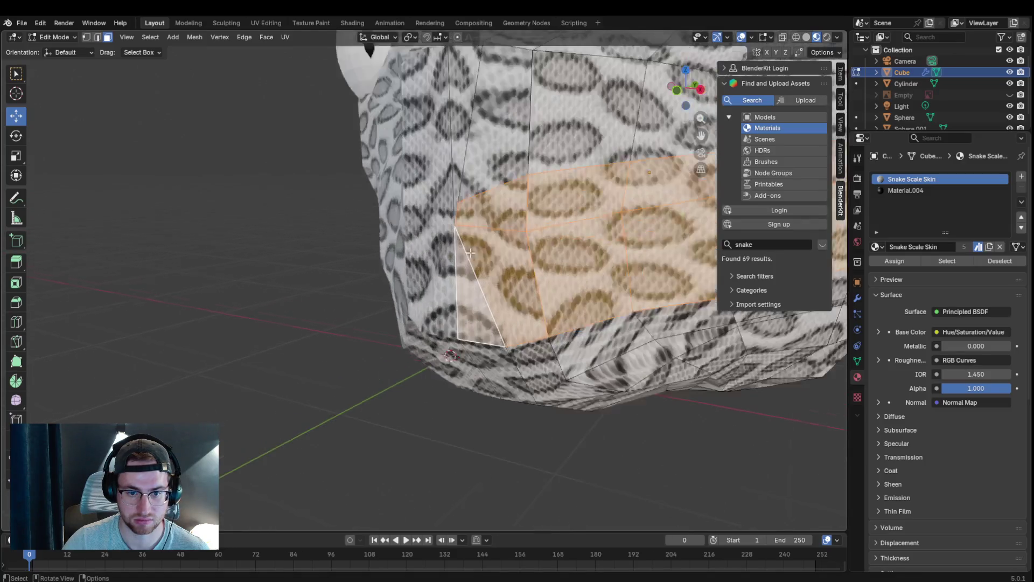
- In vertex mode, nudge front-band vertices, slide one toward the back and add a knife cut
click(85, 37)
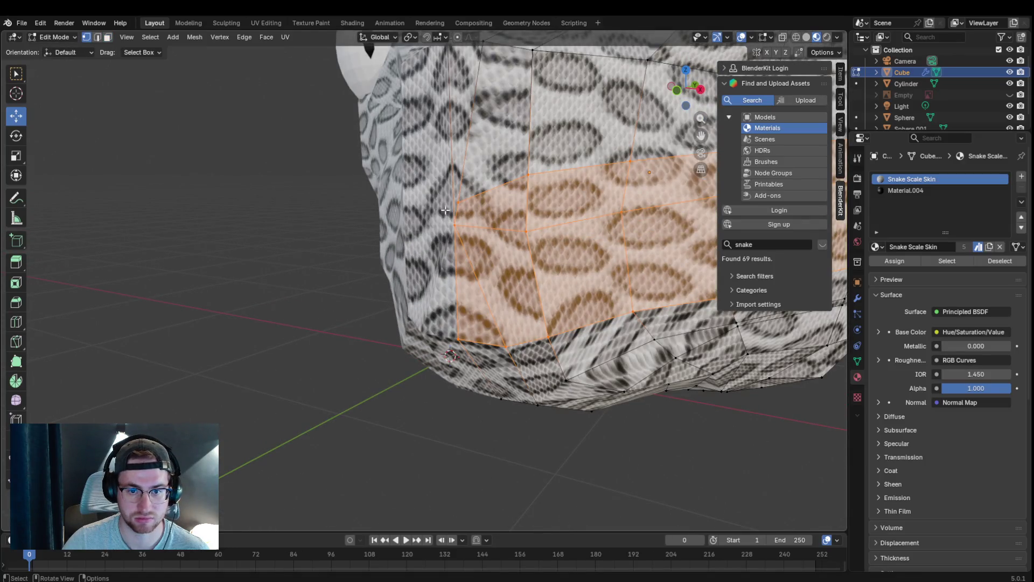
drag(452, 217, 457, 217)
middle_drag(473, 148, 473, 166)
drag(454, 309, 464, 314)
key(ctrl+l)
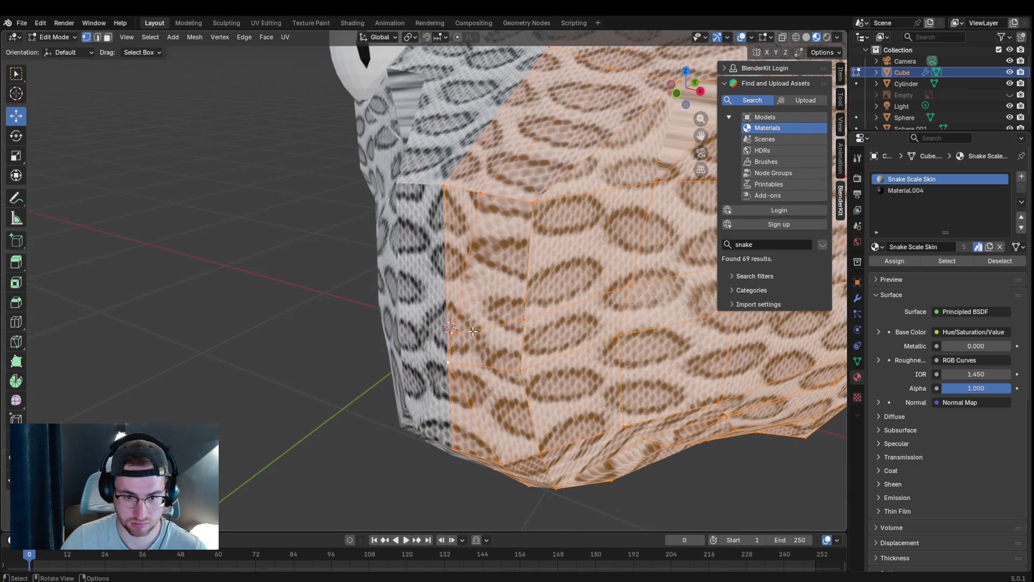
click(455, 332)
drag(464, 288, 525, 307)
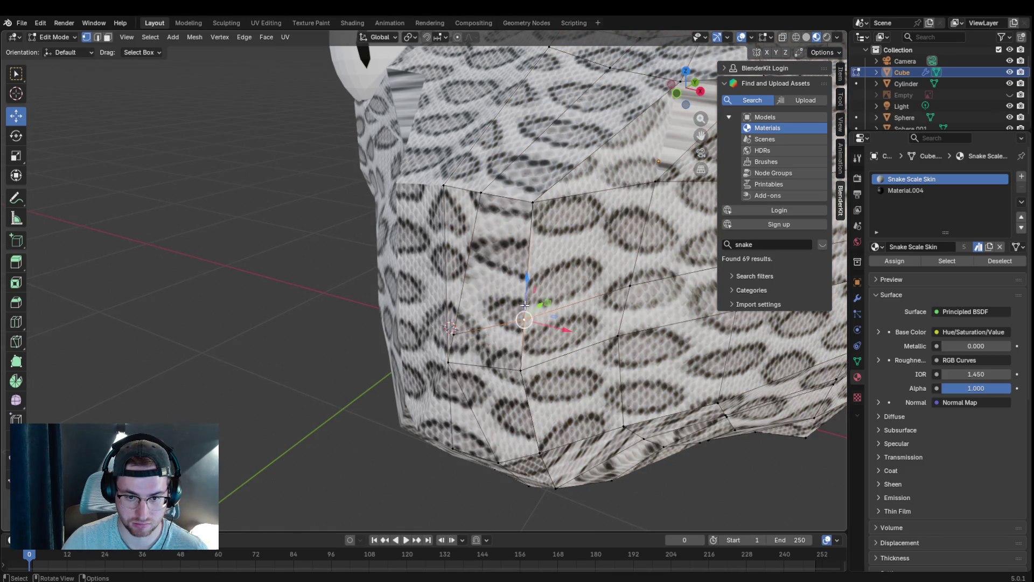
key(k)
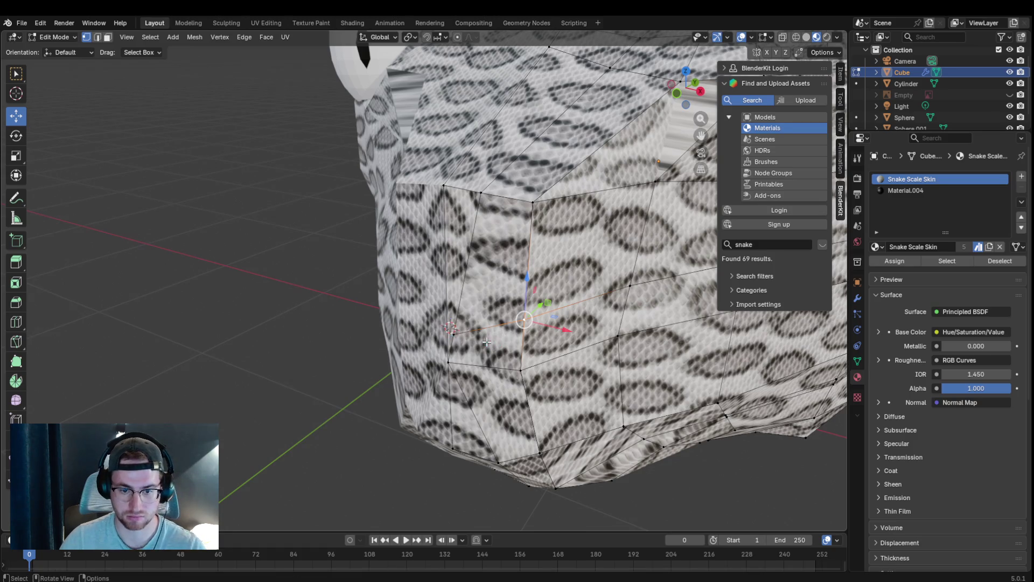
middle_drag(491, 343, 348, 327)
- Back in face mode, add the front and remaining faces to the mouth band and call up Delete
click(107, 36)
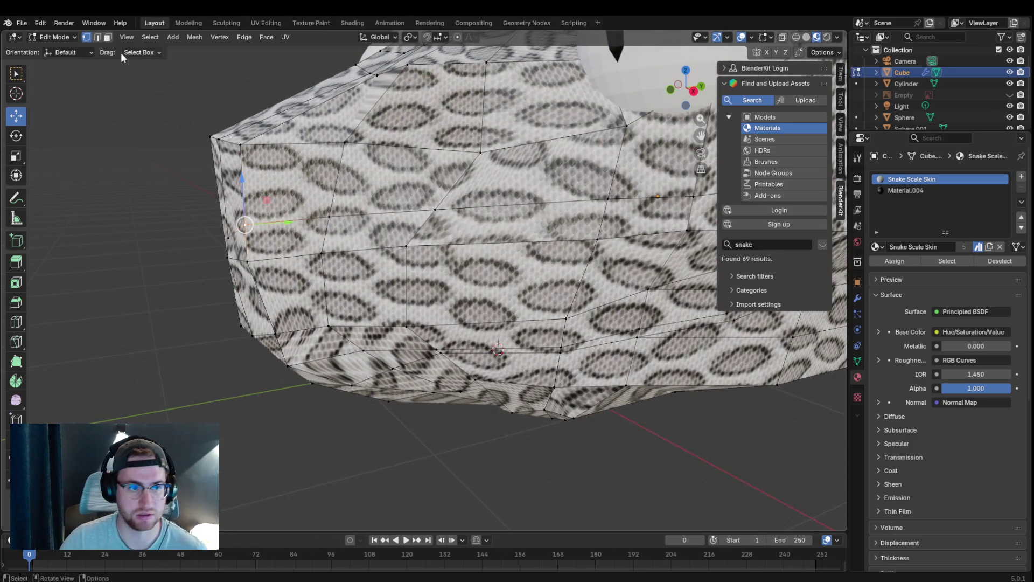
middle_drag(238, 257, 343, 250)
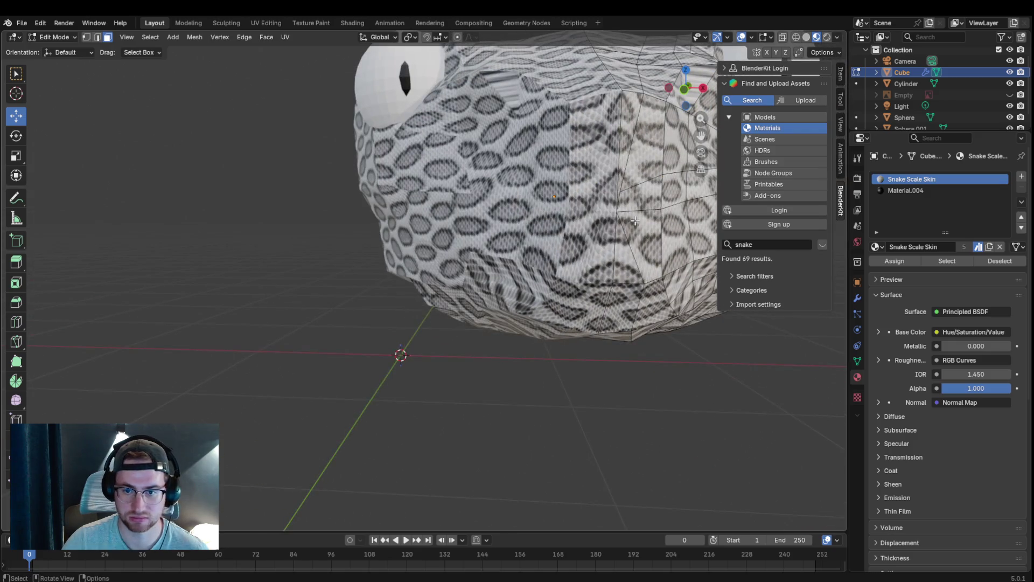
shift+click(619, 195)
shift+click(634, 243)
middle_drag(634, 242, 453, 234)
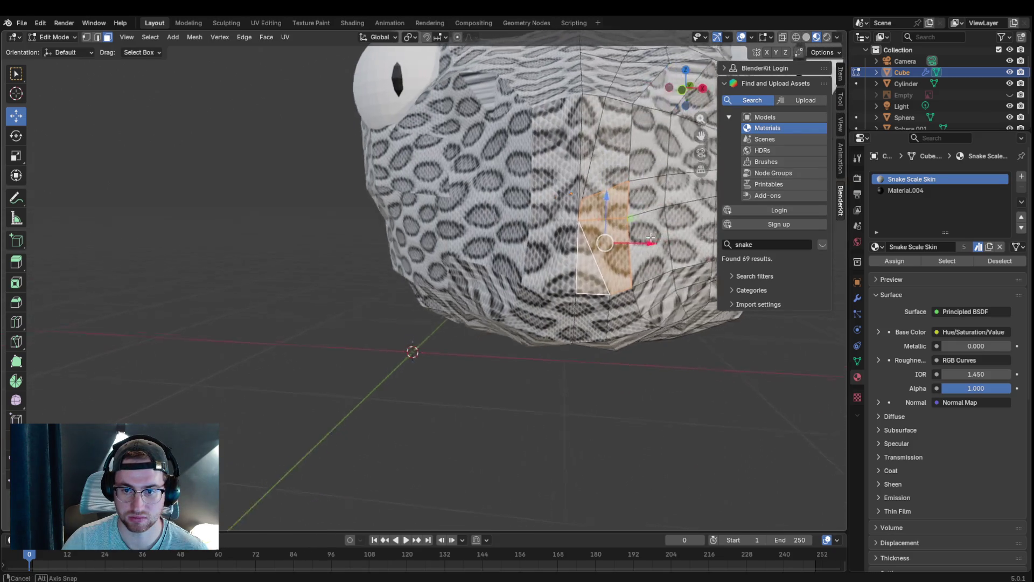
shift+click(453, 234)
shift+click(511, 268)
mouse_move(616, 212)
middle_down()
mouse_move(598, 265)
mouse_move(463, 240)
middle_up()
shift+click(355, 222)
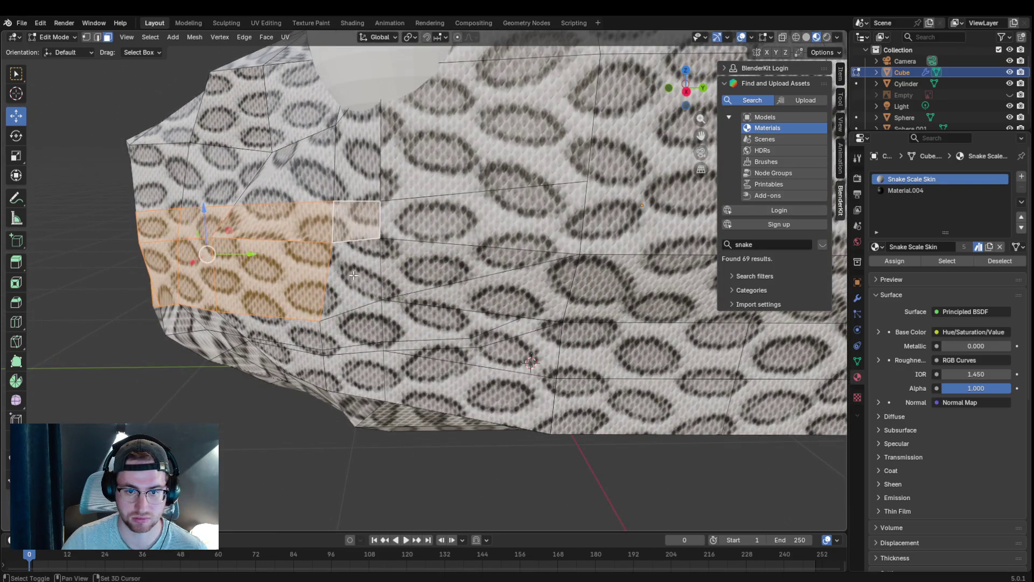
shift+click(352, 276)
shift+click(463, 246)
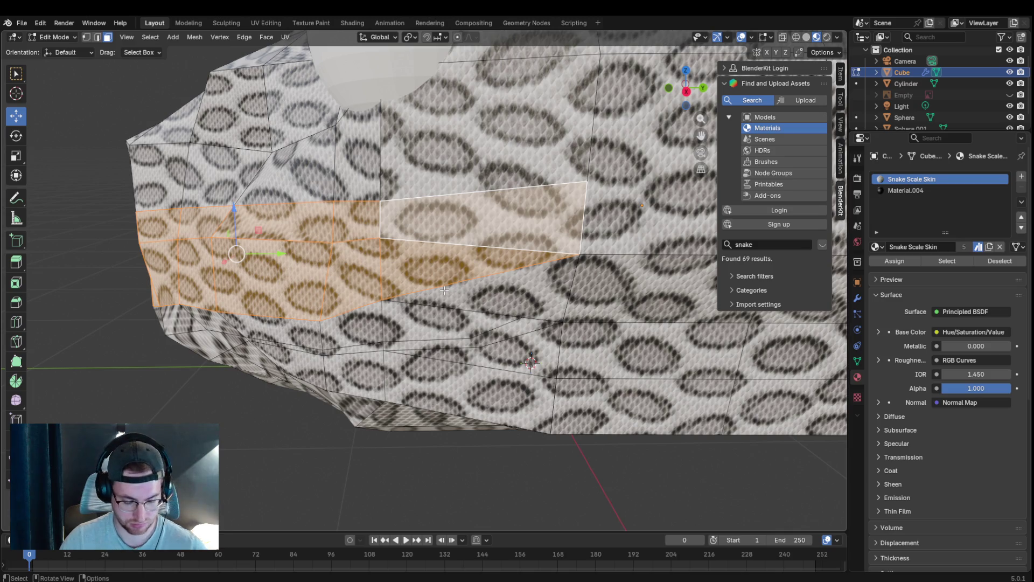
key(x)
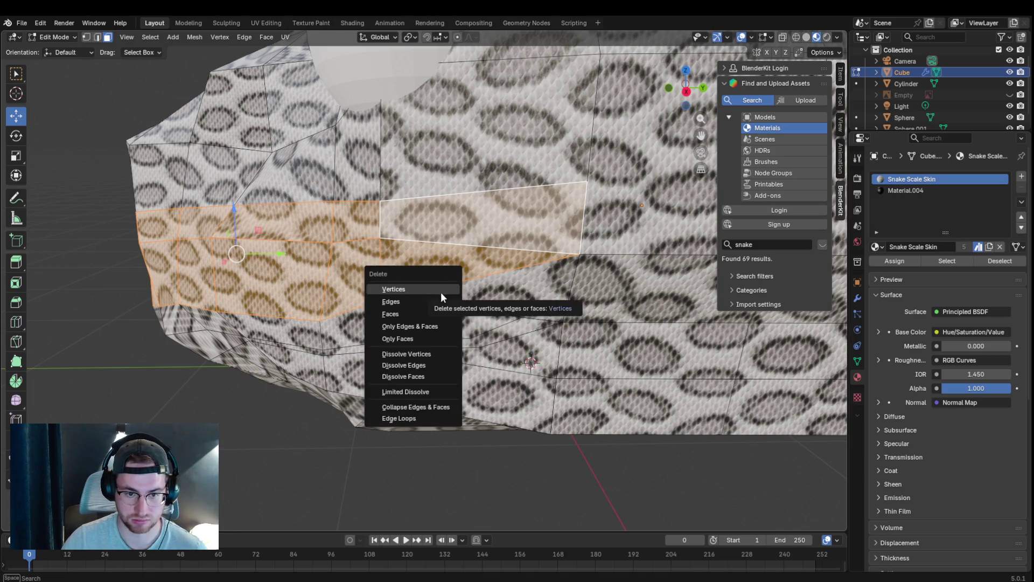
- Delete the mouth band as faces after undoing a wrong deletion, then delete a stray thin face
click(440, 292)
key(ctrl+z)
key(x)
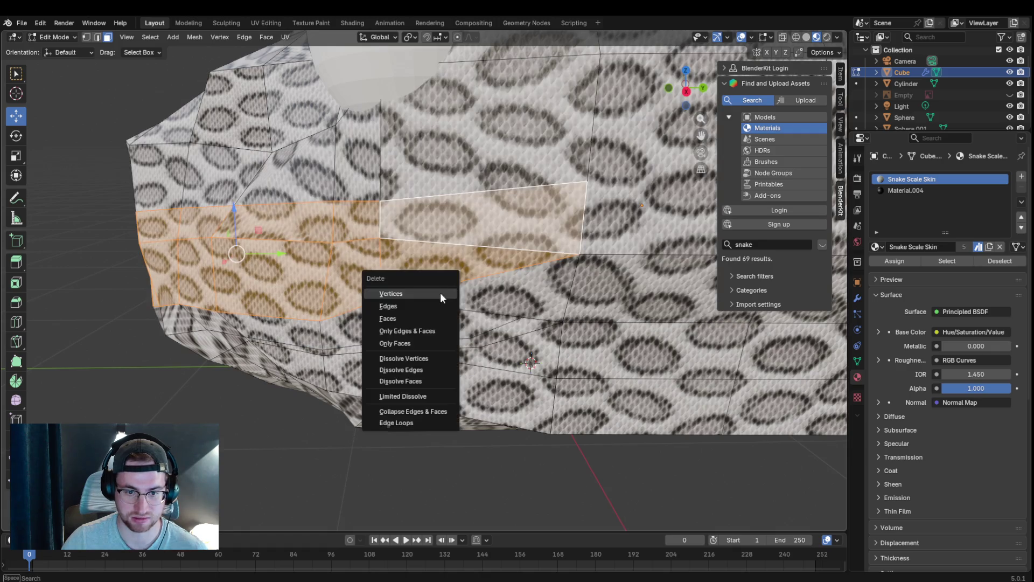
click(421, 317)
middle_drag(421, 317, 304, 369)
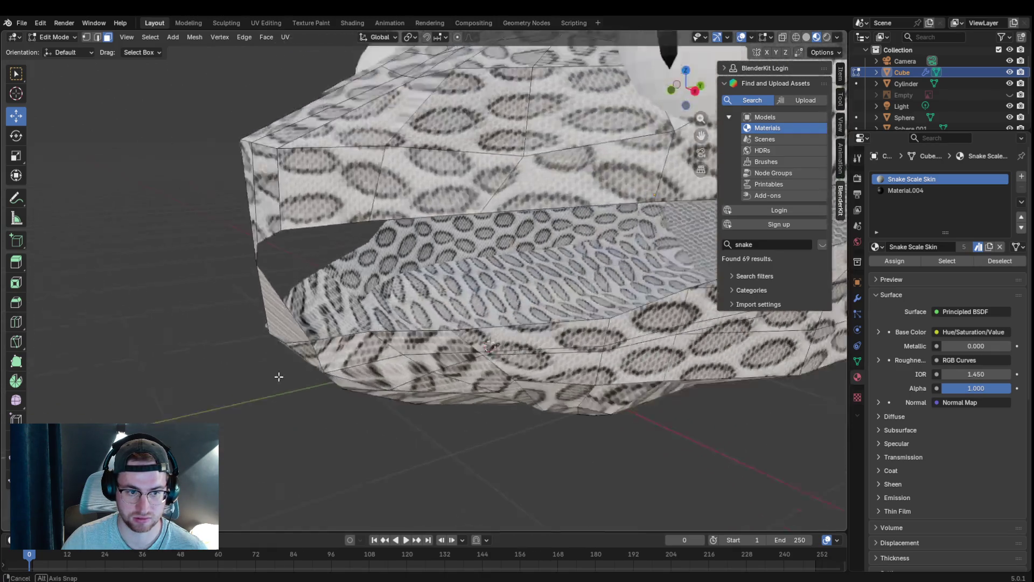
scroll(377, 296, up, 3)
click(395, 283)
key(x)
click(394, 288)
- Raise one jaw-edge vertex slightly and review the opened mouth from several angles
middle_drag(396, 287, 406, 338)
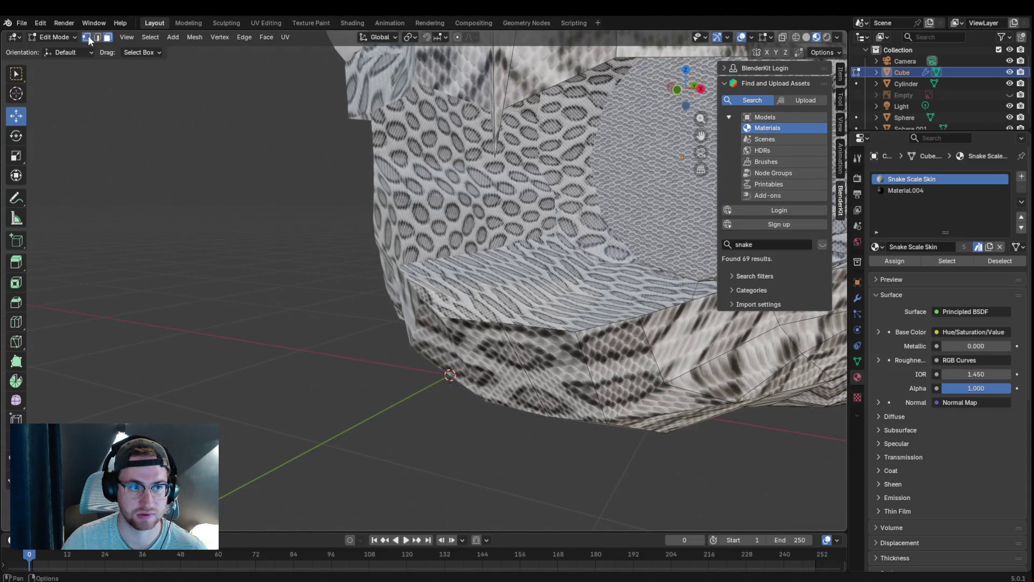
click(493, 158)
key(g)
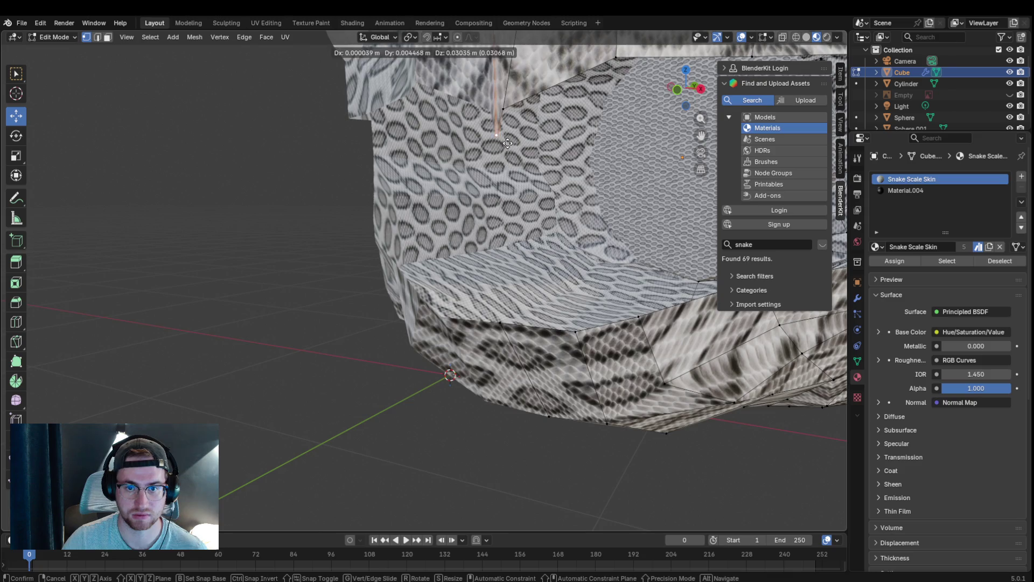
click(506, 119)
scroll(507, 119, down, 5)
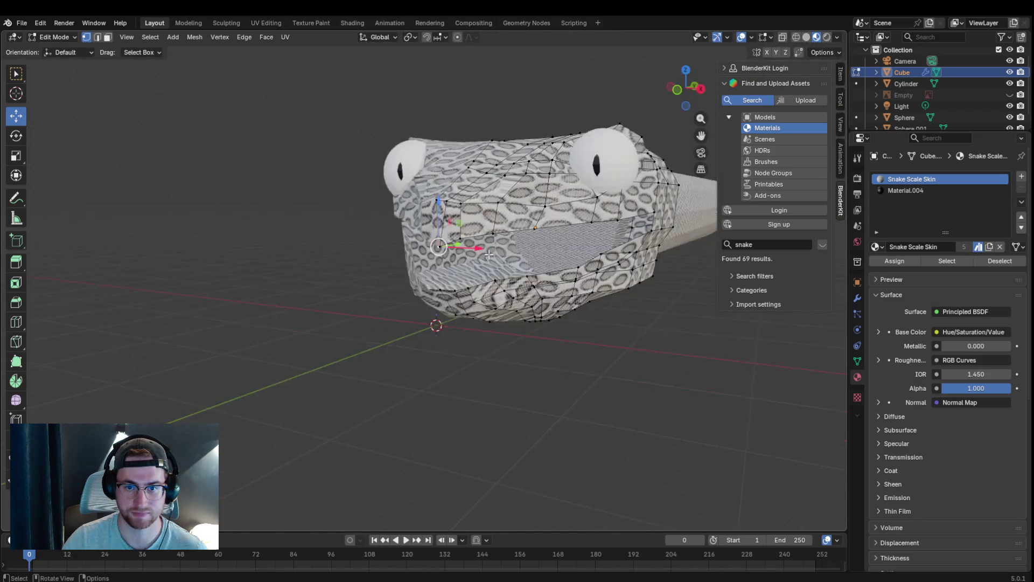
mouse_move(506, 119)
middle_down()
mouse_move(434, 257)
mouse_move(542, 259)
mouse_move(480, 260)
middle_up()
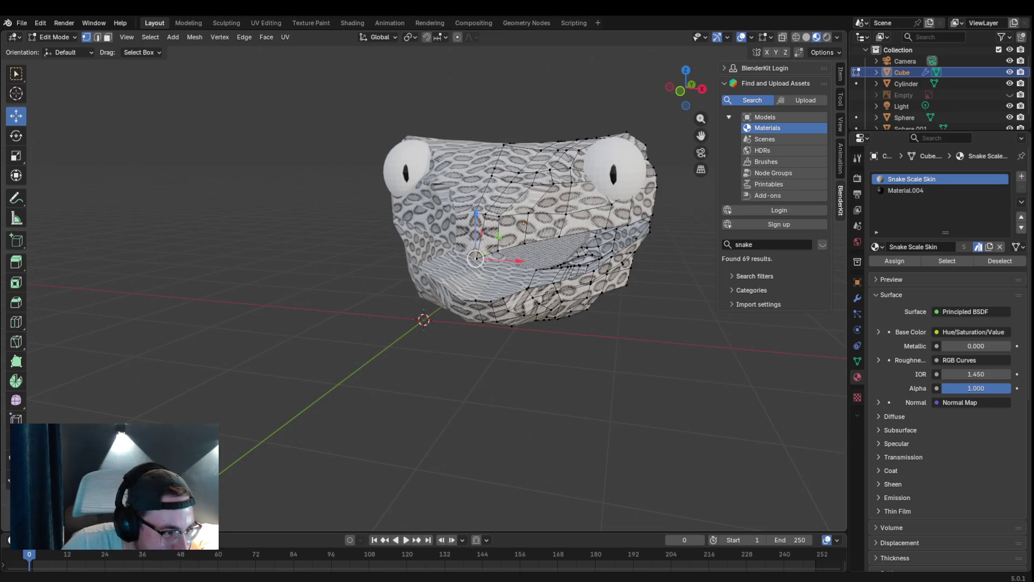
mouse_move(475, 258)
middle_down()
mouse_move(429, 256)
mouse_move(479, 266)
mouse_move(426, 265)
mouse_move(415, 279)
mouse_move(546, 236)
mouse_move(448, 236)
mouse_move(492, 252)
mouse_move(355, 234)
mouse_move(383, 212)
middle_up()
scroll(448, 237, up, 2)
scroll(448, 237, up, 2)
scroll(448, 237, down, 2)
scroll(492, 252, down, 2)
scroll(436, 242, up, 3)
mouse_move(416, 127)
middle_down()
mouse_move(499, 149)
mouse_move(623, 216)
mouse_move(595, 213)
mouse_move(571, 192)
mouse_move(438, 191)
mouse_move(512, 255)
mouse_move(557, 369)
middle_up()
scroll(596, 213, up, 3)
mouse_move(445, 411)
middle_down()
mouse_move(593, 322)
mouse_move(646, 239)
mouse_move(595, 241)
mouse_move(668, 263)
middle_up()
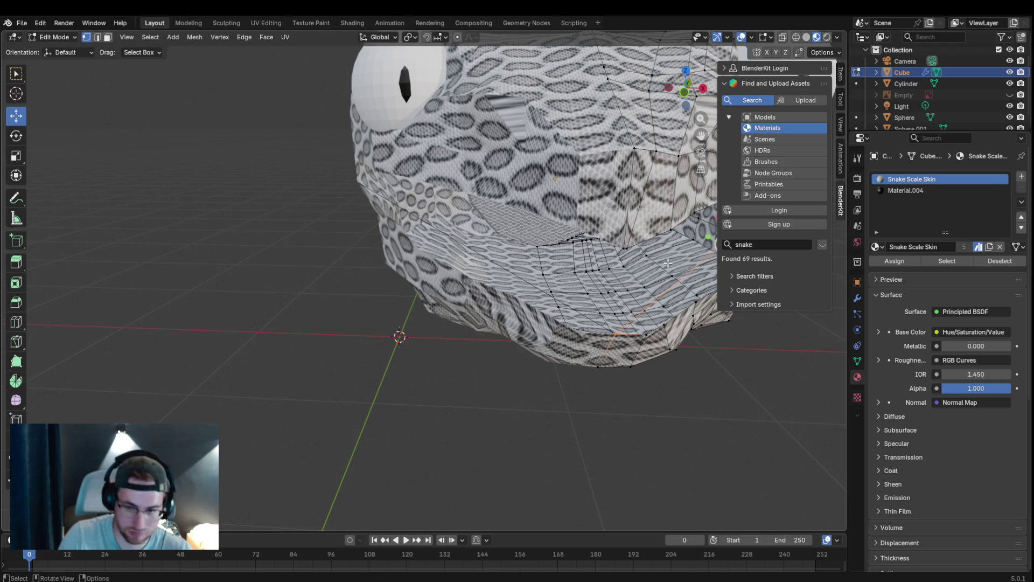
- Try filling a face between edges of the mouth opening, then undo the unwanted face
middle_drag(648, 276, 697, 267)
right_click(659, 254)
key(Escape)
middle_drag(657, 222, 651, 227)
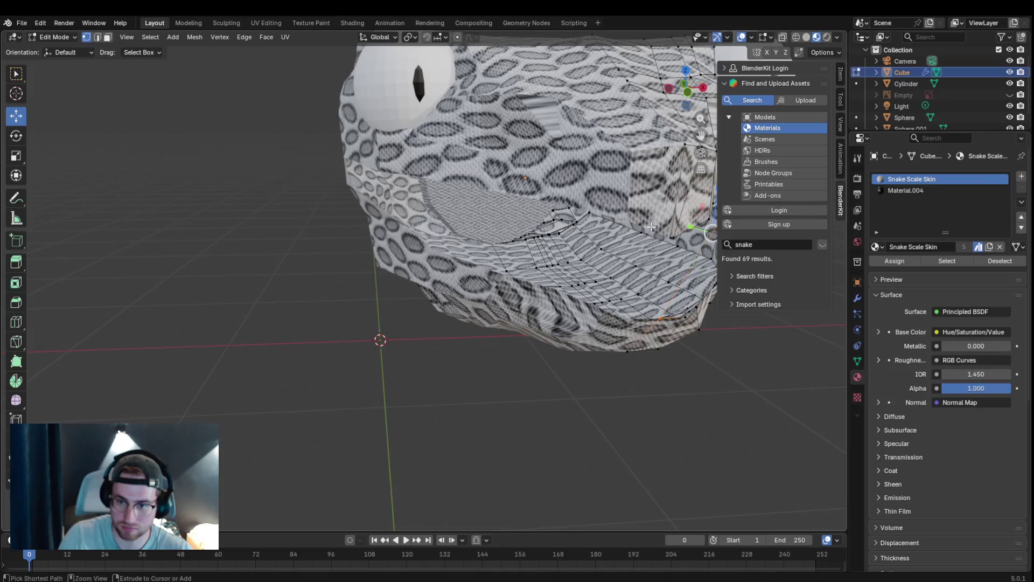
middle_drag(665, 277, 572, 338)
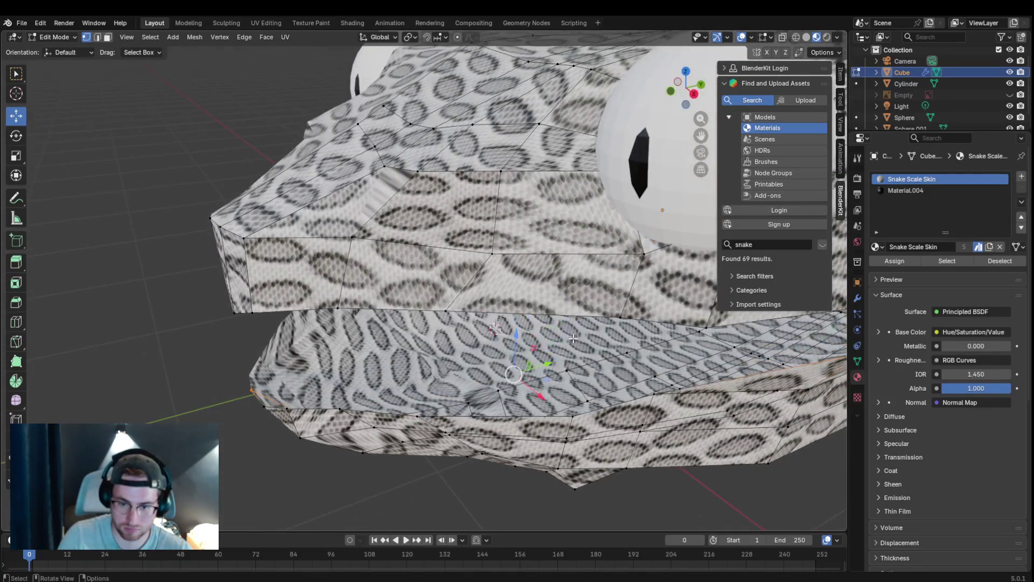
shift+click(572, 415)
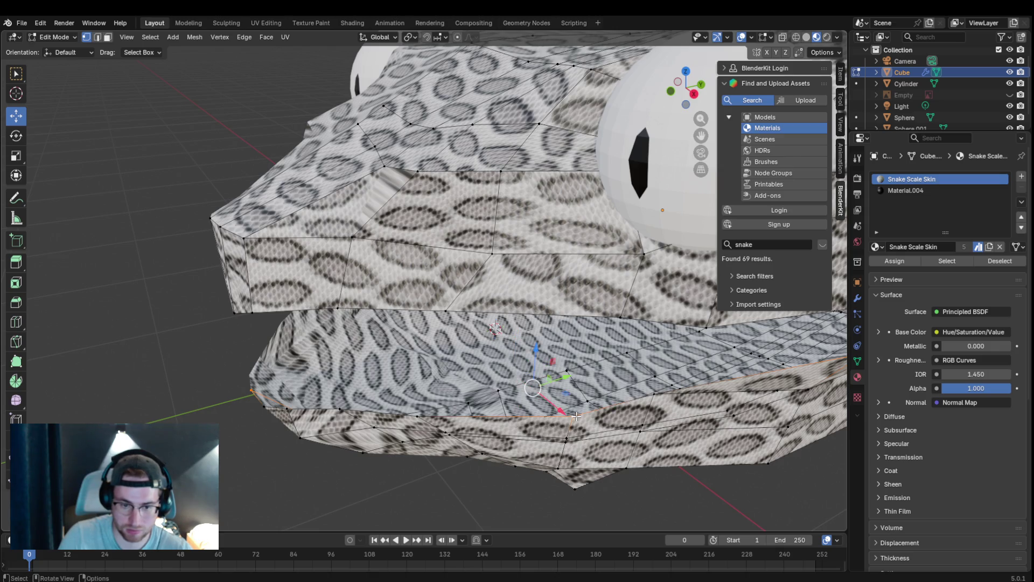
key(f)
key(ctrl+z)
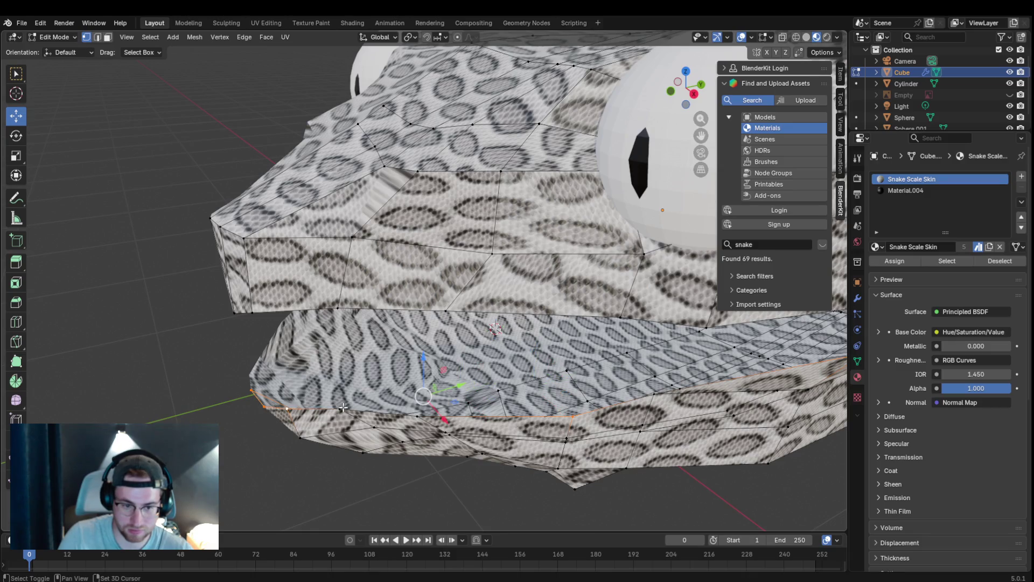
- Close the BlenderKit asset panel and bring the head into a front view
mouse_move(671, 391)
middle_down()
mouse_move(805, 369)
mouse_move(796, 74)
middle_up()
click(838, 202)
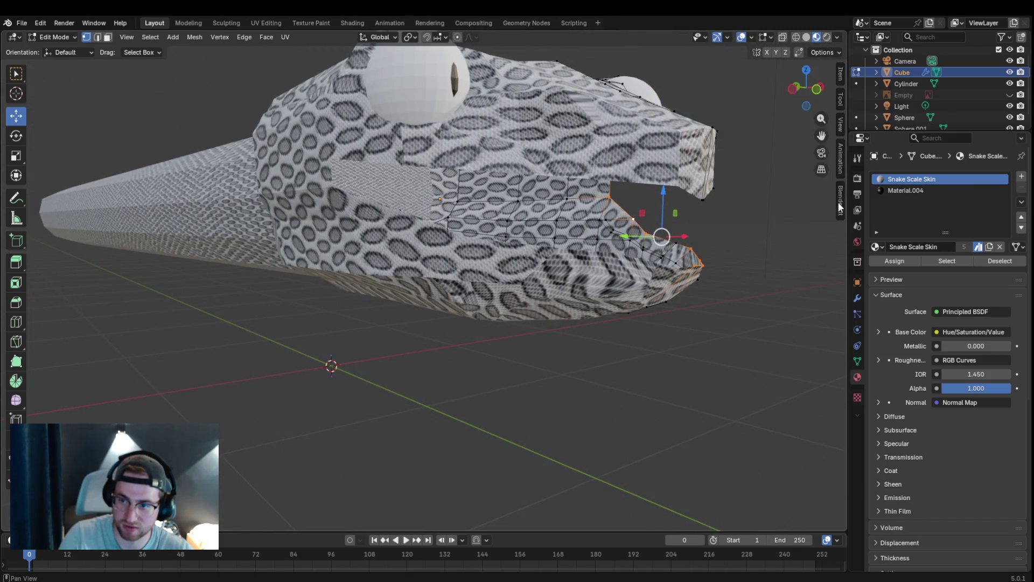
mouse_move(756, 252)
middle_down()
mouse_move(645, 277)
mouse_move(604, 257)
middle_up()
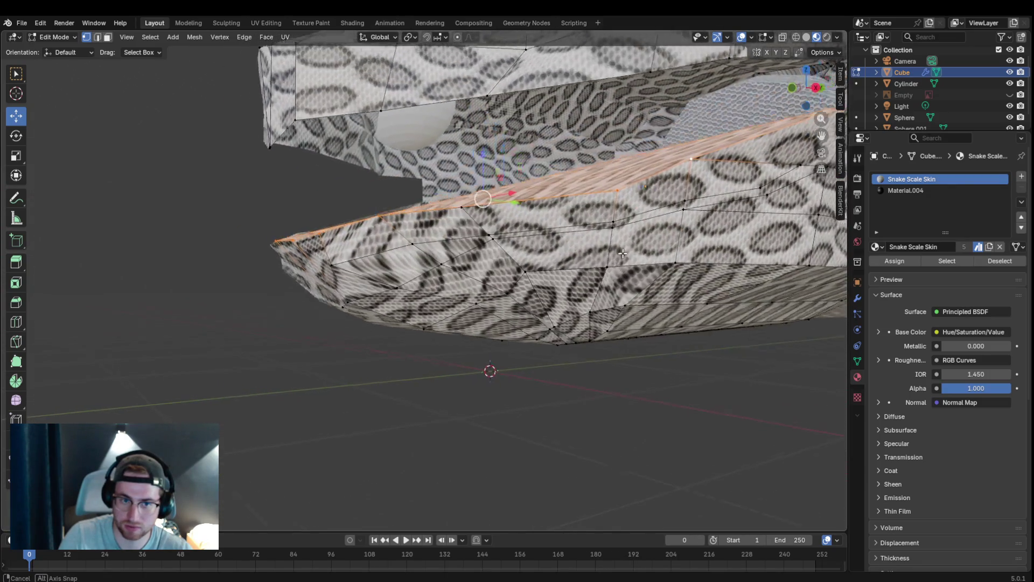
mouse_move(604, 257)
middle_down()
mouse_move(683, 275)
mouse_move(820, 226)
middle_up()
- Make a trial extrusion and move of the mouth edges, undo it, and select the jaw tip vertex
click(97, 37)
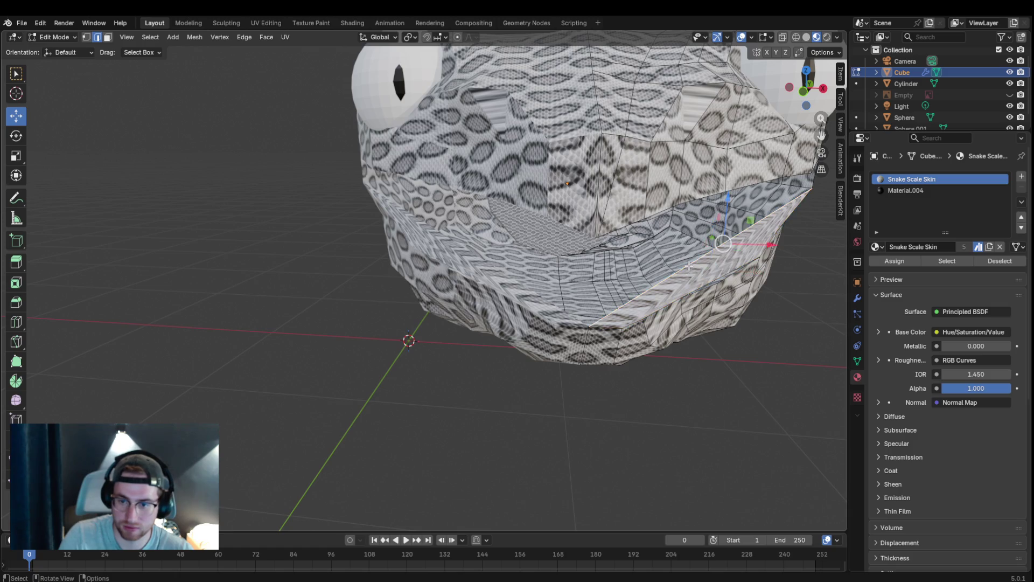
key(g)
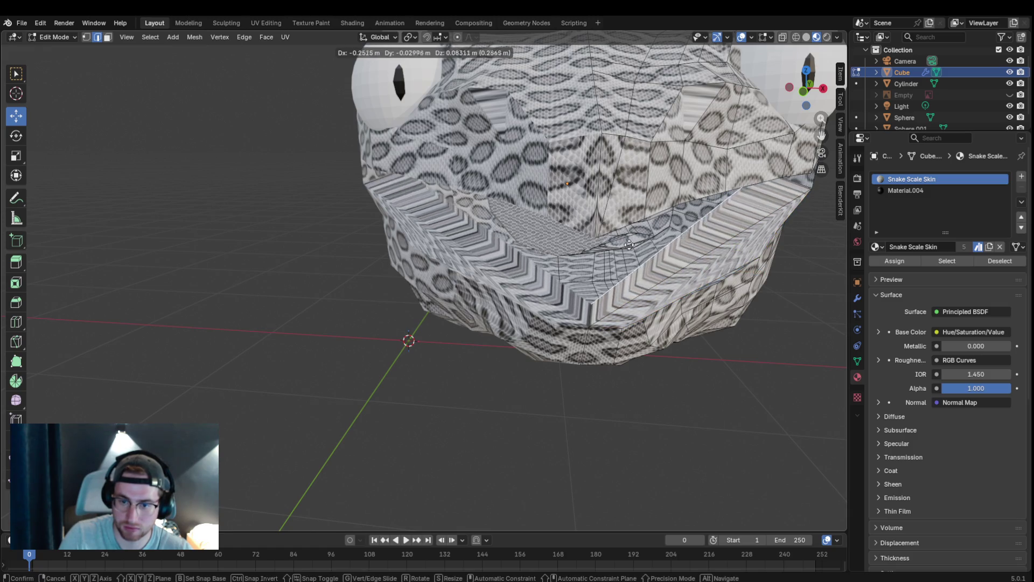
click(593, 171)
mouse_move(594, 172)
middle_down()
mouse_move(695, 238)
mouse_move(664, 244)
middle_up()
key(g)
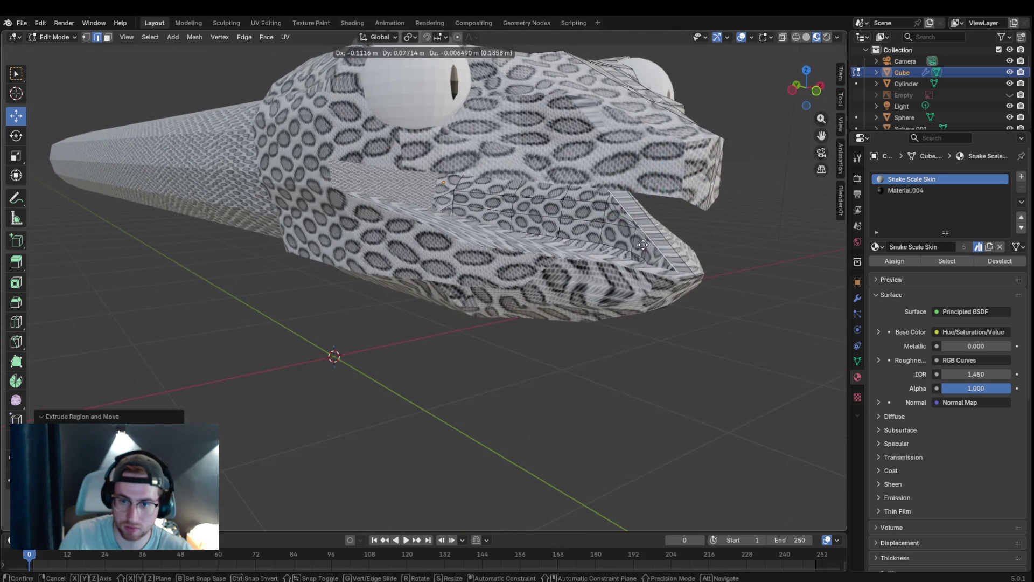
click(431, 246)
mouse_move(430, 247)
middle_down()
mouse_move(414, 194)
mouse_move(404, 218)
mouse_move(410, 204)
mouse_move(420, 211)
middle_up()
key(ctrl+z)
alt+click(573, 267)
mouse_move(573, 267)
middle_down()
mouse_move(589, 327)
mouse_move(691, 168)
middle_up()
scroll(598, 323, up, 3)
click(710, 175)
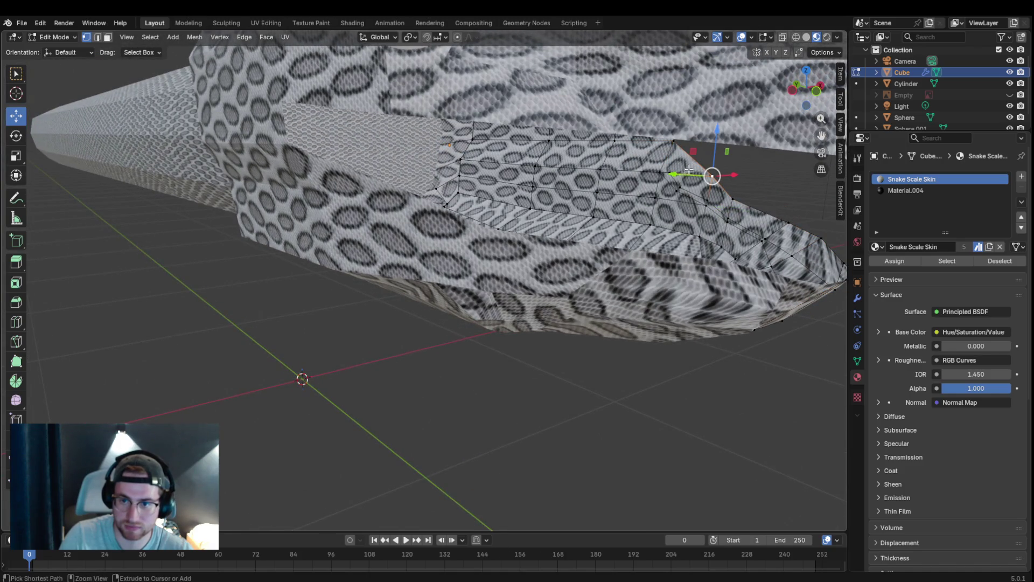
- Add a centred loop cut across the lower jaw; a knife cut is started and cancelled
key(ctrl+r)
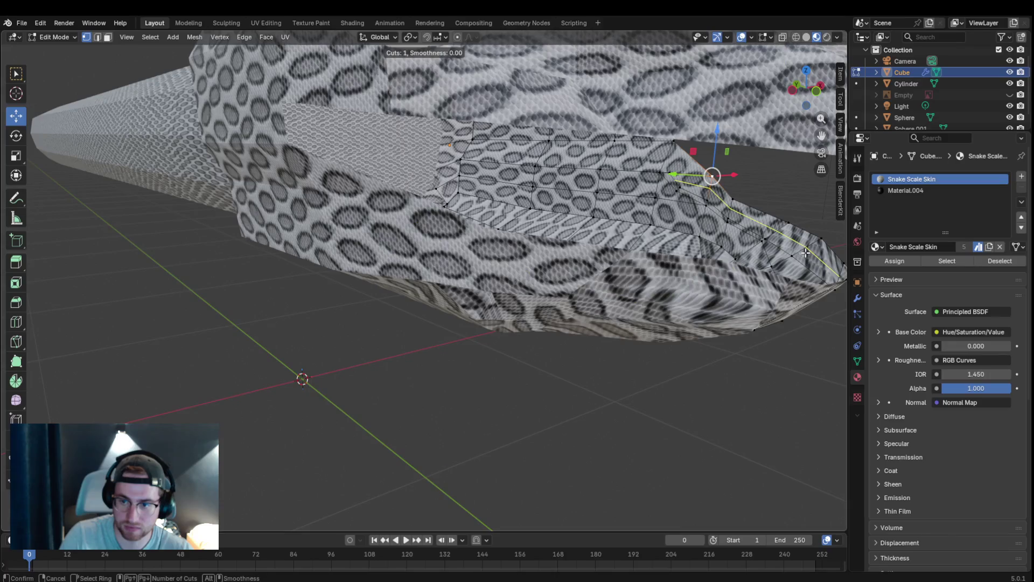
click(806, 253)
right_click(806, 253)
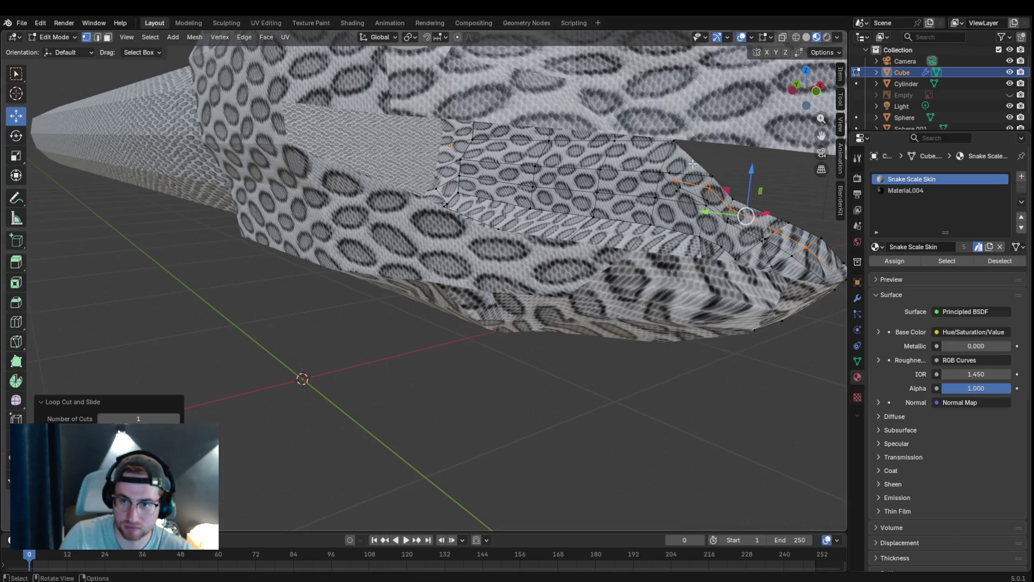
key(k)
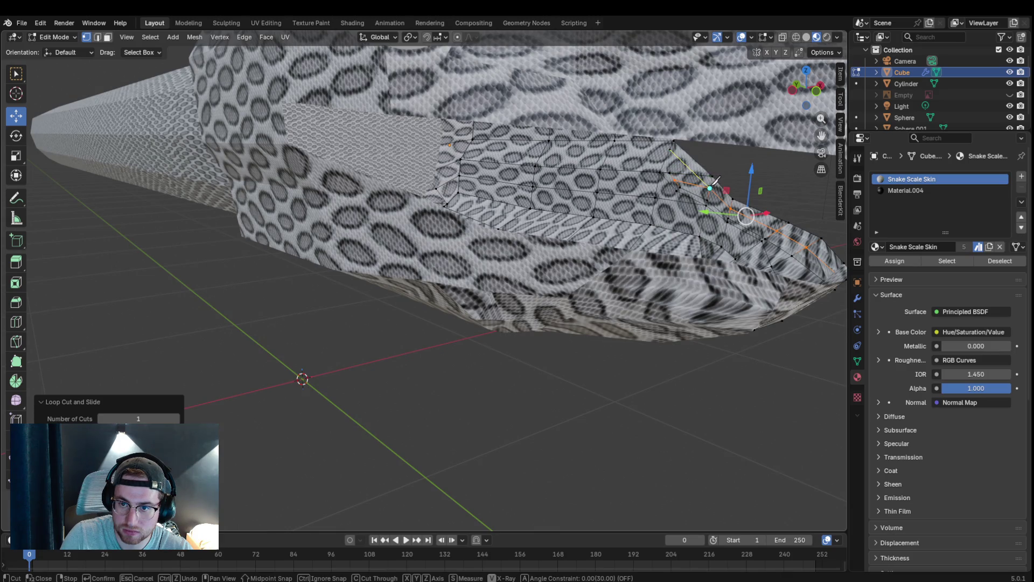
key(Return)
- Select the run of faces along the lower jaw strip
click(694, 177)
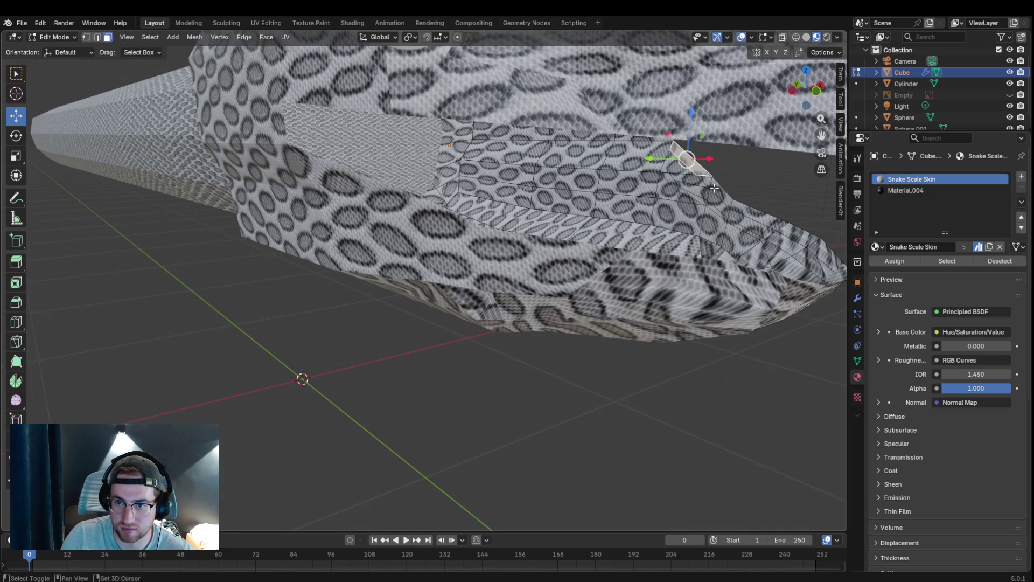
click(702, 168)
shift+click(725, 190)
shift+click(742, 210)
shift+click(807, 243)
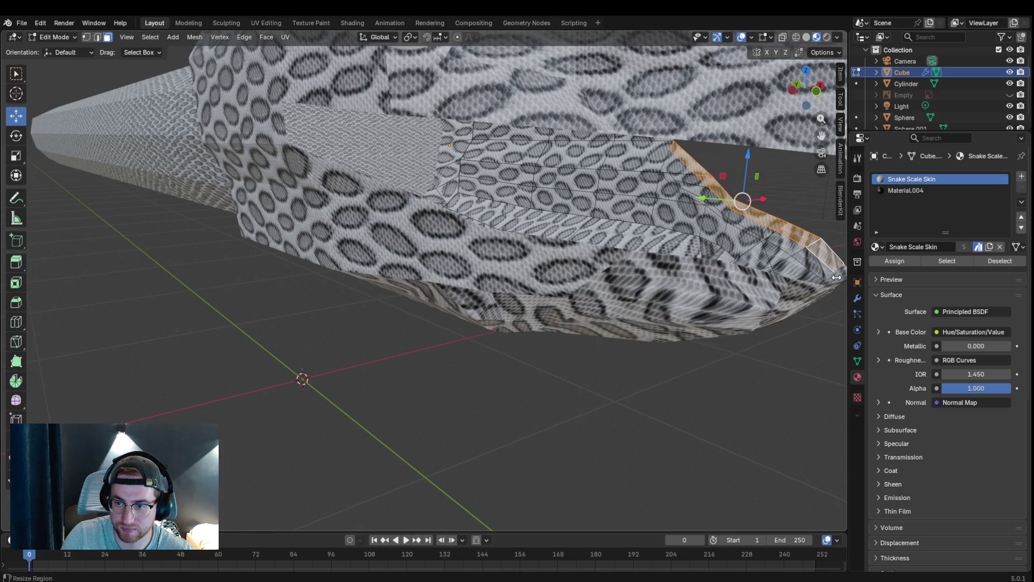
middle_drag(837, 279, 10, 301)
mouse_move(247, 255)
middle_down()
mouse_move(479, 258)
mouse_move(470, 242)
middle_up()
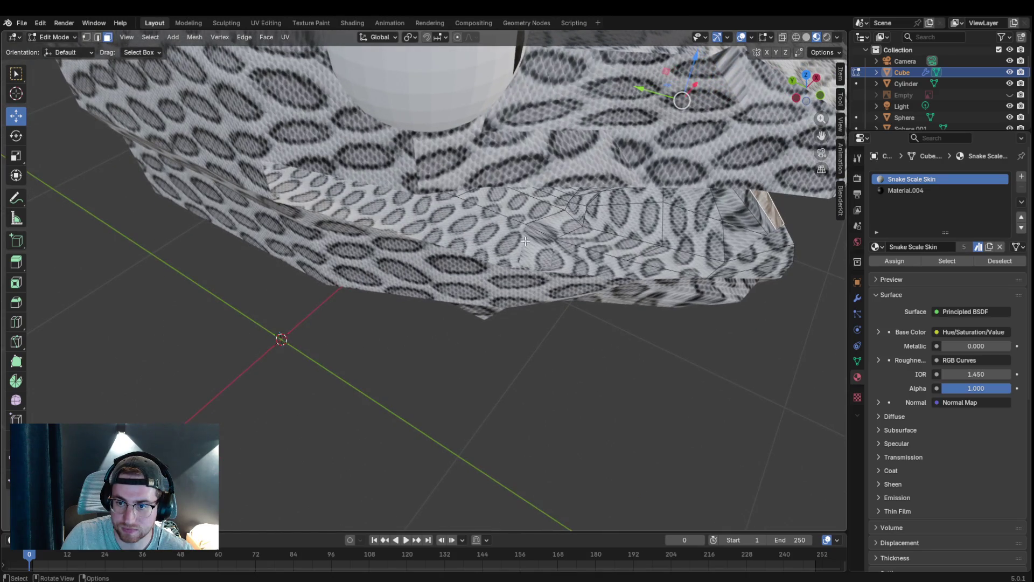
middle_drag(799, 272, 811, 265)
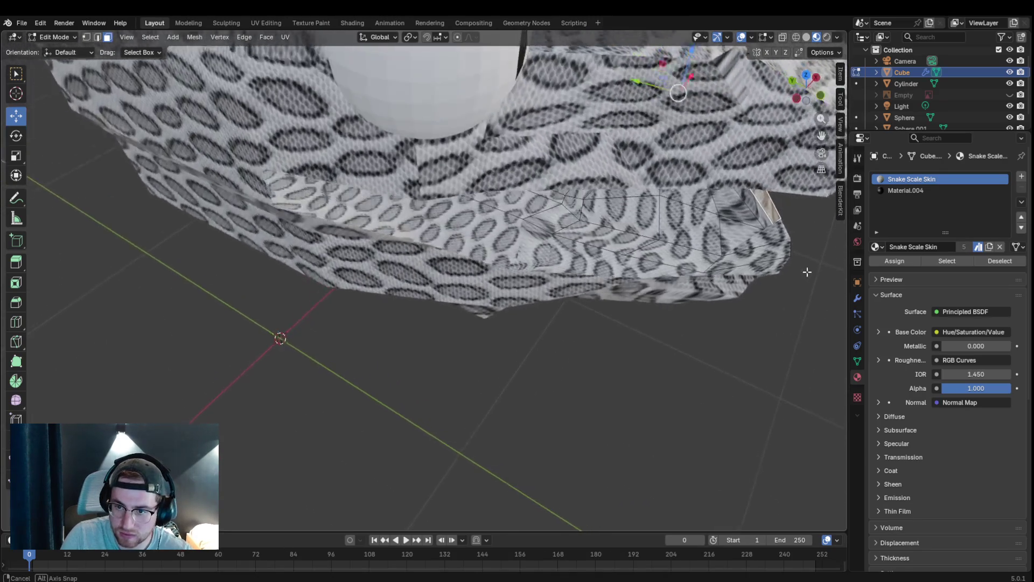
- Cancel a second knife attempt, select the jaw tip edge and begin extruding the jaw faces inward
key(k)
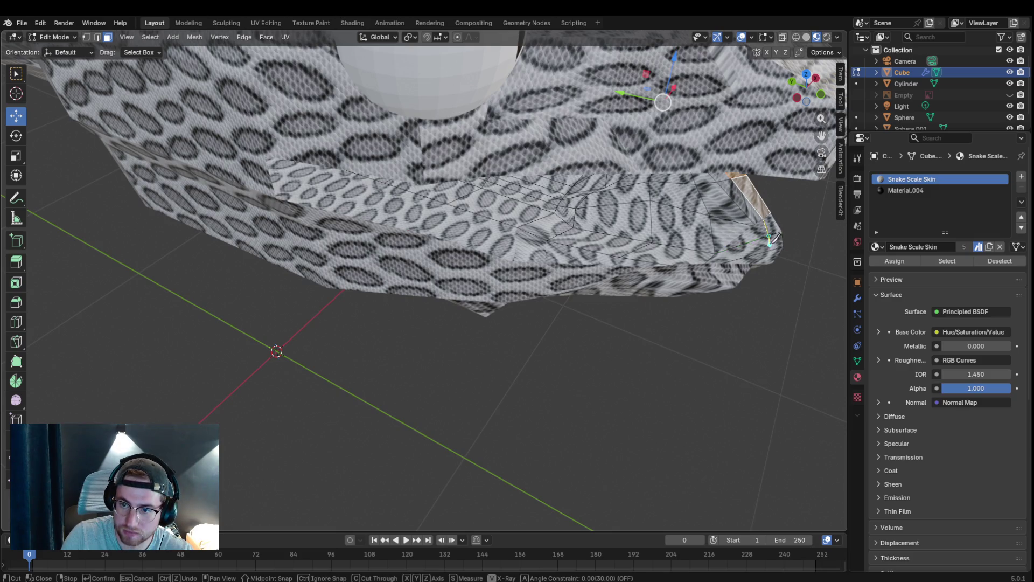
mouse_move(768, 265)
middle_down()
mouse_move(773, 289)
mouse_move(775, 228)
middle_up()
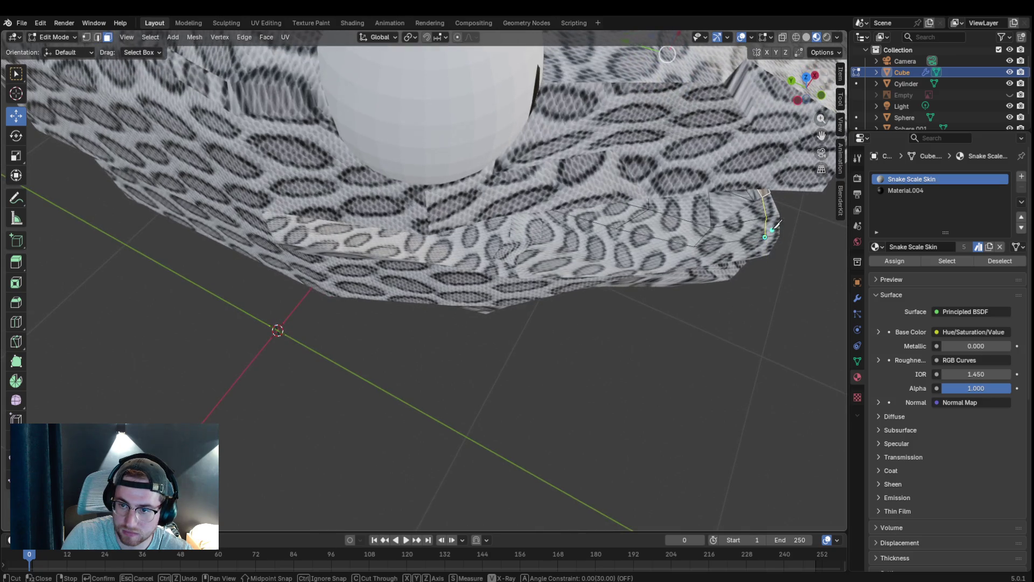
key(Return)
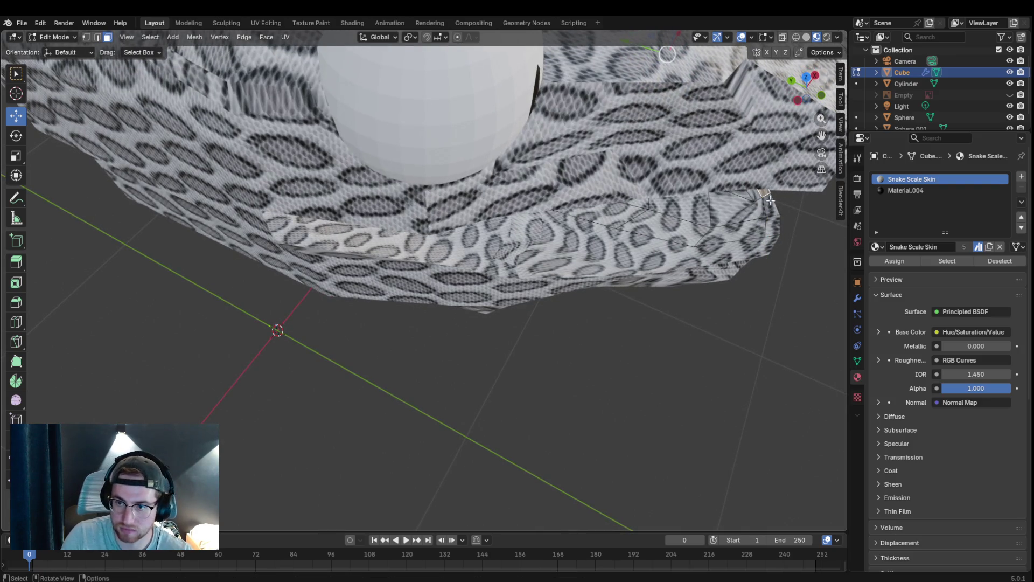
middle_drag(772, 211, 773, 230)
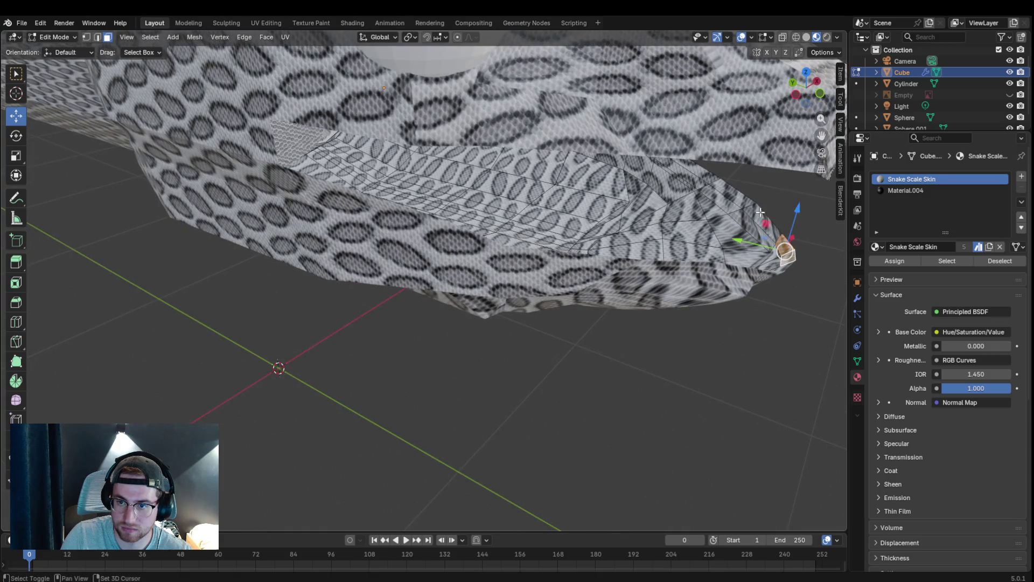
shift+click(711, 186)
middle_drag(711, 186, 647, 153)
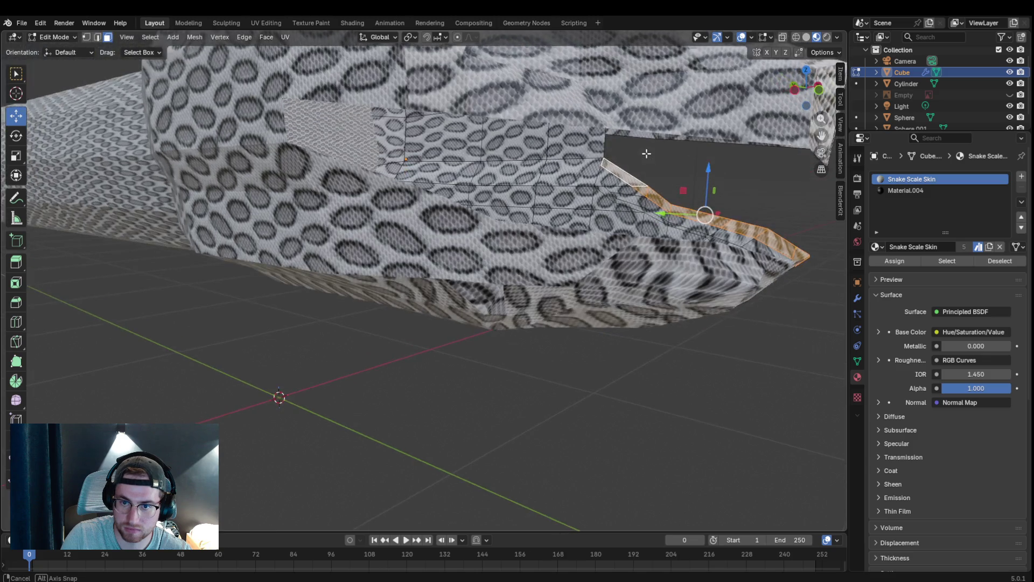
key(e)
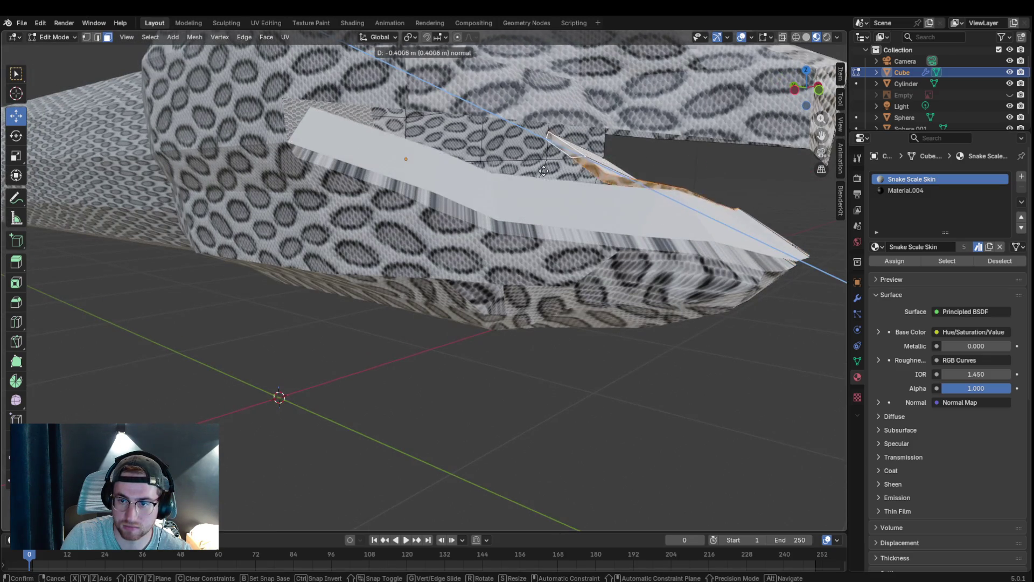
- Finish the jaw extrusion and extrude a new set of faces inside the mouth
right_click(476, 157)
middle_drag(476, 158, 710, 276)
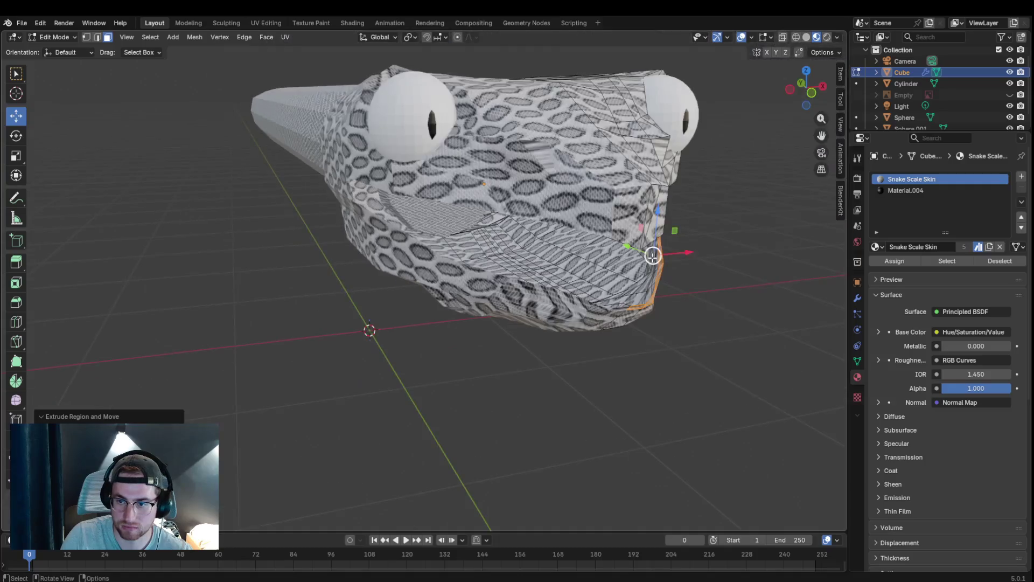
key(e)
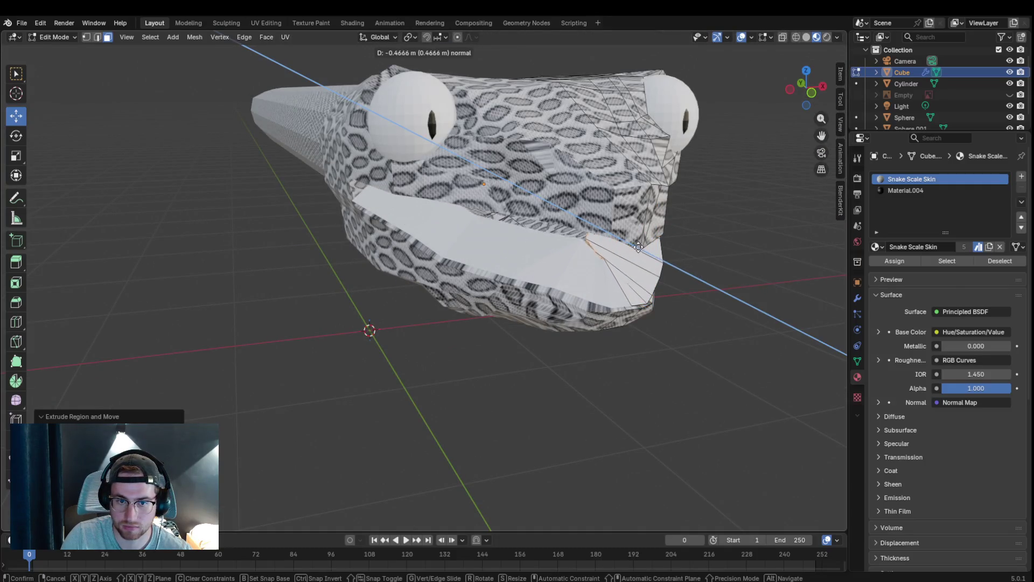
click(581, 201)
mouse_move(580, 200)
middle_down()
mouse_move(572, 197)
mouse_move(596, 187)
mouse_move(582, 196)
middle_up()
scroll(582, 196, up, 3)
scroll(581, 195, up, 2)
scroll(582, 196, up, 2)
scroll(582, 196, down, 2)
scroll(582, 196, down, 2)
scroll(582, 195, down, 2)
scroll(582, 196, down, 2)
- With the mesh see-through, move the inner mouth faces into place between the jaws
click(782, 38)
mouse_move(728, 130)
middle_down()
mouse_move(710, 176)
mouse_move(763, 149)
mouse_move(683, 163)
mouse_move(704, 146)
middle_up()
scroll(684, 163, up, 2)
key(g)
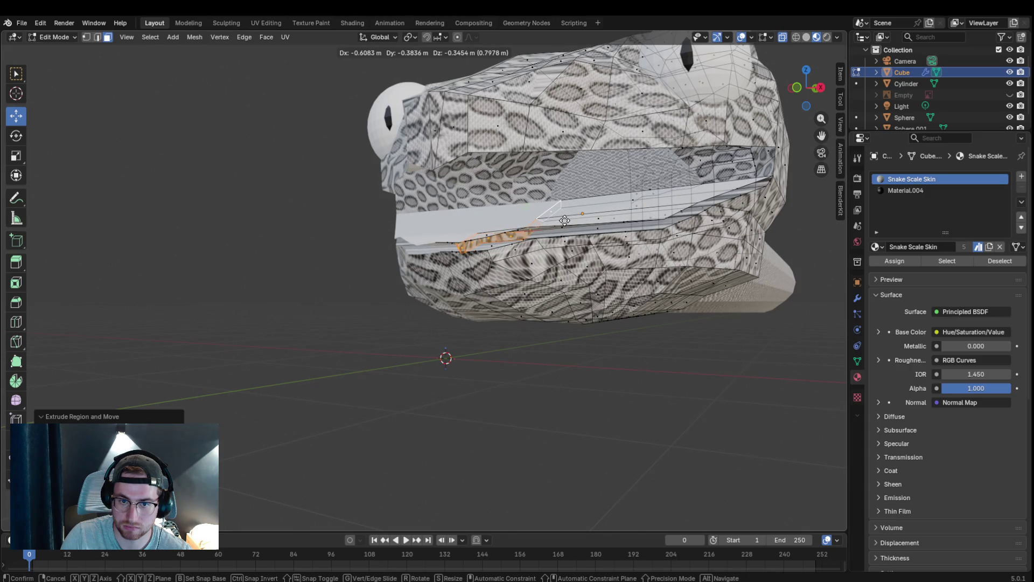
click(564, 220)
middle_drag(564, 220, 723, 212)
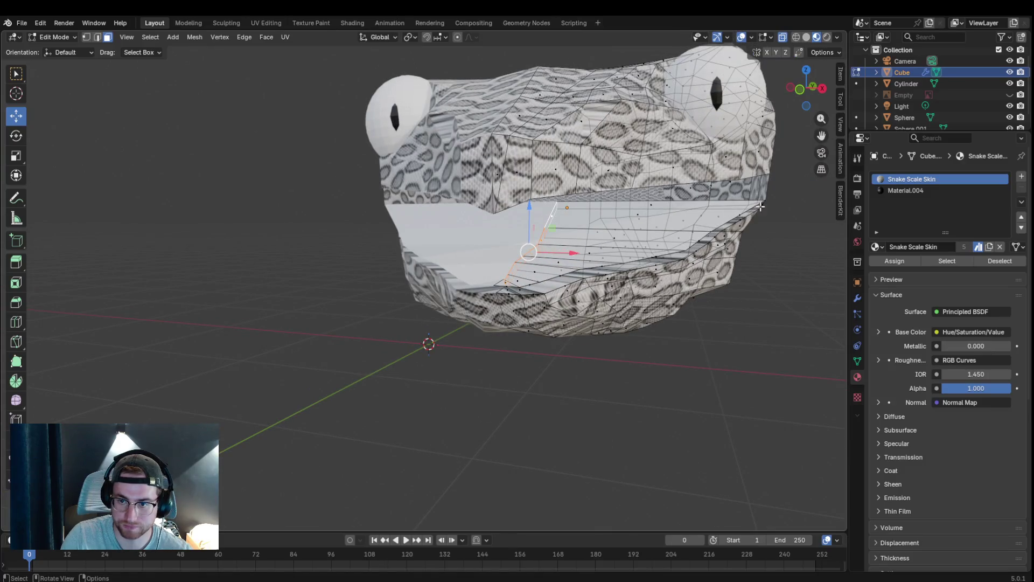
click(729, 206)
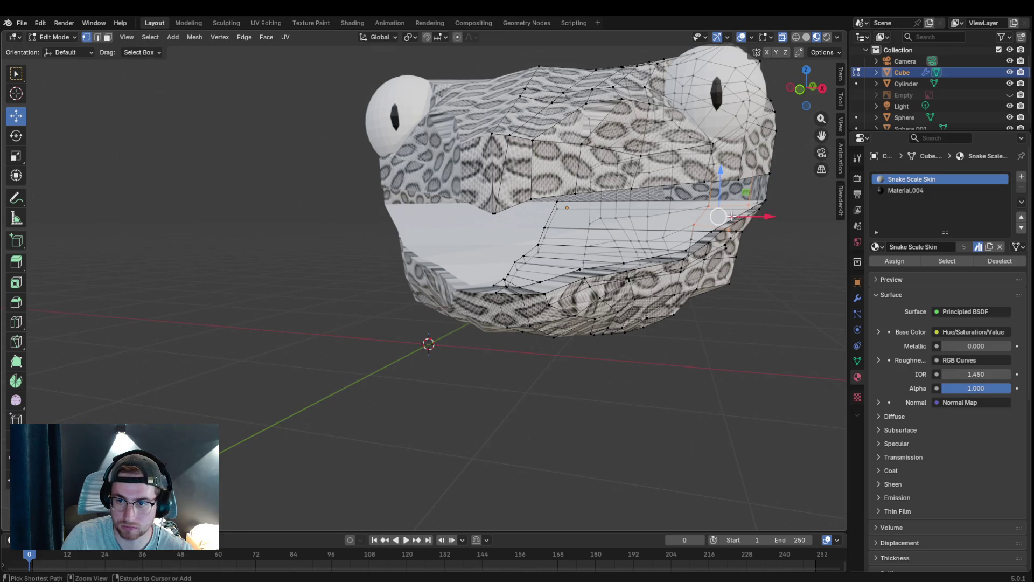
- Add an extra edge loop across the mouth and confirm its position
key(ctrl+r)
click(548, 208)
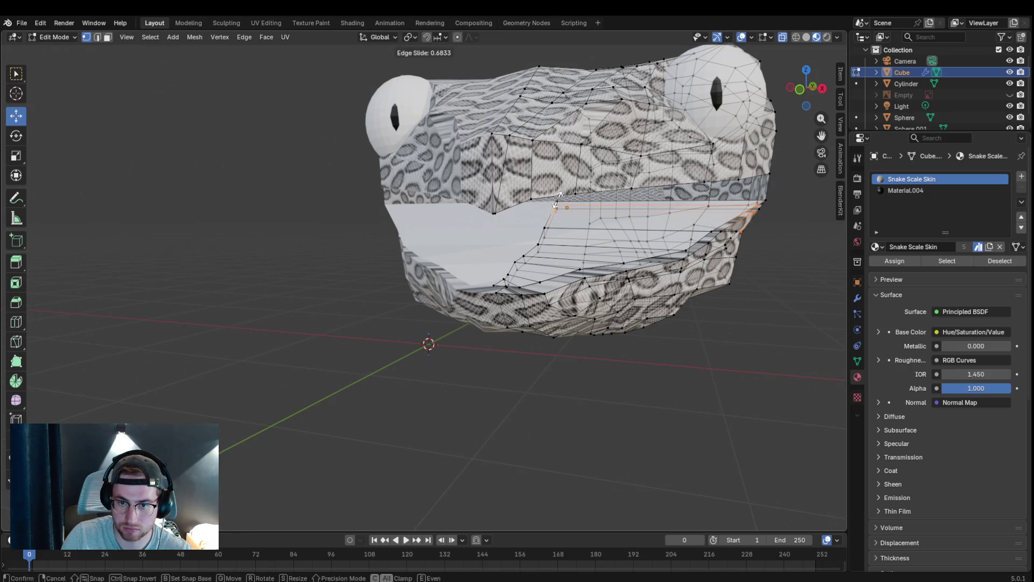
click(557, 199)
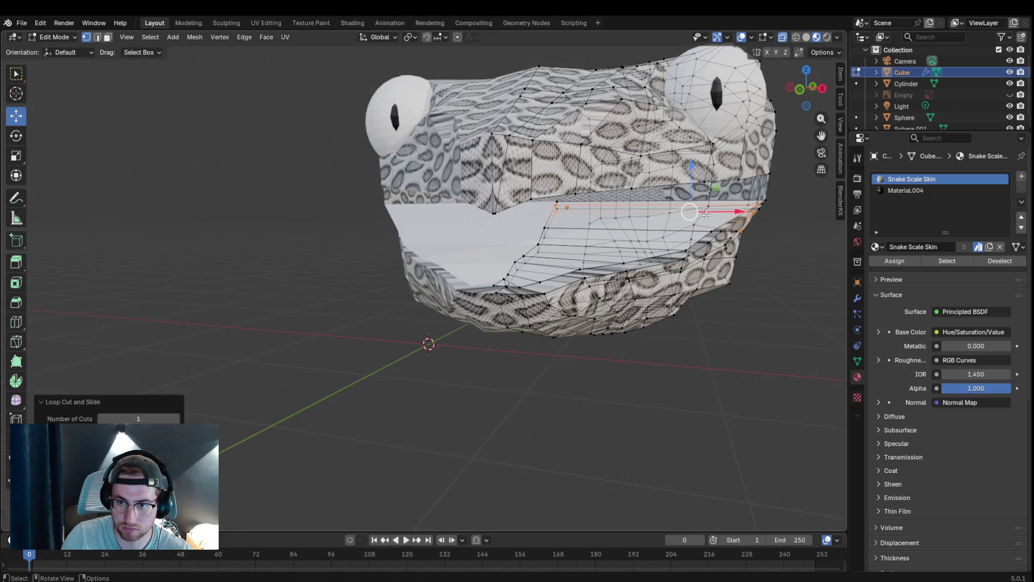
click(617, 206)
- In face select, pick the inner upper-jaw faces including the plate corner
click(108, 38)
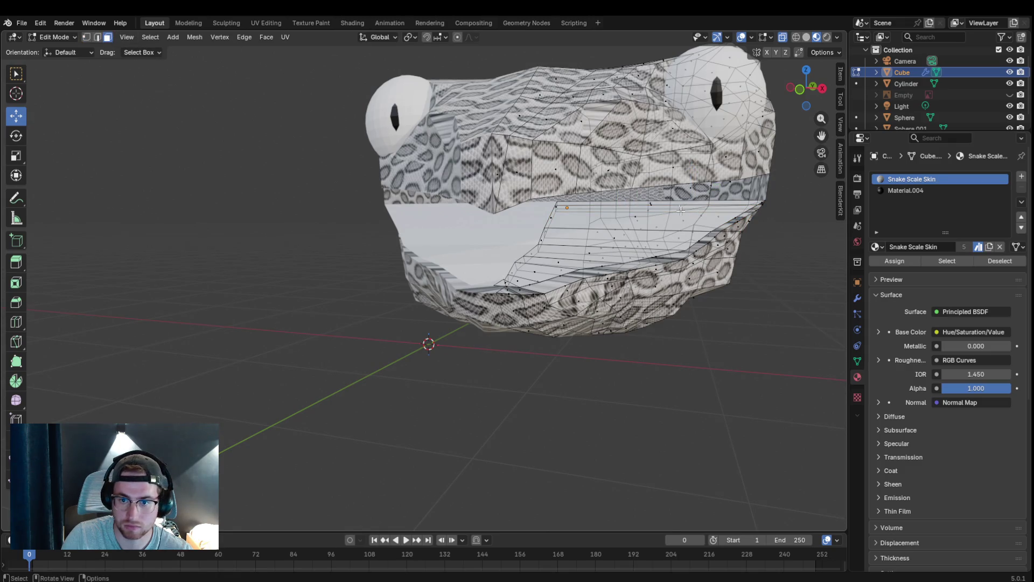
click(717, 201)
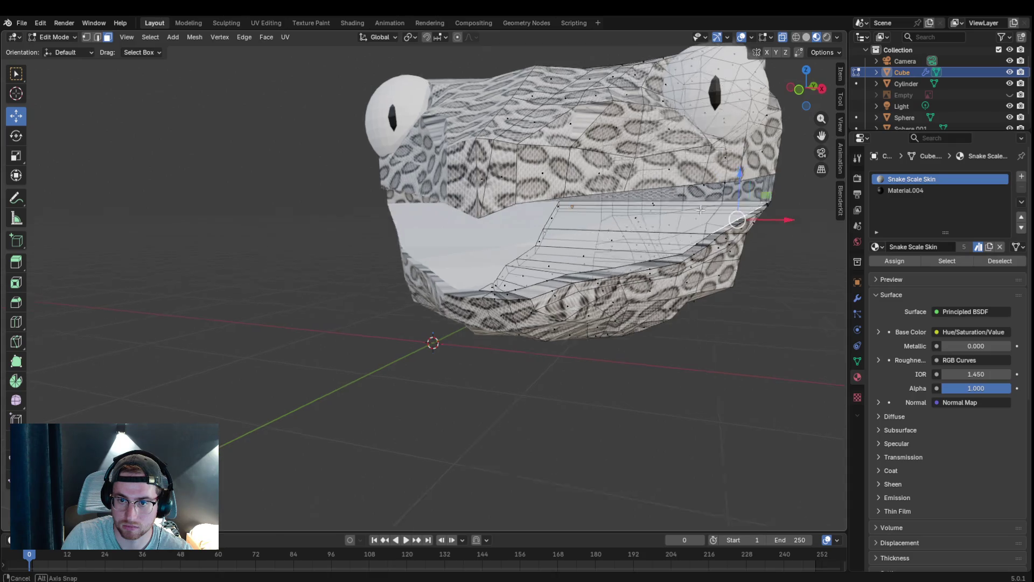
middle_drag(738, 204, 592, 243)
click(590, 252)
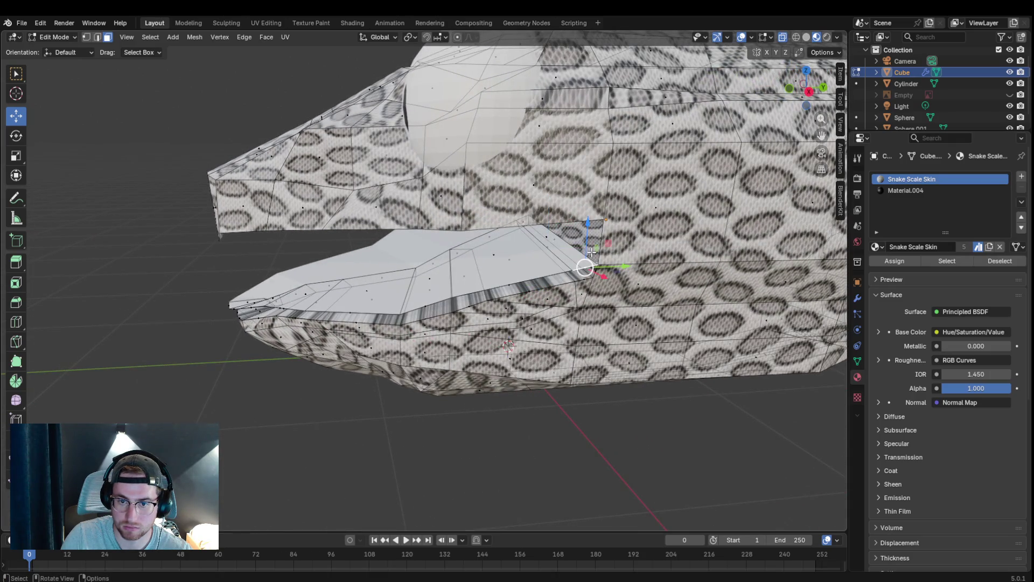
click(771, 38)
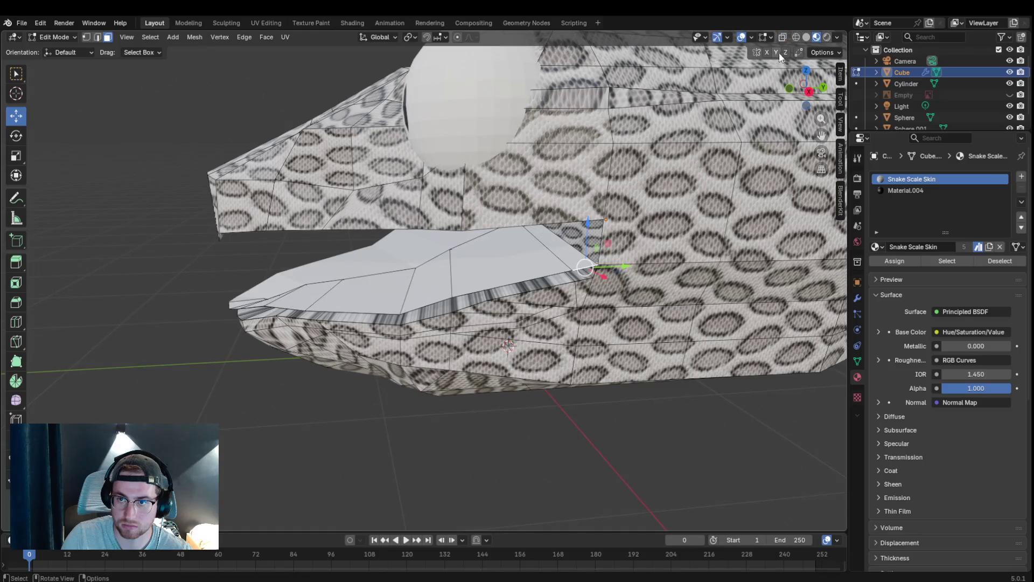
middle_drag(606, 229, 647, 242)
- Push the selected inner mouth faces inward along Z to form the white inner wall
key(g)
key(z)
key(z)
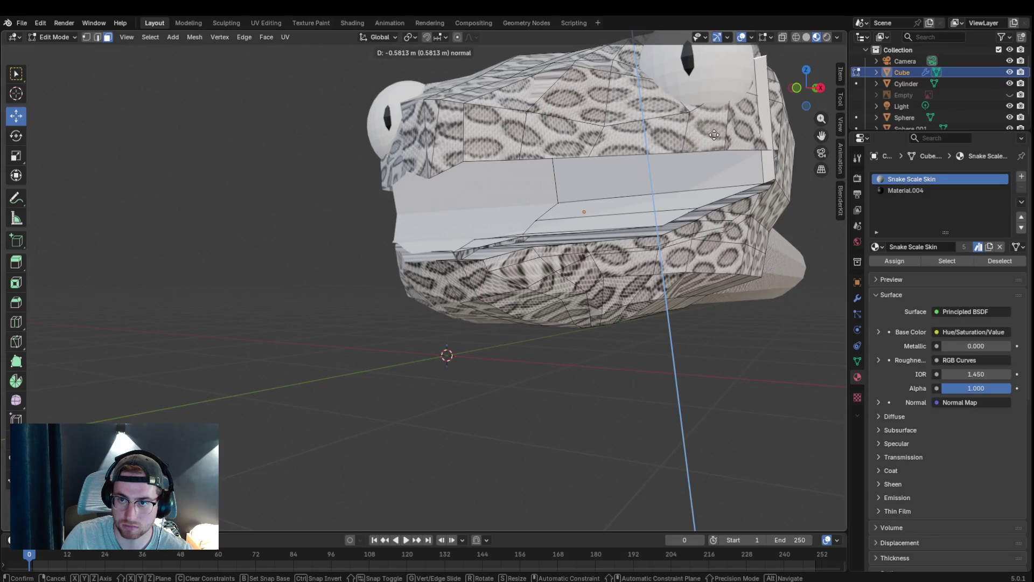
click(714, 135)
middle_drag(714, 134, 769, 146)
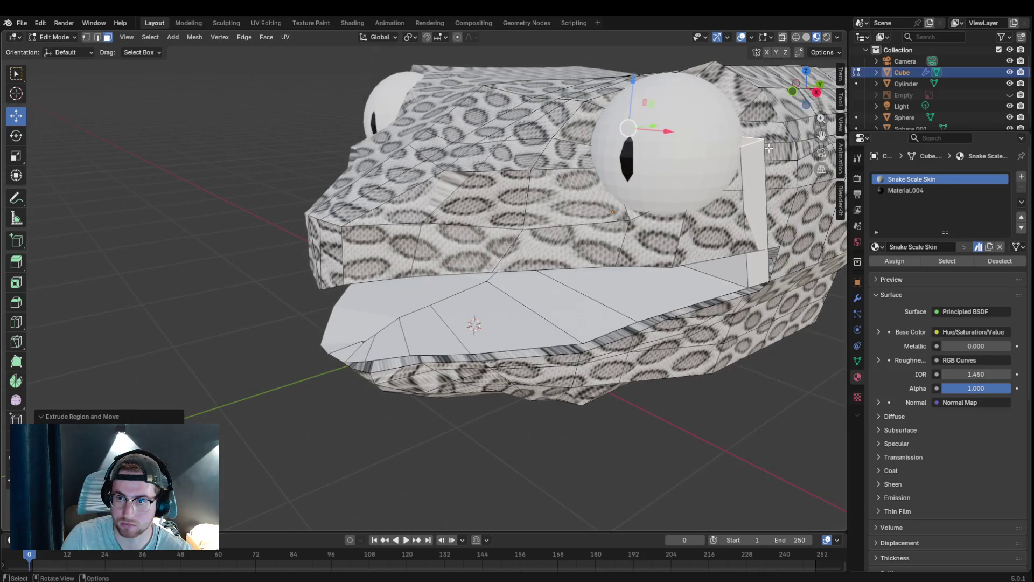
- In vertex select, reposition the vertex at the back of the mouth
click(86, 37)
click(765, 141)
key(g)
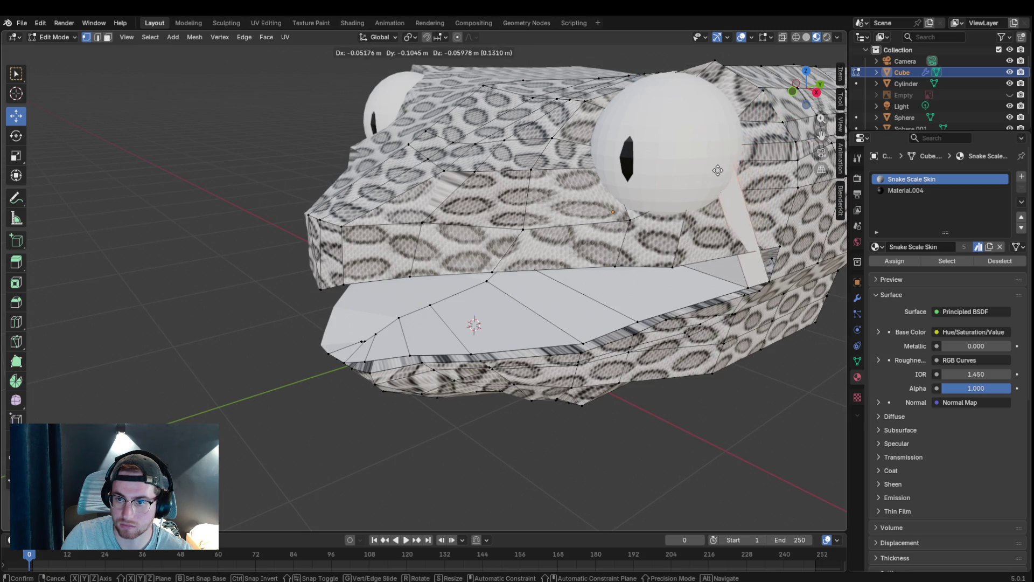
key(Escape)
right_click(771, 177)
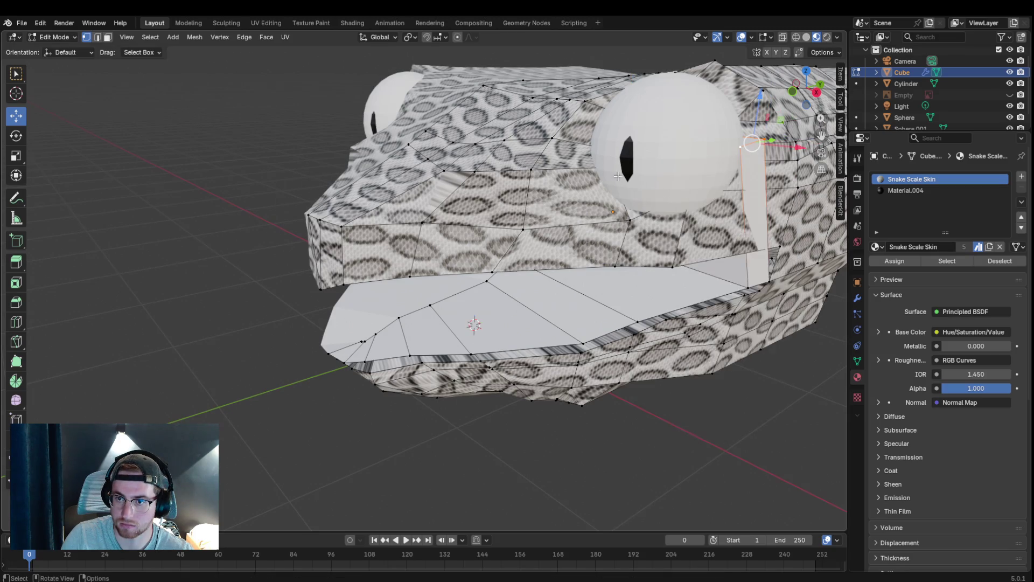
middle_drag(685, 183, 763, 177)
key(g)
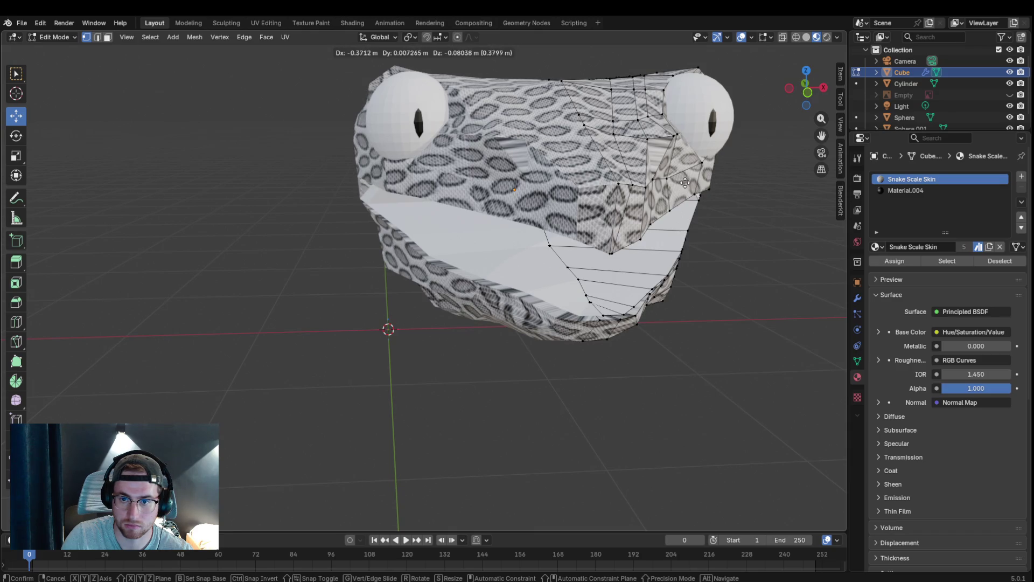
click(703, 176)
- Move further jaw-edge vertices so the jaw lines up with the inner mouth surfaces
mouse_move(716, 178)
middle_down()
mouse_move(629, 155)
mouse_move(621, 168)
middle_up()
key(g)
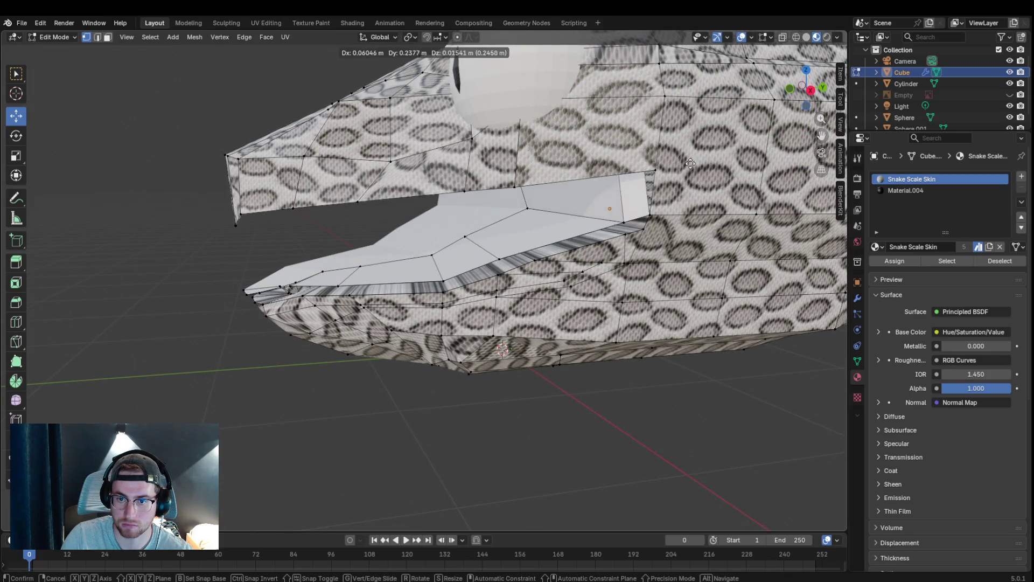
click(753, 162)
mouse_move(755, 160)
middle_down()
mouse_move(823, 129)
mouse_move(47, 173)
middle_up()
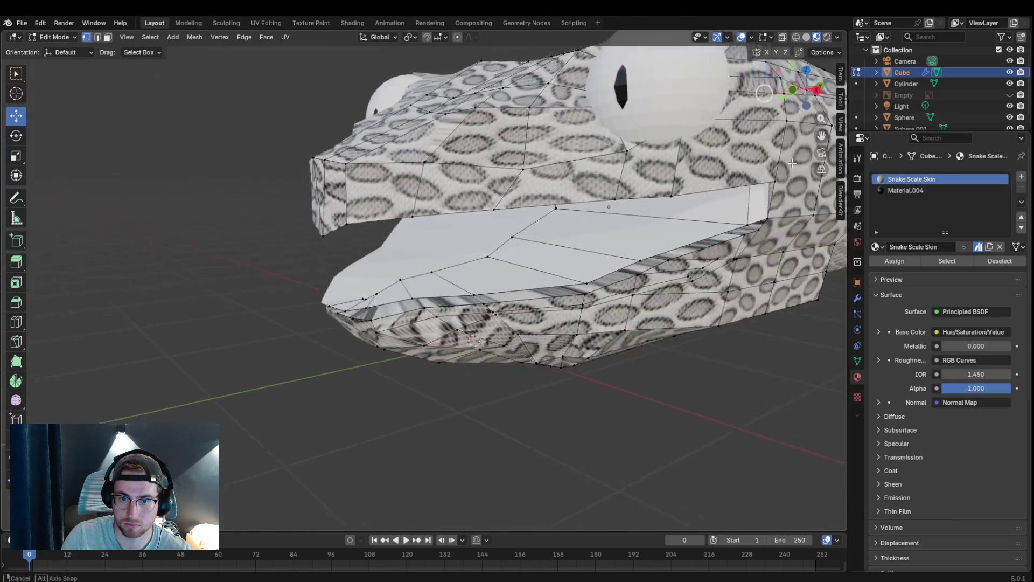
mouse_move(46, 174)
middle_down()
mouse_move(573, 140)
mouse_move(518, 236)
middle_up()
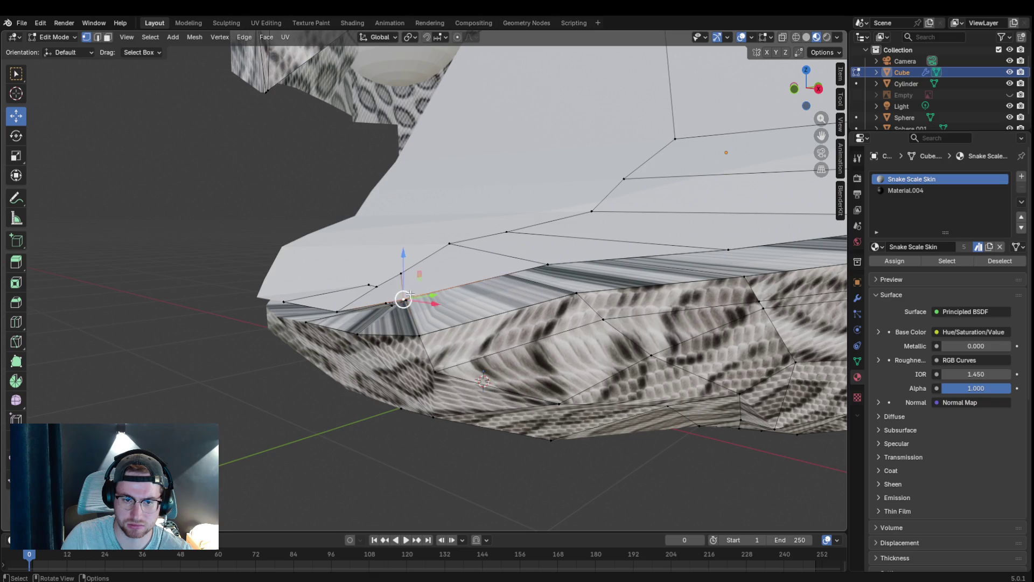
key(g)
key(Escape)
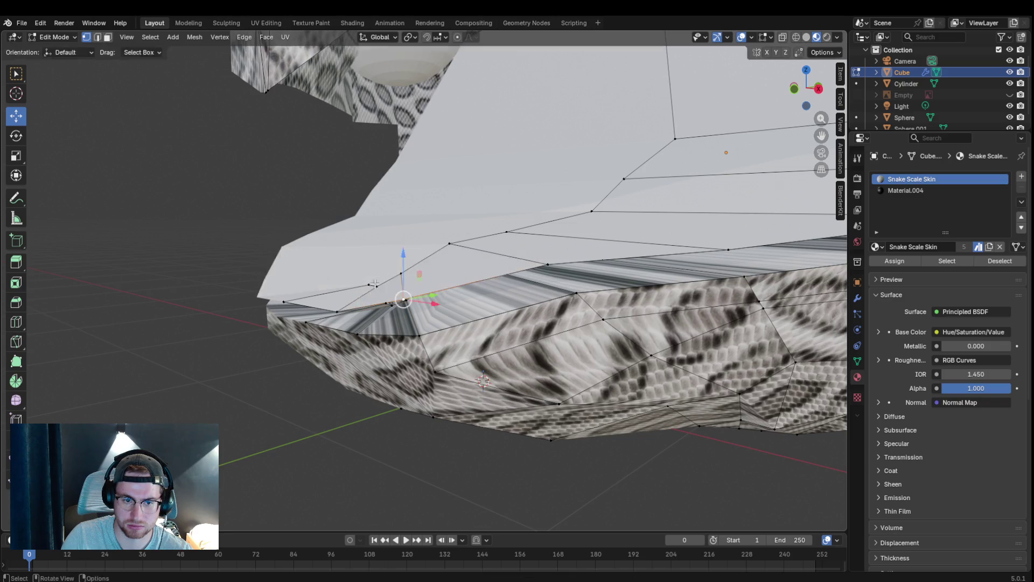
key(g)
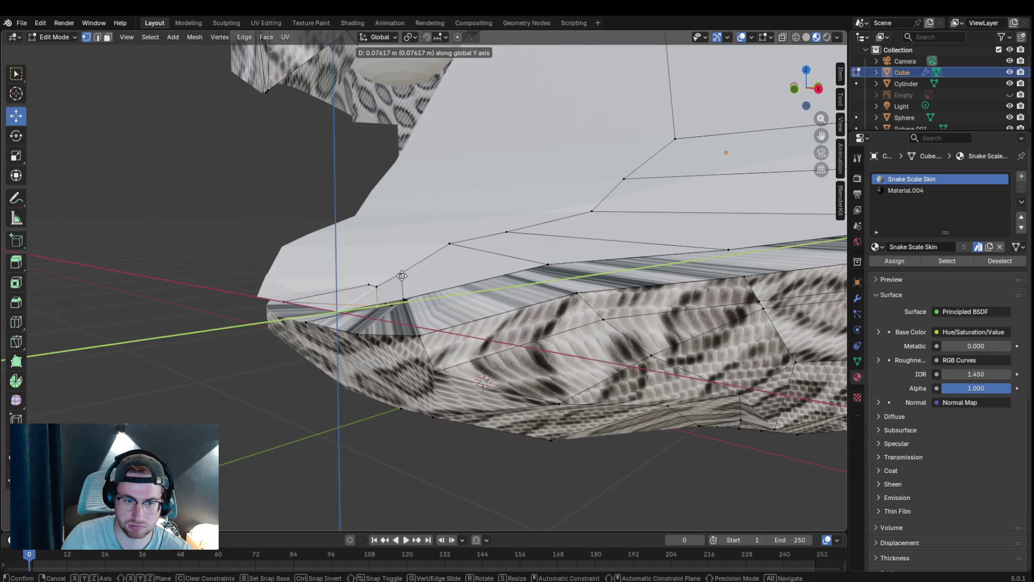
click(554, 207)
- Undo one change, then start an extrusion on lower-jaw faces and cancel its offset
mouse_move(554, 207)
middle_down()
mouse_move(524, 267)
mouse_move(590, 283)
mouse_move(565, 278)
middle_up()
ctrl+click(562, 278)
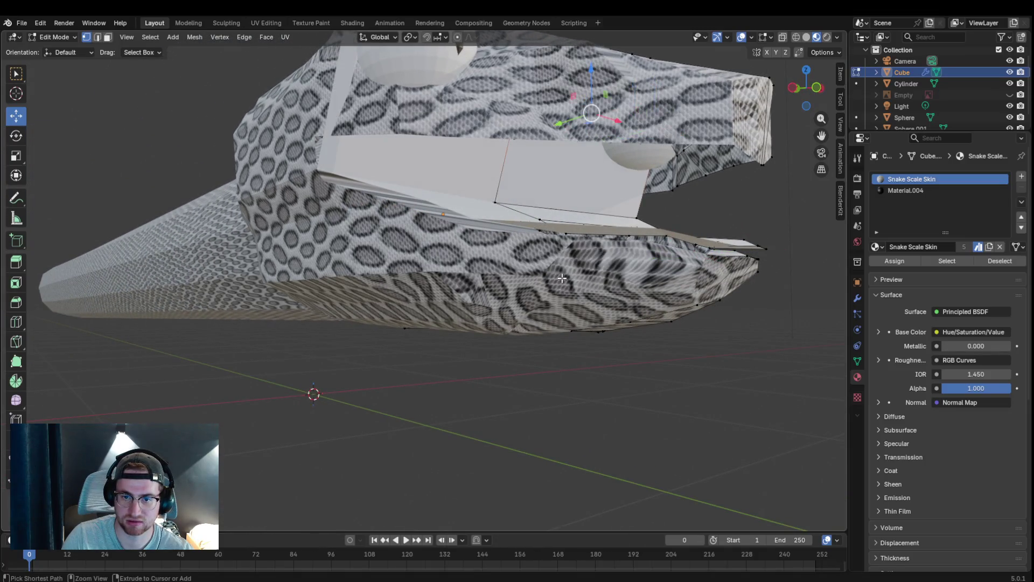
key(ctrl+z)
key(ctrl+z)
key(ctrl+z)
key(ctrl+z)
middle_drag(562, 277, 542, 291)
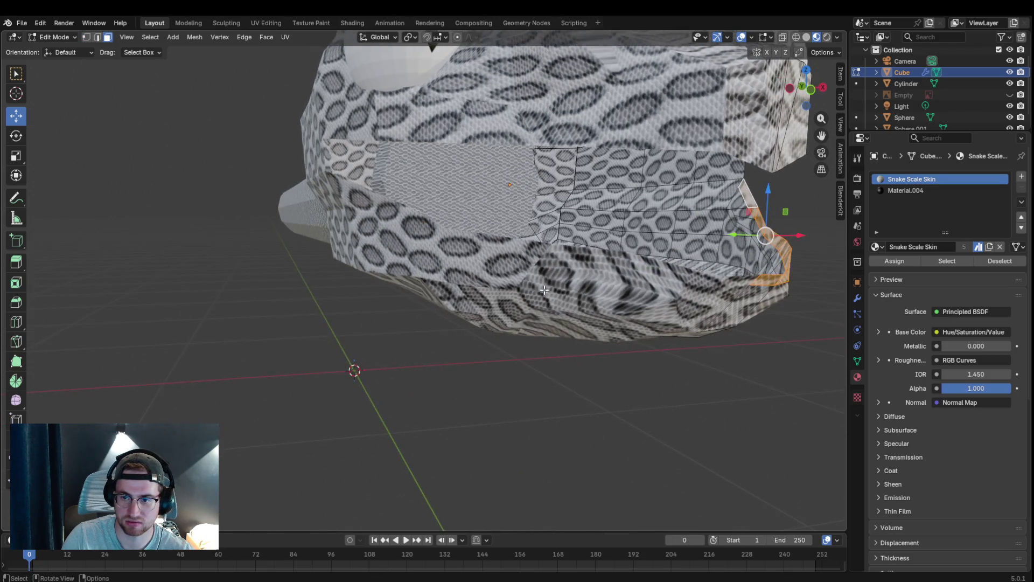
key(e)
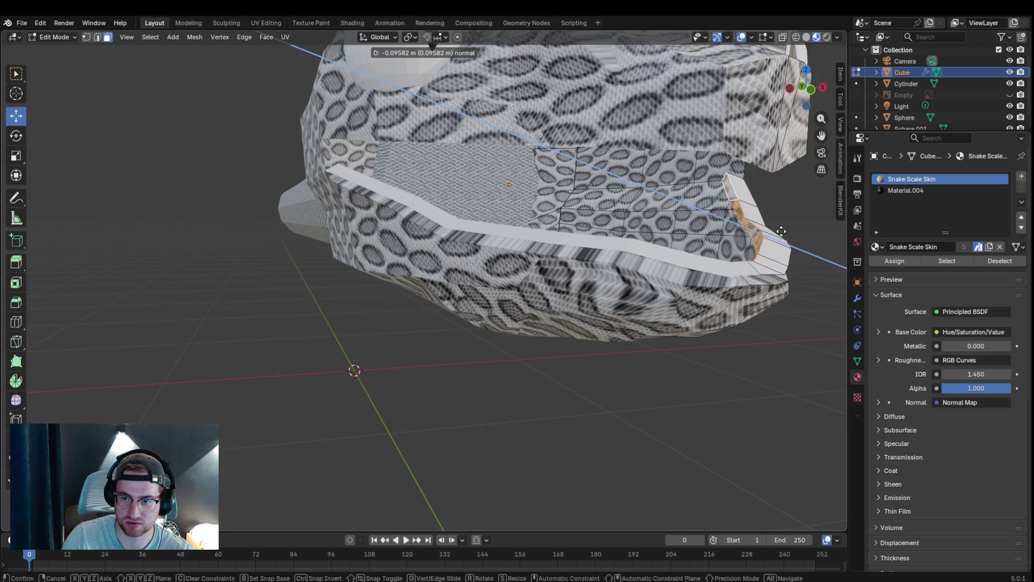
right_click(799, 253)
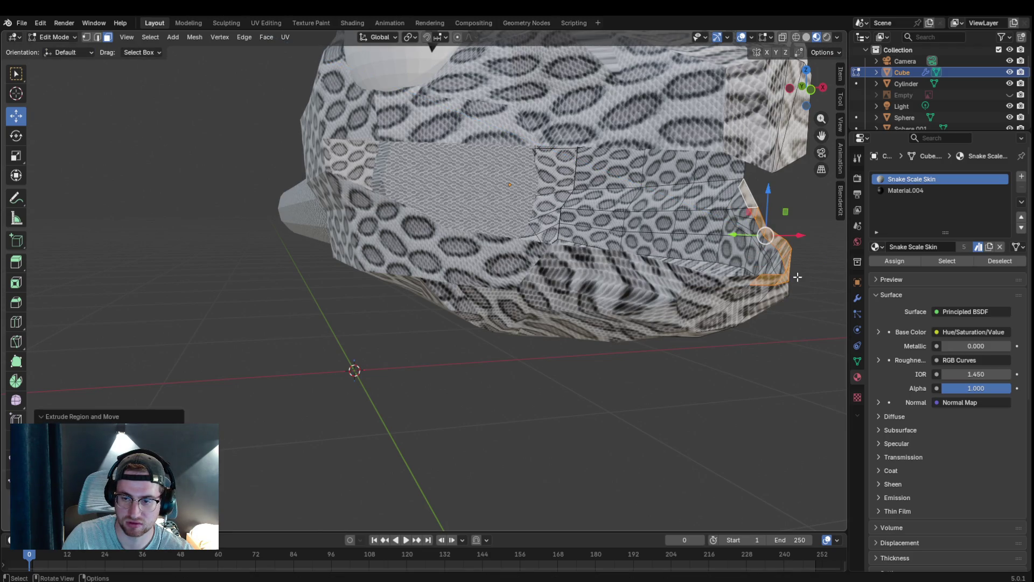